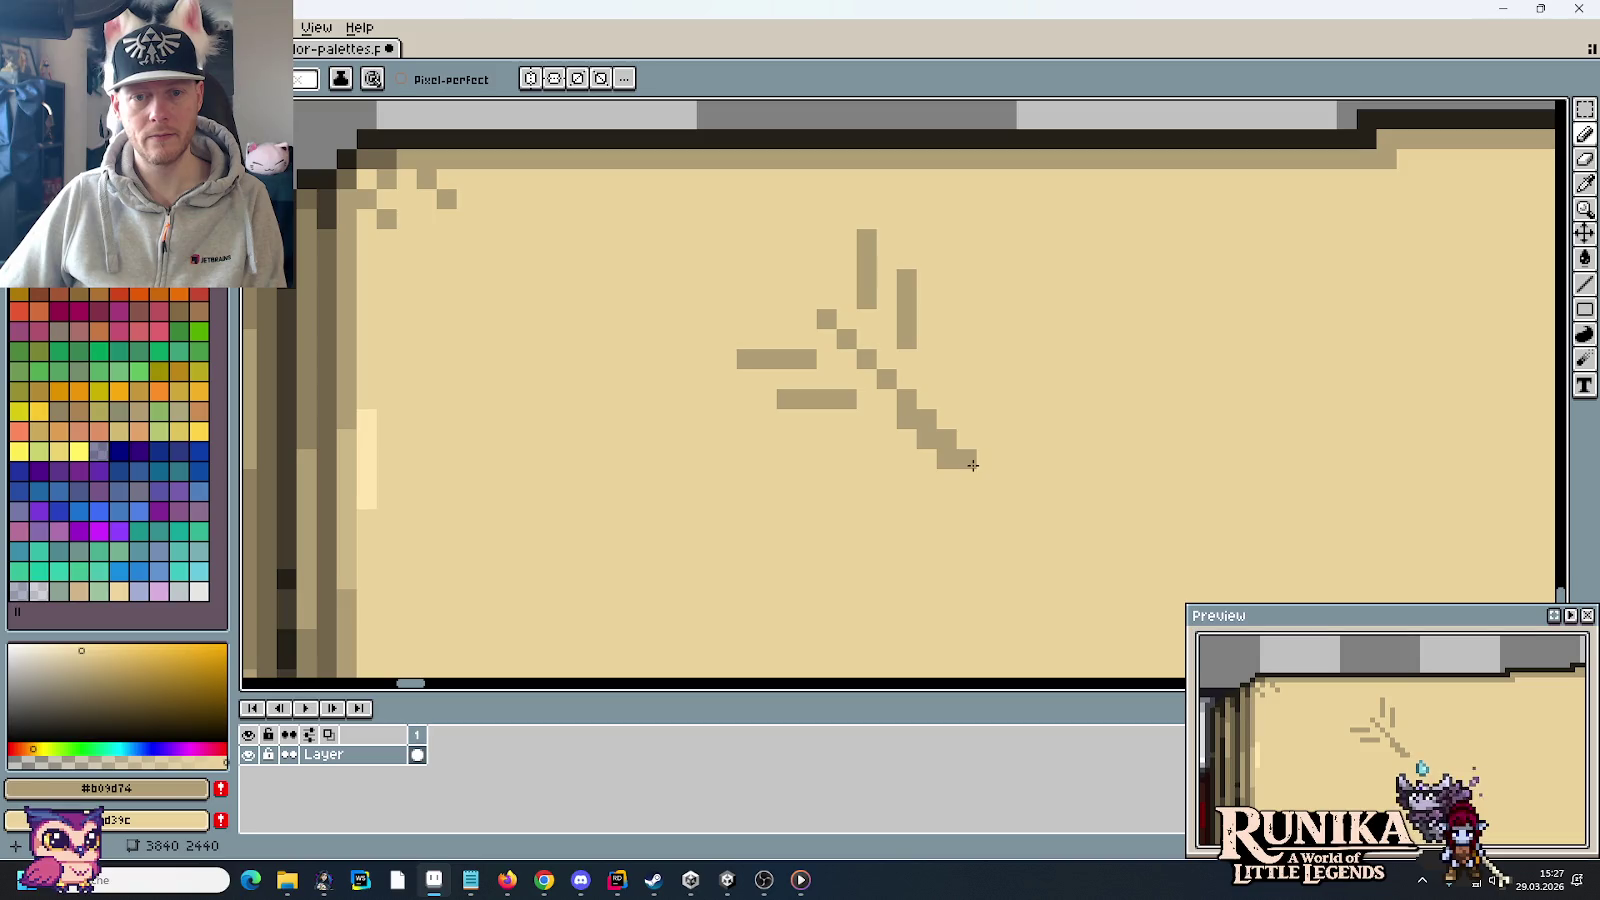
Step: Add three dark-tan pencil pixels to the scratch sketch on the left book page
{"action": "left_click", "coordinate": [927, 400]}
{"action": "left_click", "coordinate": [947, 420]}
{"action": "left_click", "coordinate": [1088, 514]}
{"action": "scroll", "coordinate": [1090, 508], "scroll_direction": "down", "scroll_amount": 1}
{"action": "scroll", "coordinate": [1070, 480], "scroll_direction": "down", "scroll_amount": 1}
{"action": "scroll", "coordinate": [1050, 450], "scroll_direction": "down", "scroll_amount": 1}
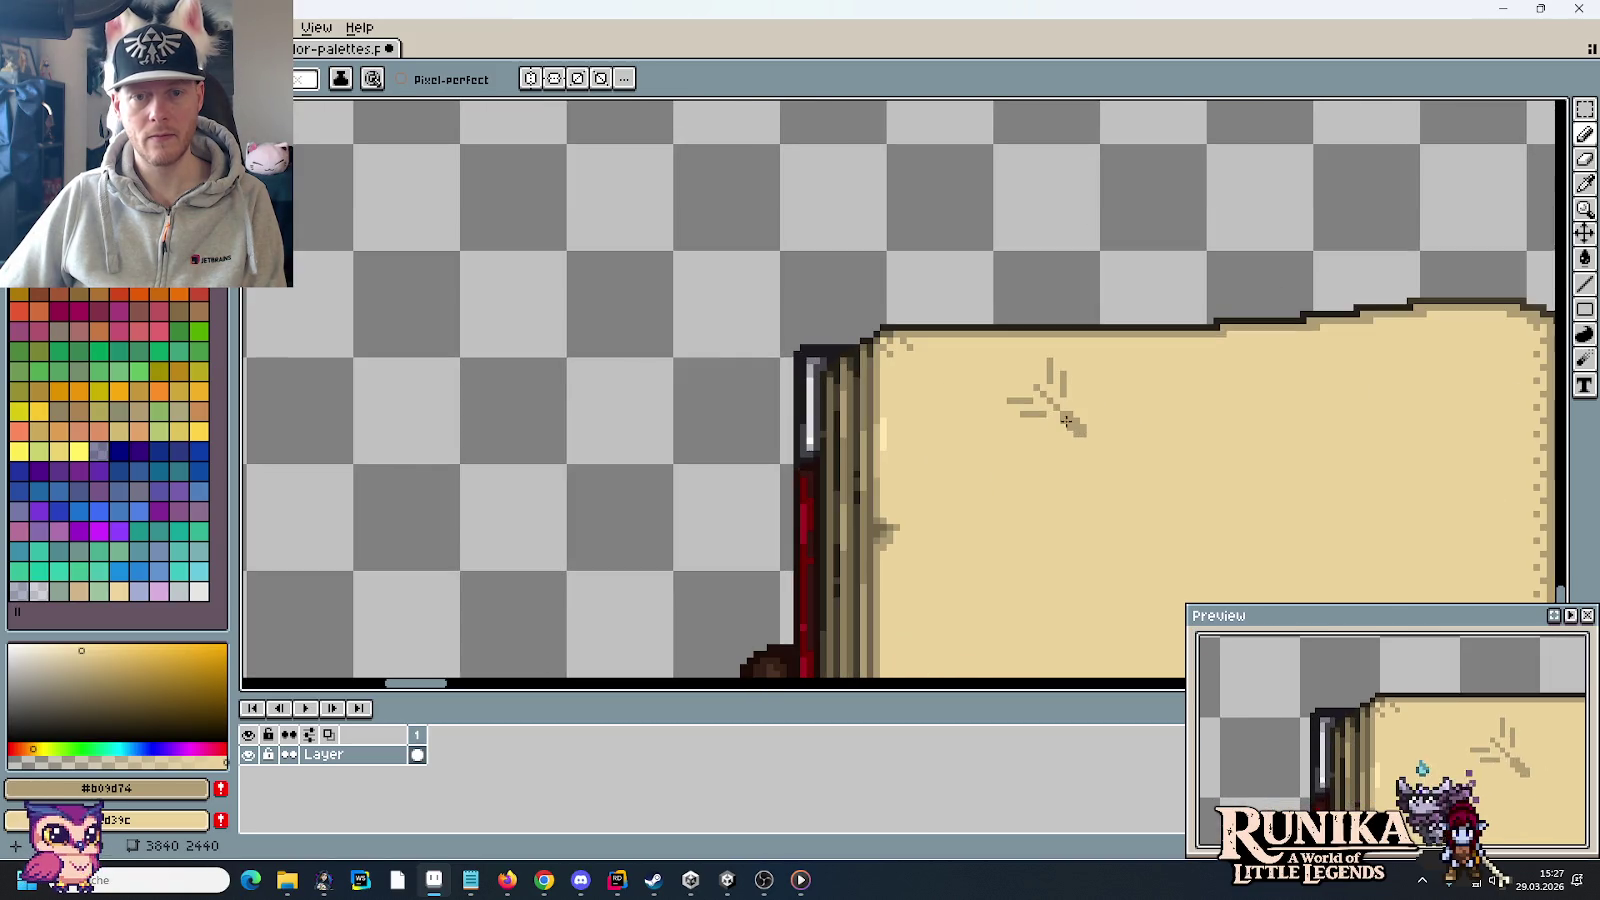
{"action": "scroll", "coordinate": [1027, 420], "scroll_direction": "down", "scroll_amount": 1}
{"action": "scroll", "coordinate": [900, 343], "scroll_direction": "down", "scroll_amount": 1}
{"action": "scroll", "coordinate": [893, 343], "scroll_direction": "down", "scroll_amount": 1}
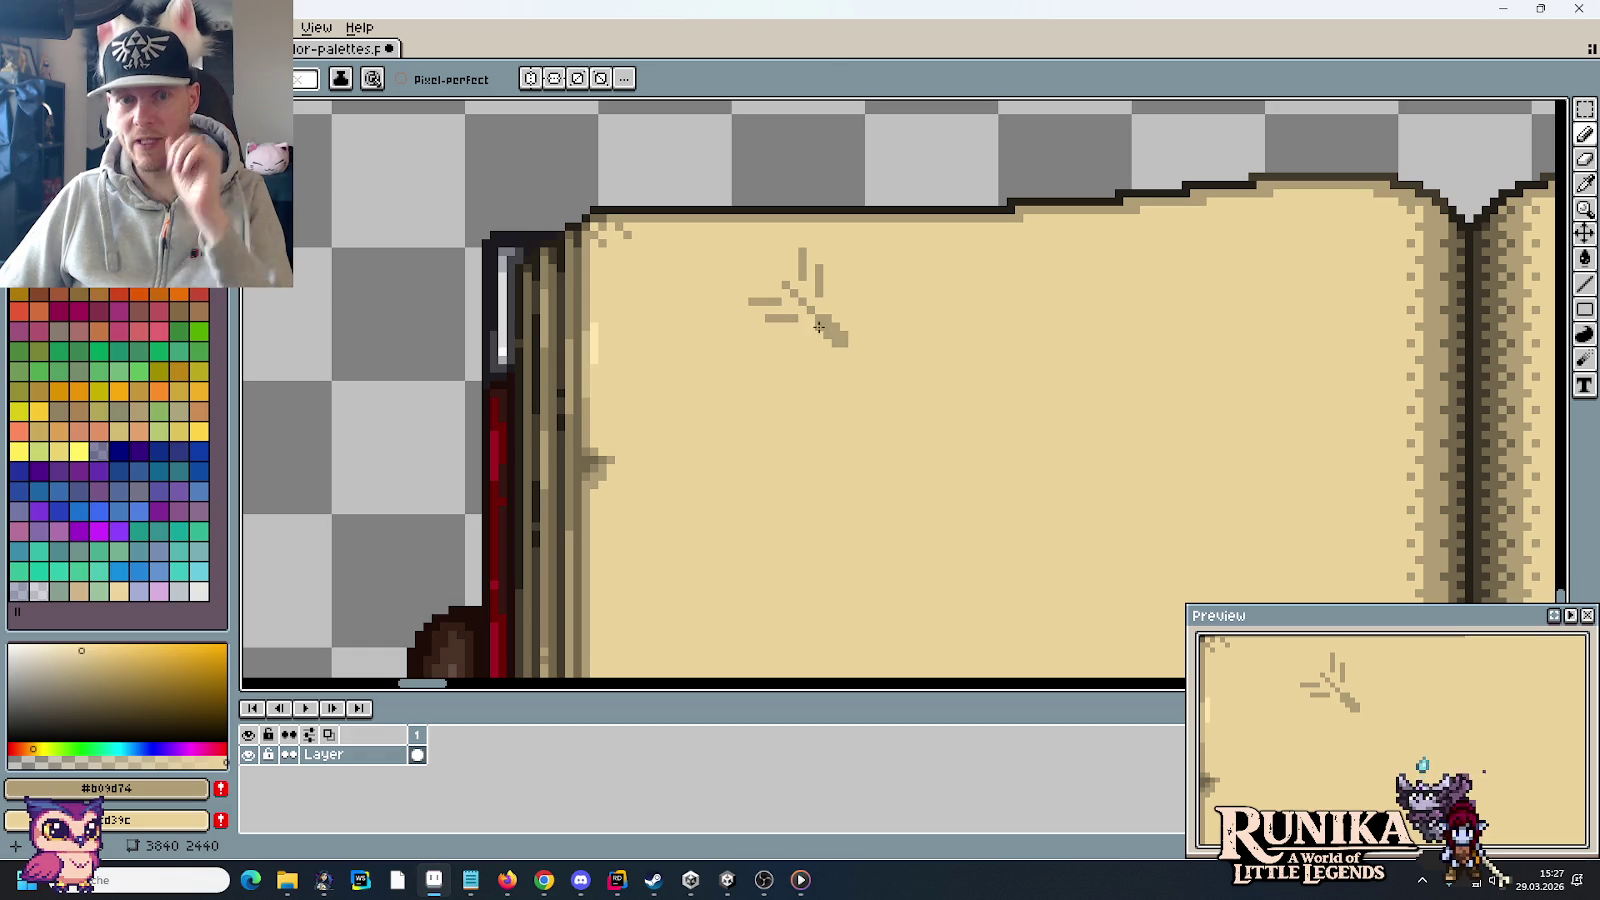
{"action": "scroll", "coordinate": [833, 347], "scroll_direction": "up", "scroll_amount": 1}
{"action": "scroll", "coordinate": [760, 305], "scroll_direction": "up", "scroll_amount": 1}
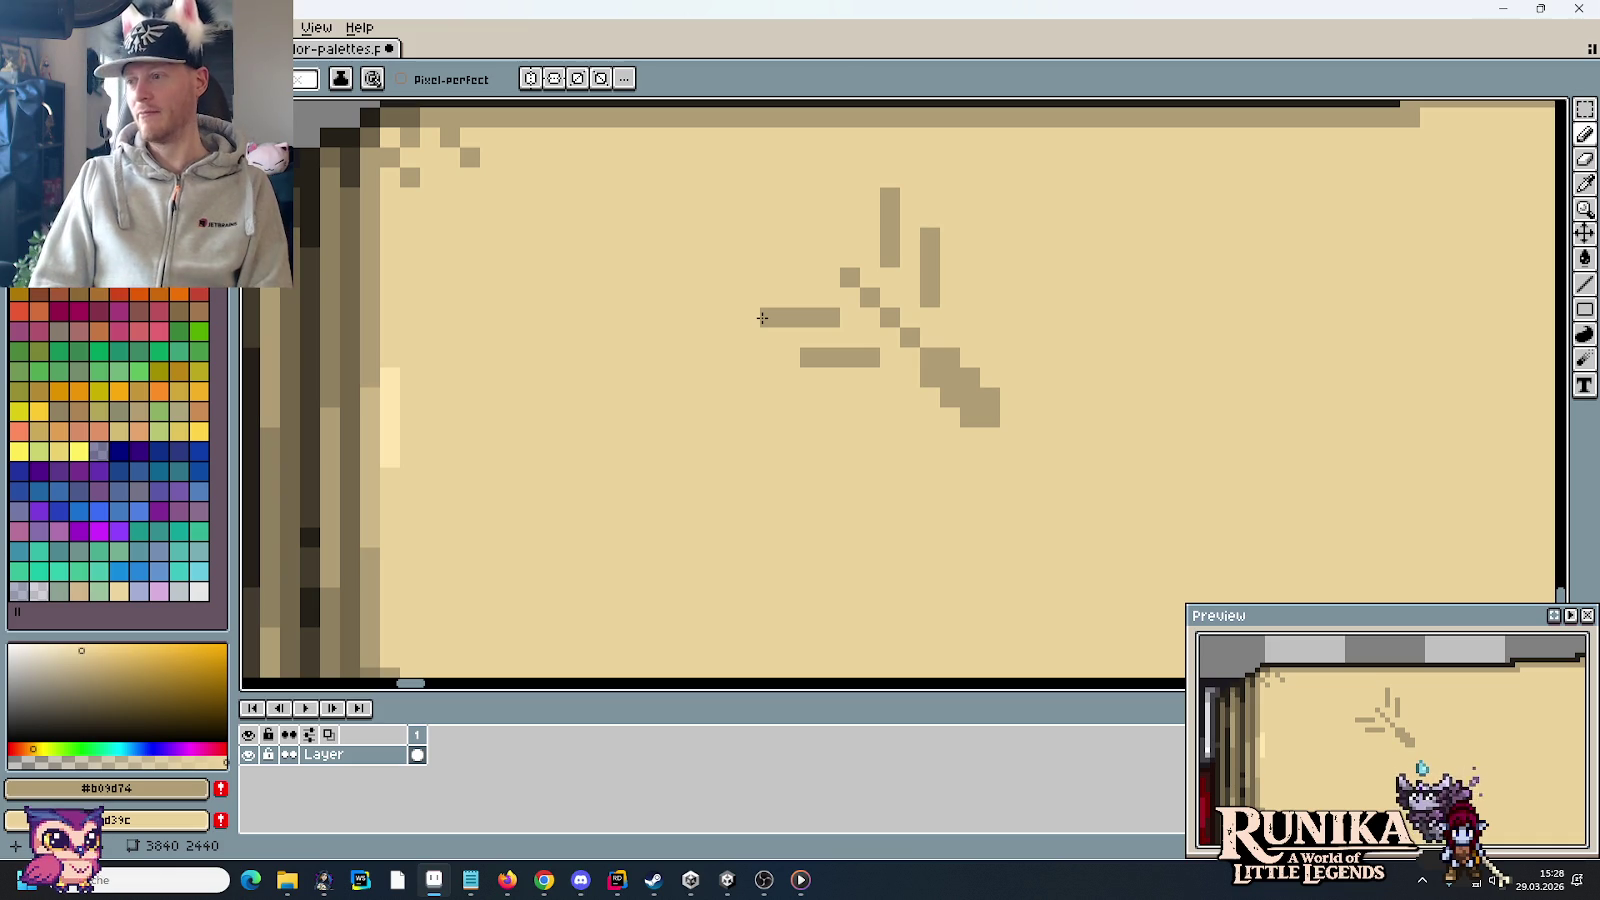
{"action": "key", "text": "alt+Tab"}
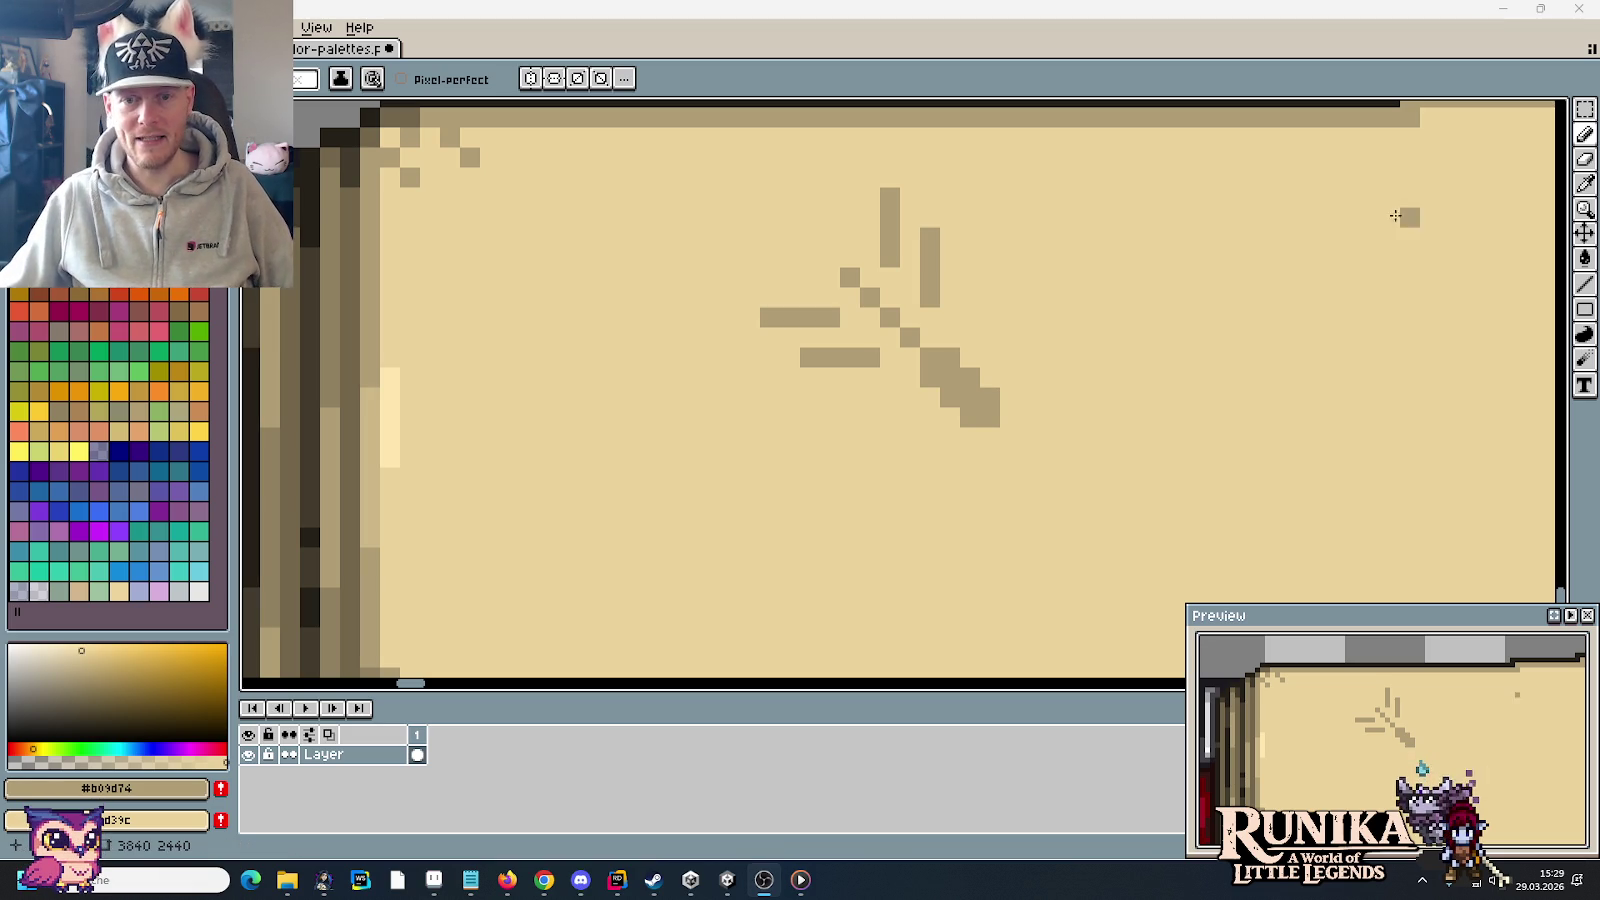
{"action": "scroll", "coordinate": [1054, 383], "scroll_direction": "down", "scroll_amount": 2}
{"action": "scroll", "coordinate": [1054, 383], "scroll_direction": "down", "scroll_amount": 2}
{"action": "scroll", "coordinate": [1075, 460], "scroll_direction": "down", "scroll_amount": 1}
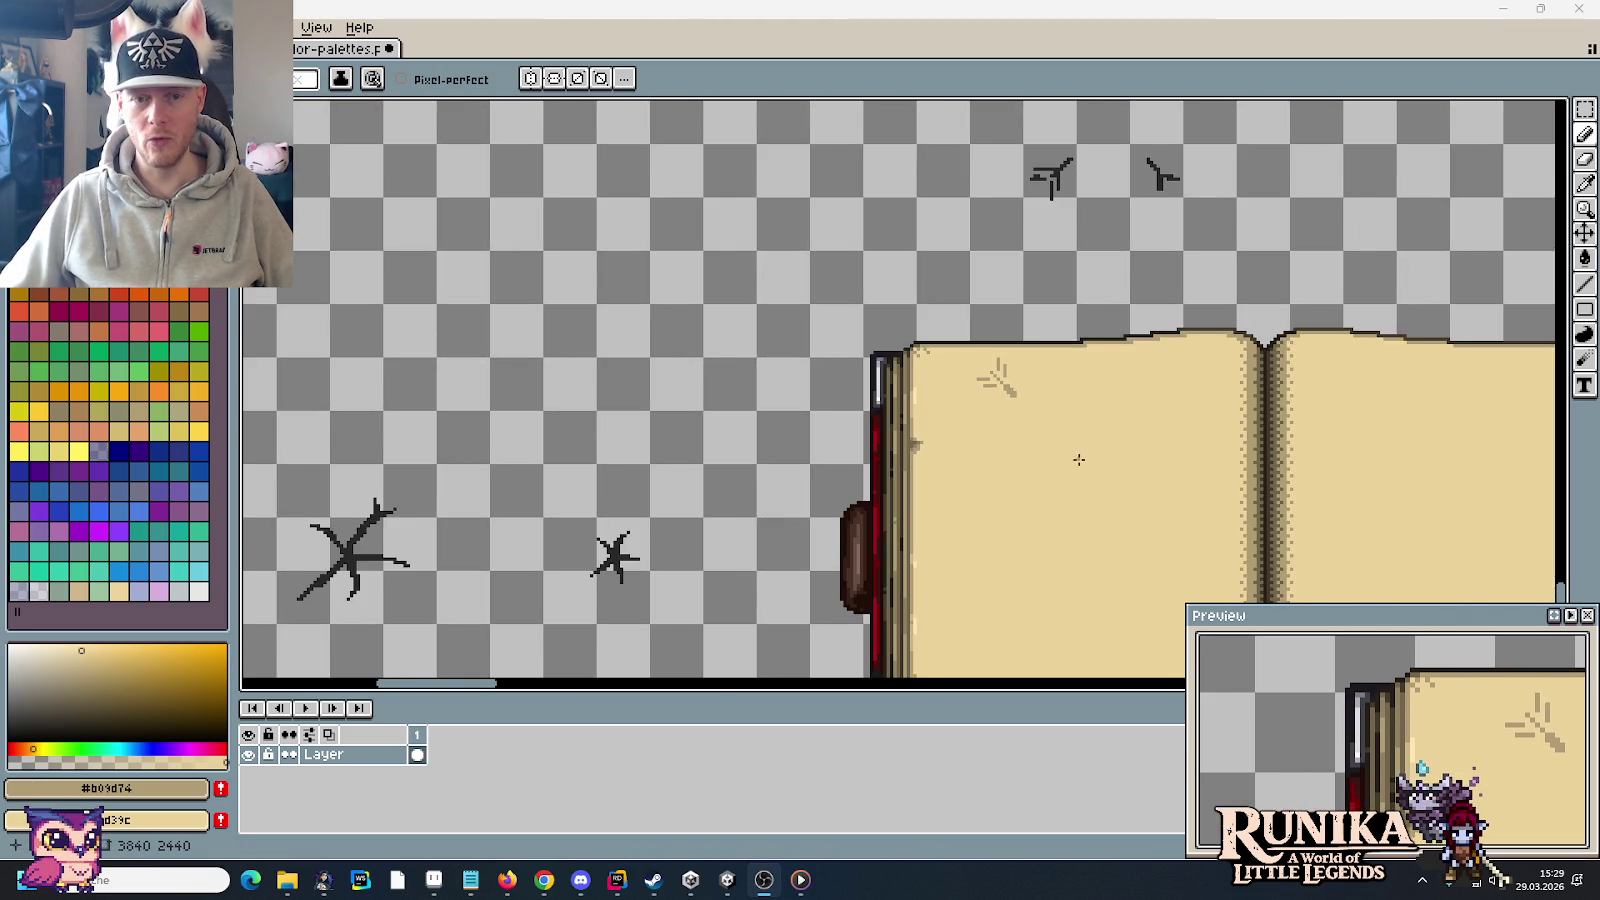
{"action": "left_click_drag", "start_coordinate": [1075, 460], "coordinate": [743, 257]}
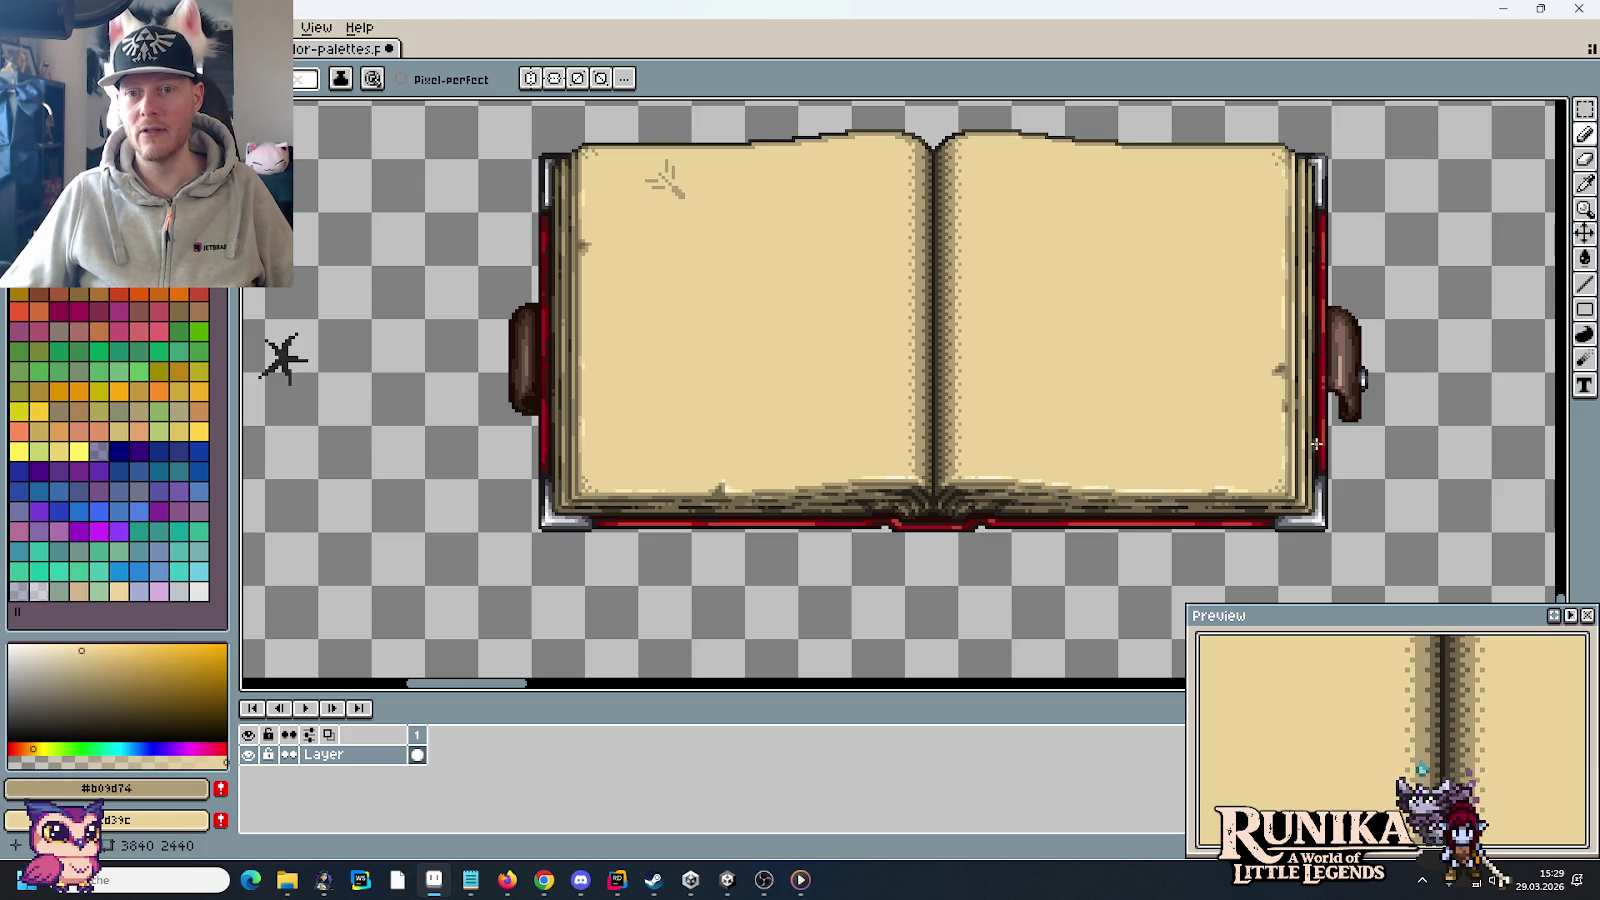
{"action": "scroll", "coordinate": [846, 424], "scroll_direction": "down", "scroll_amount": 2}
{"action": "left_click_drag", "start_coordinate": [846, 424], "coordinate": [1125, 646]}
{"action": "scroll", "coordinate": [992, 338], "scroll_direction": "down", "scroll_amount": 2}
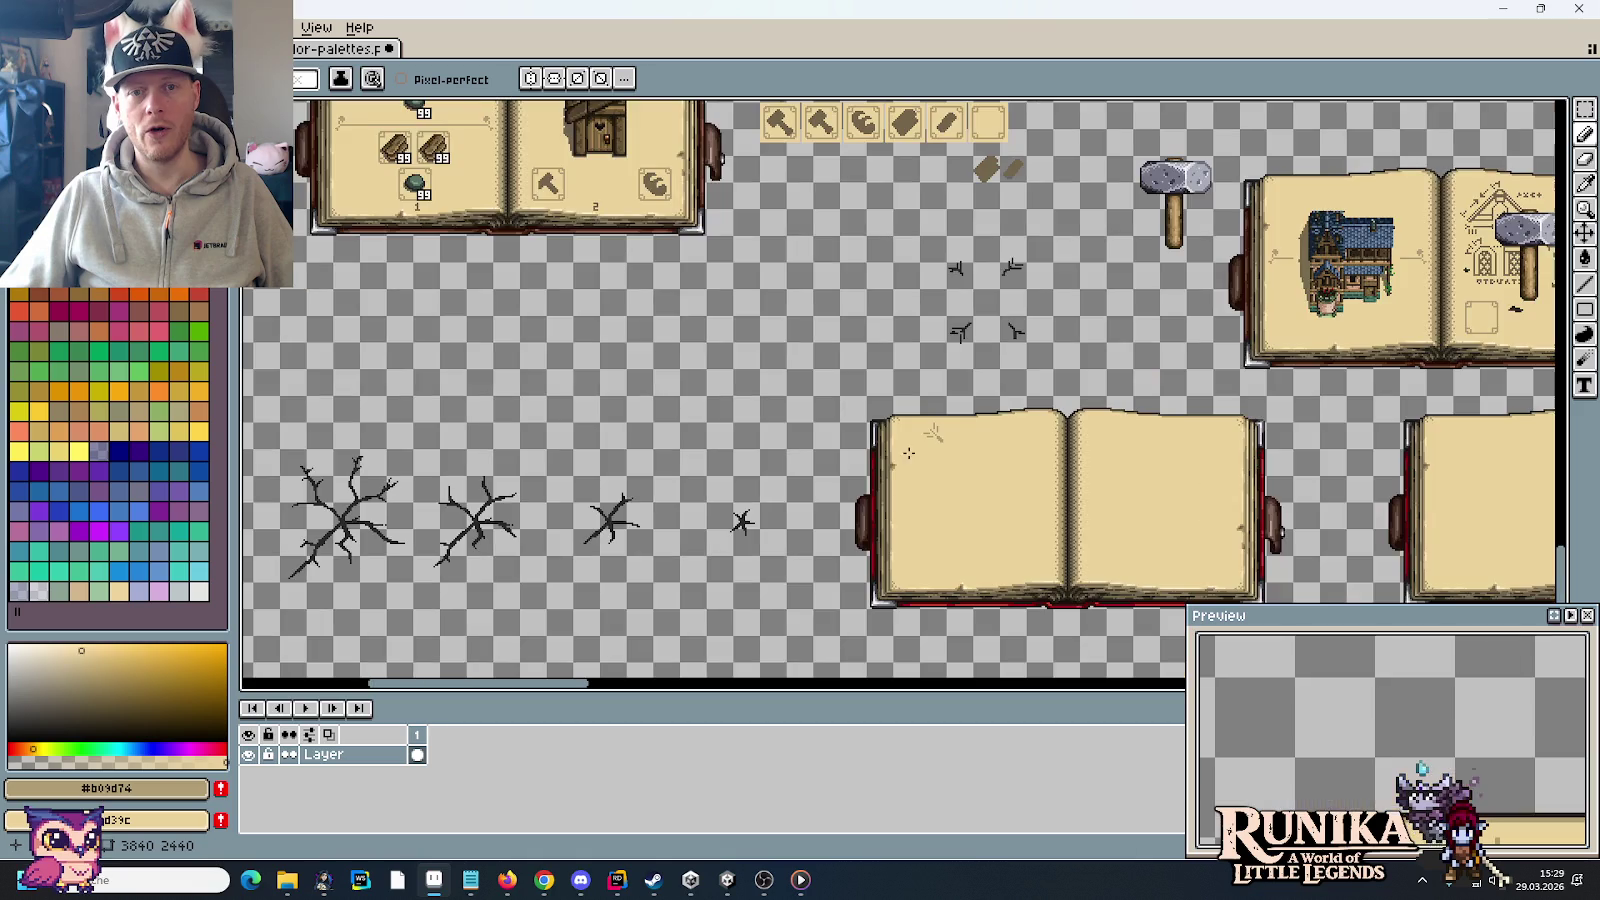
{"action": "scroll", "coordinate": [992, 338], "scroll_direction": "up", "scroll_amount": 2}
{"action": "scroll", "coordinate": [955, 300], "scroll_direction": "up", "scroll_amount": 1}
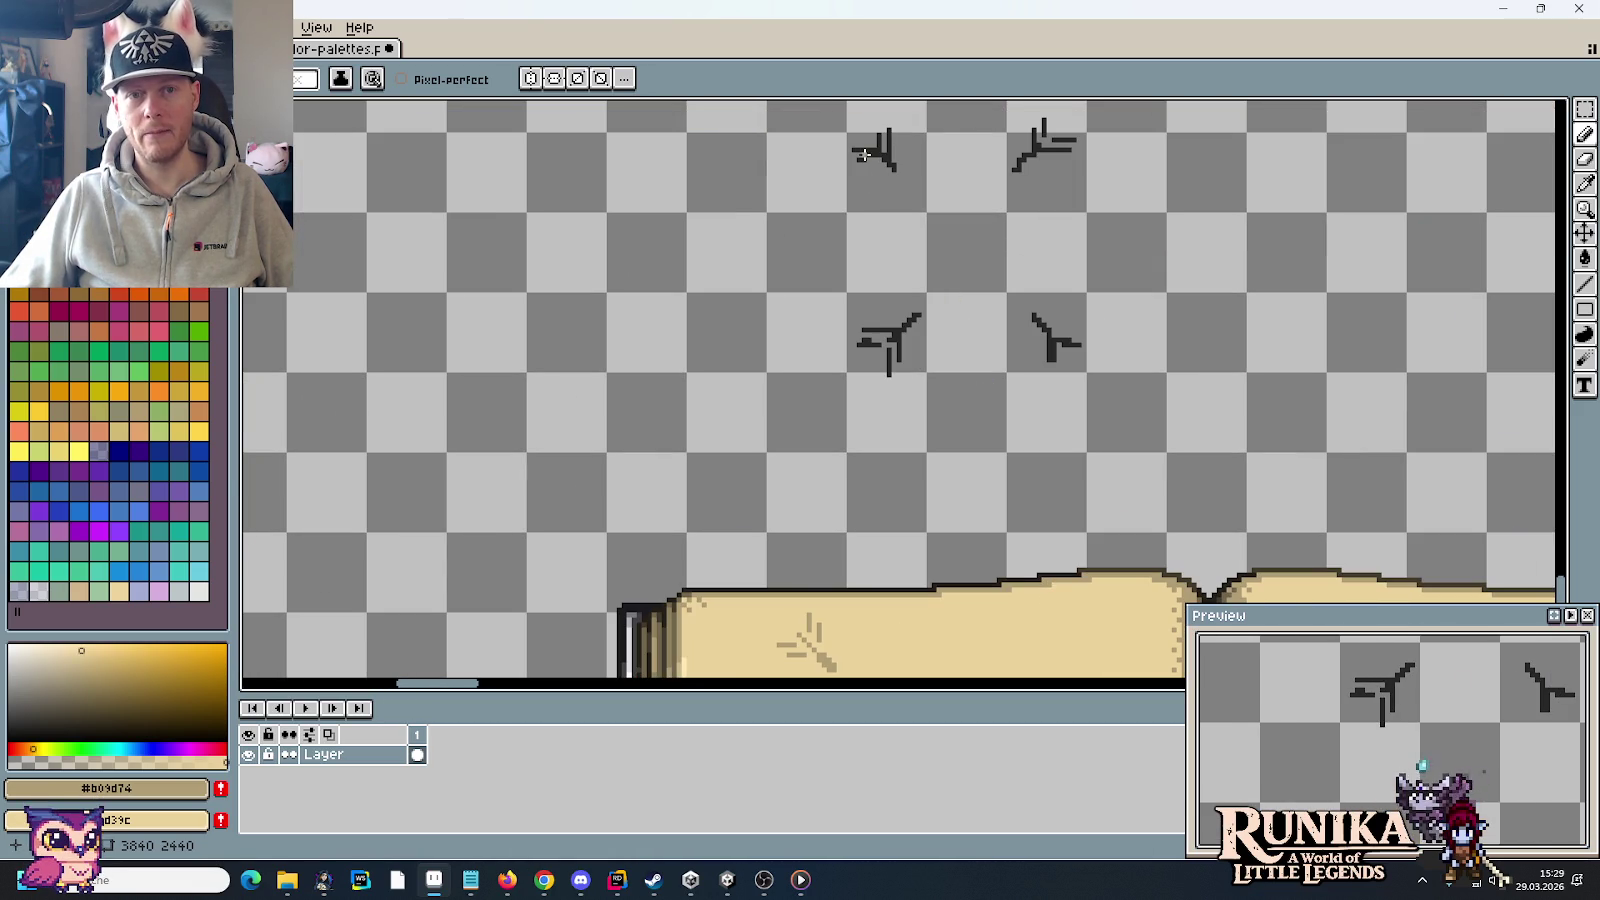
{"action": "scroll", "coordinate": [1031, 412], "scroll_direction": "down", "scroll_amount": 1}
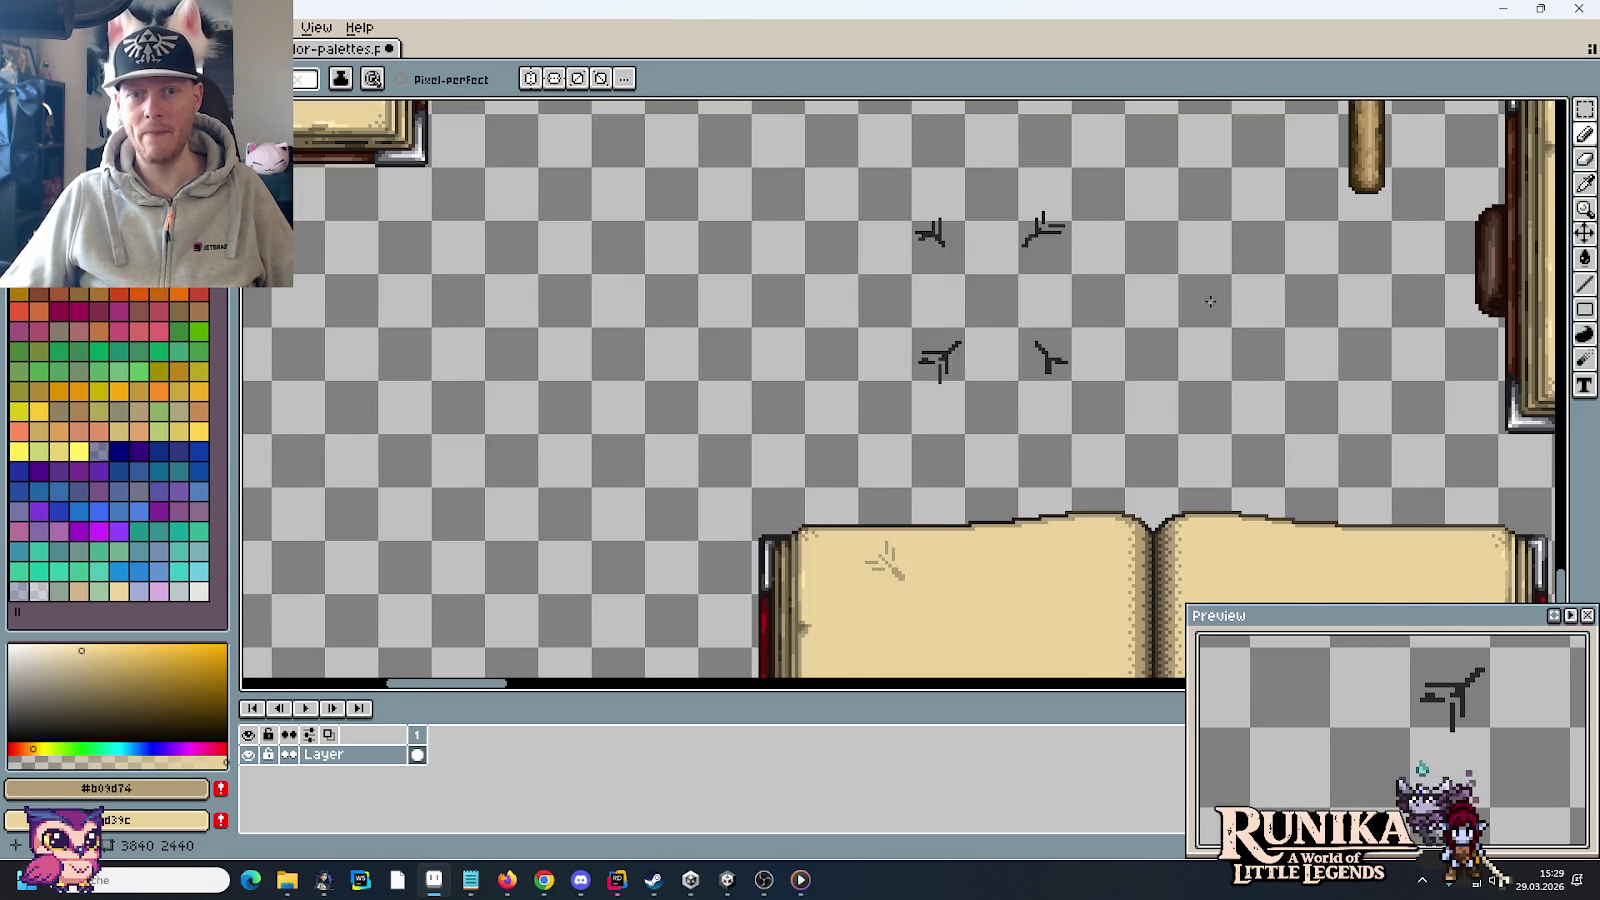
{"action": "scroll", "coordinate": [784, 401], "scroll_direction": "down", "scroll_amount": 3}
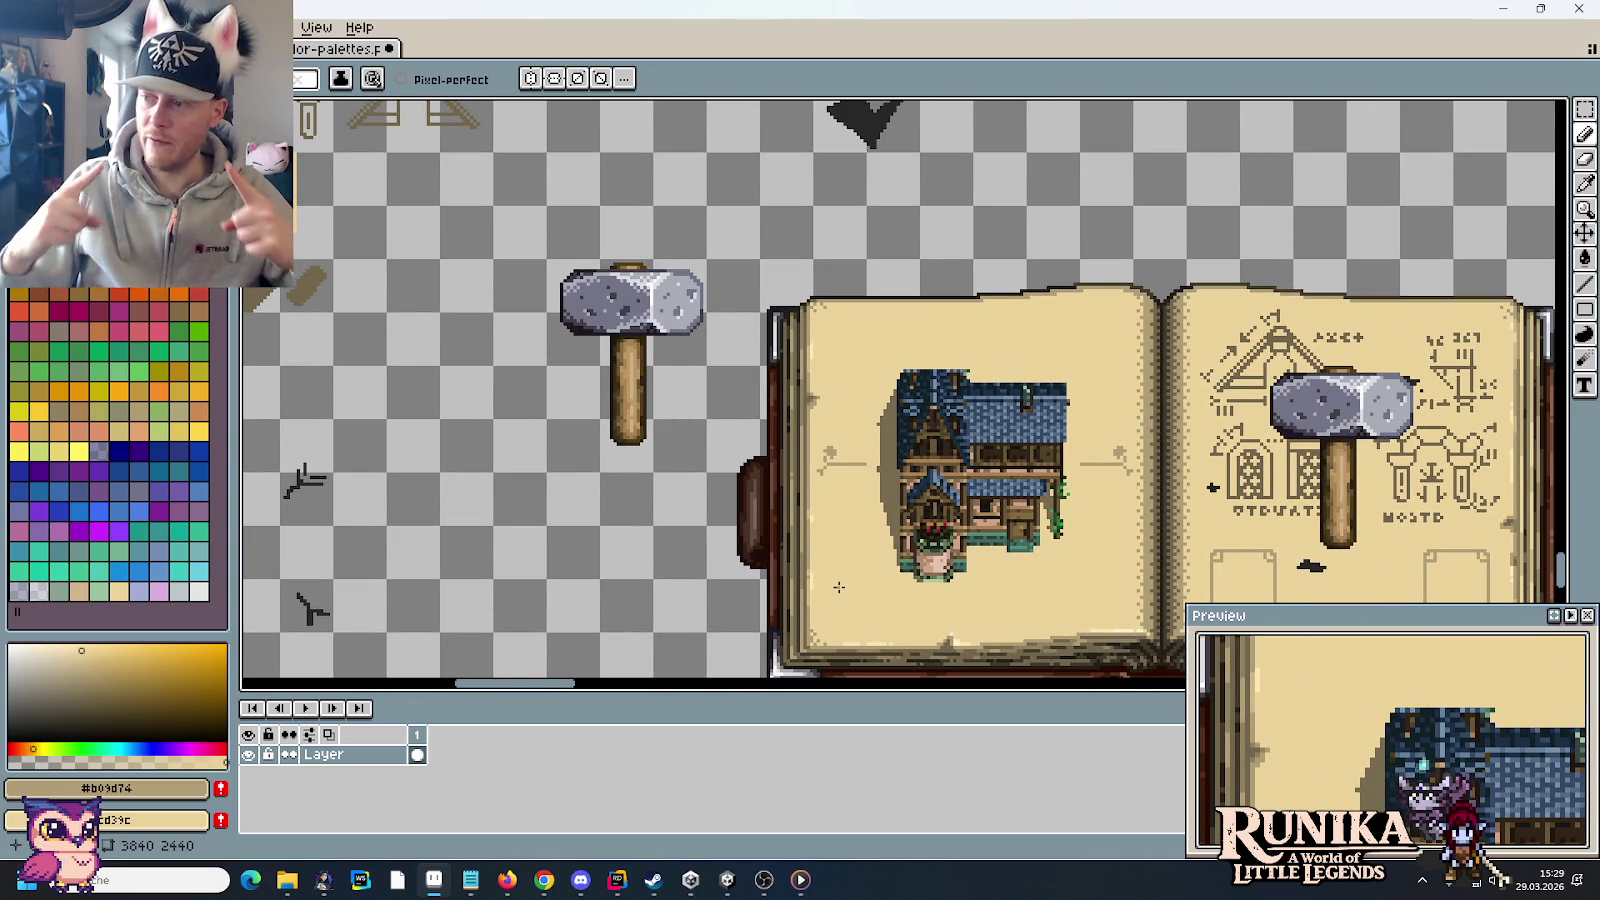
{"action": "left_click_drag", "start_coordinate": [680, 680], "coordinate": [915, 386]}
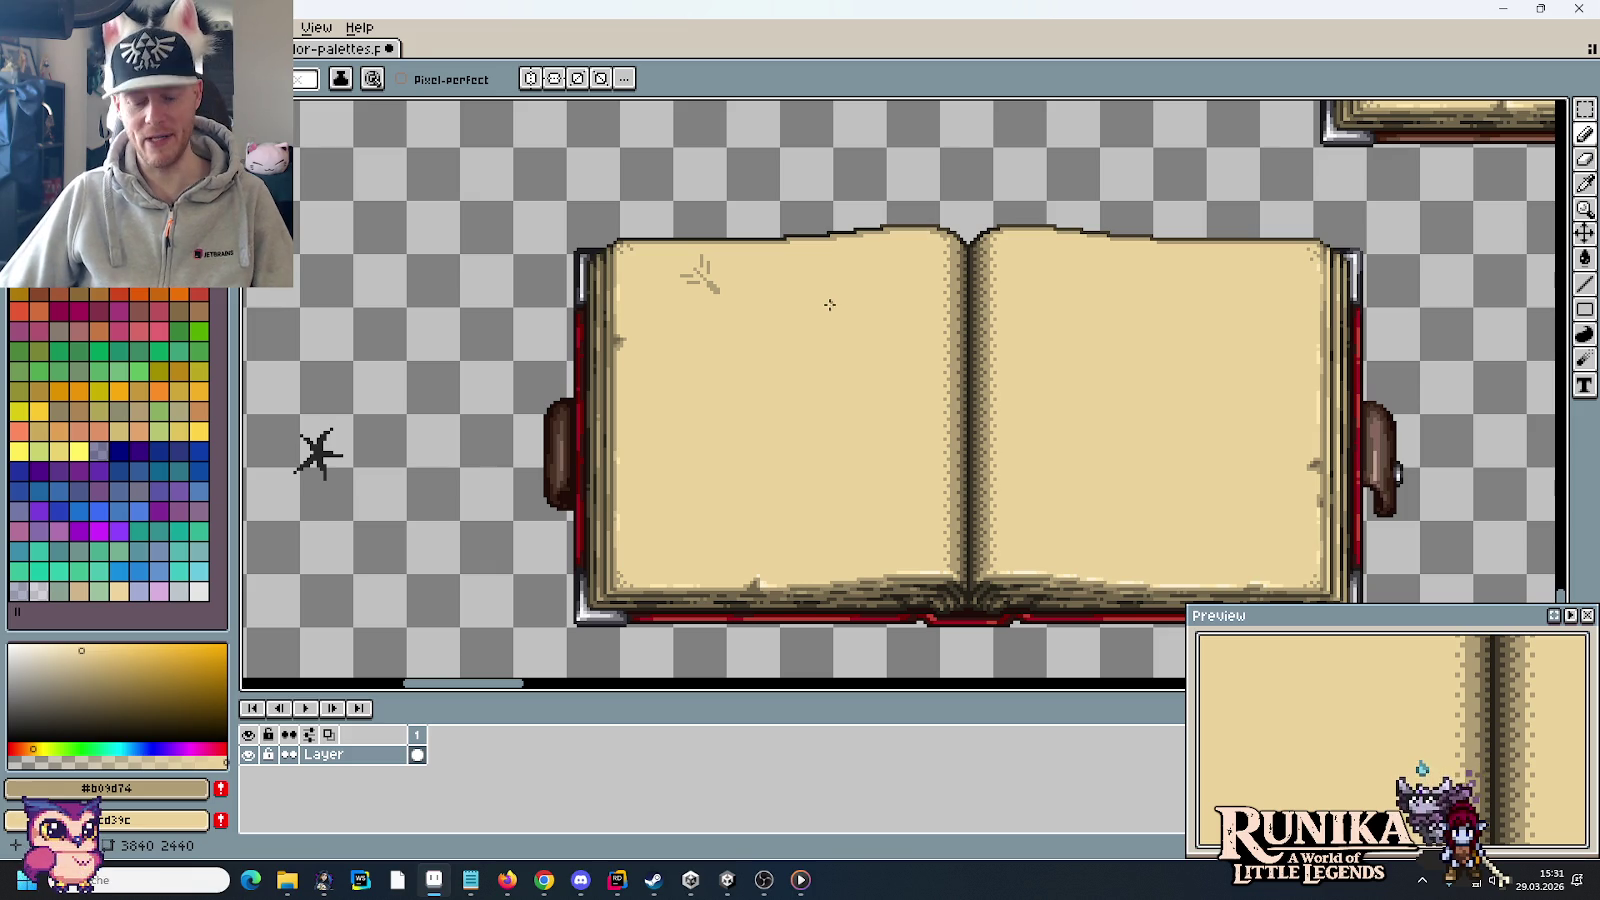
{"action": "left_click_drag", "start_coordinate": [694, 368], "coordinate": [760, 408]}
{"action": "key", "text": "m"}
Step: Save the colour-palettes sprite and switch to the inventory-ideas swatch document
{"action": "key", "text": "ctrl+s"}
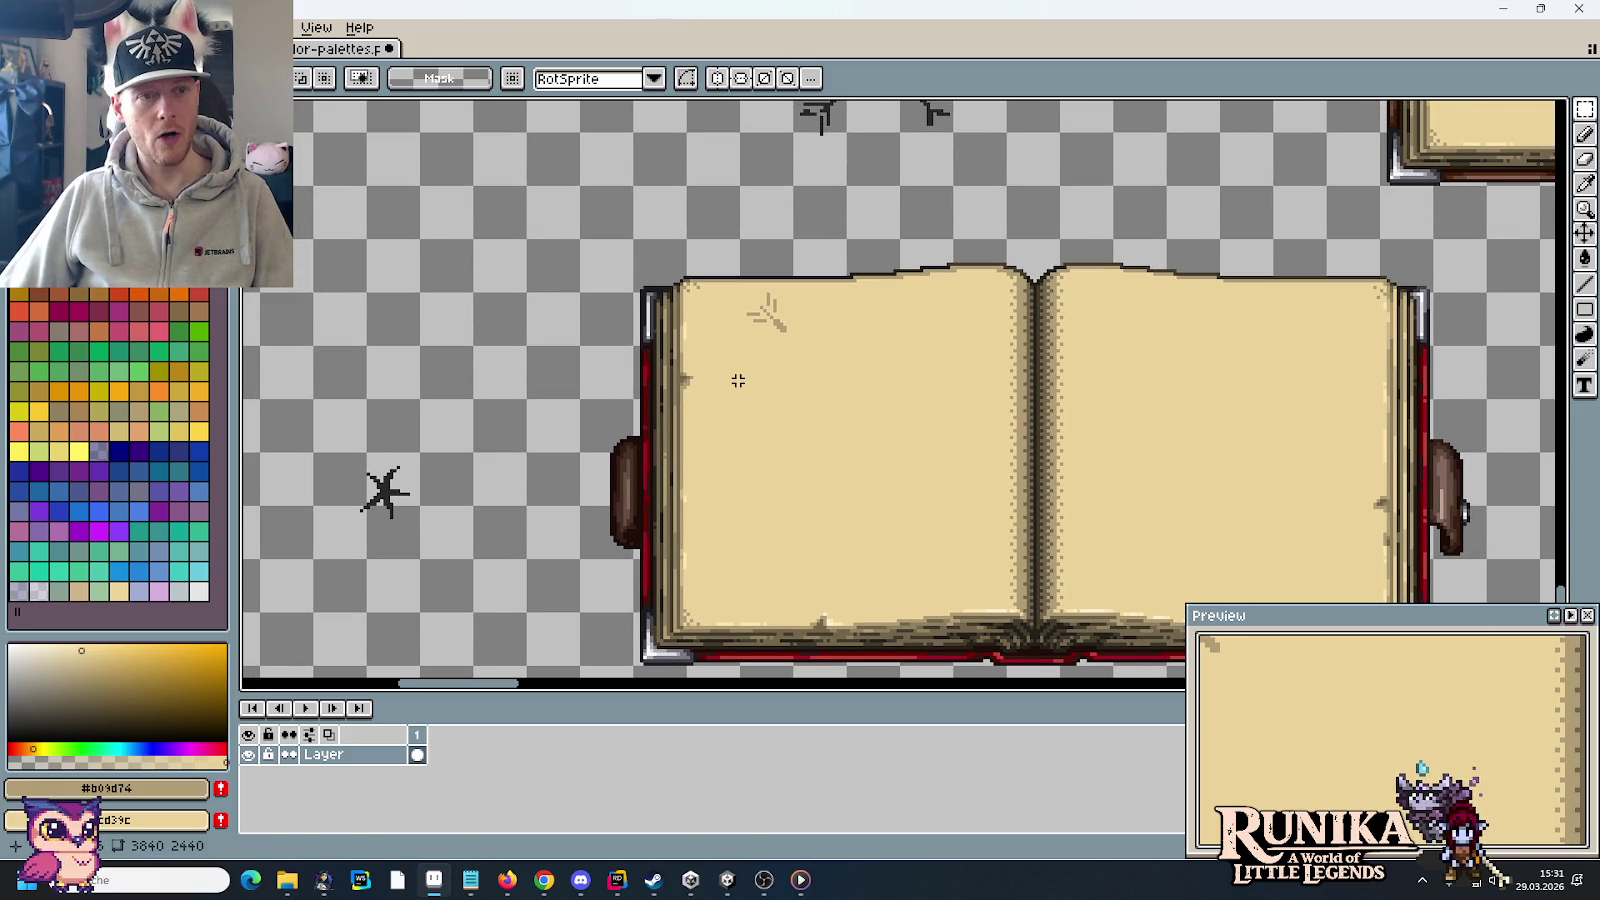
{"action": "left_click", "coordinate": [297, 50]}
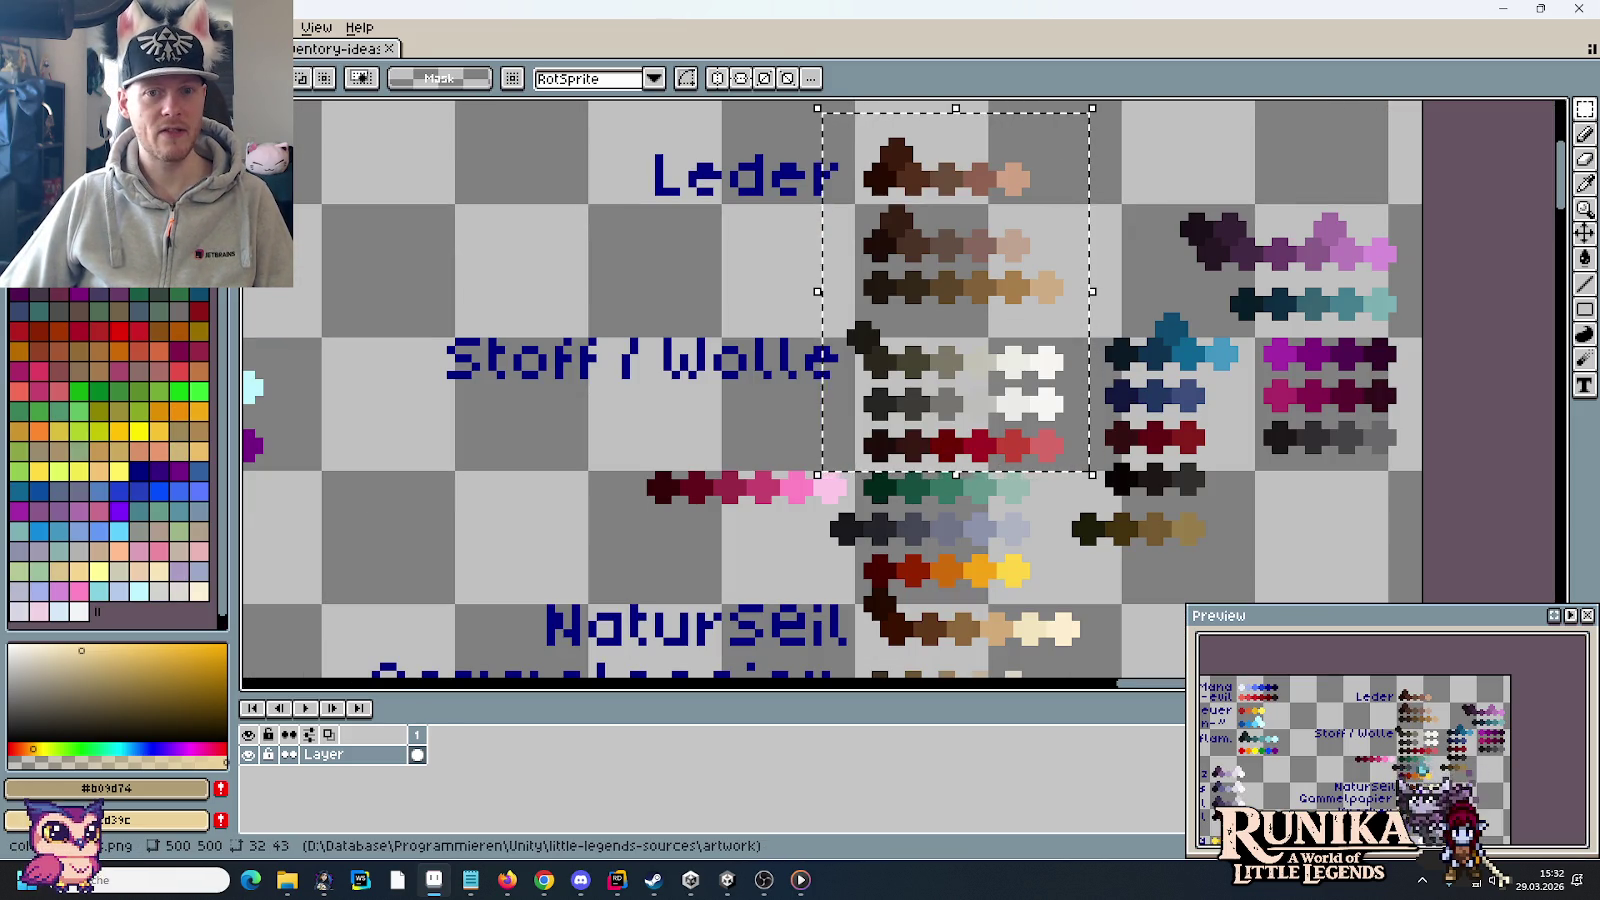
{"action": "key", "text": "alt+e"}
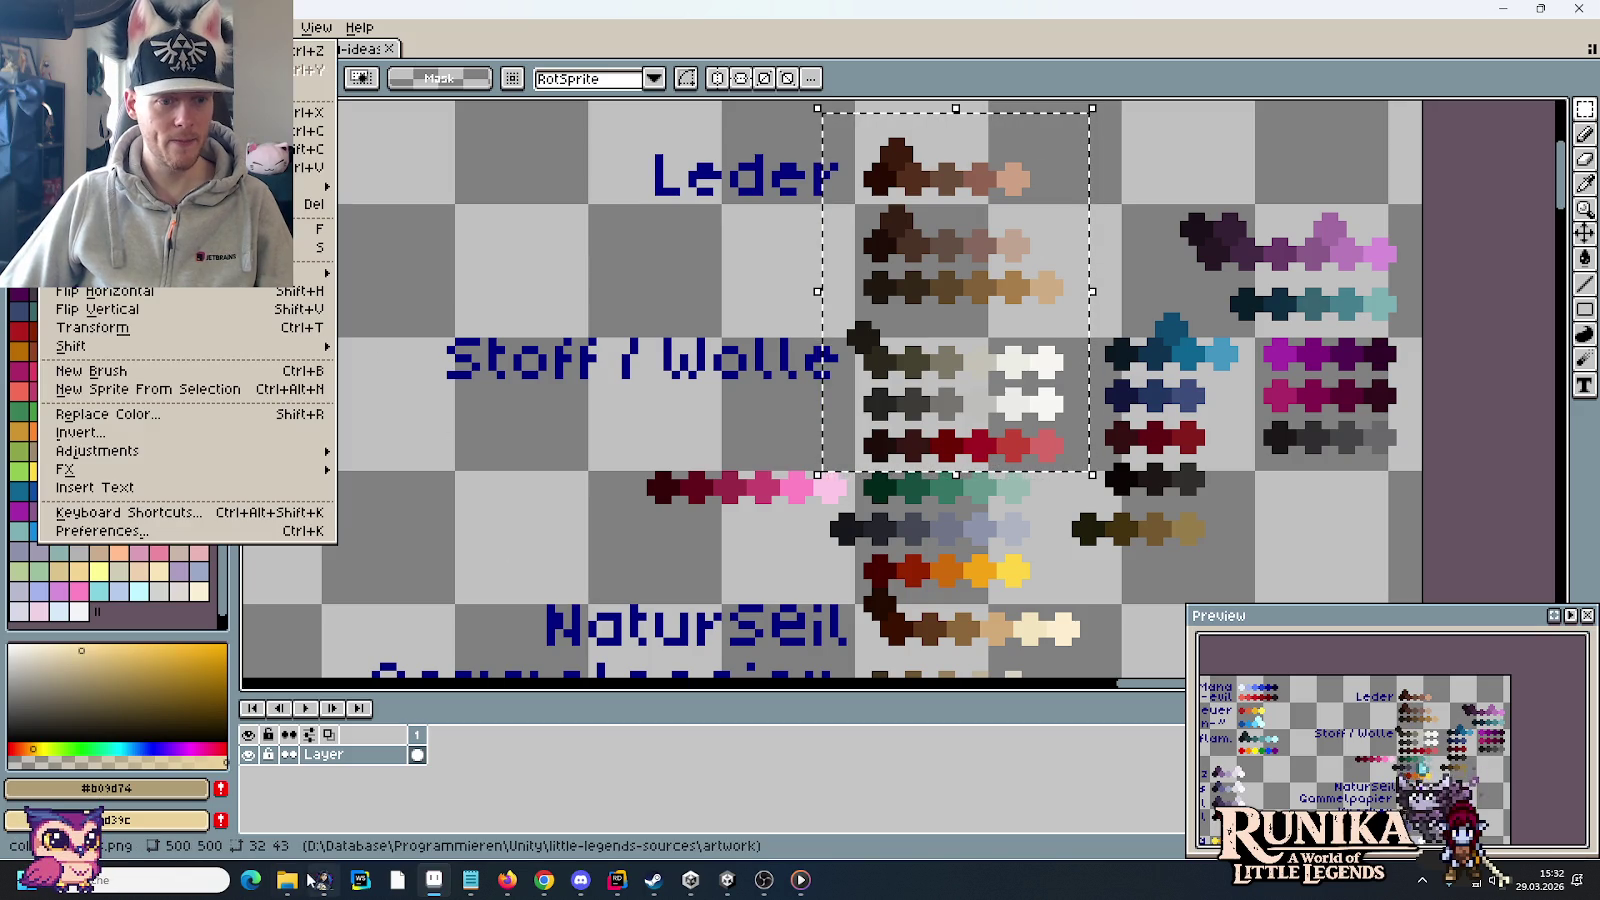
Step: Open spritesheet-paint.png from artwork/characters and pan to the sheet's top-left corner
{"action": "mouse_move", "coordinate": [286, 880]}
{"action": "left_click", "coordinate": [366, 785]}
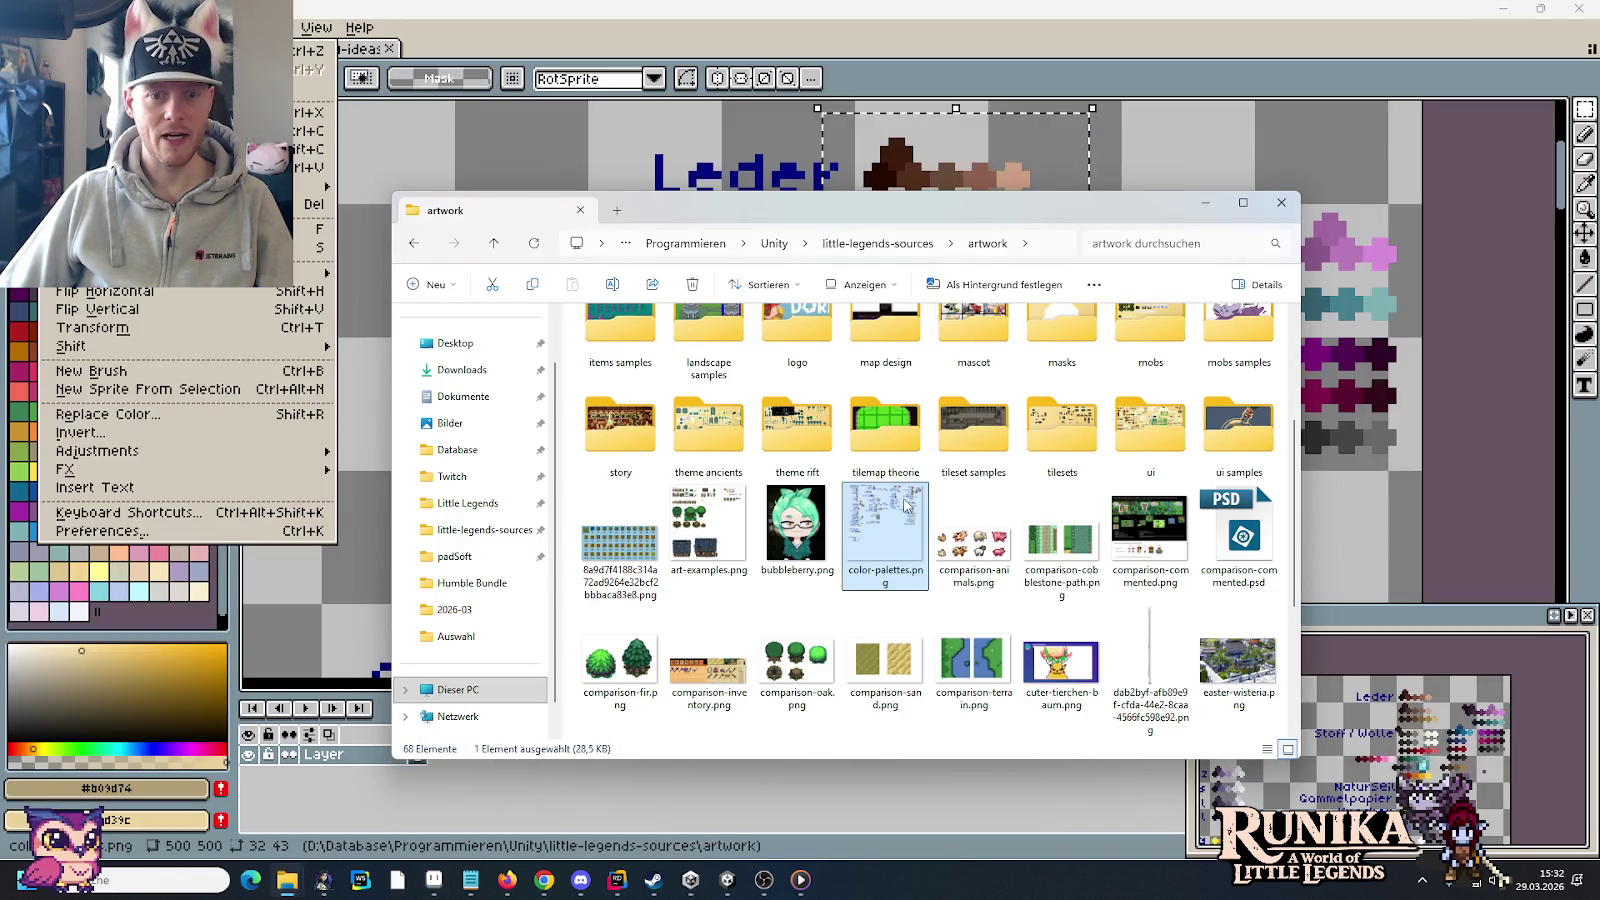
{"action": "scroll", "coordinate": [810, 349], "scroll_direction": "up", "scroll_amount": 3}
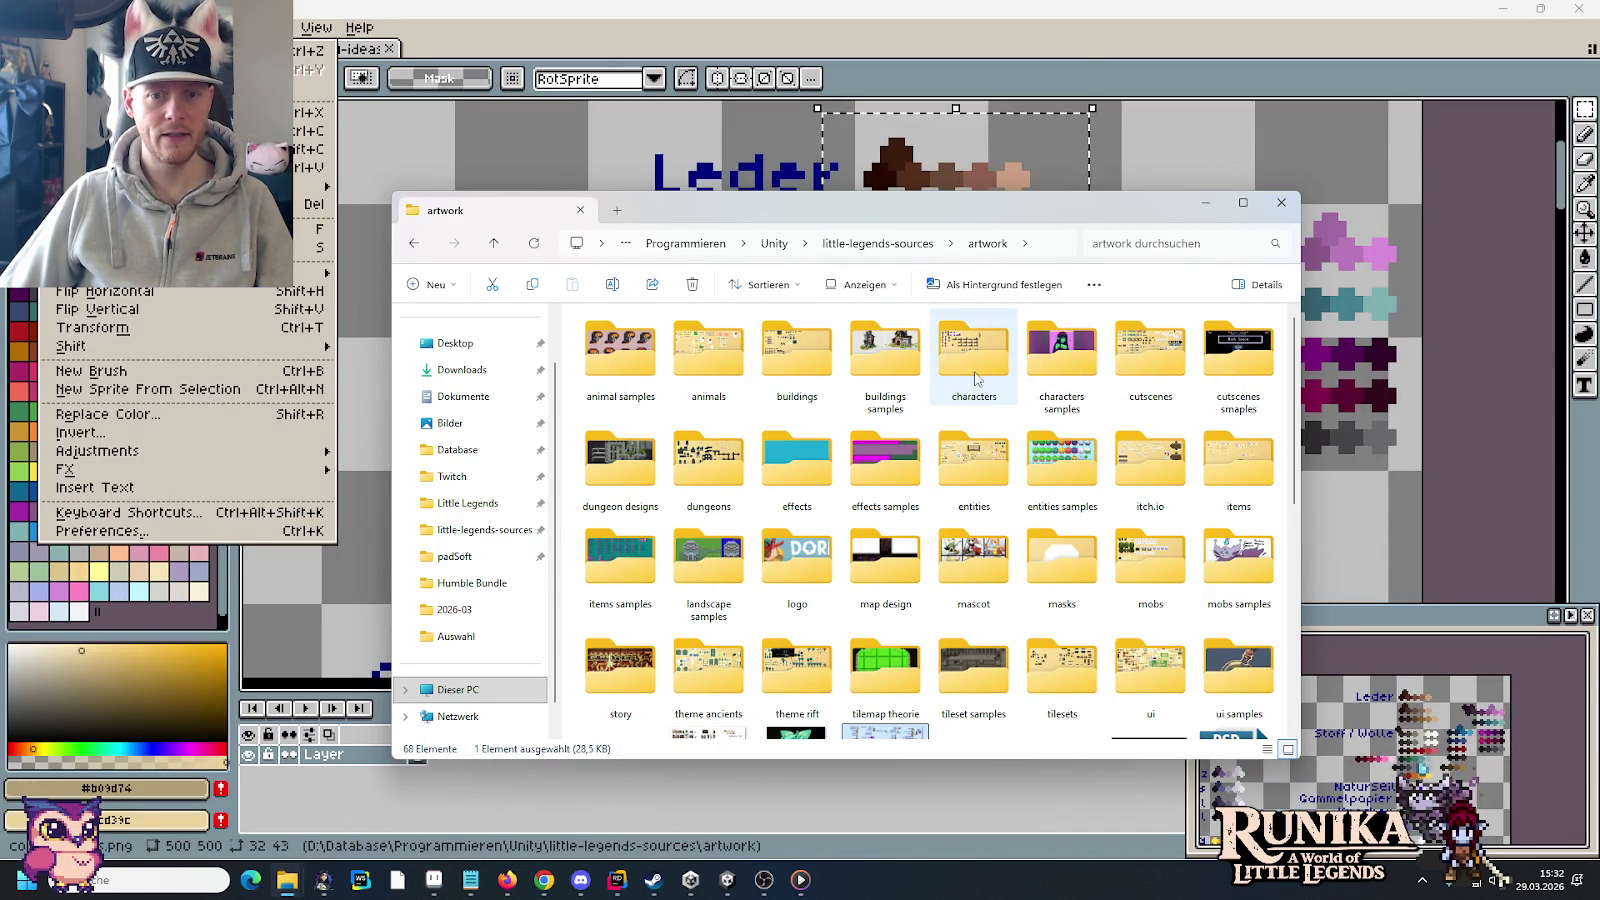
{"action": "double_click", "coordinate": [973, 355]}
{"action": "scroll", "coordinate": [1000, 400], "scroll_direction": "down", "scroll_amount": 10}
{"action": "double_click", "coordinate": [972, 455]}
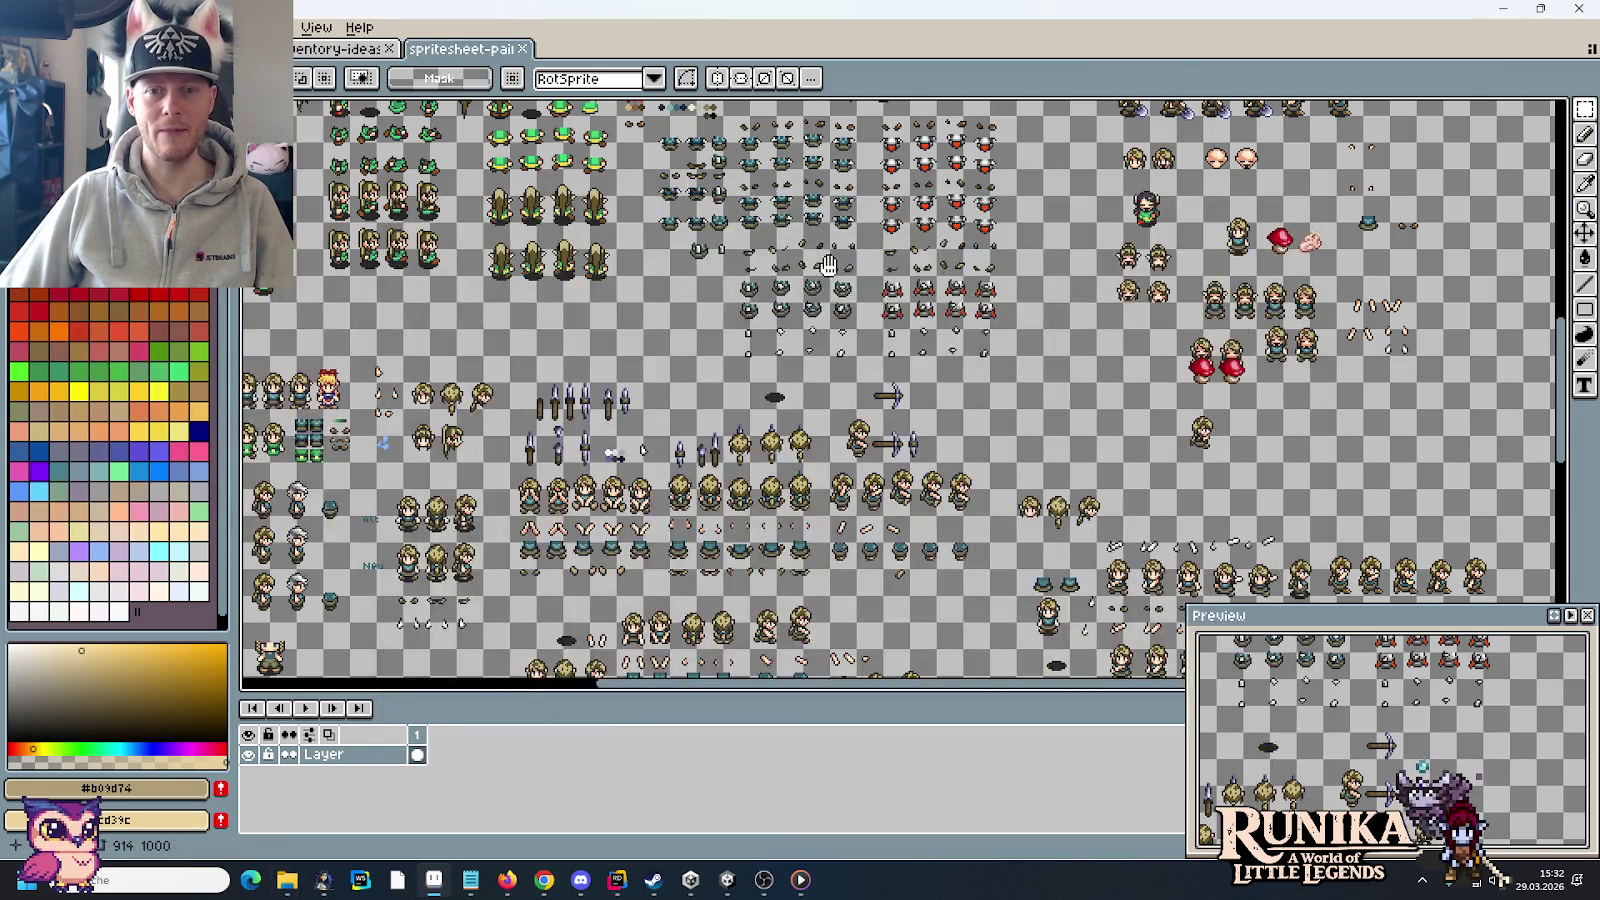
{"action": "left_click_drag", "start_coordinate": [828, 265], "coordinate": [938, 437]}
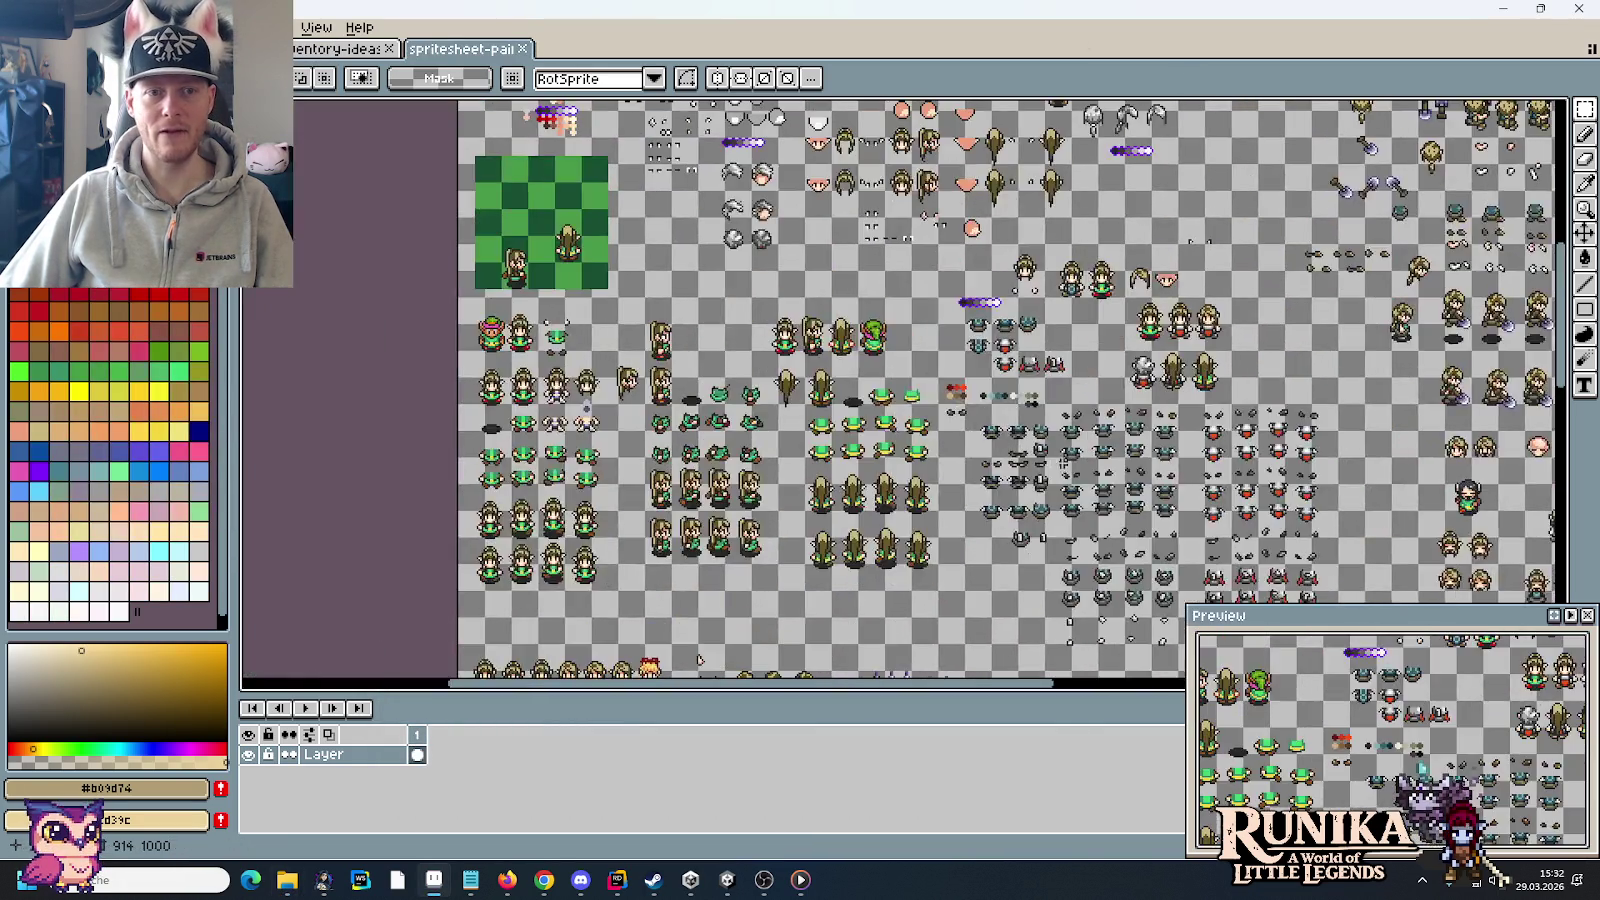
Step: Zoom in and marquee-select the pink-hatted head sprite
{"action": "scroll", "coordinate": [938, 437], "scroll_direction": "up", "scroll_amount": 2}
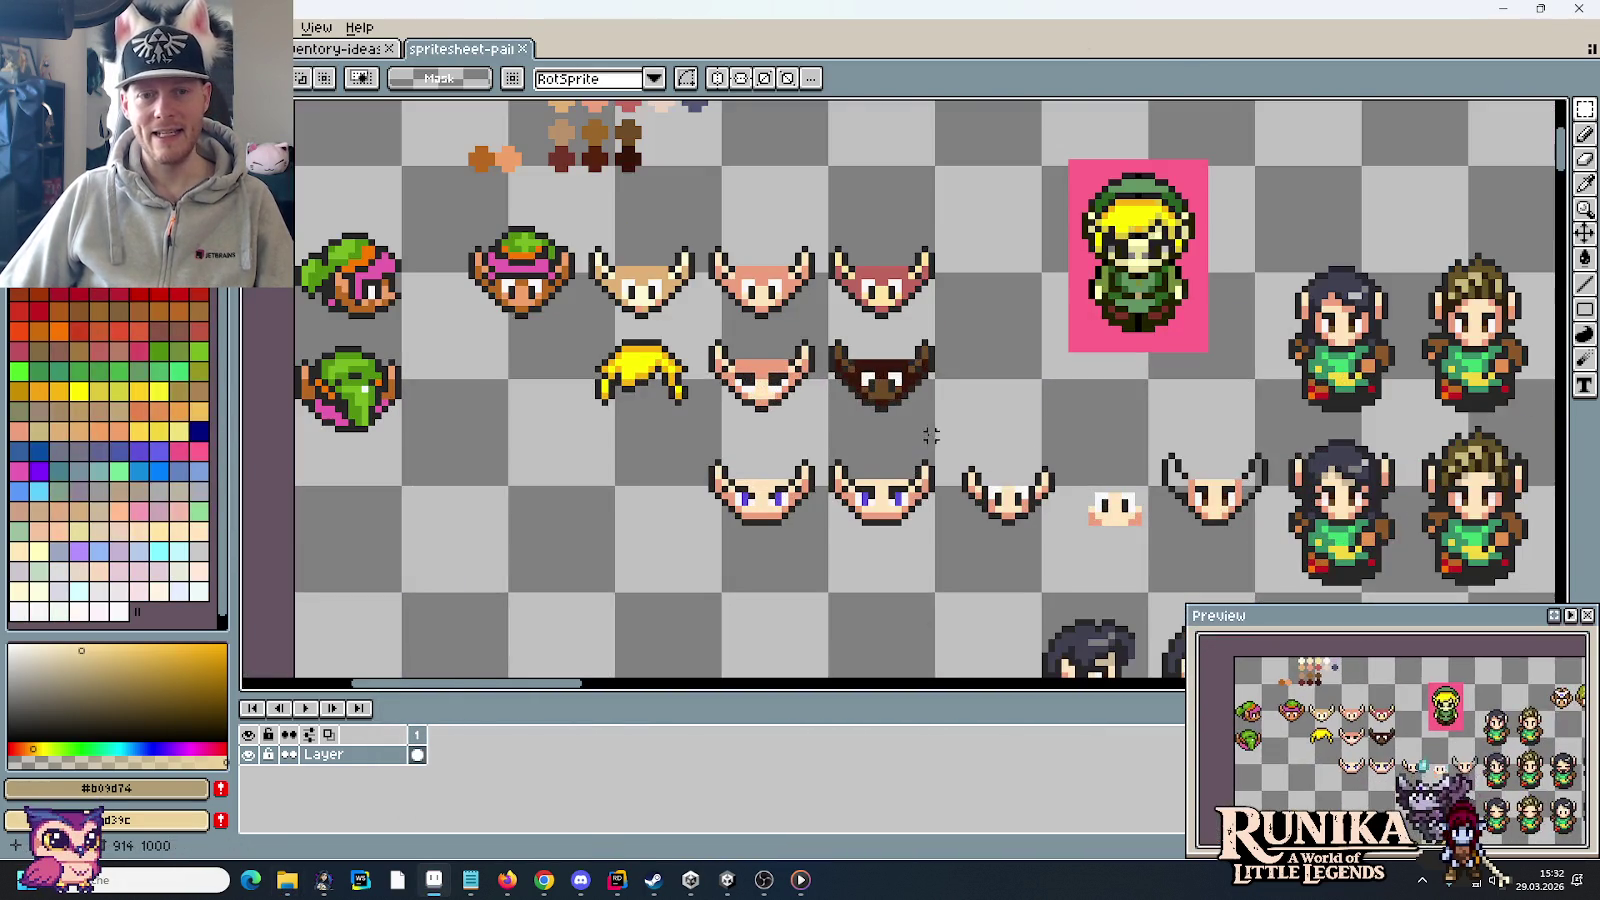
{"action": "scroll", "coordinate": [921, 428], "scroll_direction": "up", "scroll_amount": 1}
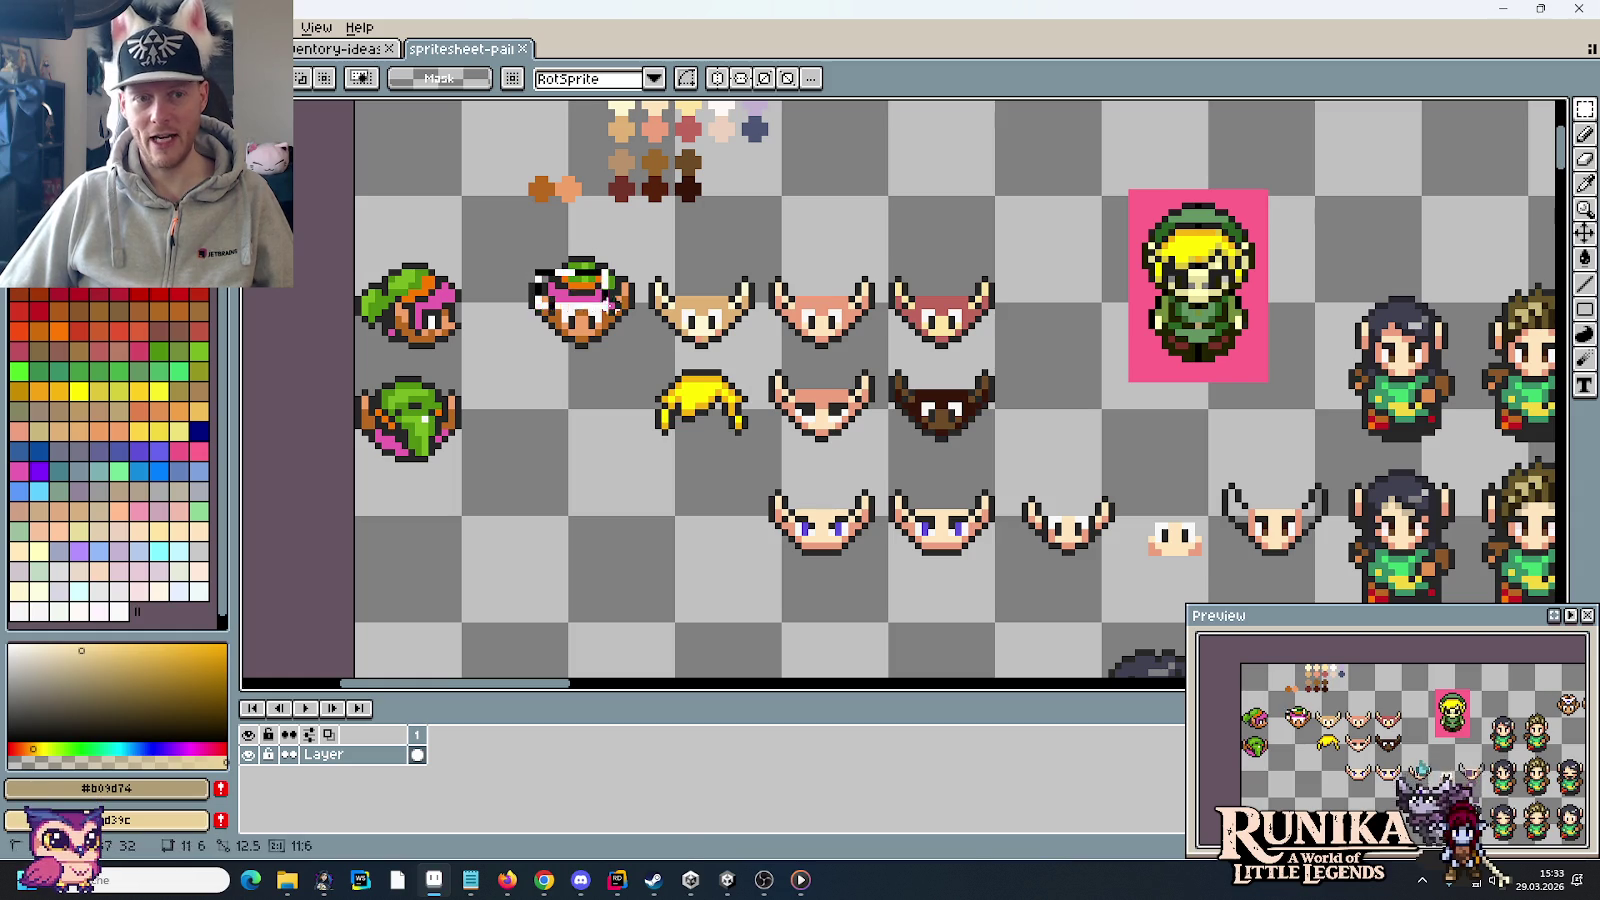
{"action": "left_click_drag", "start_coordinate": [530, 262], "coordinate": [628, 328]}
{"action": "left_click", "coordinate": [731, 352]}
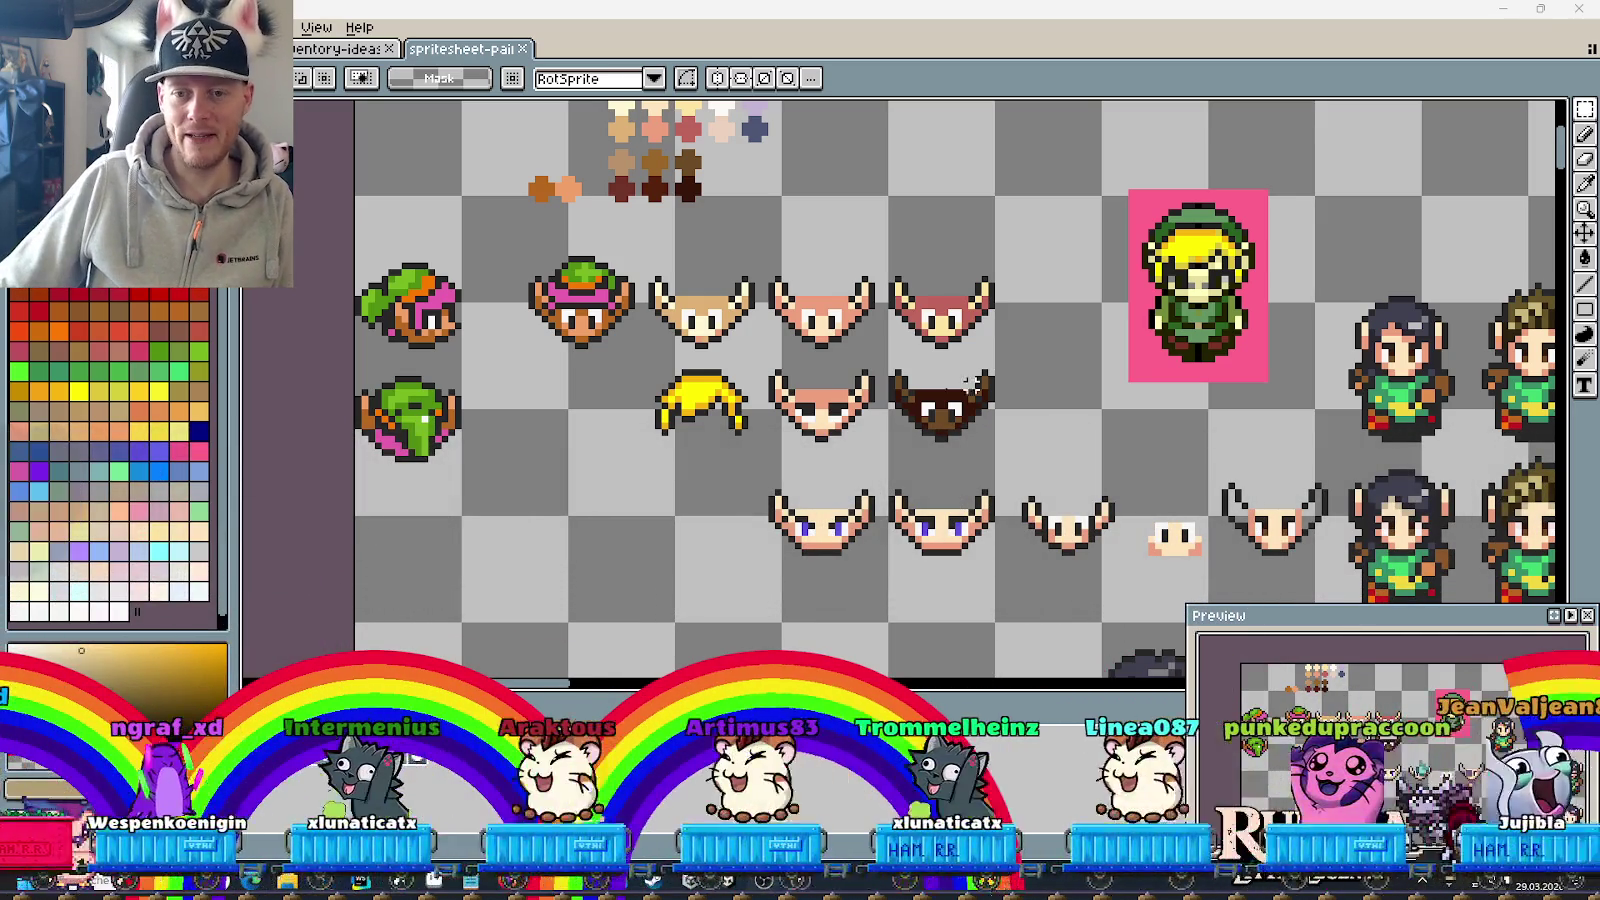
{"action": "left_click", "coordinate": [470, 879]}
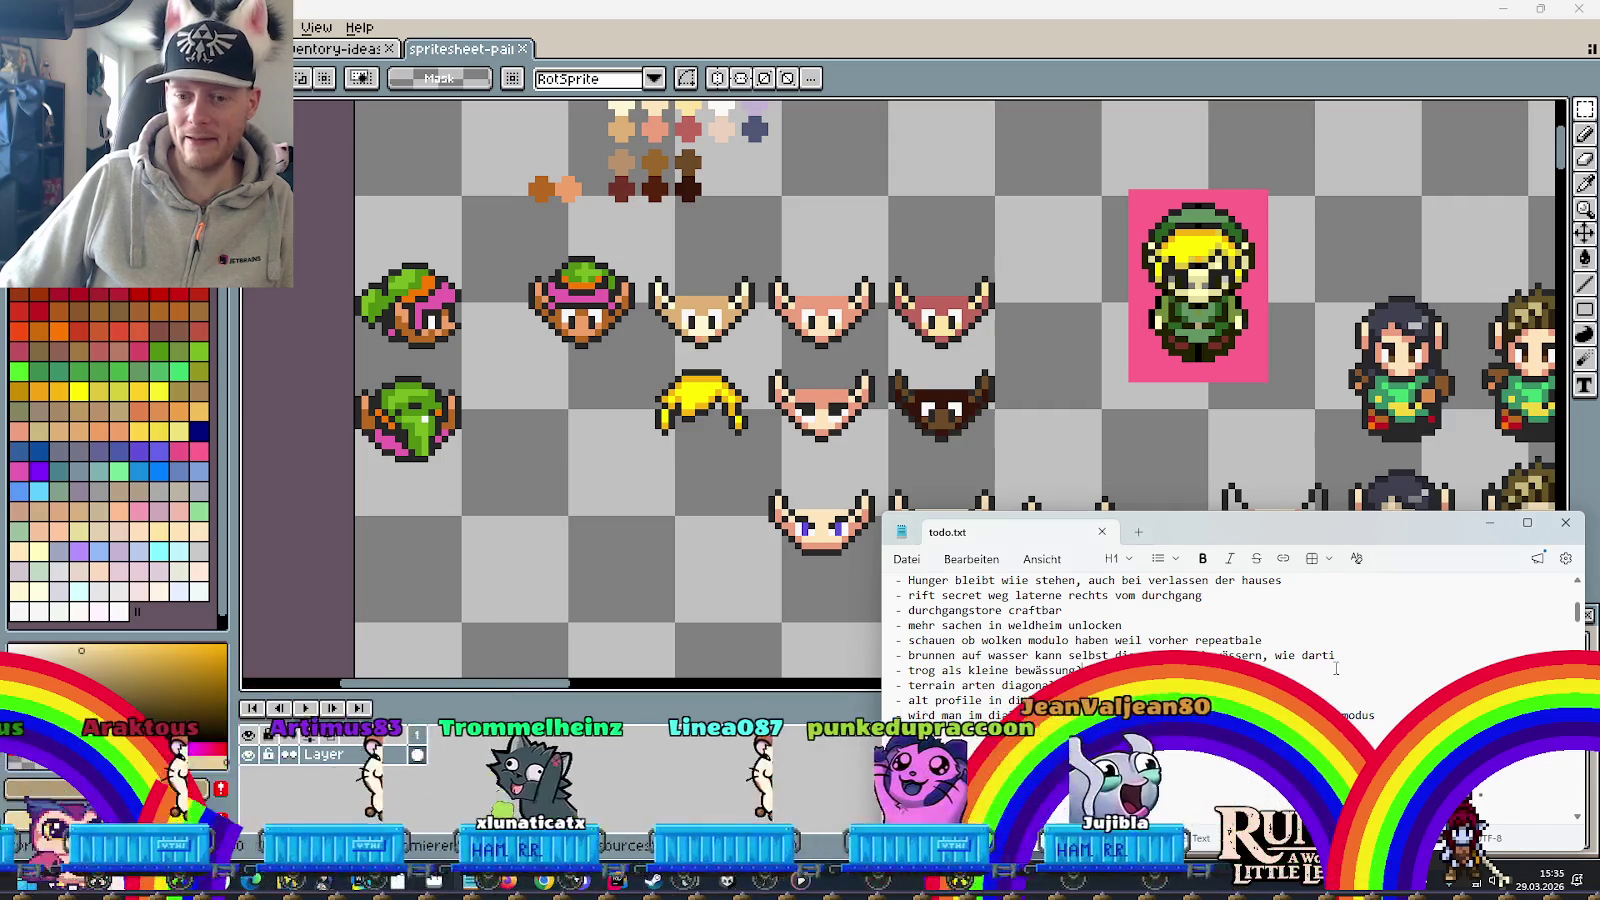
{"action": "left_click_drag", "start_coordinate": [1577, 612], "coordinate": [1572, 597]}
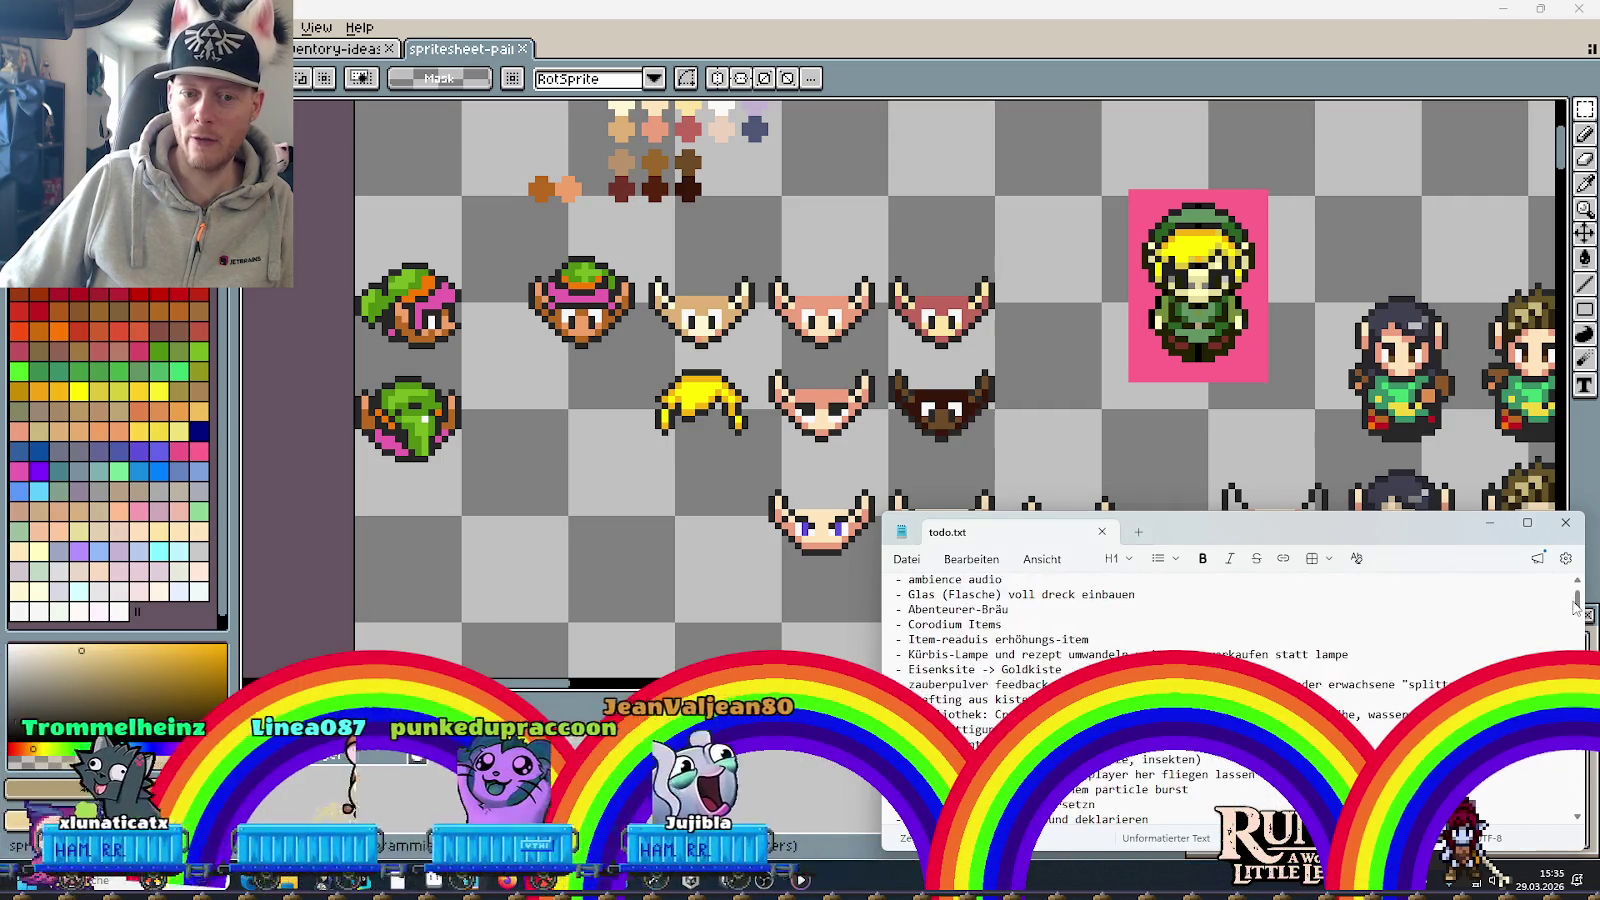
{"action": "scroll", "coordinate": [1572, 597], "scroll_direction": "down", "scroll_amount": 10}
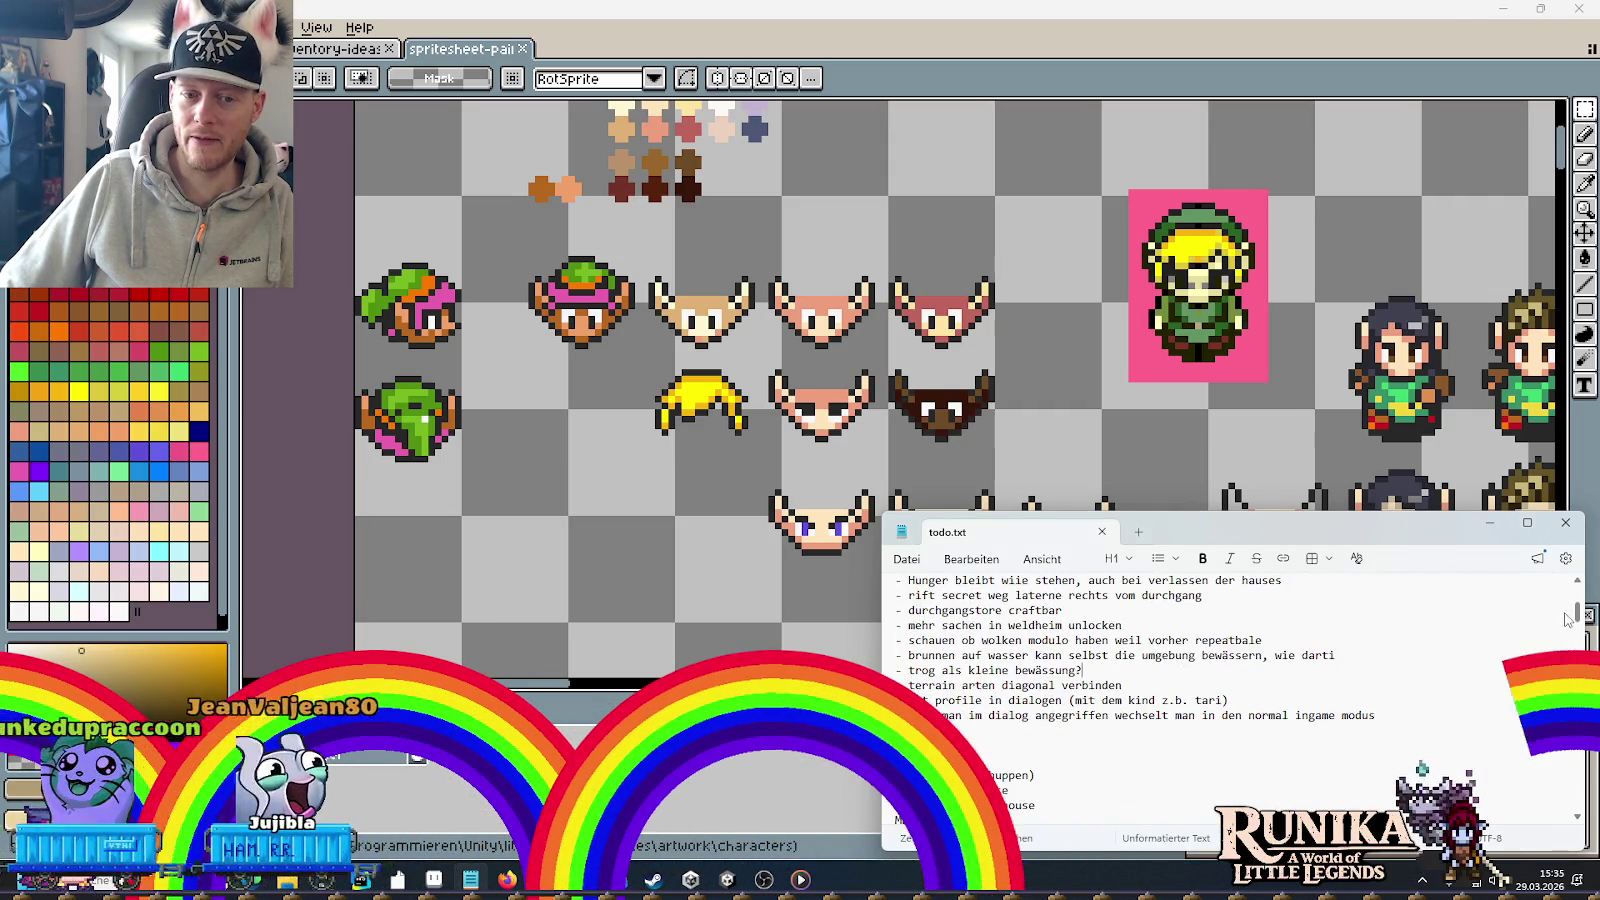
{"action": "scroll", "coordinate": [1572, 597], "scroll_direction": "up", "scroll_amount": 10}
{"action": "left_click", "coordinate": [1044, 298]}
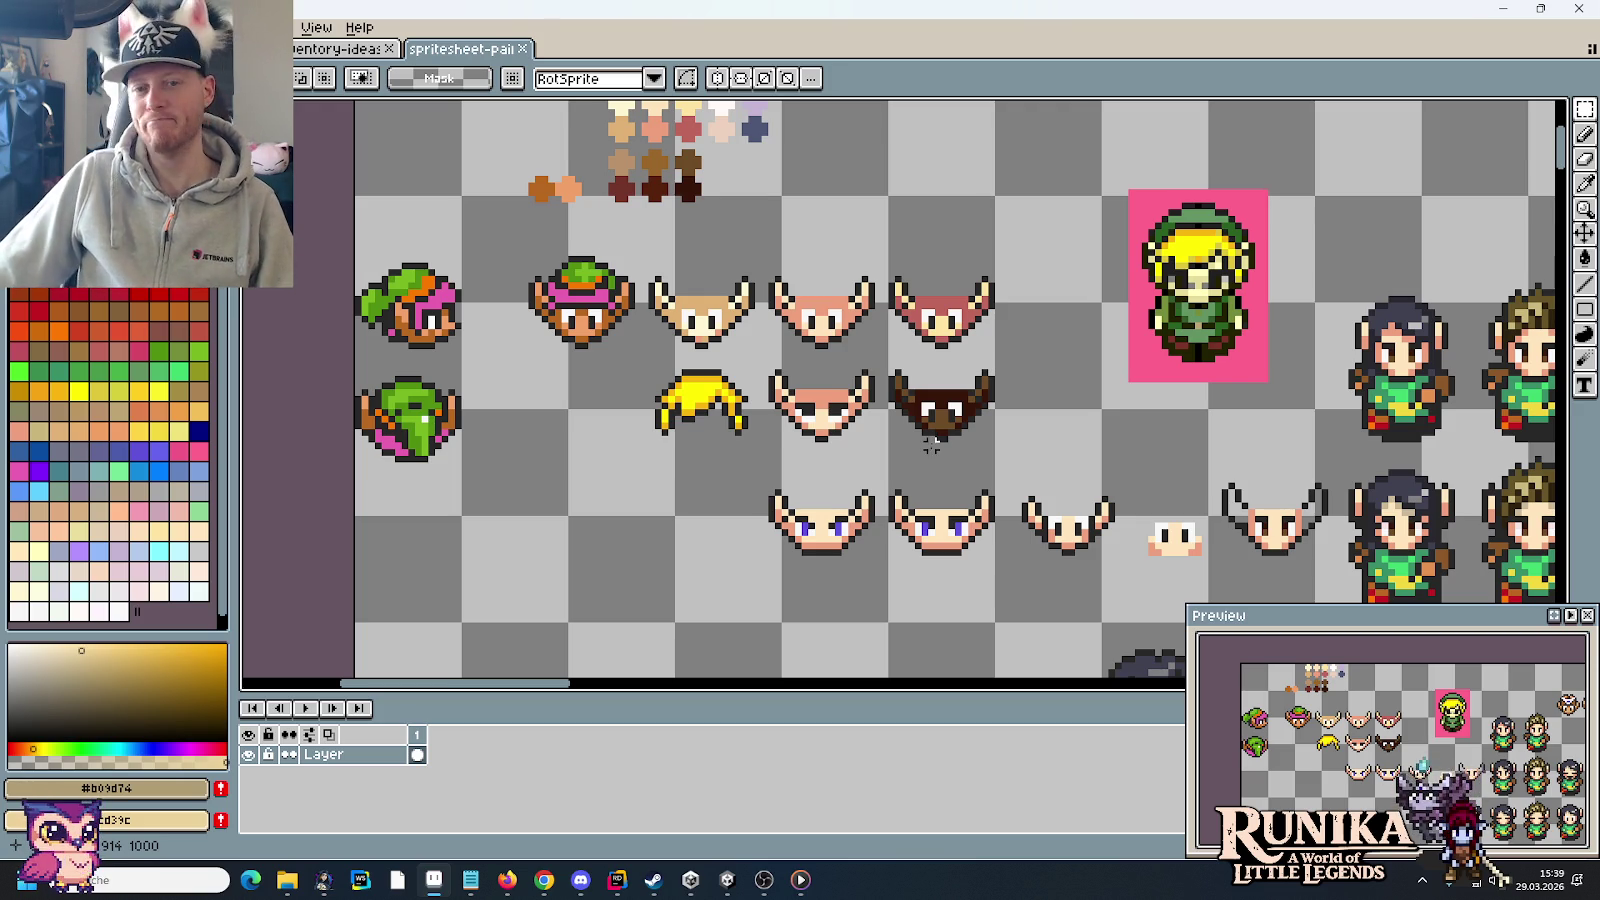
{"action": "left_click_drag", "start_coordinate": [993, 454], "coordinate": [767, 303]}
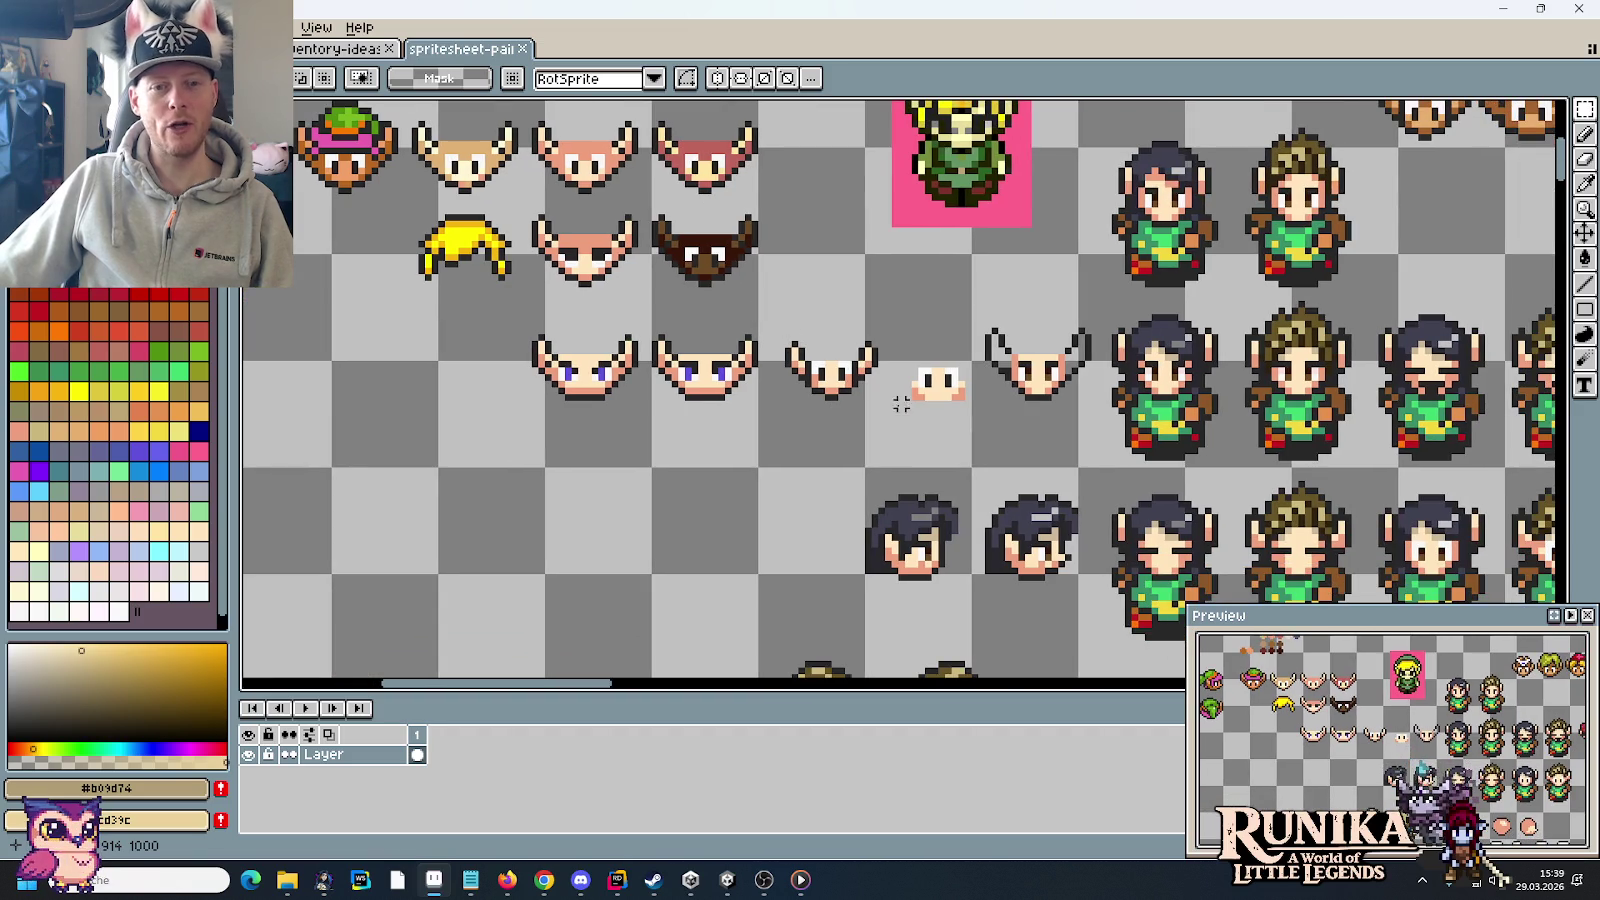
{"action": "scroll", "coordinate": [888, 443], "scroll_direction": "down", "scroll_amount": 1}
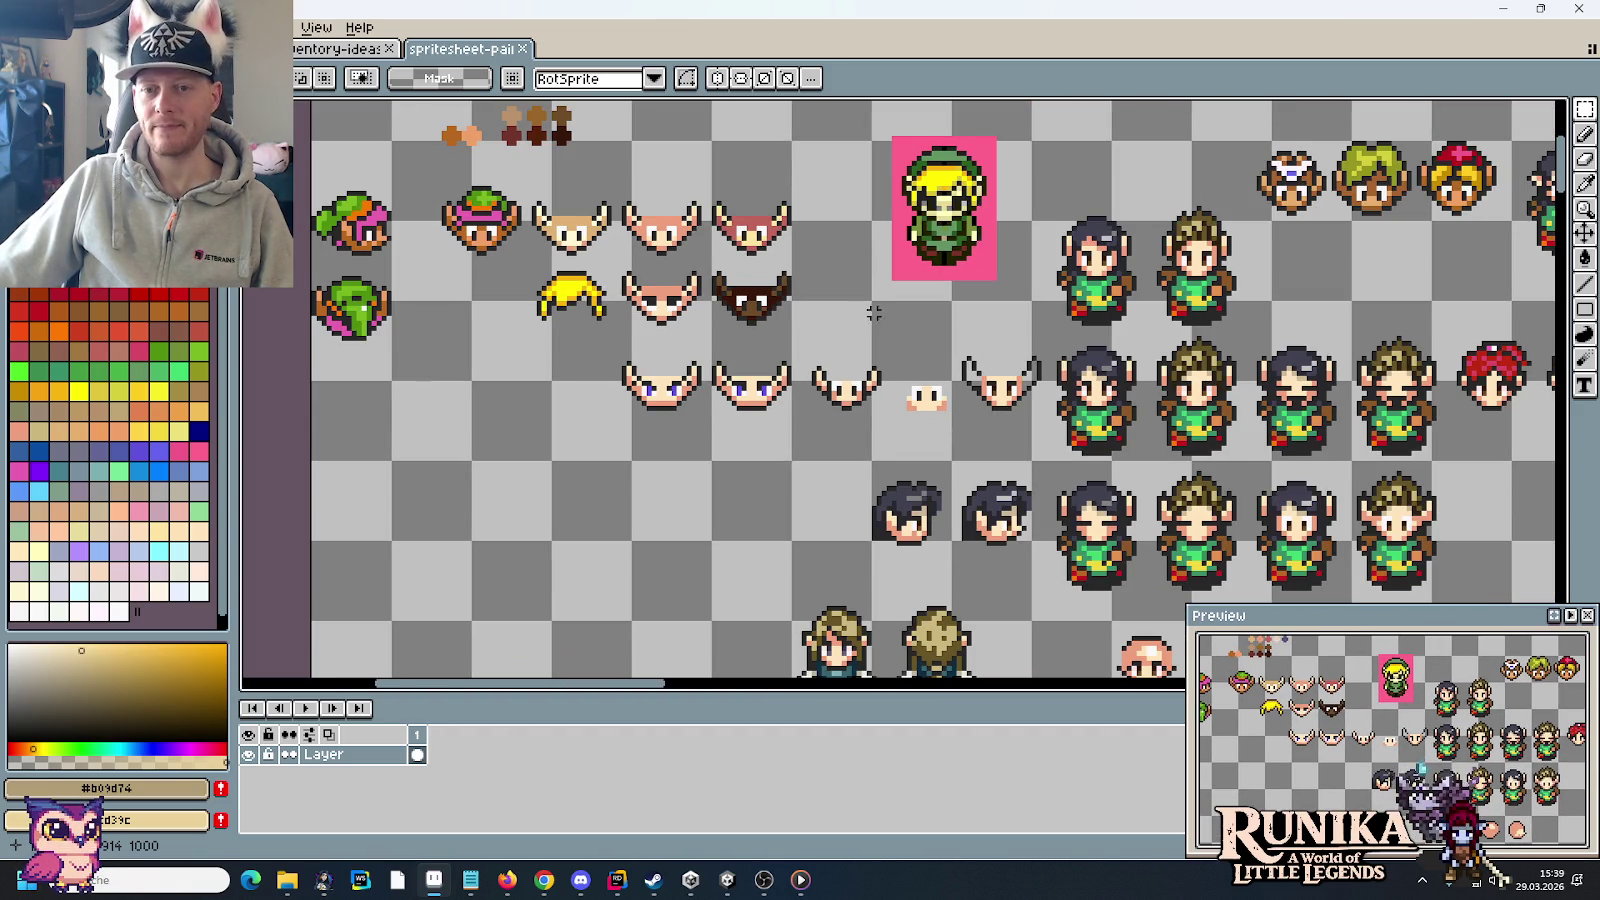
{"action": "left_click_drag", "start_coordinate": [873, 313], "coordinate": [808, 326]}
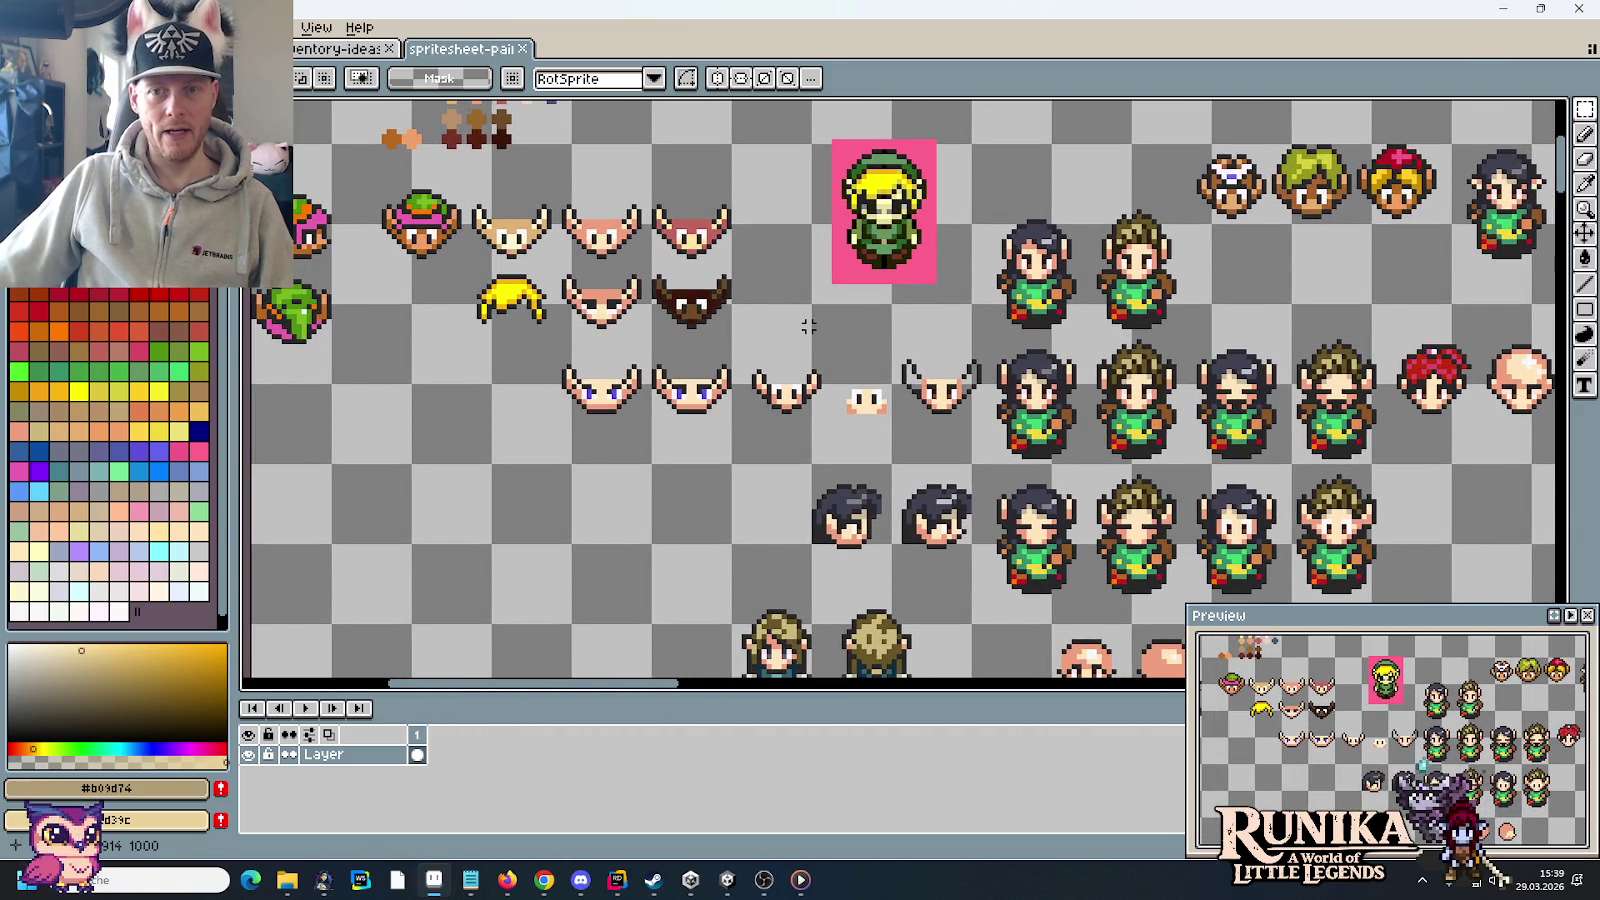
{"action": "left_click_drag", "start_coordinate": [524, 201], "coordinate": [978, 458]}
{"action": "left_click_drag", "start_coordinate": [1178, 465], "coordinate": [1032, 345]}
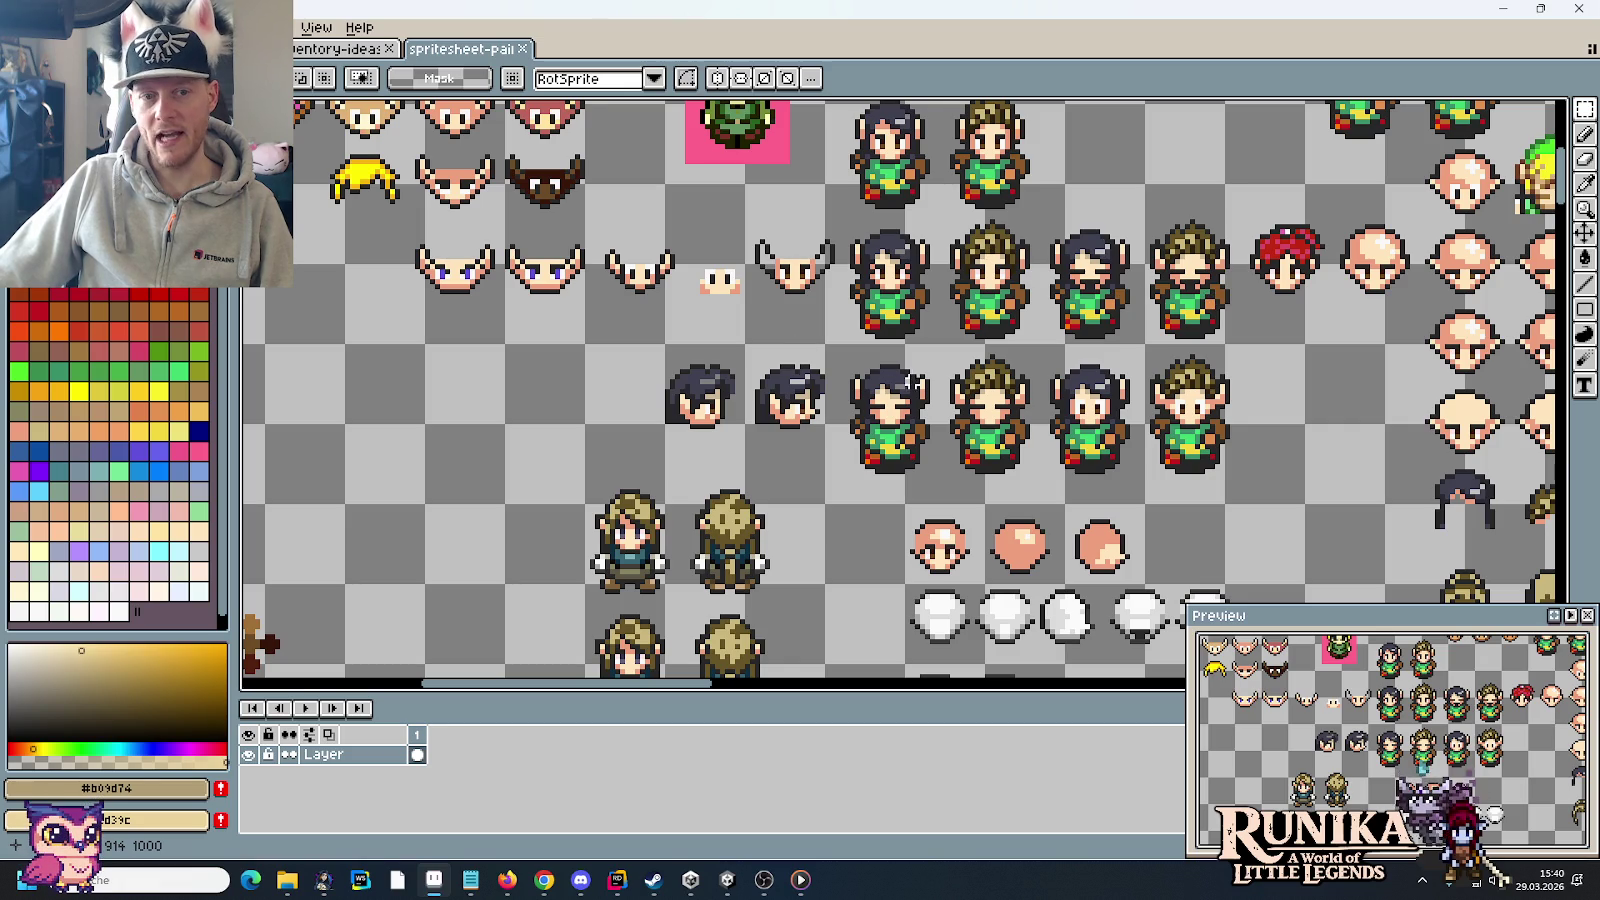
{"action": "scroll", "coordinate": [818, 548], "scroll_direction": "down", "scroll_amount": 5}
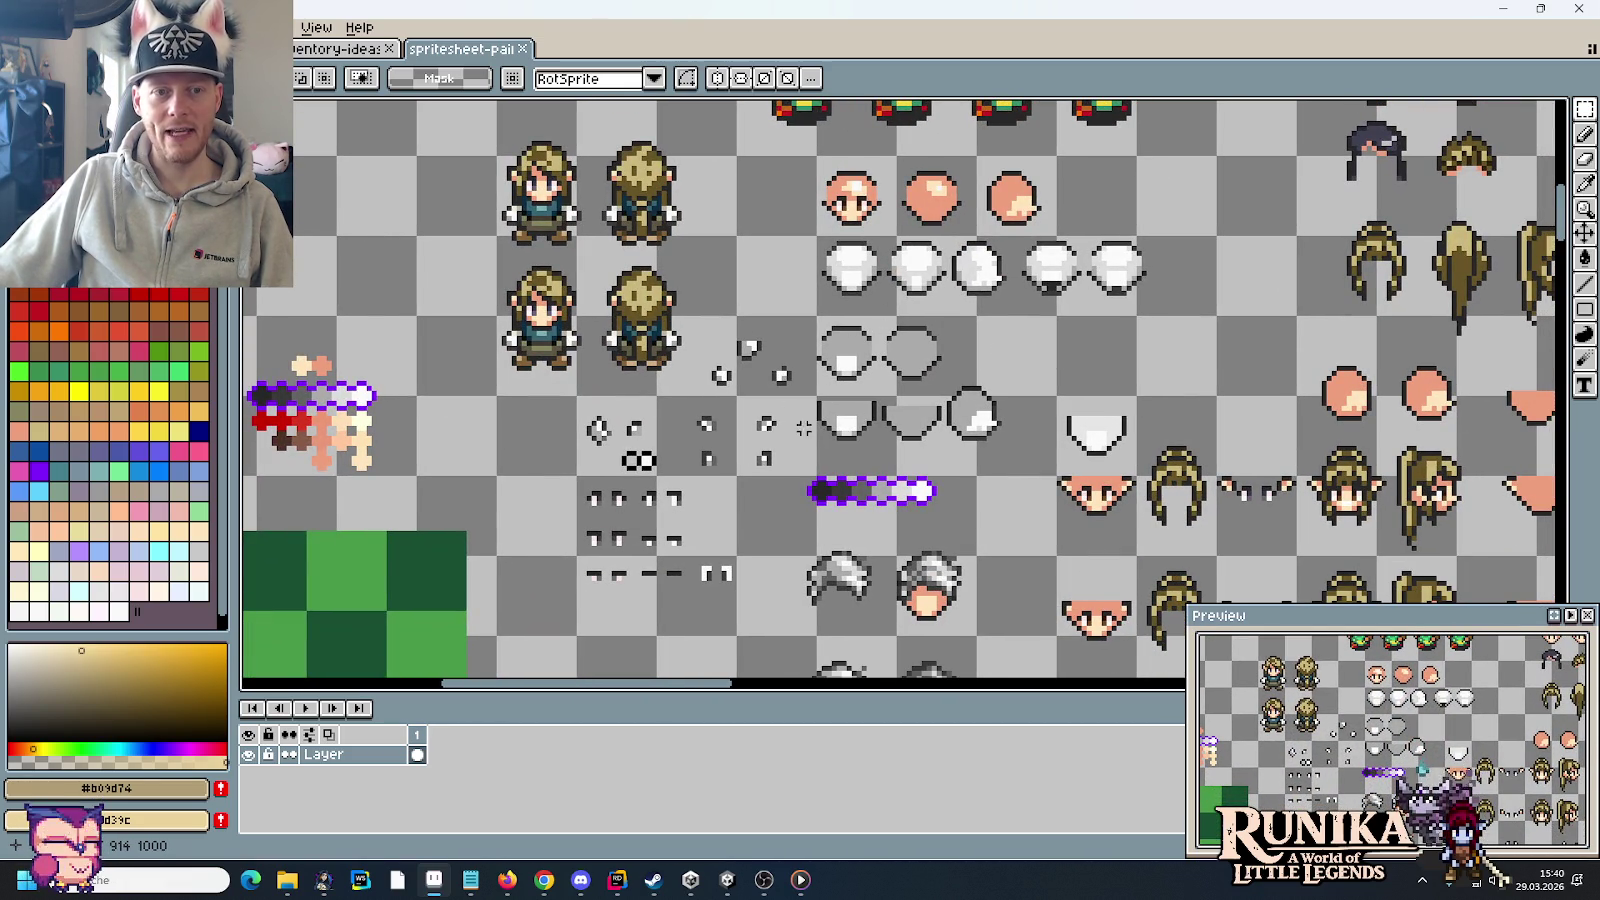
{"action": "scroll", "coordinate": [812, 428], "scroll_direction": "down", "scroll_amount": 2}
{"action": "mouse_move", "coordinate": [1000, 480]}
{"action": "left_mouse_down"}
{"action": "mouse_move", "coordinate": [753, 549]}
{"action": "mouse_move", "coordinate": [825, 615]}
{"action": "left_mouse_up"}
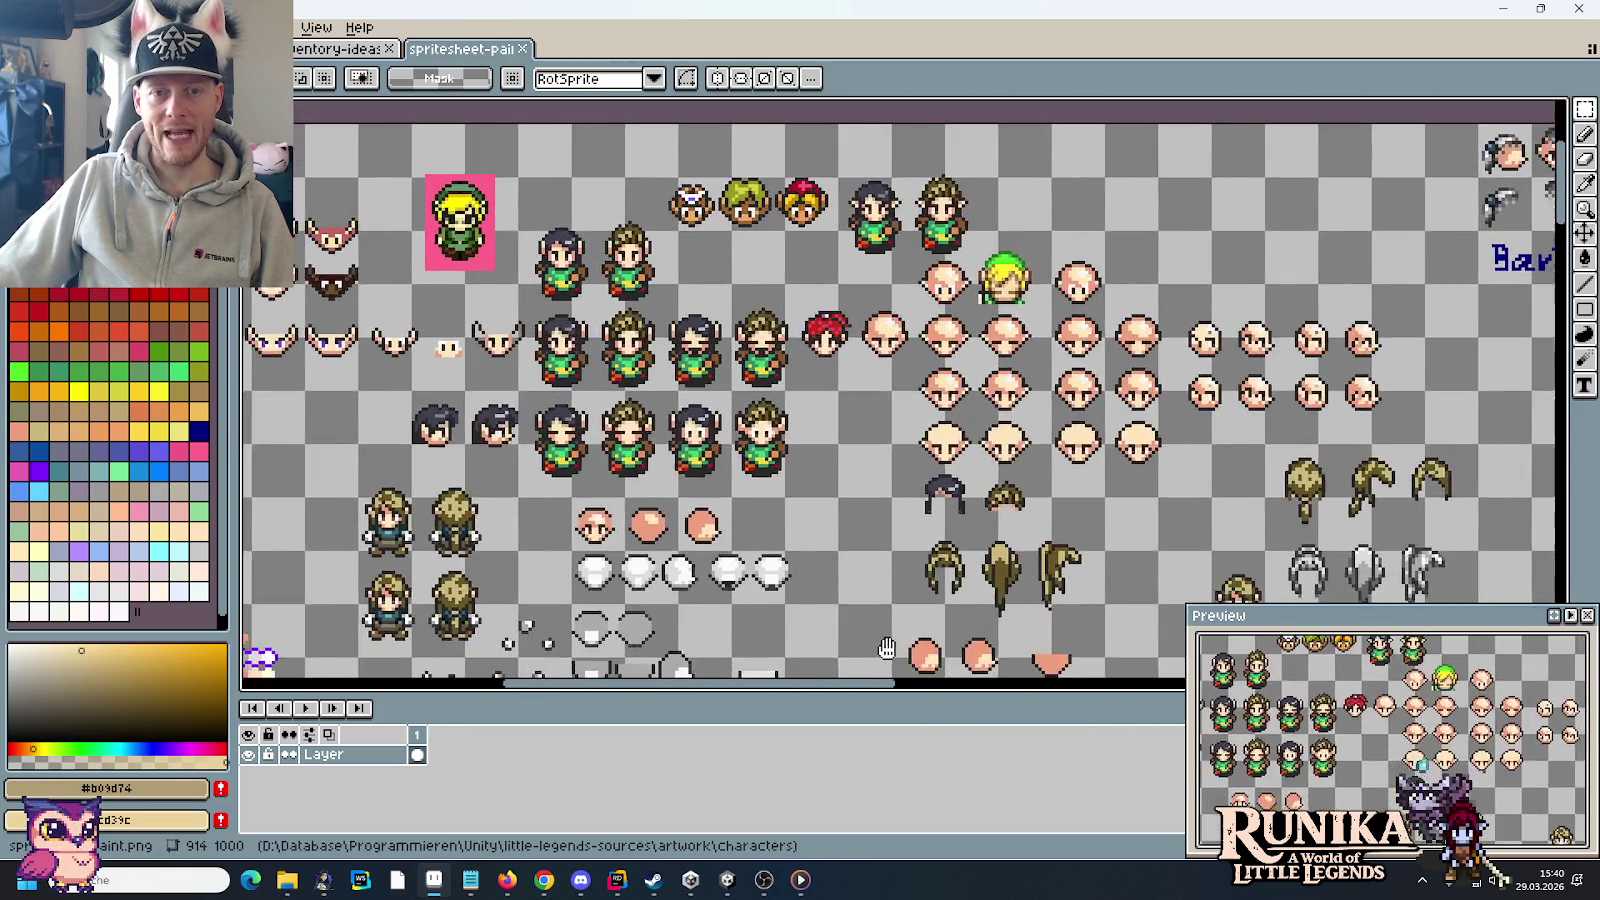
{"action": "scroll", "coordinate": [829, 410], "scroll_direction": "down", "scroll_amount": 5}
{"action": "scroll", "coordinate": [832, 404], "scroll_direction": "down", "scroll_amount": 2}
{"action": "scroll", "coordinate": [844, 390], "scroll_direction": "up", "scroll_amount": 1}
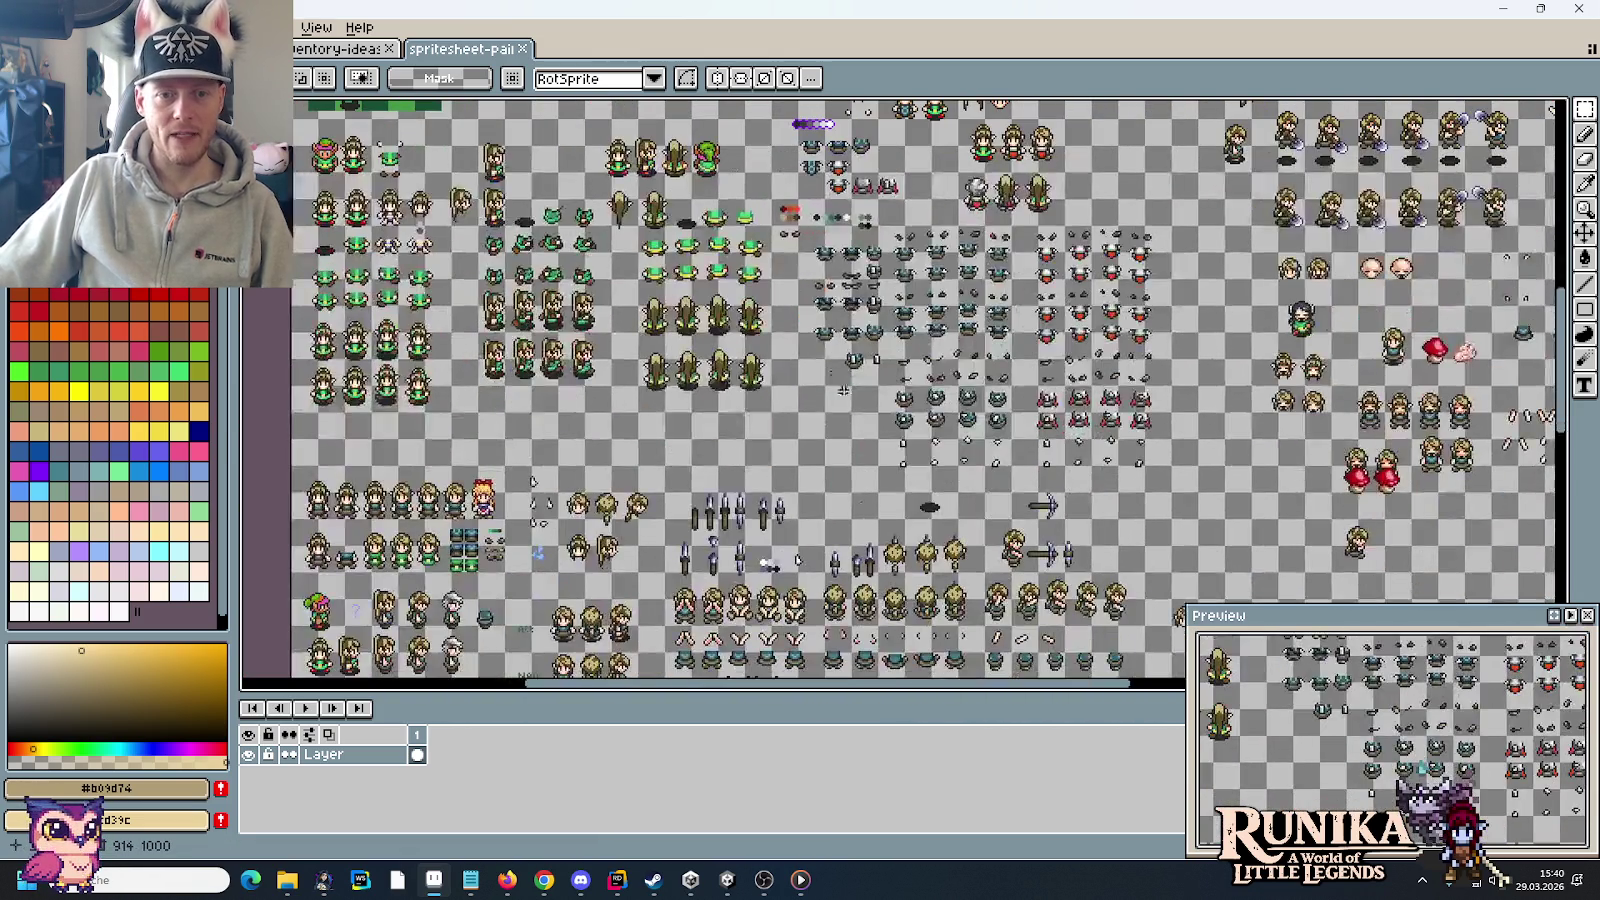
{"action": "scroll", "coordinate": [975, 411], "scroll_direction": "up", "scroll_amount": 1}
{"action": "scroll", "coordinate": [975, 411], "scroll_direction": "up", "scroll_amount": 1}
{"action": "scroll", "coordinate": [975, 411], "scroll_direction": "up", "scroll_amount": 1}
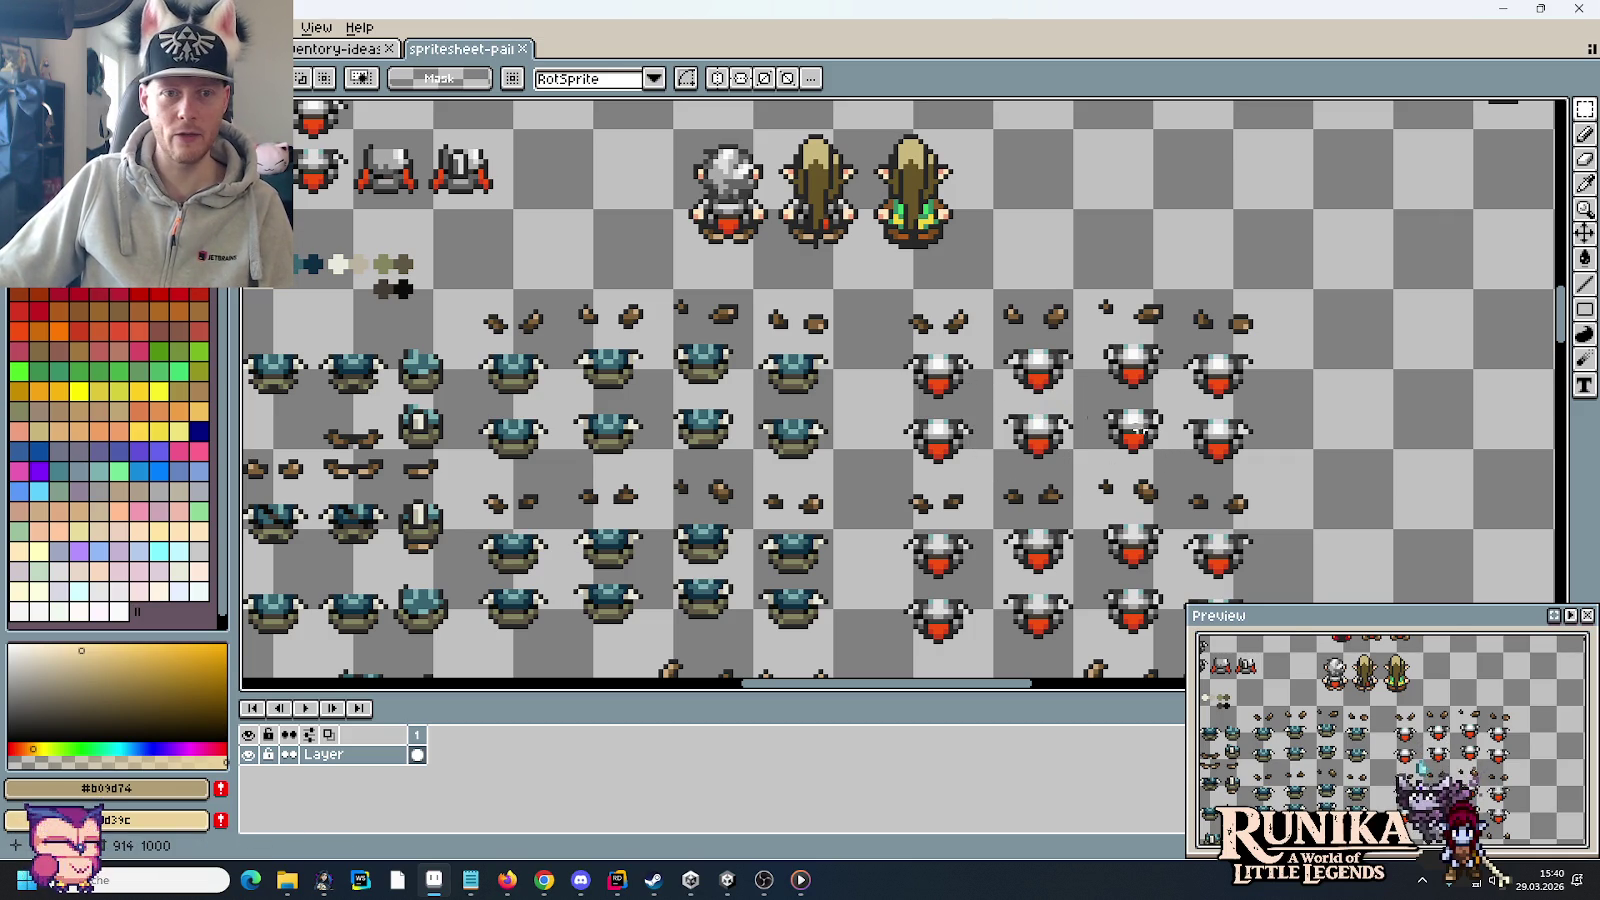
{"action": "left_click_drag", "start_coordinate": [816, 321], "coordinate": [1026, 411]}
{"action": "scroll", "coordinate": [1026, 411], "scroll_direction": "down", "scroll_amount": 1}
{"action": "scroll", "coordinate": [1100, 400], "scroll_direction": "down", "scroll_amount": 1}
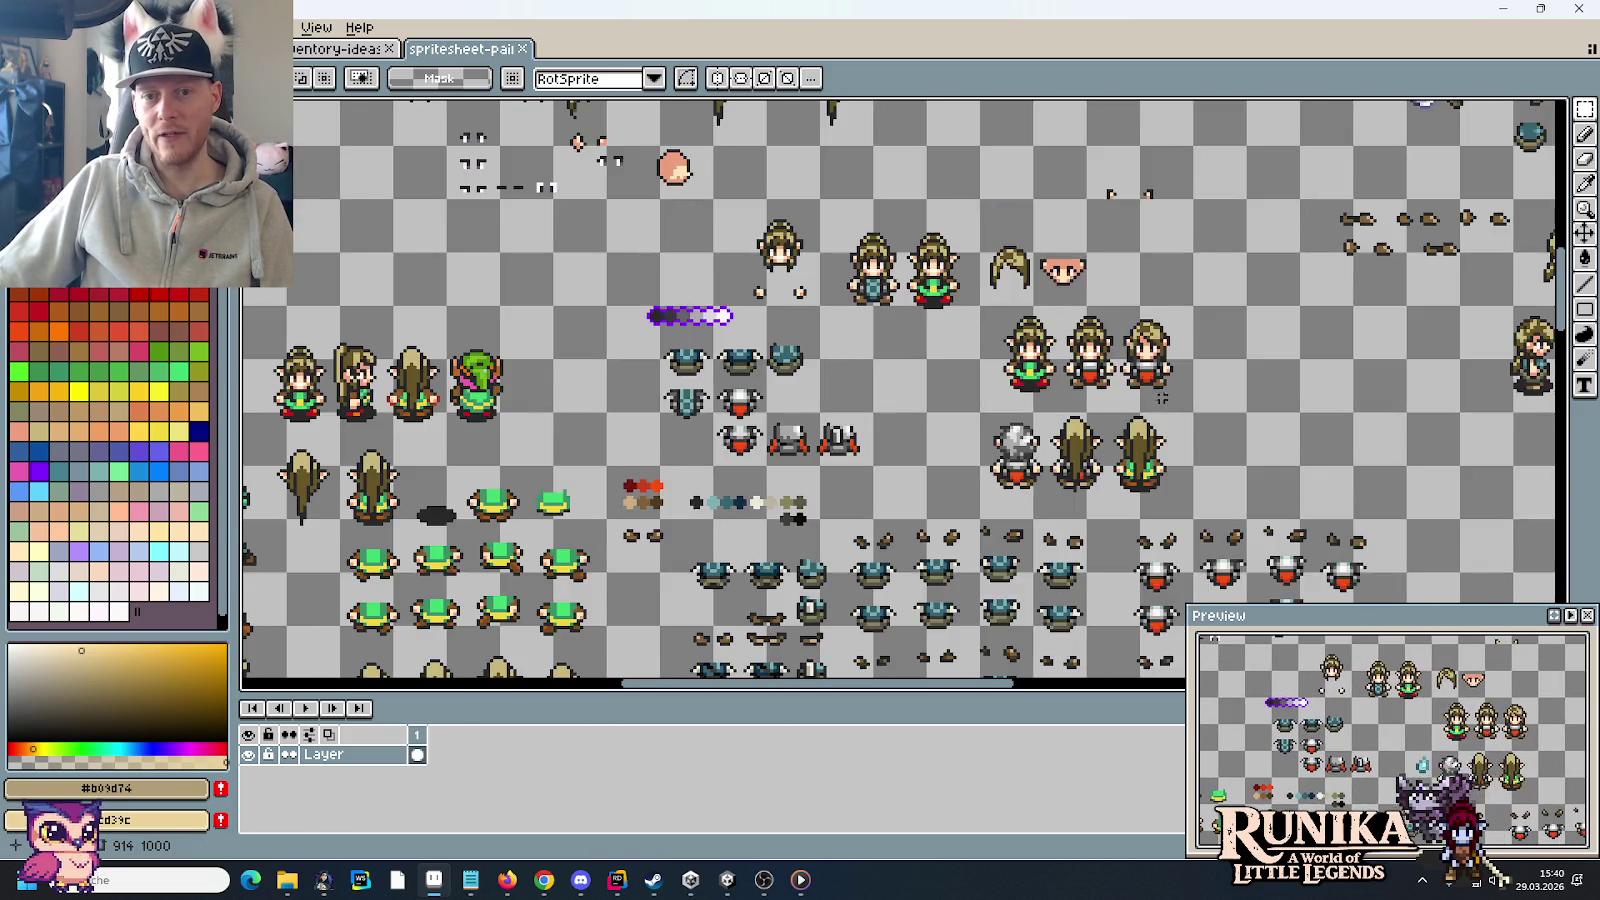
{"action": "scroll", "coordinate": [1169, 383], "scroll_direction": "up", "scroll_amount": 3}
{"action": "left_click_drag", "start_coordinate": [580, 309], "coordinate": [1005, 459]}
{"action": "left_click_drag", "start_coordinate": [788, 333], "coordinate": [914, 425]}
{"action": "scroll", "coordinate": [990, 455], "scroll_direction": "down", "scroll_amount": 2}
{"action": "scroll", "coordinate": [985, 455], "scroll_direction": "down", "scroll_amount": 1}
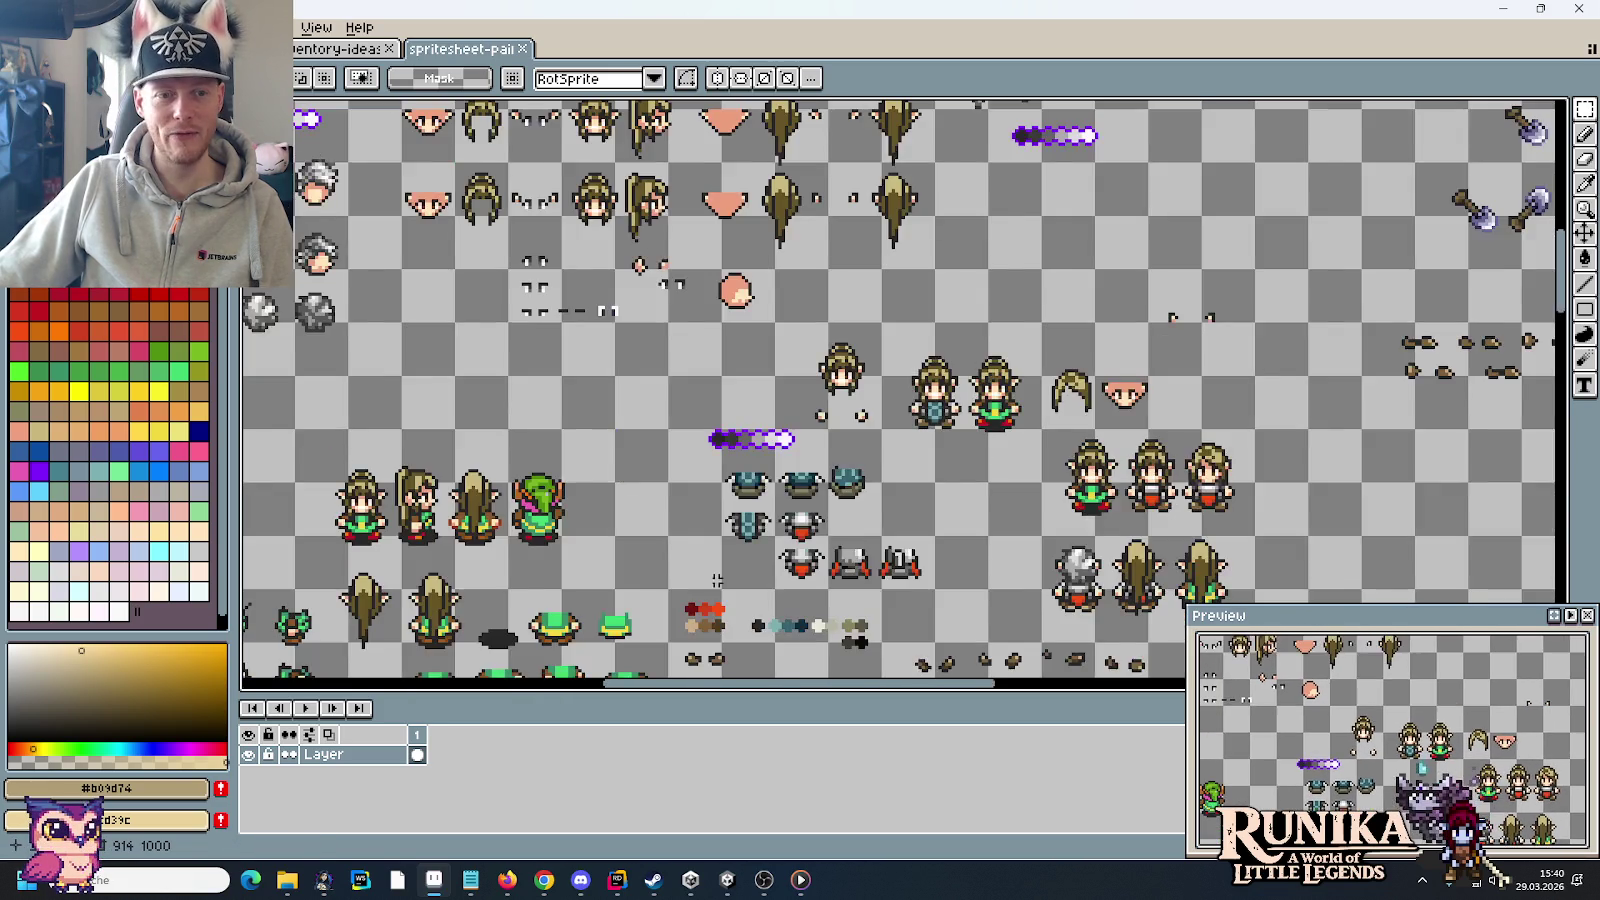
{"action": "left_click_drag", "start_coordinate": [717, 580], "coordinate": [985, 331]}
{"action": "left_click_drag", "start_coordinate": [441, 583], "coordinate": [673, 519]}
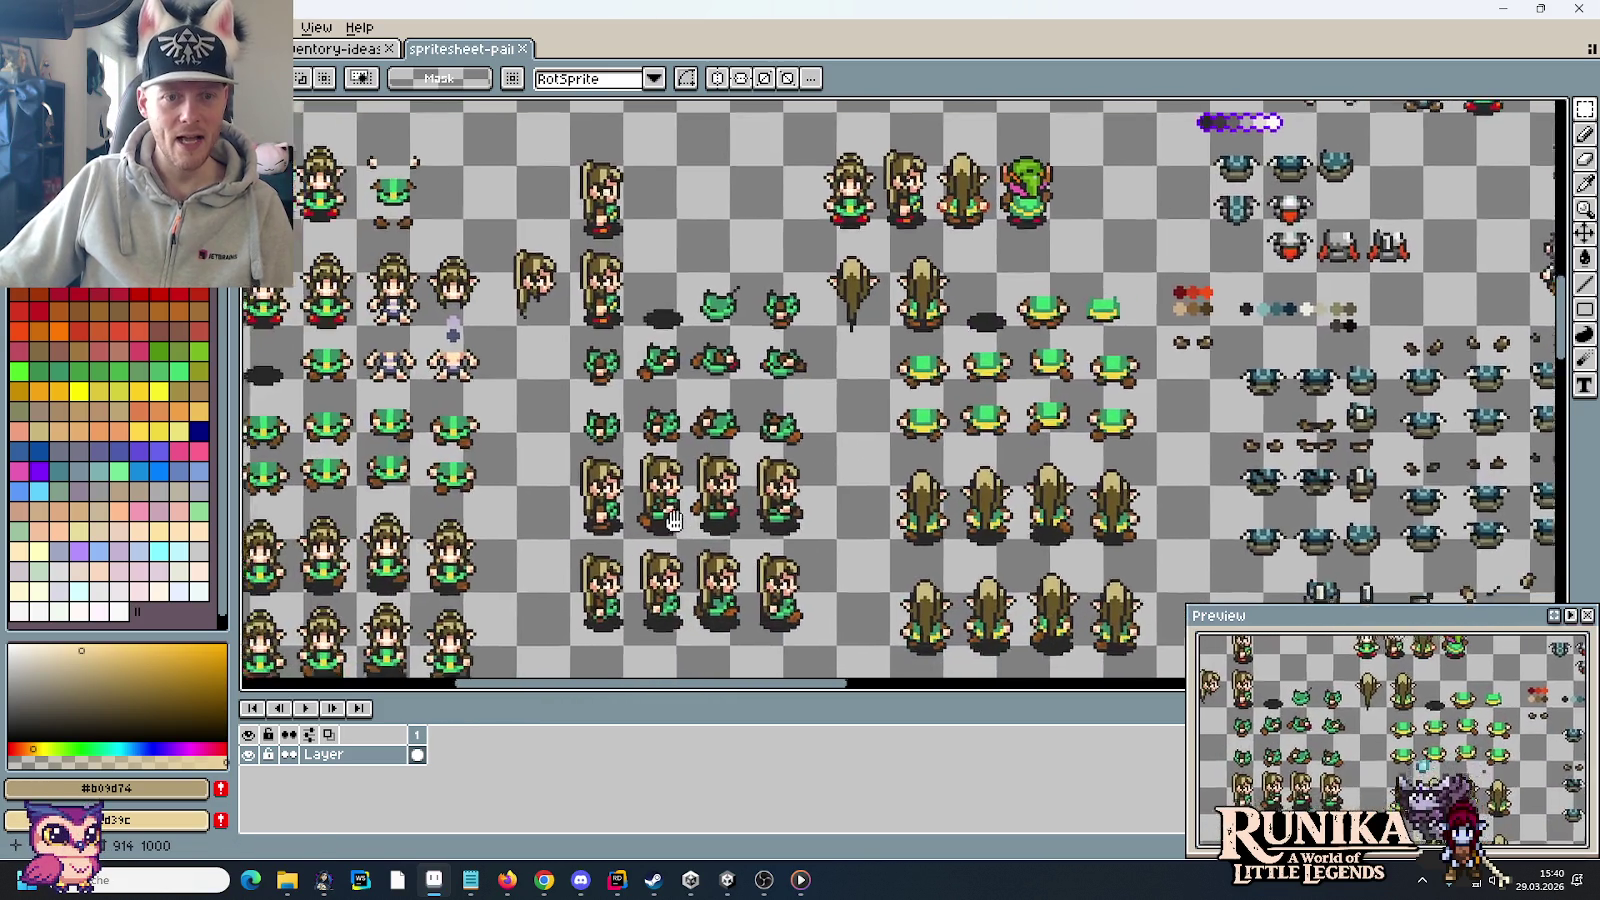
{"action": "scroll", "coordinate": [673, 519], "scroll_direction": "down", "scroll_amount": 1}
{"action": "scroll", "coordinate": [936, 447], "scroll_direction": "up", "scroll_amount": 1}
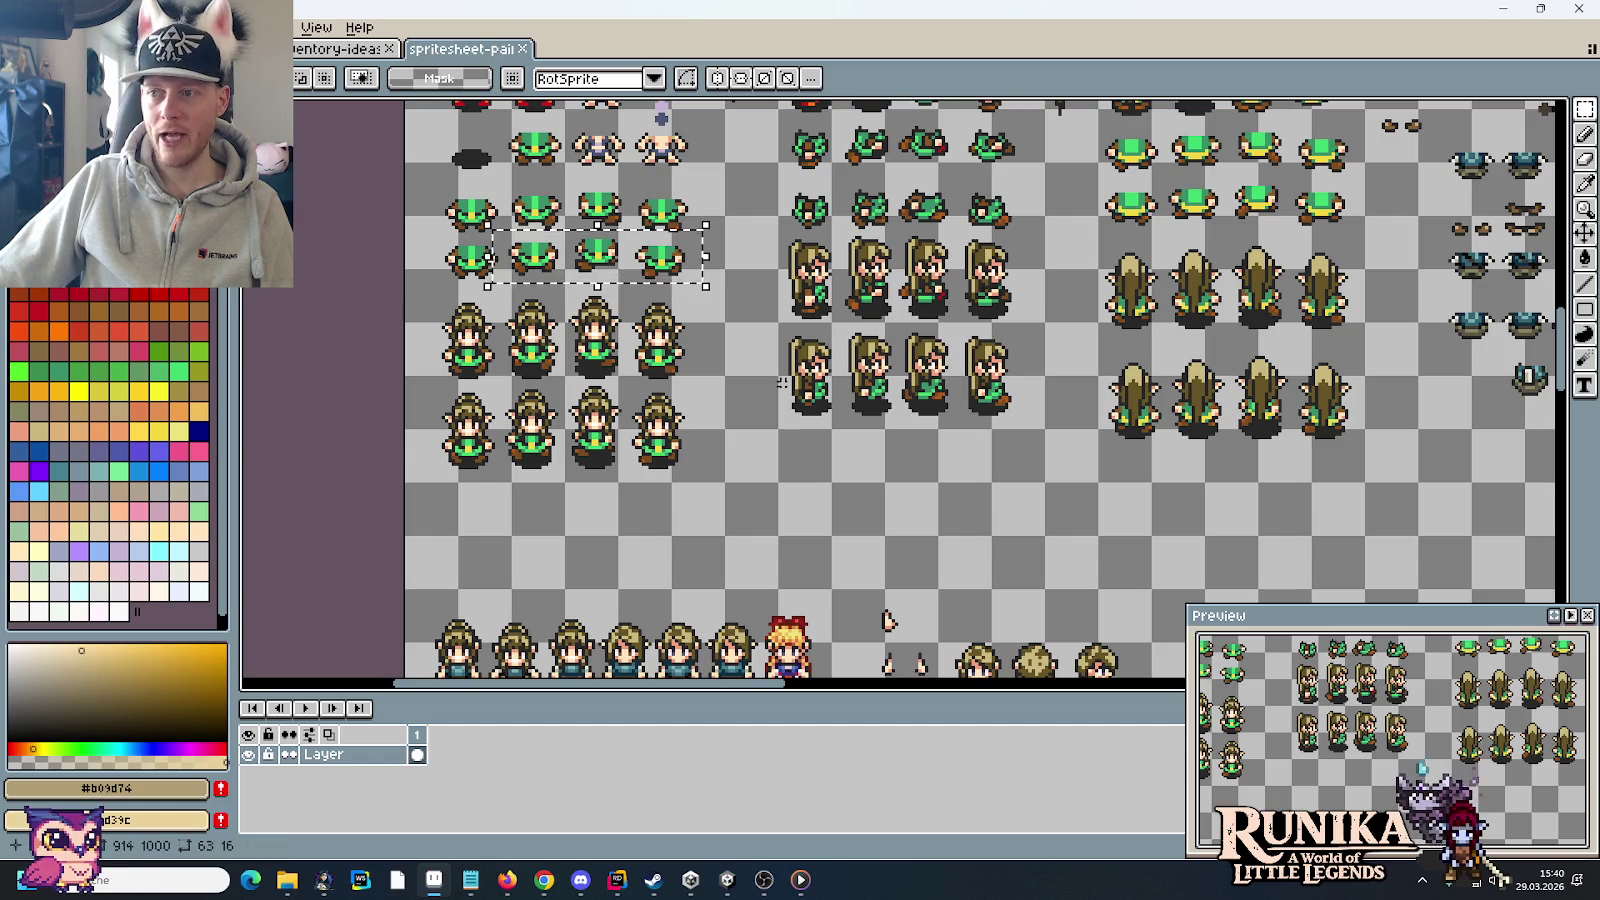
{"action": "left_click_drag", "start_coordinate": [837, 626], "coordinate": [820, 311]}
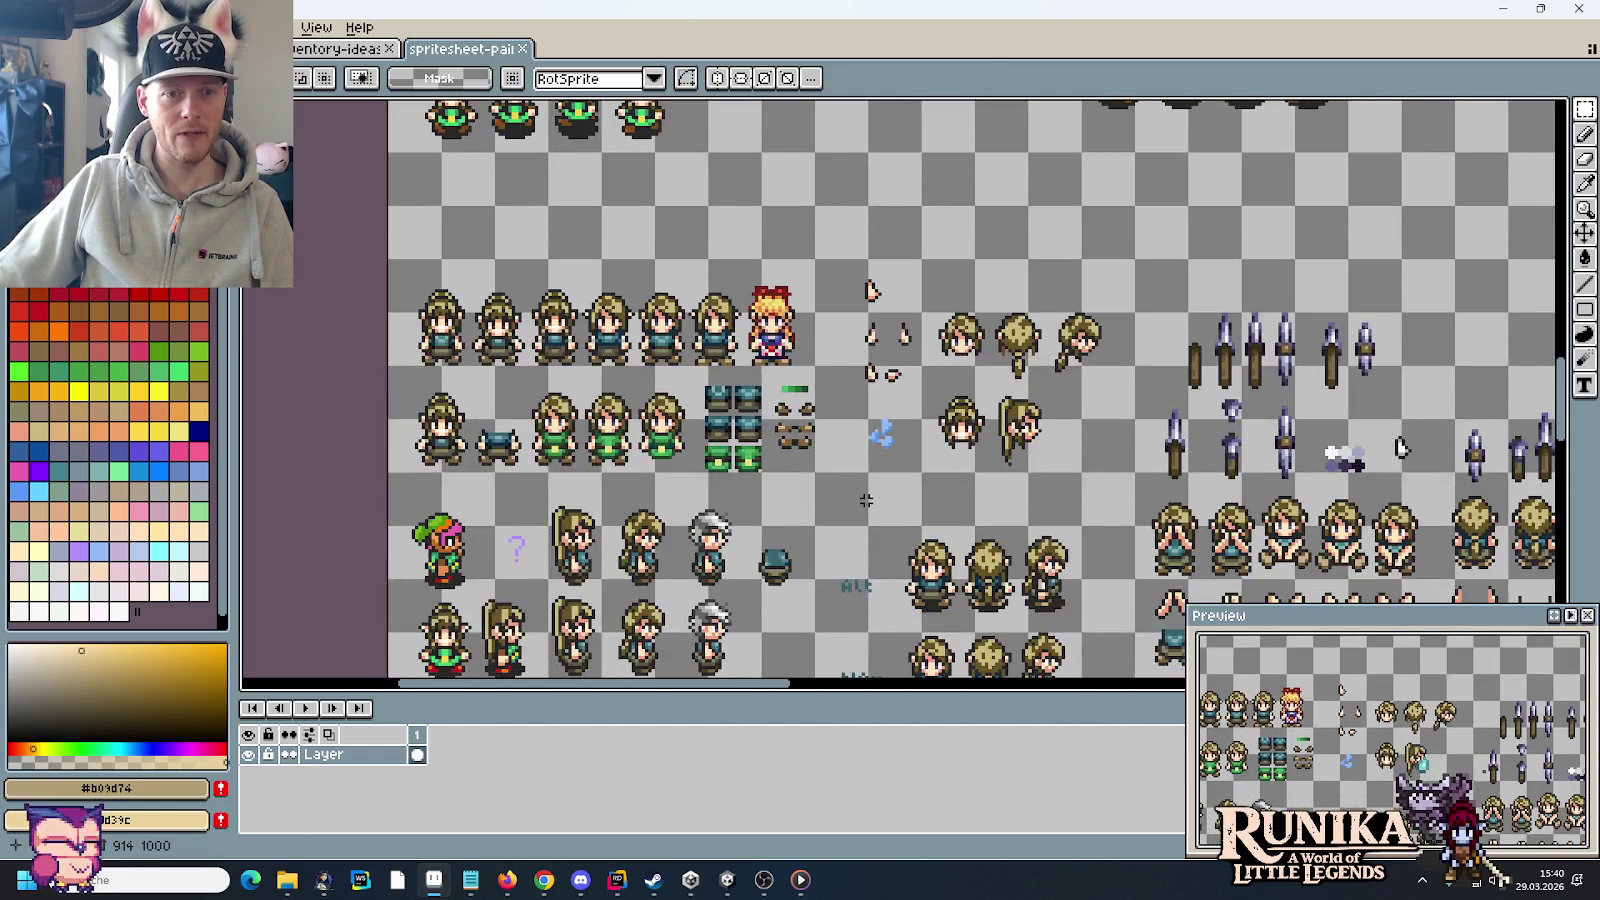
{"action": "left_click_drag", "start_coordinate": [866, 500], "coordinate": [808, 427]}
{"action": "mouse_move", "coordinate": [950, 425]}
{"action": "left_mouse_down"}
{"action": "mouse_move", "coordinate": [865, 350]}
{"action": "mouse_move", "coordinate": [570, 255]}
{"action": "left_mouse_up"}
{"action": "left_click_drag", "start_coordinate": [1040, 417], "coordinate": [889, 375]}
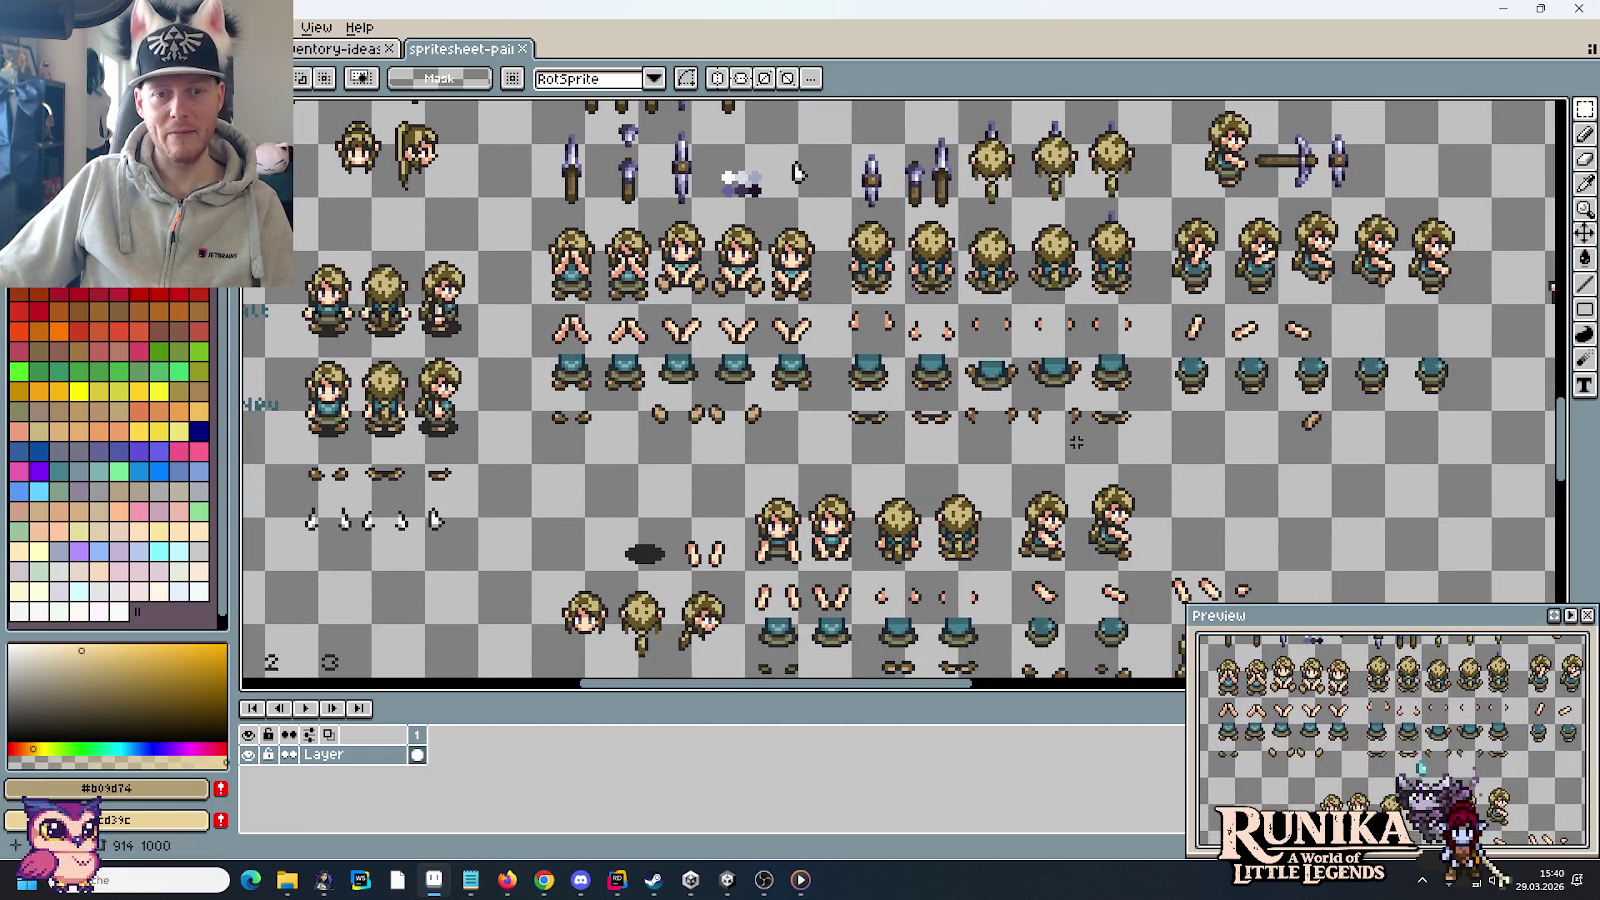
{"action": "left_click_drag", "start_coordinate": [851, 545], "coordinate": [776, 204]}
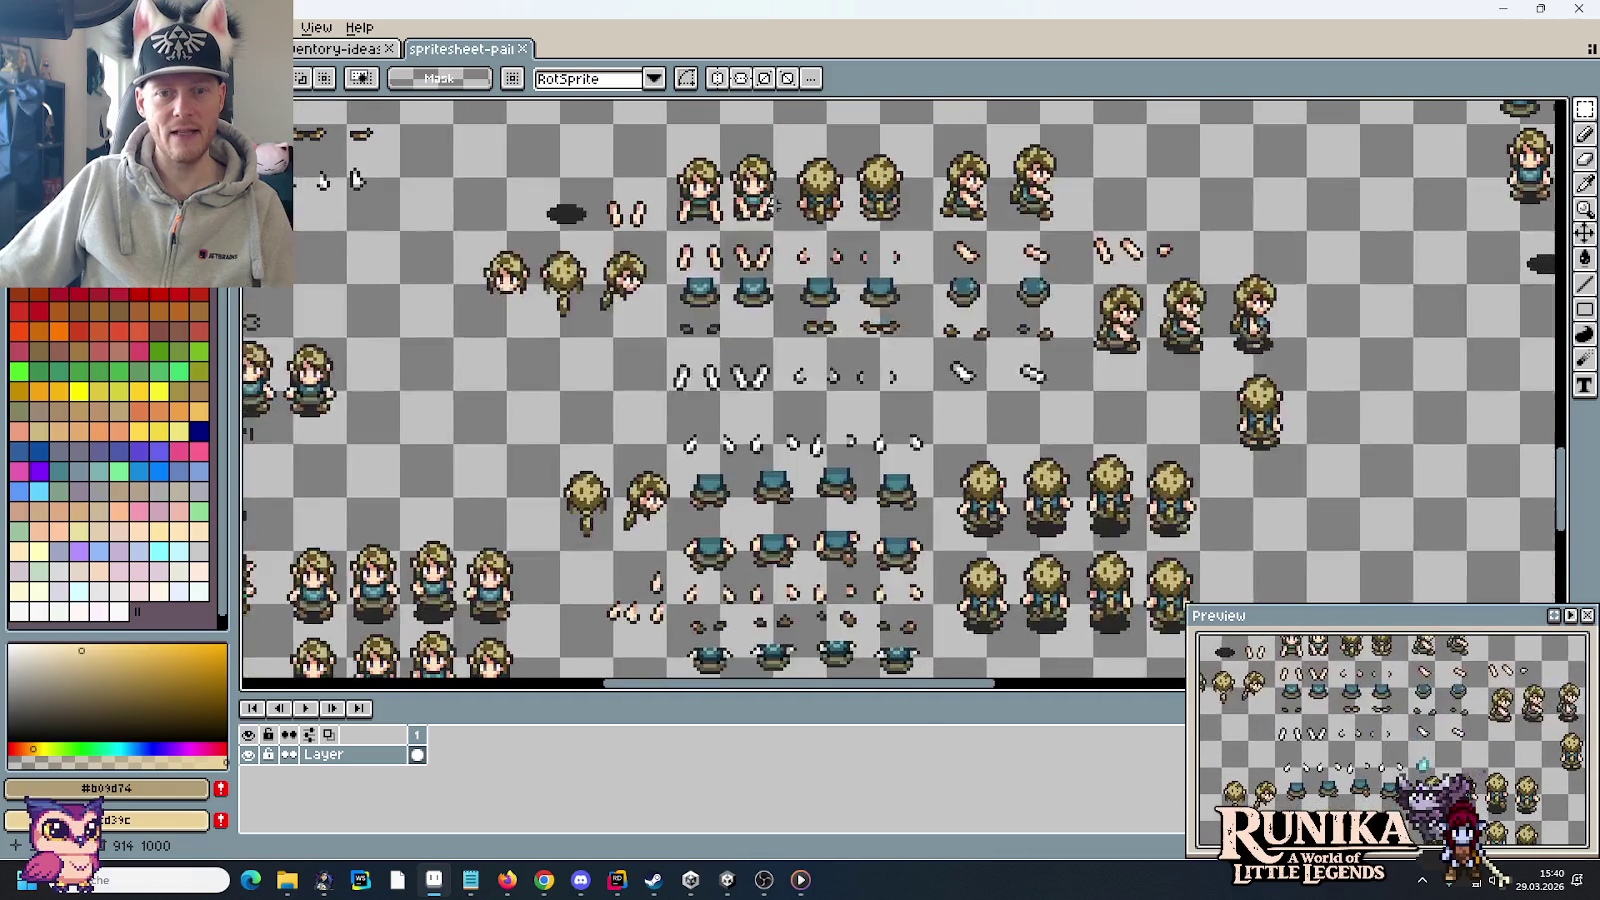
{"action": "left_click_drag", "start_coordinate": [698, 428], "coordinate": [1053, 396]}
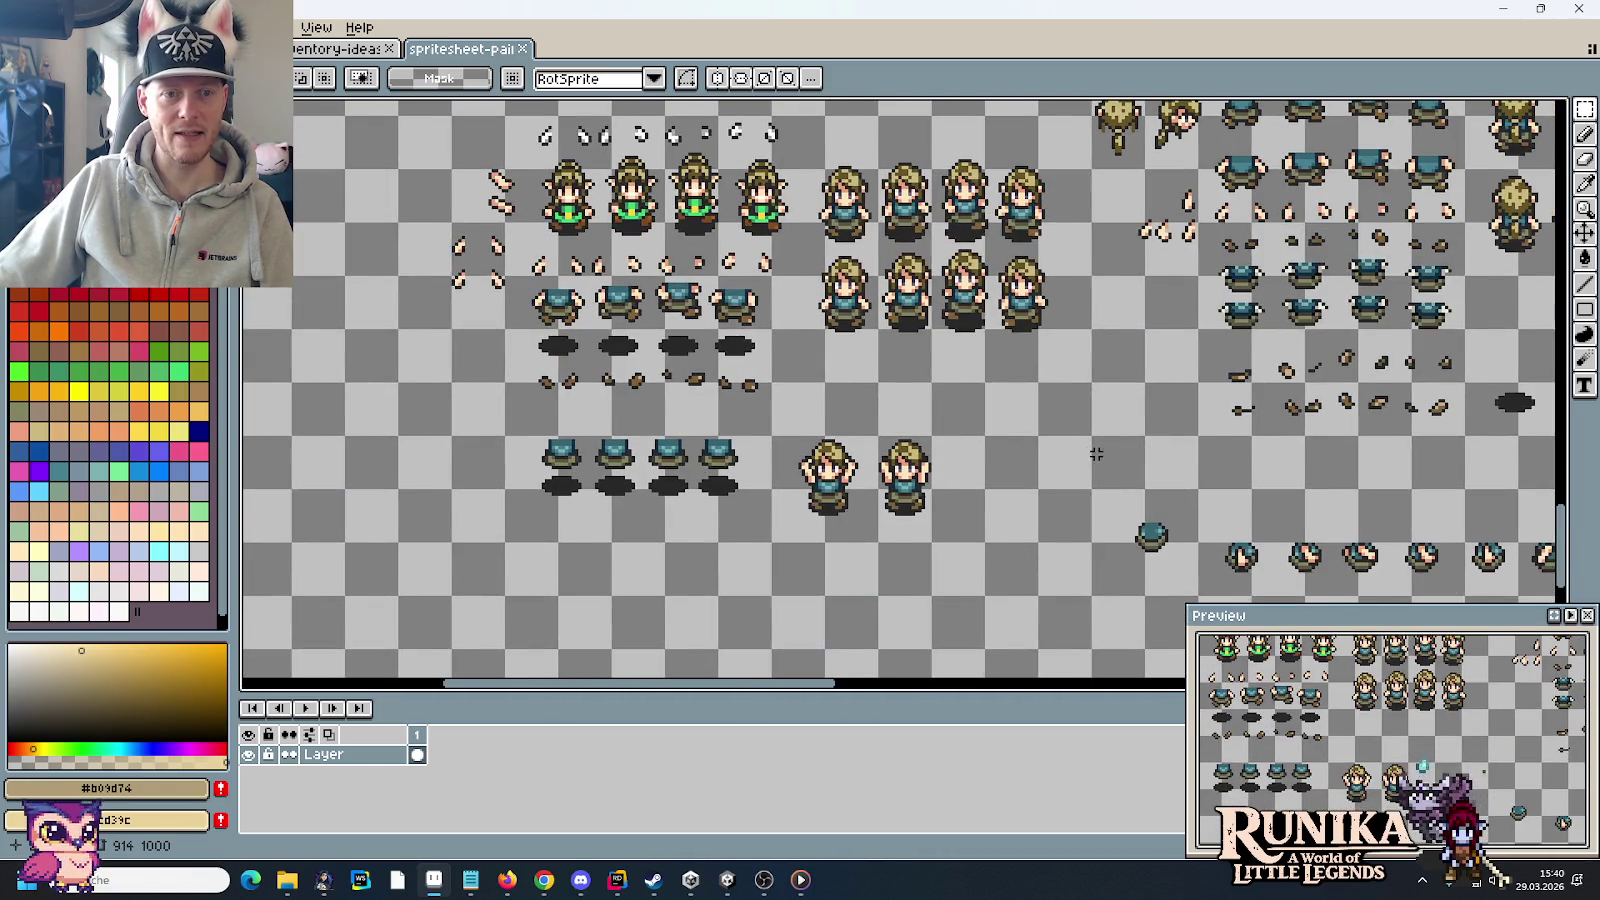
{"action": "mouse_move", "coordinate": [1096, 454]}
{"action": "left_mouse_down"}
{"action": "mouse_move", "coordinate": [829, 357]}
{"action": "mouse_move", "coordinate": [813, 332]}
{"action": "left_mouse_up"}
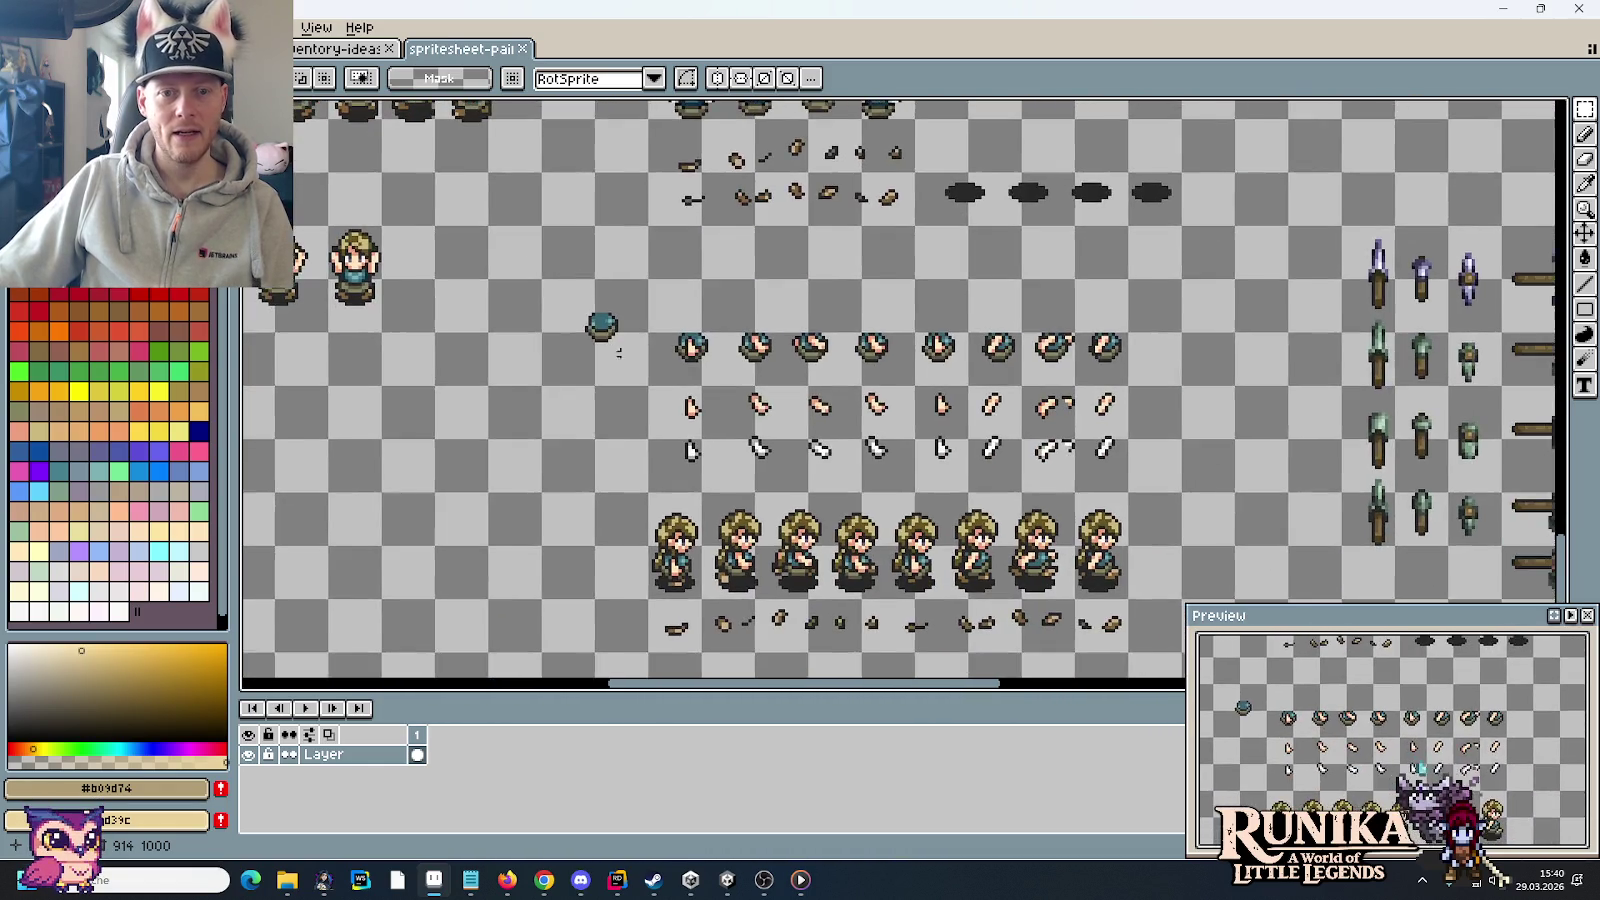
{"action": "left_click_drag", "start_coordinate": [1146, 404], "coordinate": [746, 264]}
{"action": "mouse_move", "coordinate": [1126, 264]}
{"action": "left_mouse_down"}
{"action": "mouse_move", "coordinate": [1106, 253]}
{"action": "mouse_move", "coordinate": [791, 588]}
{"action": "left_mouse_up"}
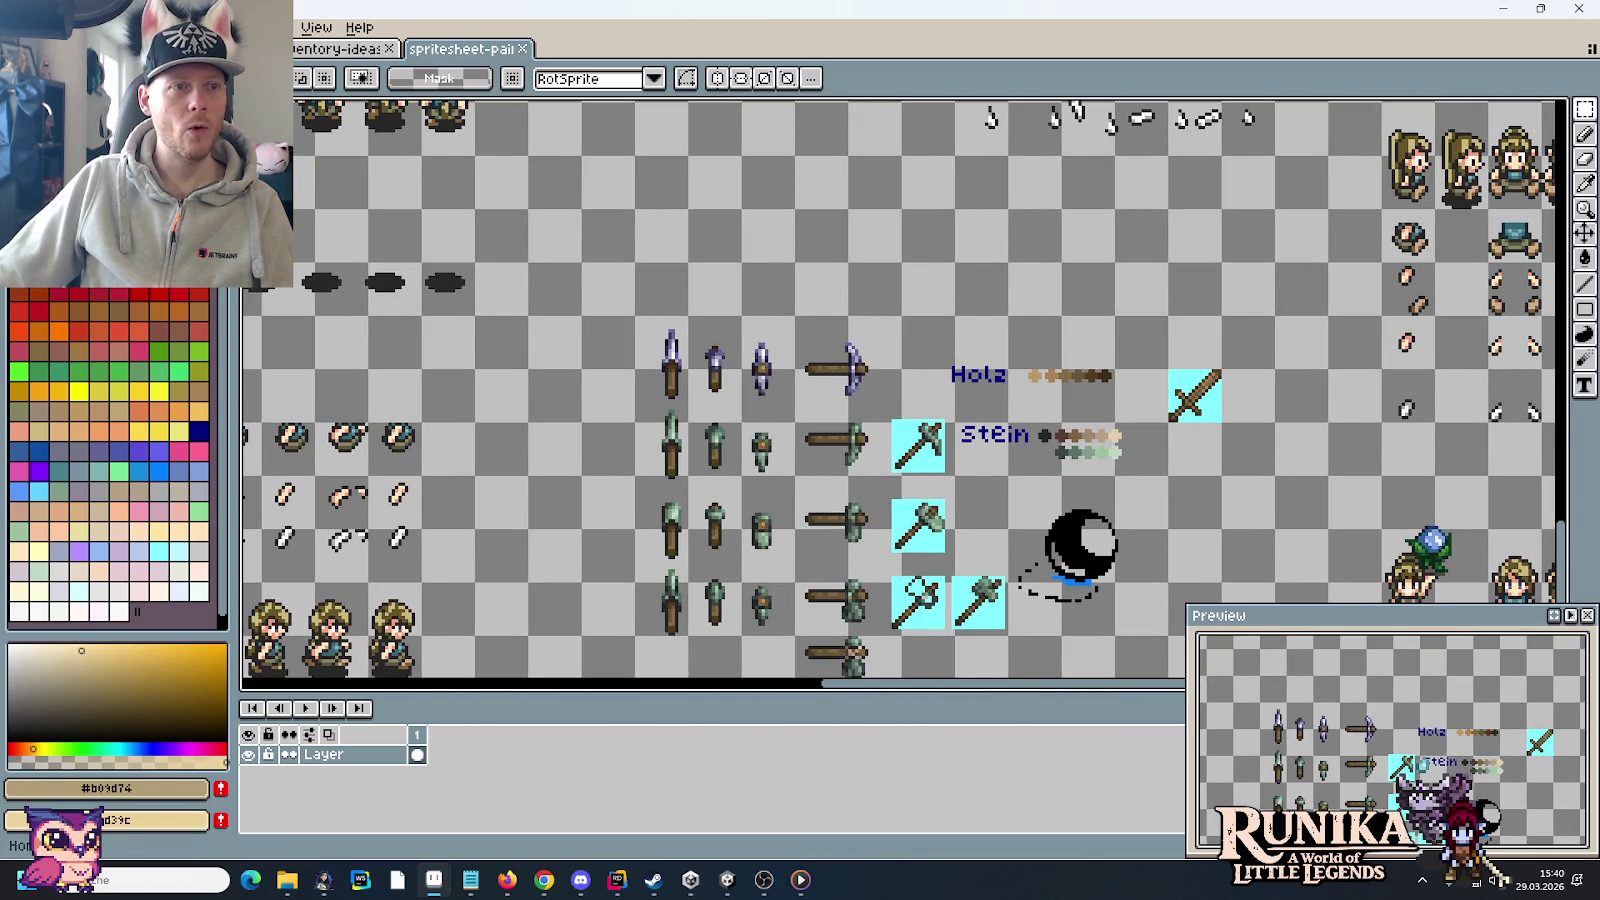
Step: Open trees.png from the artwork/entities folder through File Explorer
{"action": "left_click", "coordinate": [27, 27]}
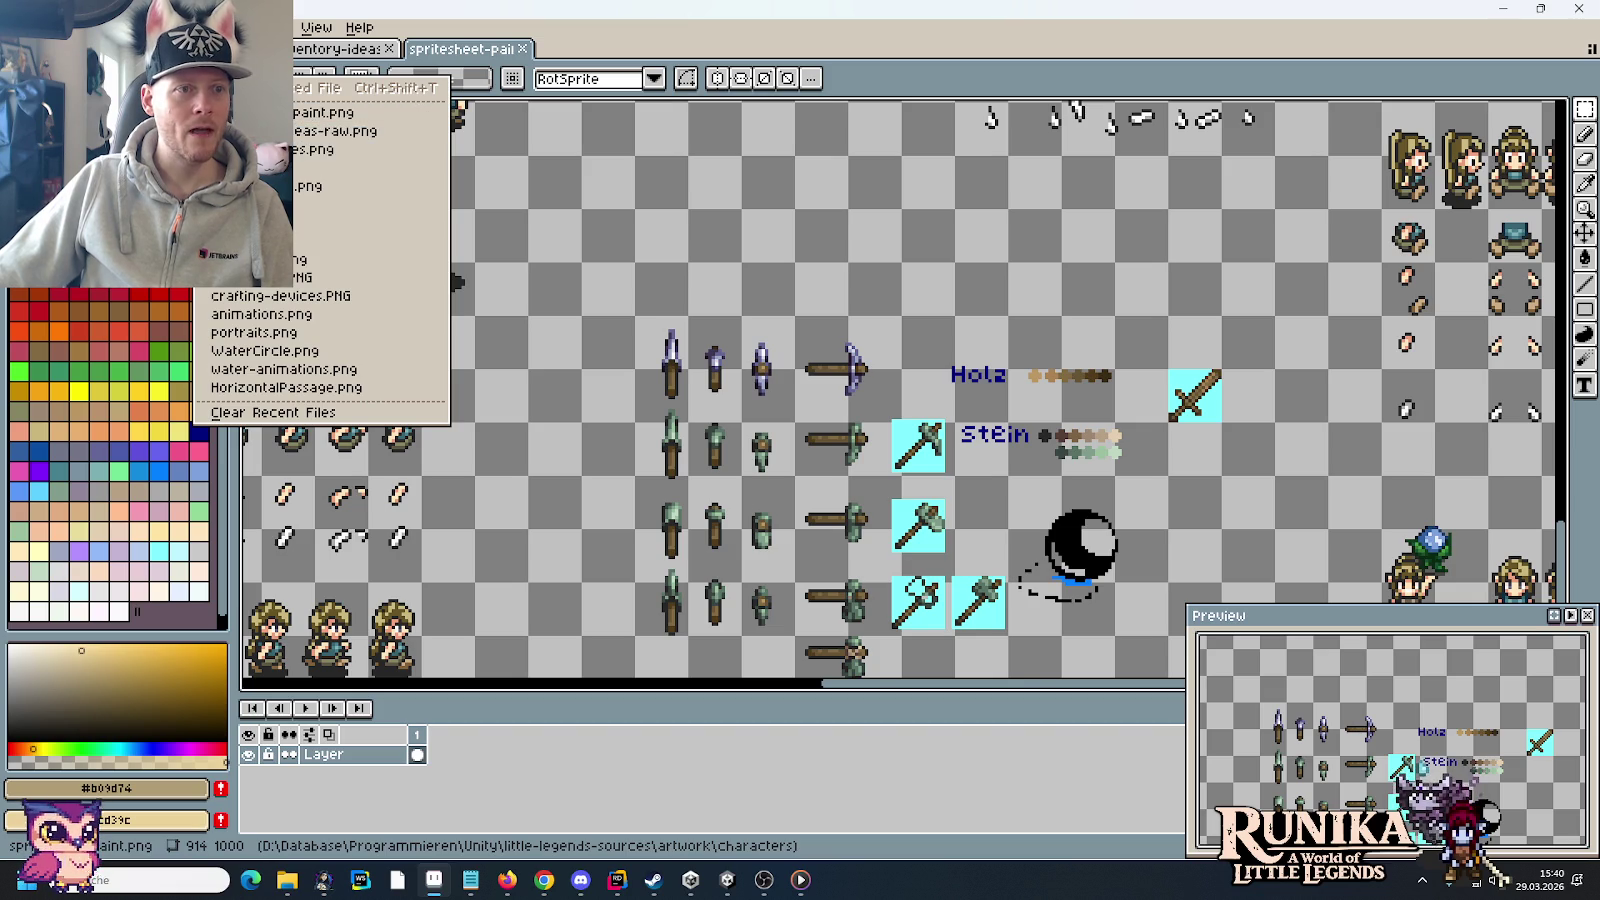
{"action": "left_click", "coordinate": [350, 790]}
{"action": "mouse_move", "coordinate": [286, 880]}
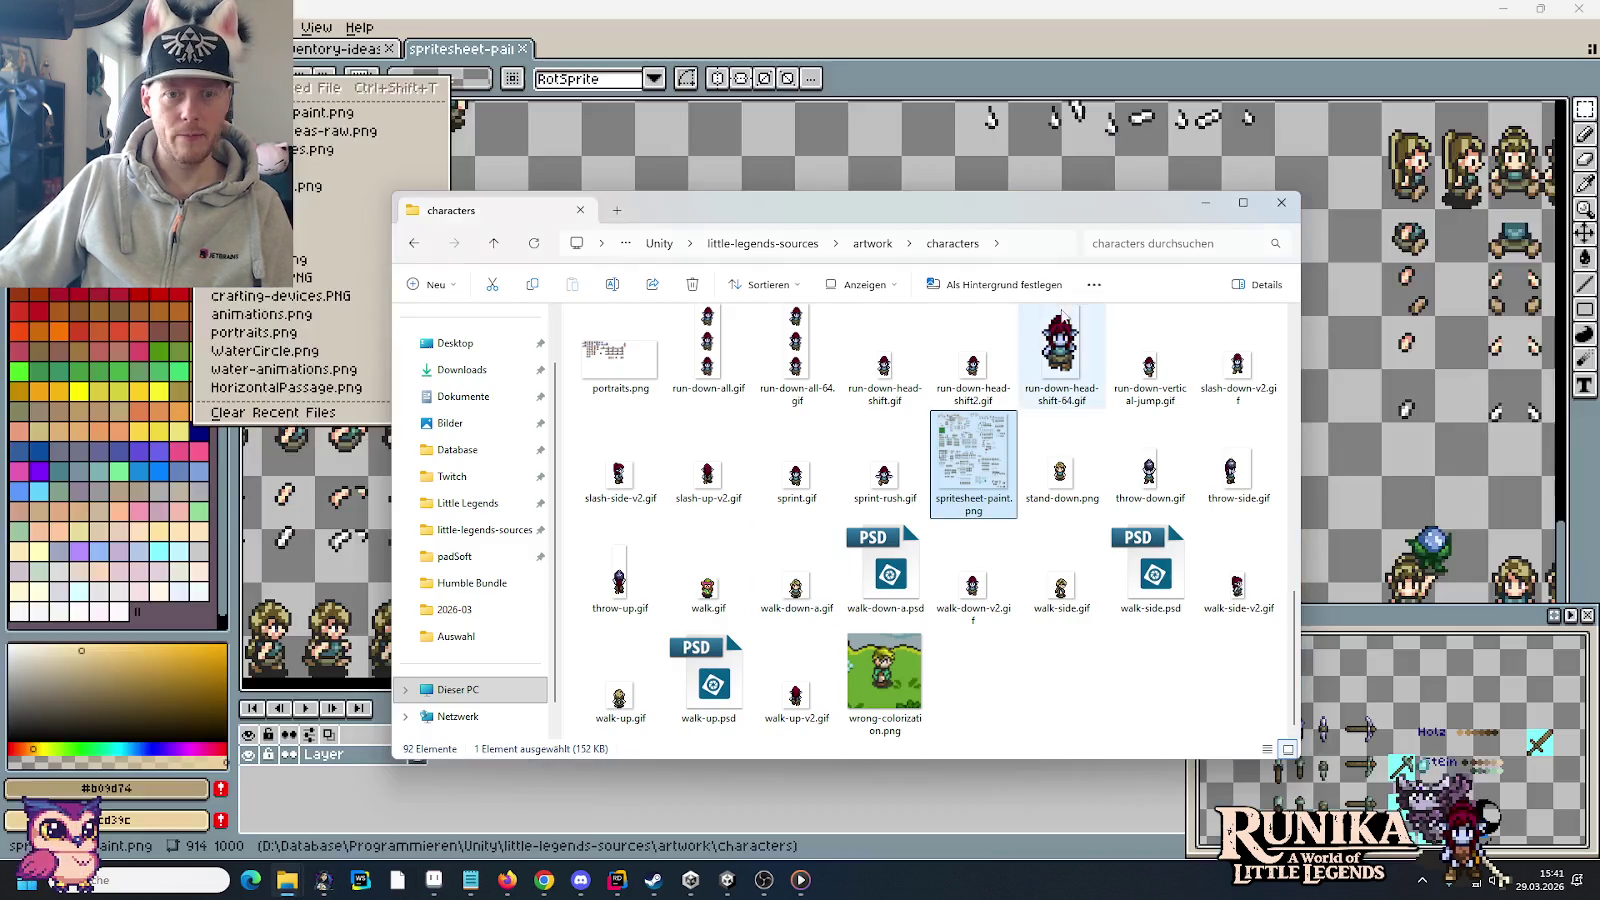
{"action": "left_click", "coordinate": [862, 243]}
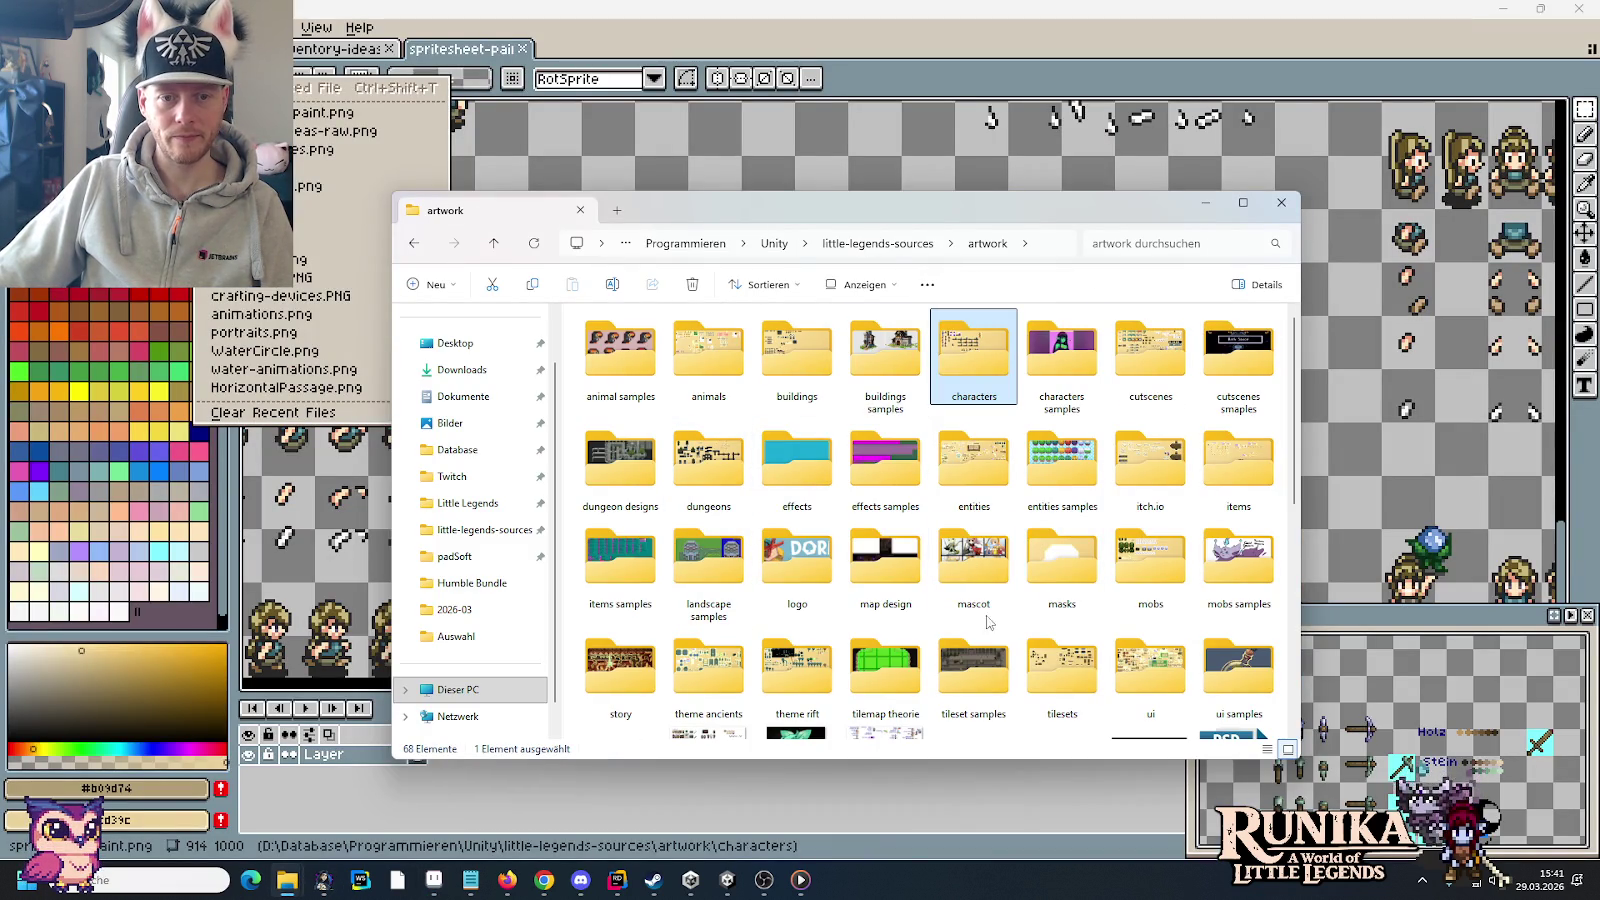
{"action": "double_click", "coordinate": [973, 460]}
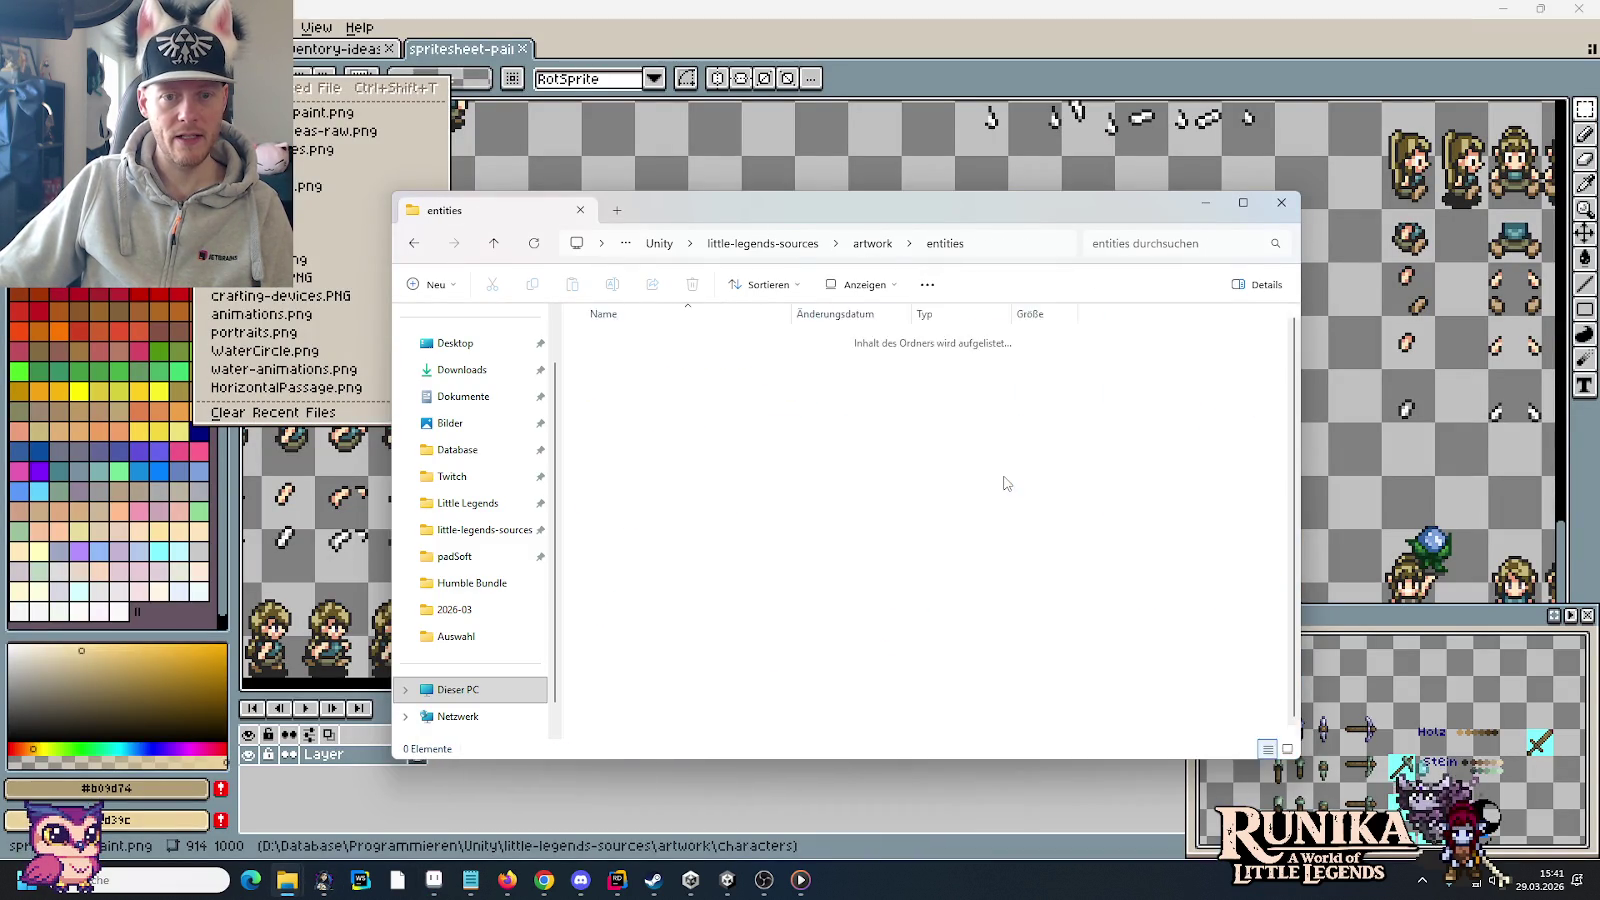
{"action": "double_click", "coordinate": [1148, 680]}
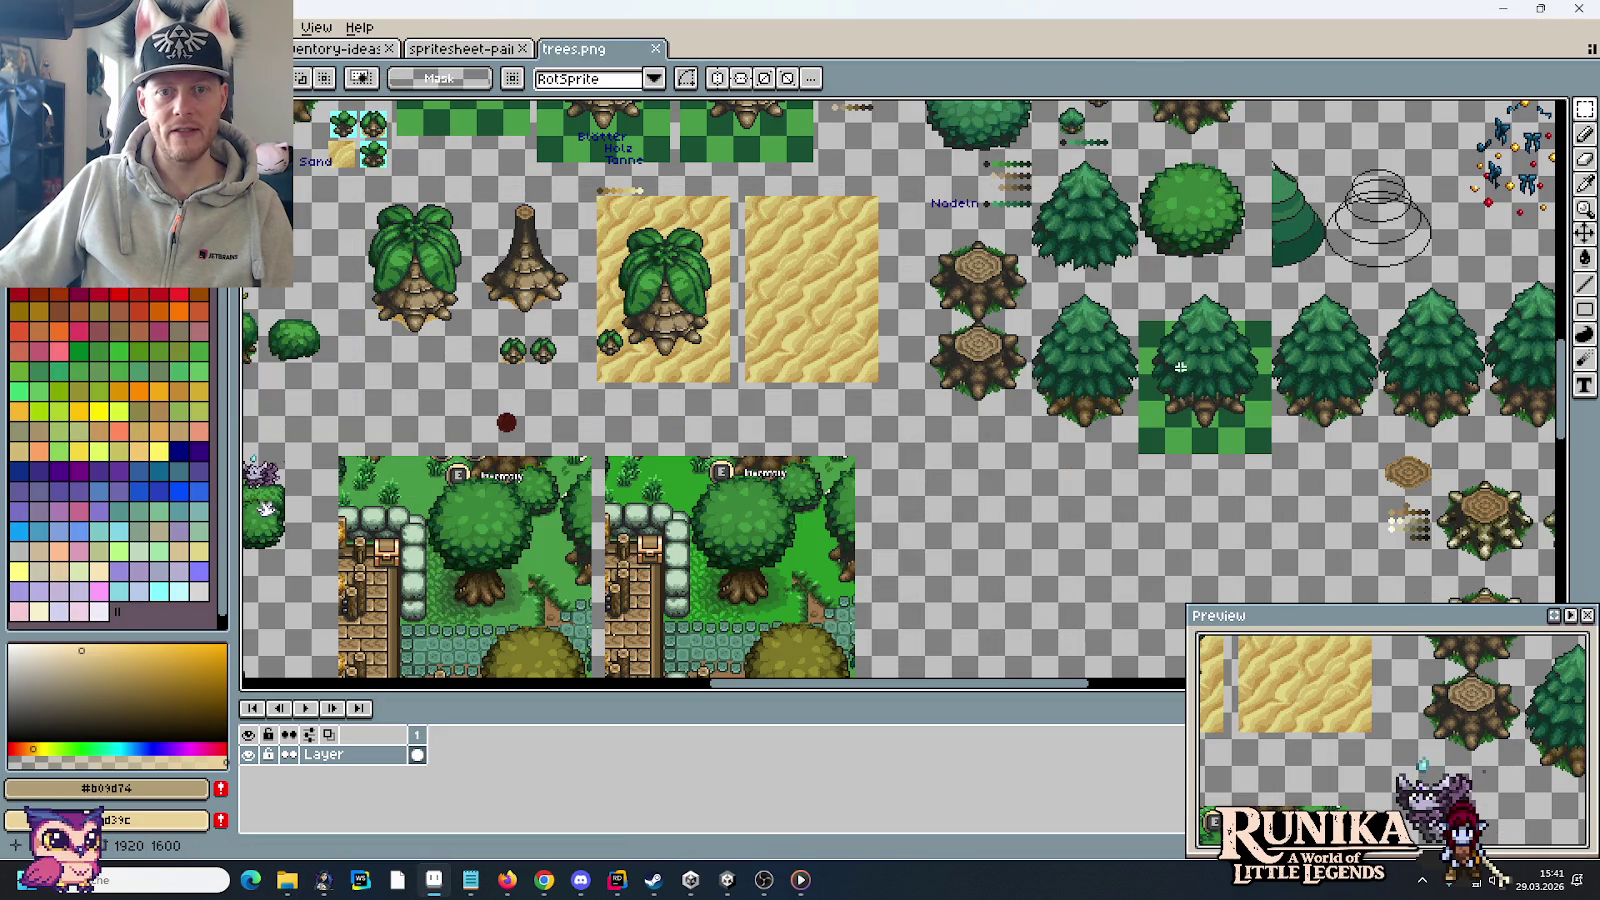
Step: Pan around the trees.png sheet, try a rectangular selection, then clear it
{"action": "scroll", "coordinate": [768, 225], "scroll_direction": "down", "scroll_amount": 2}
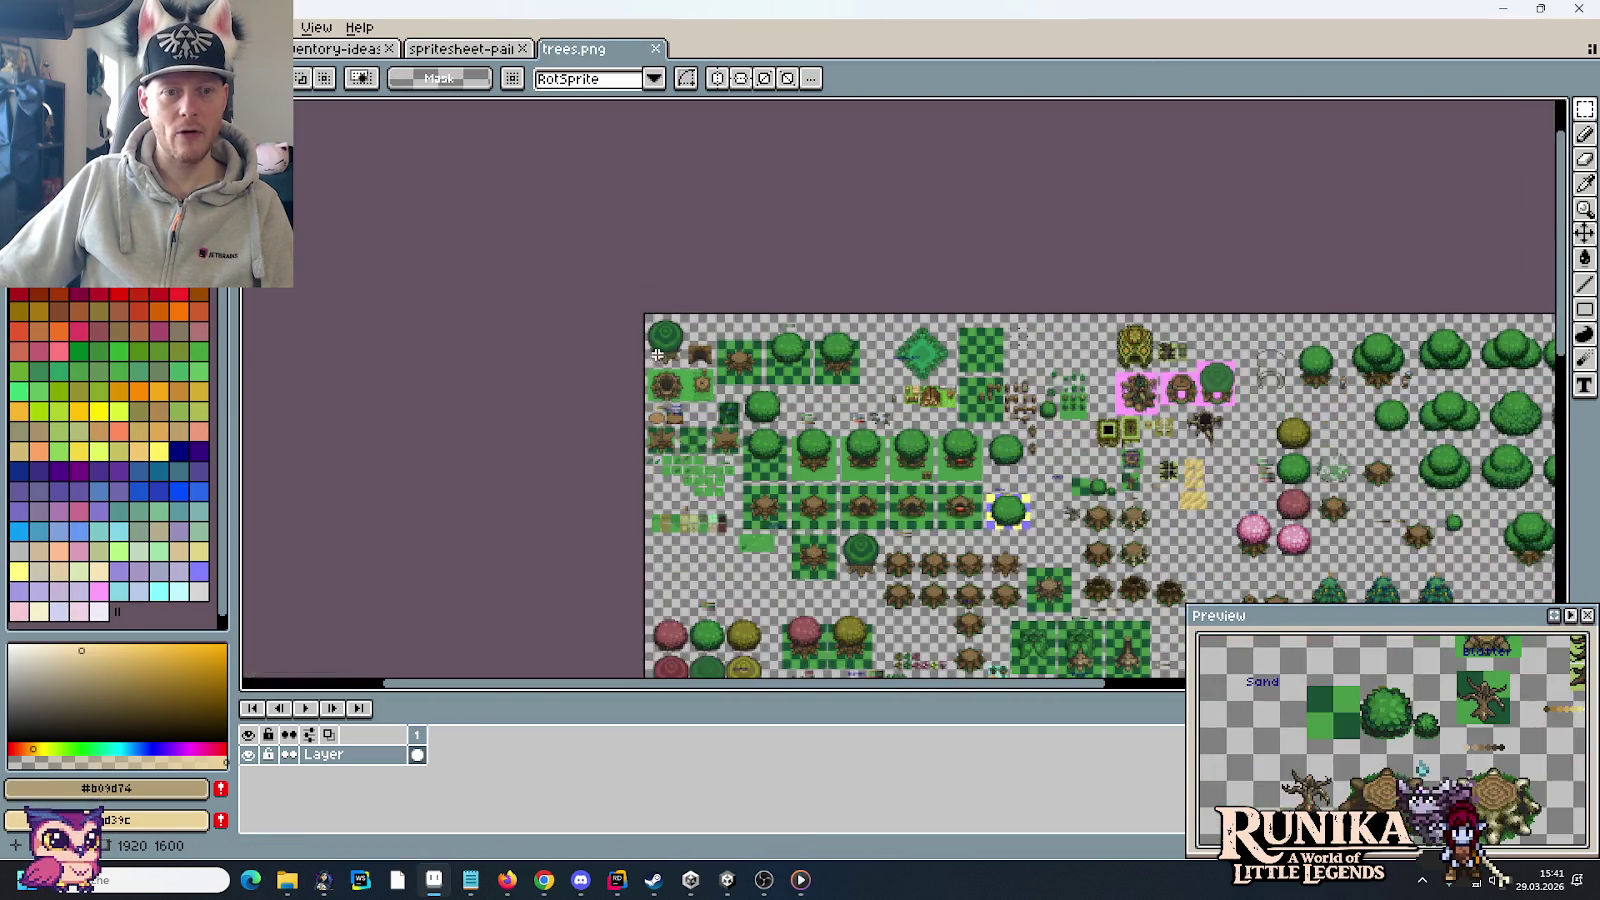
{"action": "scroll", "coordinate": [657, 381], "scroll_direction": "up", "scroll_amount": 4}
{"action": "scroll", "coordinate": [657, 381], "scroll_direction": "up", "scroll_amount": 1}
{"action": "scroll", "coordinate": [720, 390], "scroll_direction": "down", "scroll_amount": 1}
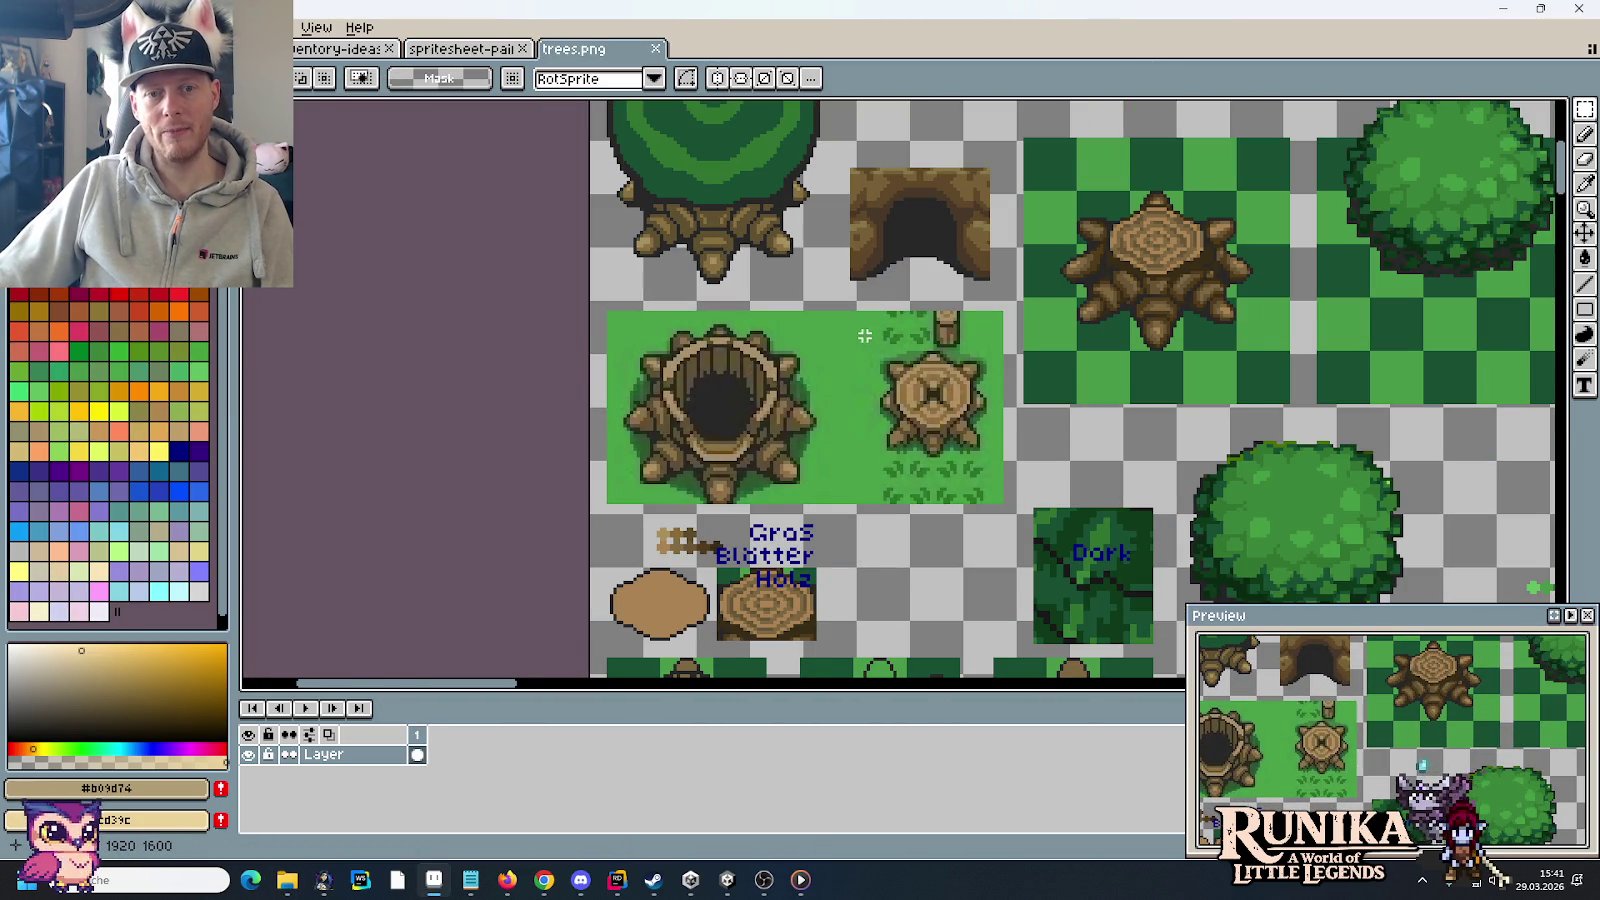
{"action": "mouse_move", "coordinate": [987, 505]}
{"action": "left_mouse_down"}
{"action": "mouse_move", "coordinate": [912, 305]}
{"action": "mouse_move", "coordinate": [894, 182]}
{"action": "left_mouse_up"}
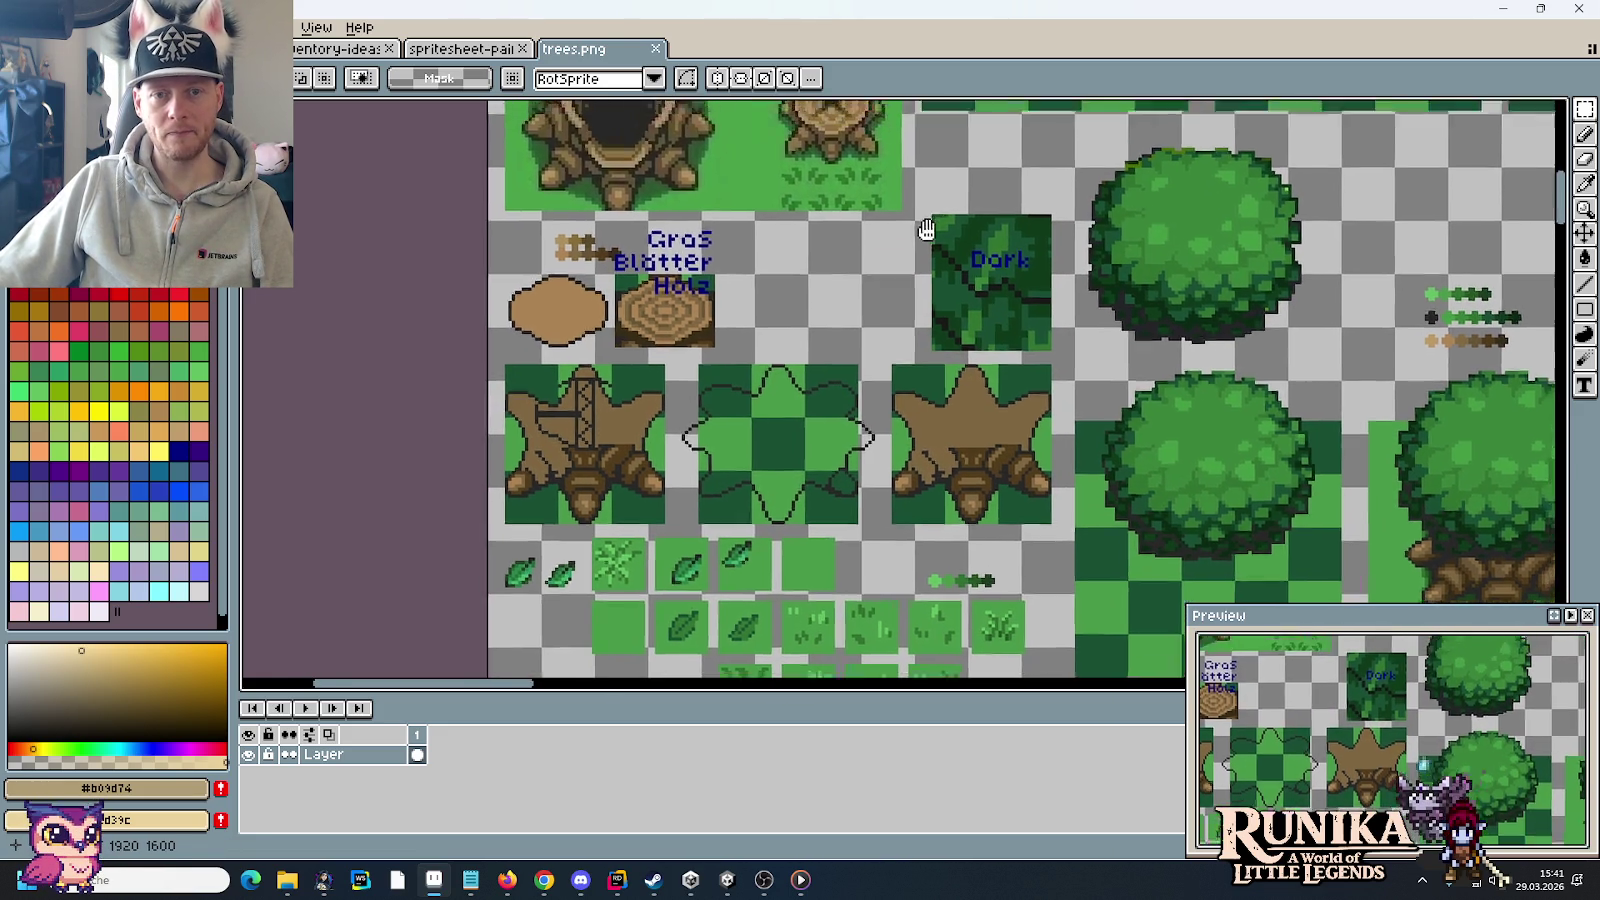
{"action": "scroll", "coordinate": [1000, 420], "scroll_direction": "up", "scroll_amount": 5}
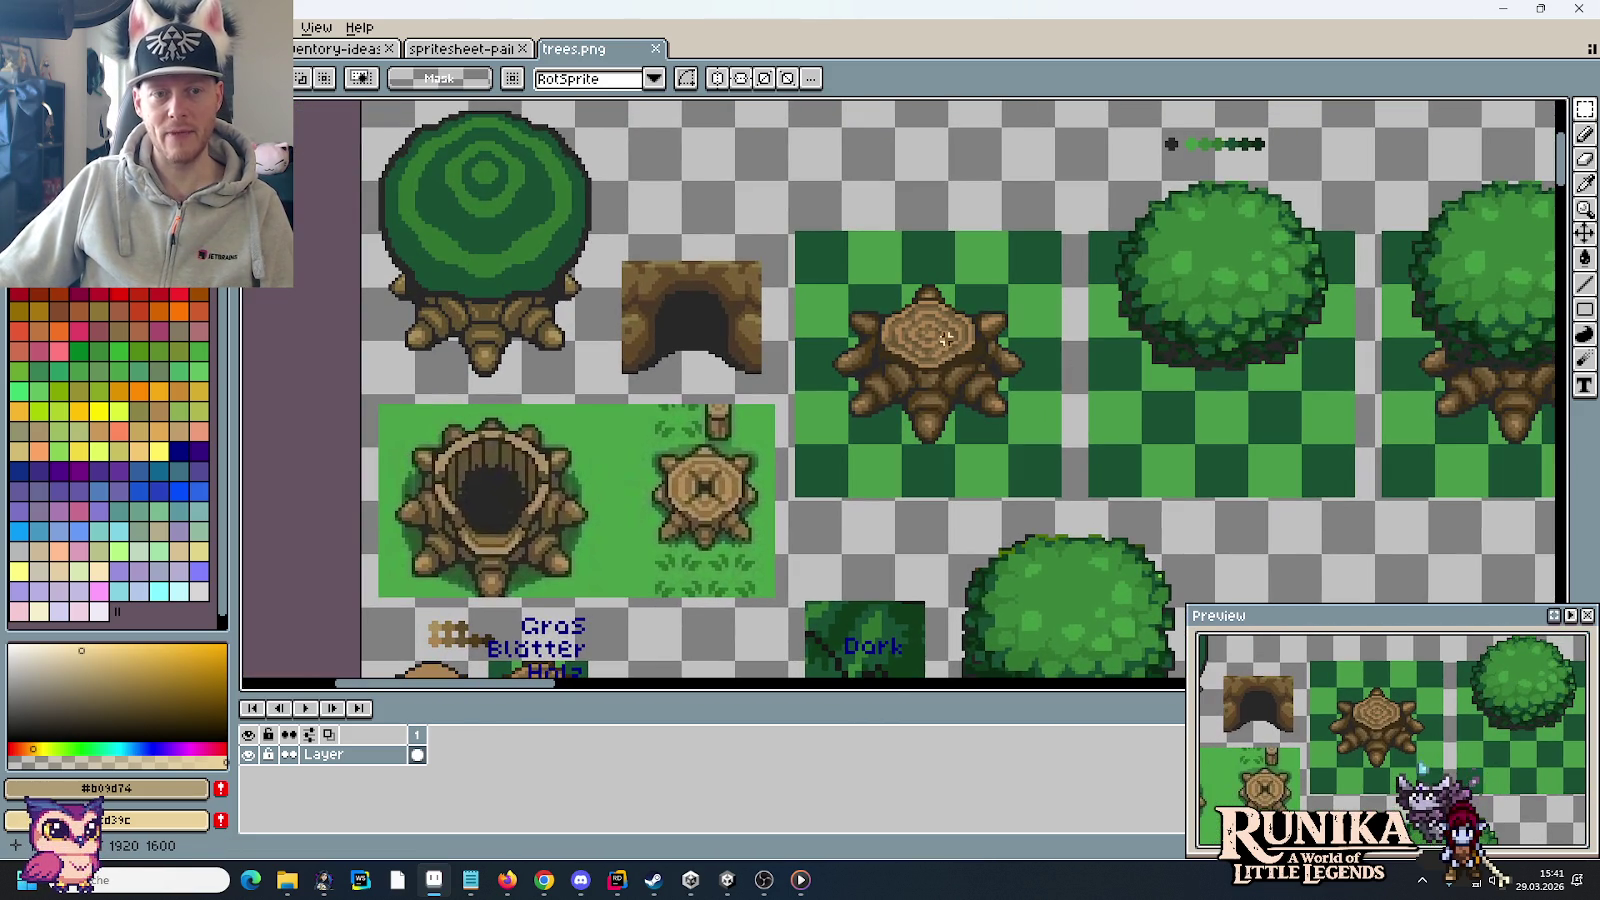
{"action": "left_click_drag", "start_coordinate": [364, 184], "coordinate": [1059, 504]}
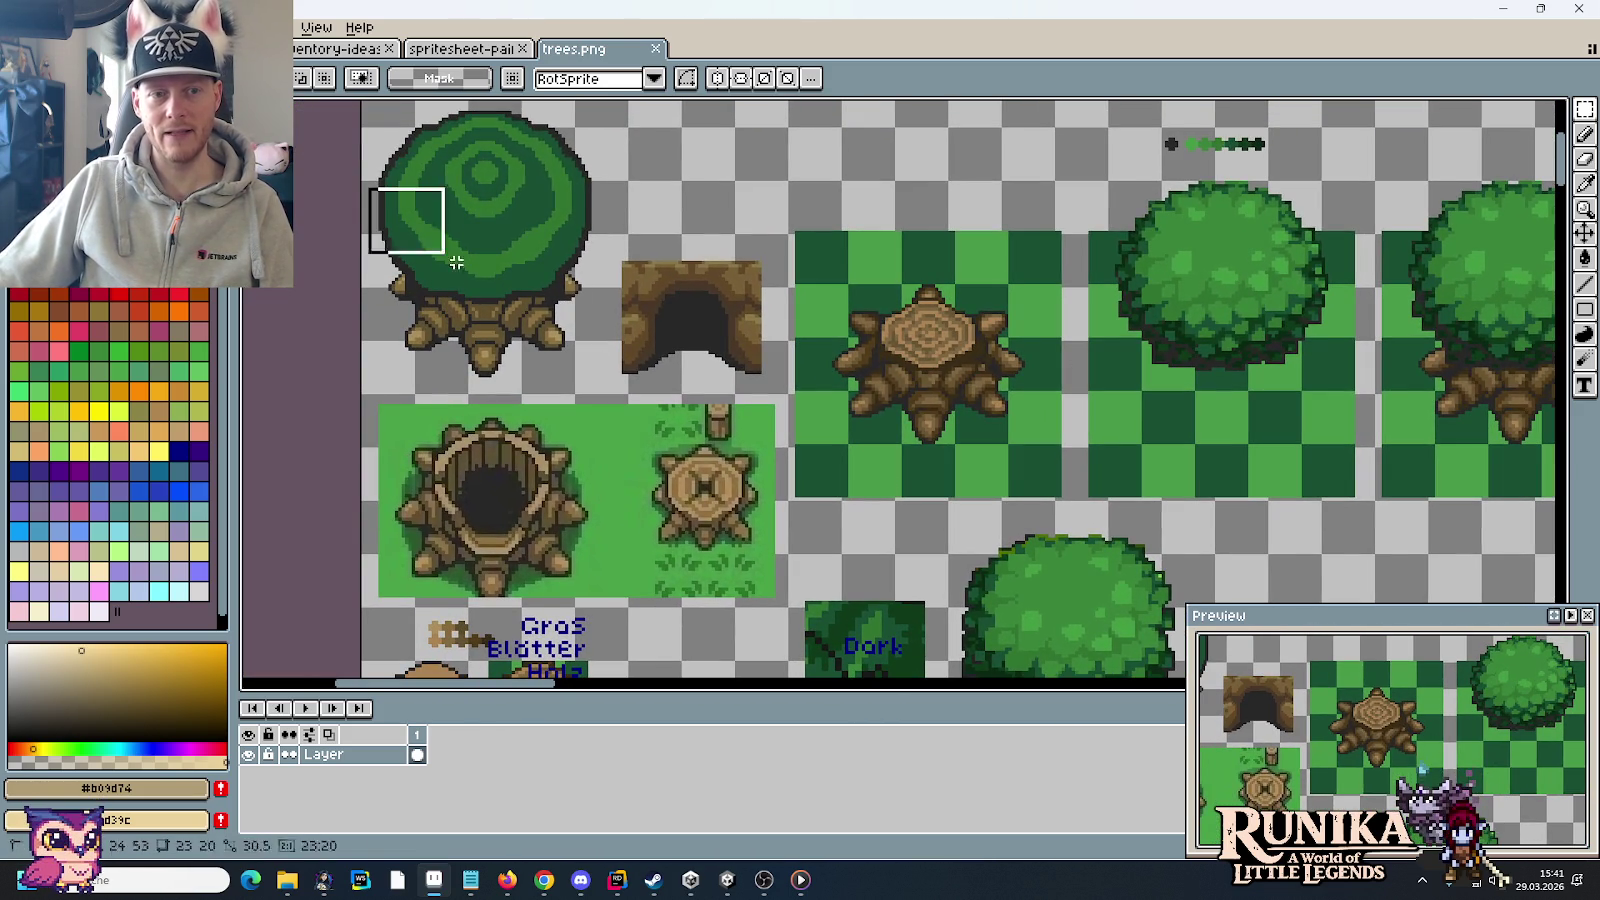
{"action": "left_click", "coordinate": [1200, 485]}
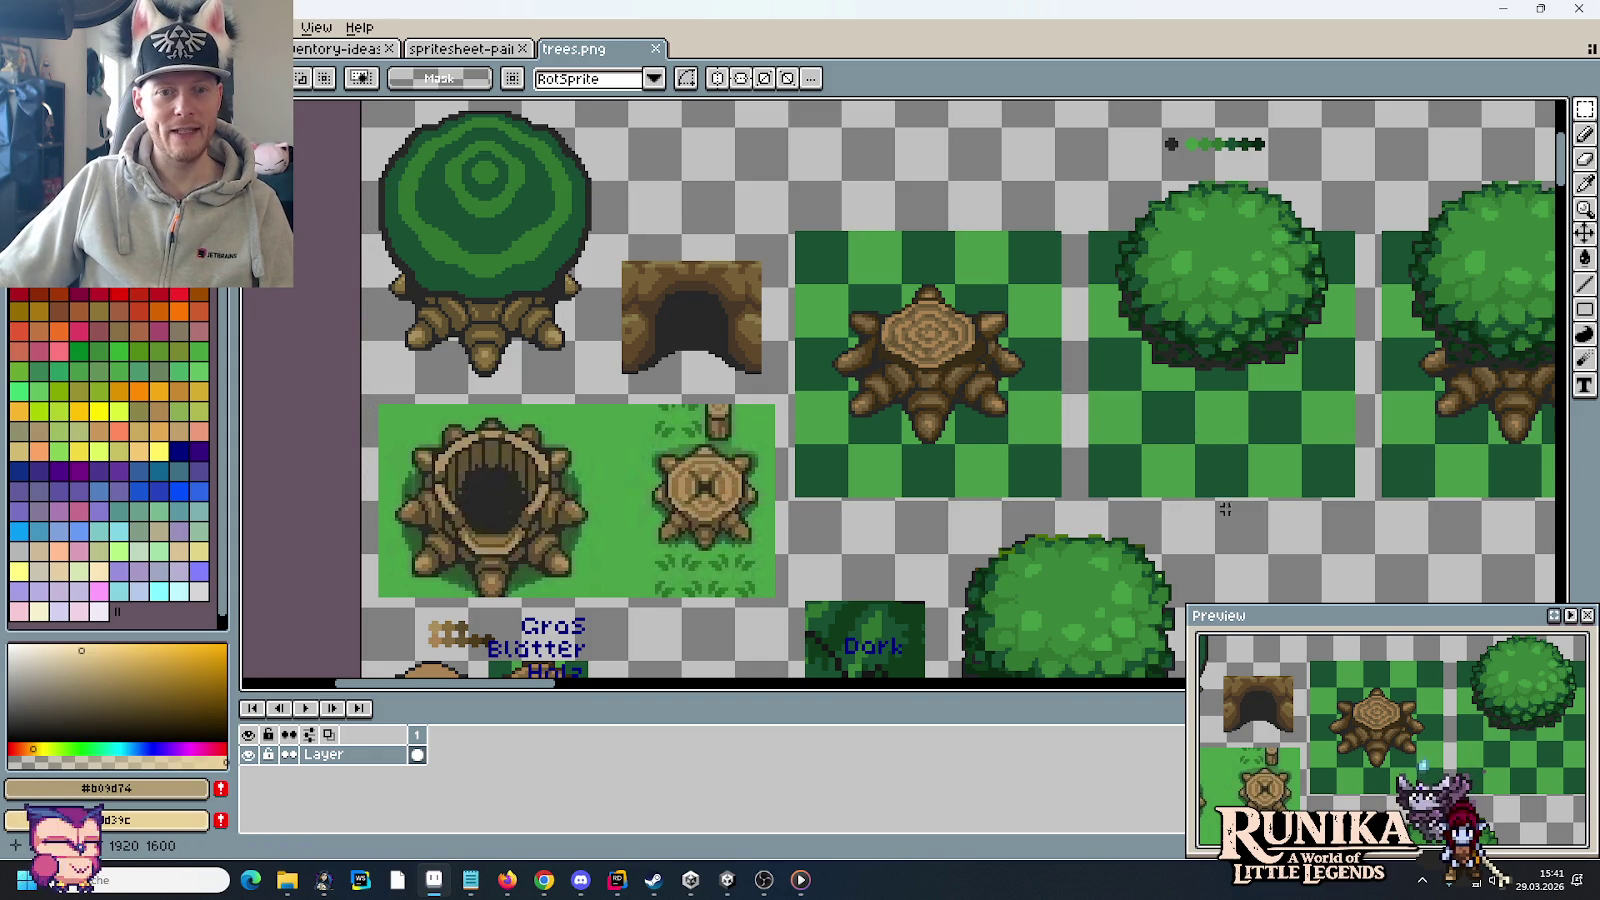
Step: Marquee-select the fourth tree sprite, then the fourth stump sprite
{"action": "left_click_drag", "start_coordinate": [1296, 466], "coordinate": [894, 305]}
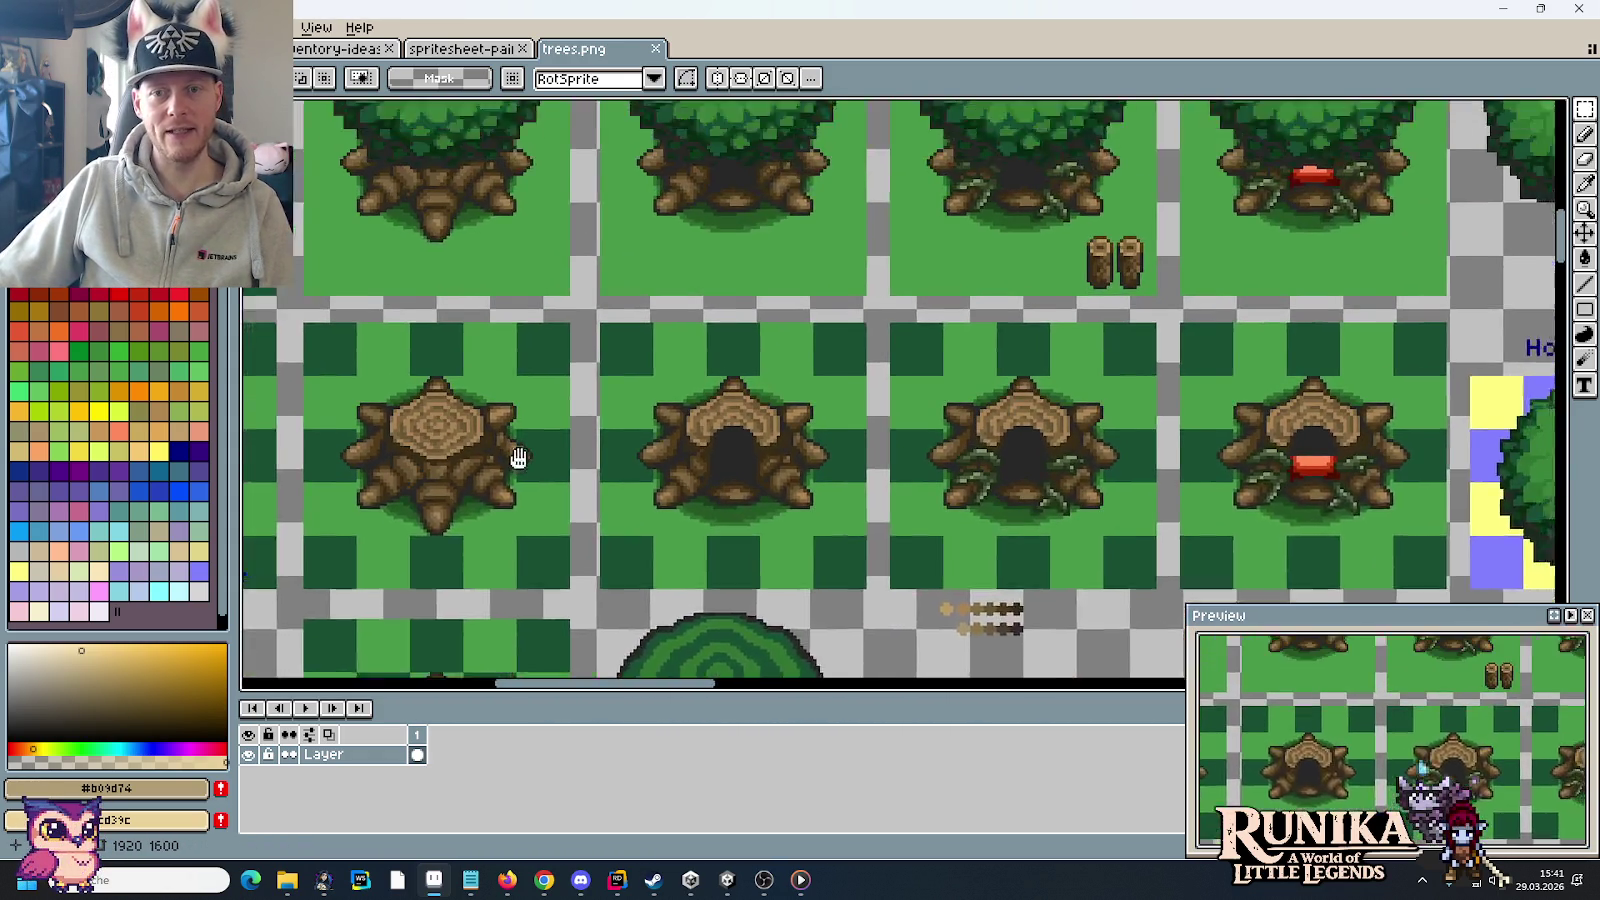
{"action": "mouse_move", "coordinate": [894, 305]}
{"action": "left_mouse_down"}
{"action": "mouse_move", "coordinate": [512, 550]}
{"action": "mouse_move", "coordinate": [496, 533]}
{"action": "left_mouse_up"}
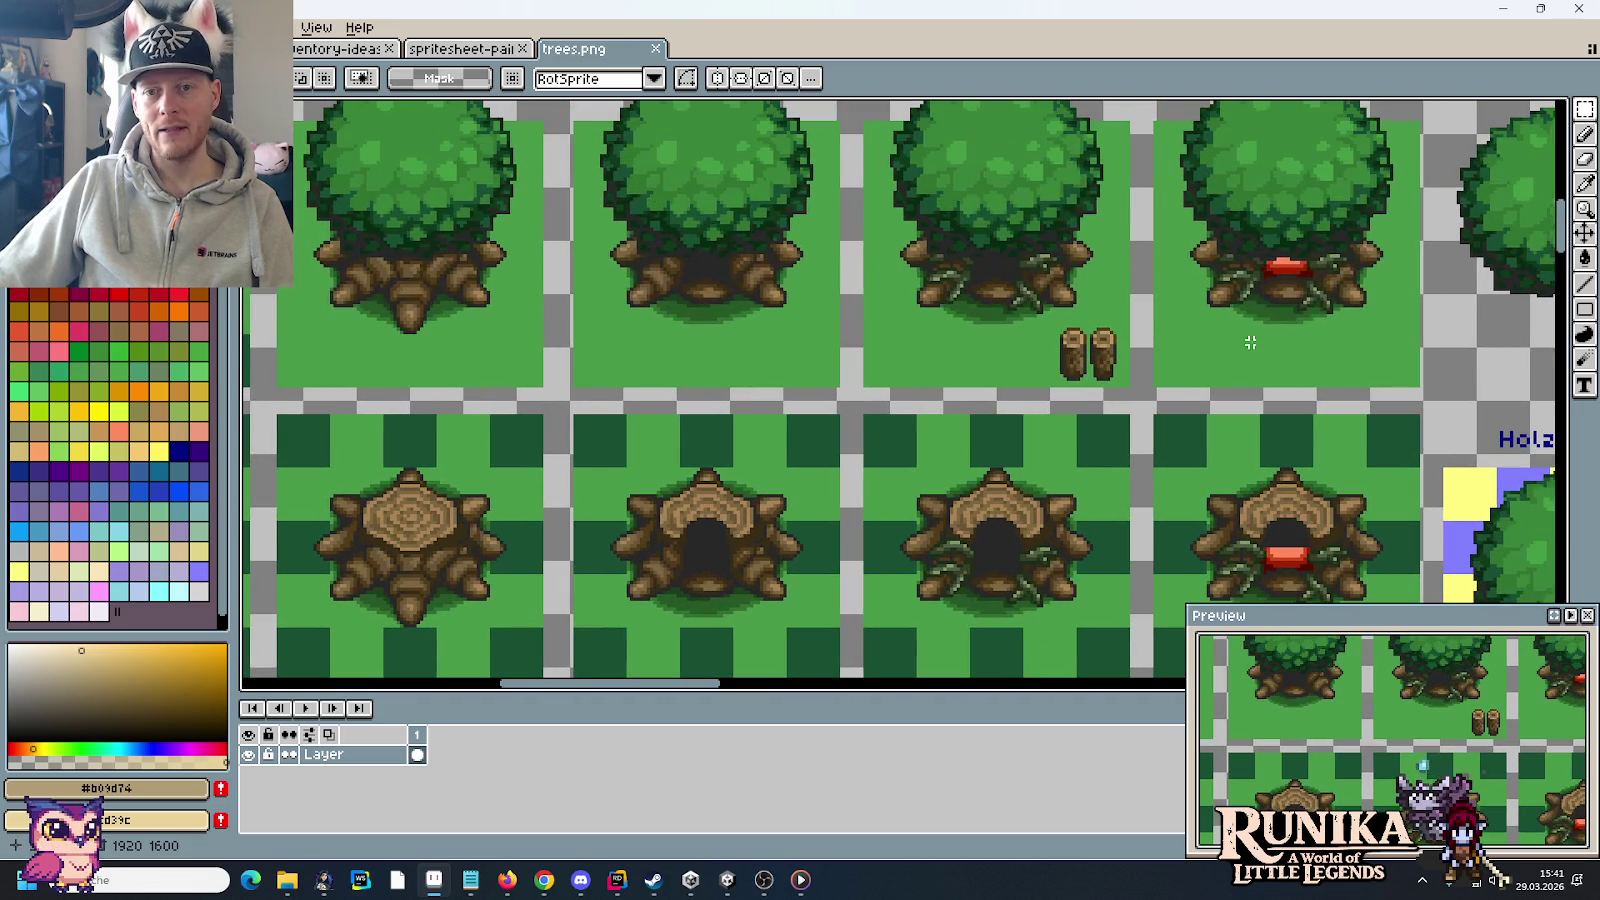
{"action": "left_click_drag", "start_coordinate": [1168, 189], "coordinate": [1404, 365]}
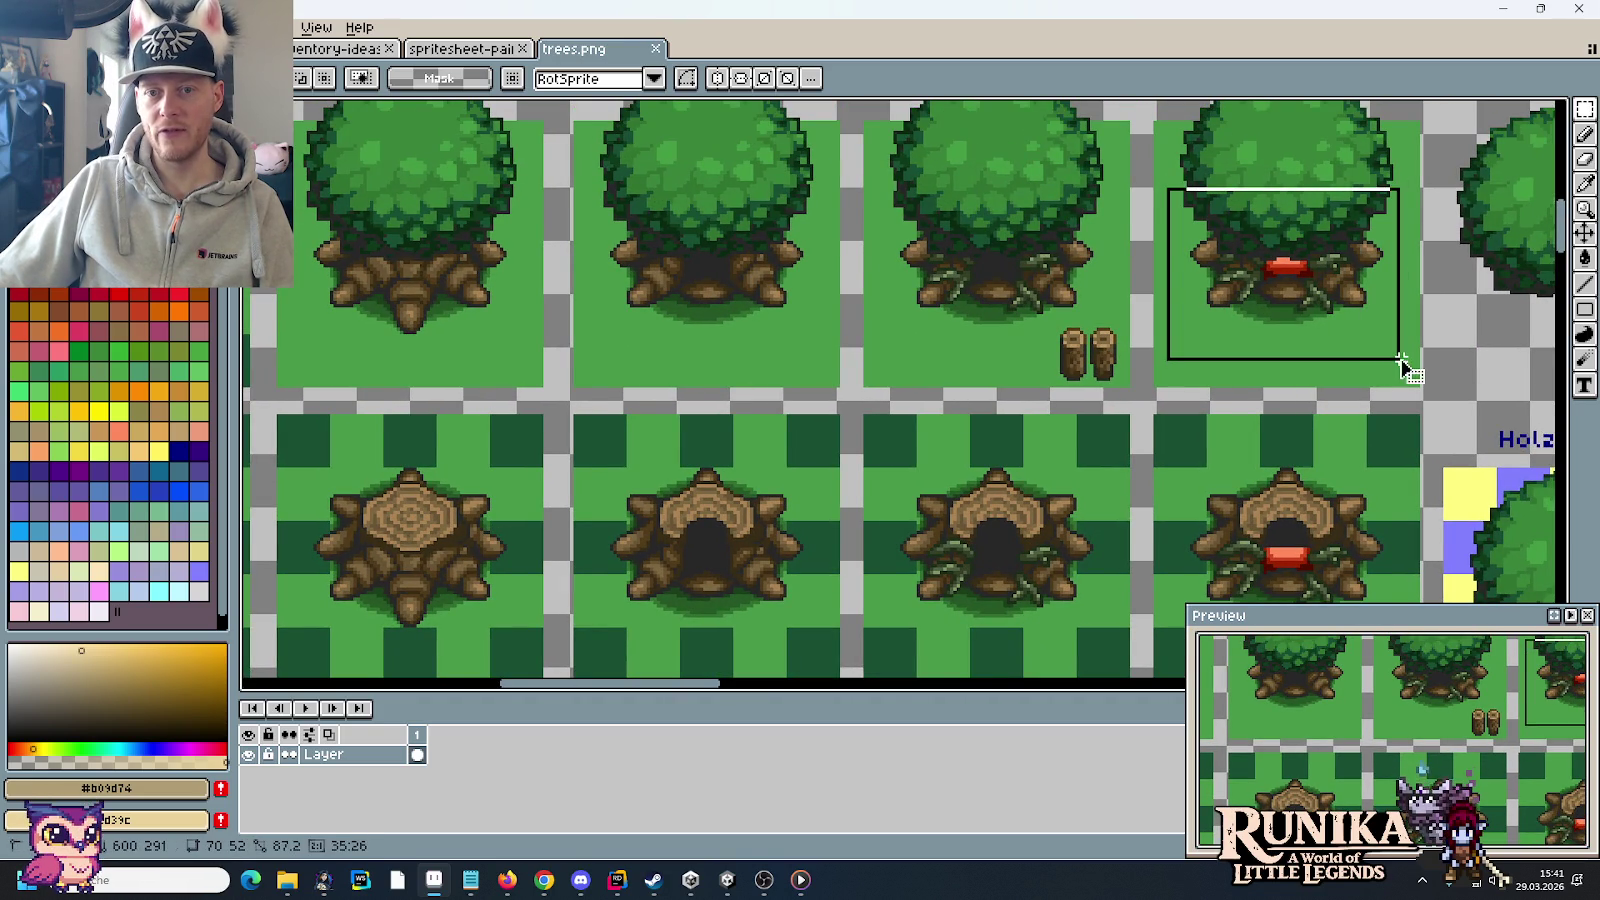
{"action": "left_click_drag", "start_coordinate": [1462, 389], "coordinate": [1080, 152]}
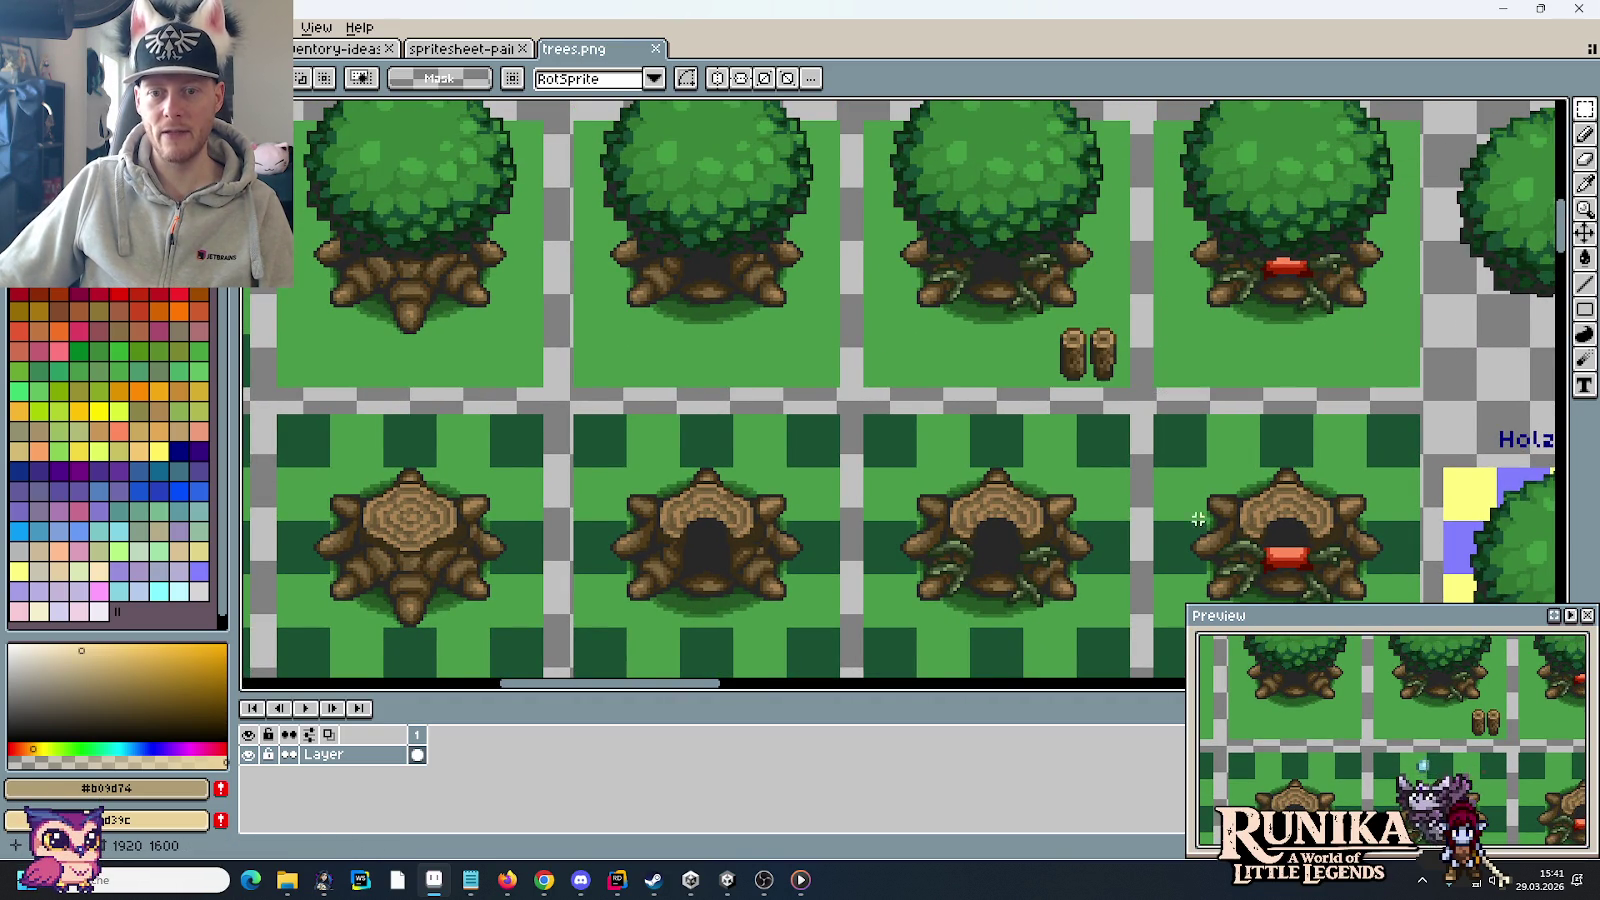
{"action": "scroll", "coordinate": [1061, 283], "scroll_direction": "down", "scroll_amount": 4}
{"action": "scroll", "coordinate": [1061, 283], "scroll_direction": "right", "scroll_amount": 2}
{"action": "left_click_drag", "start_coordinate": [1061, 283], "coordinate": [1245, 450]}
{"action": "left_click", "coordinate": [936, 560]}
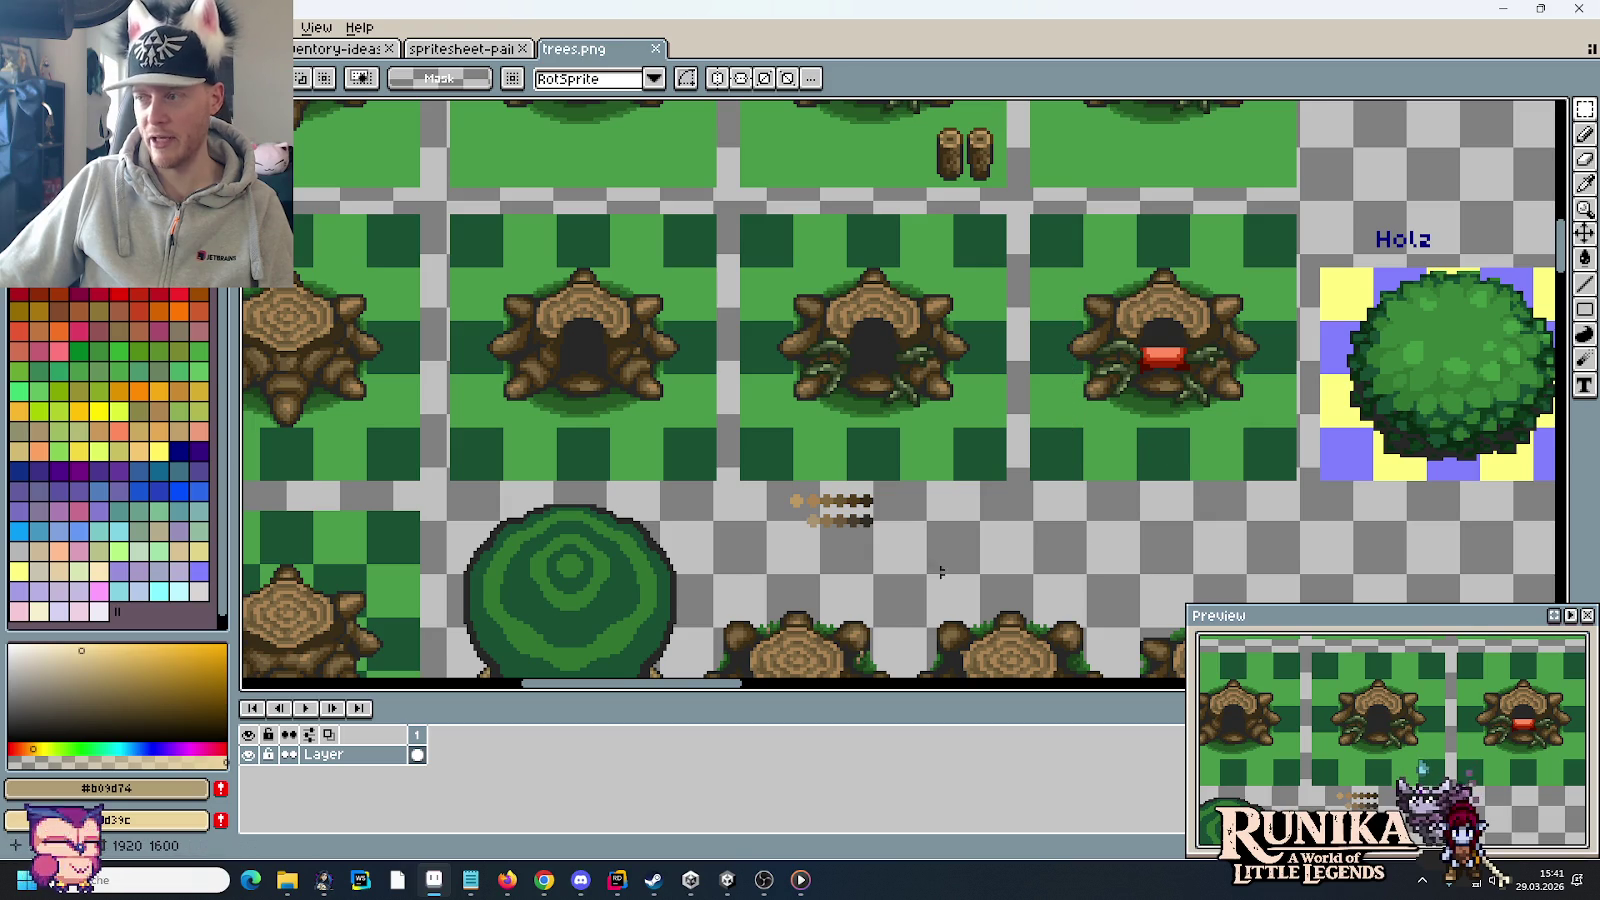
{"action": "scroll", "coordinate": [672, 432], "scroll_direction": "down", "scroll_amount": 2}
{"action": "scroll", "coordinate": [672, 432], "scroll_direction": "left", "scroll_amount": 1}
{"action": "left_click_drag", "start_coordinate": [672, 432], "coordinate": [812, 224]}
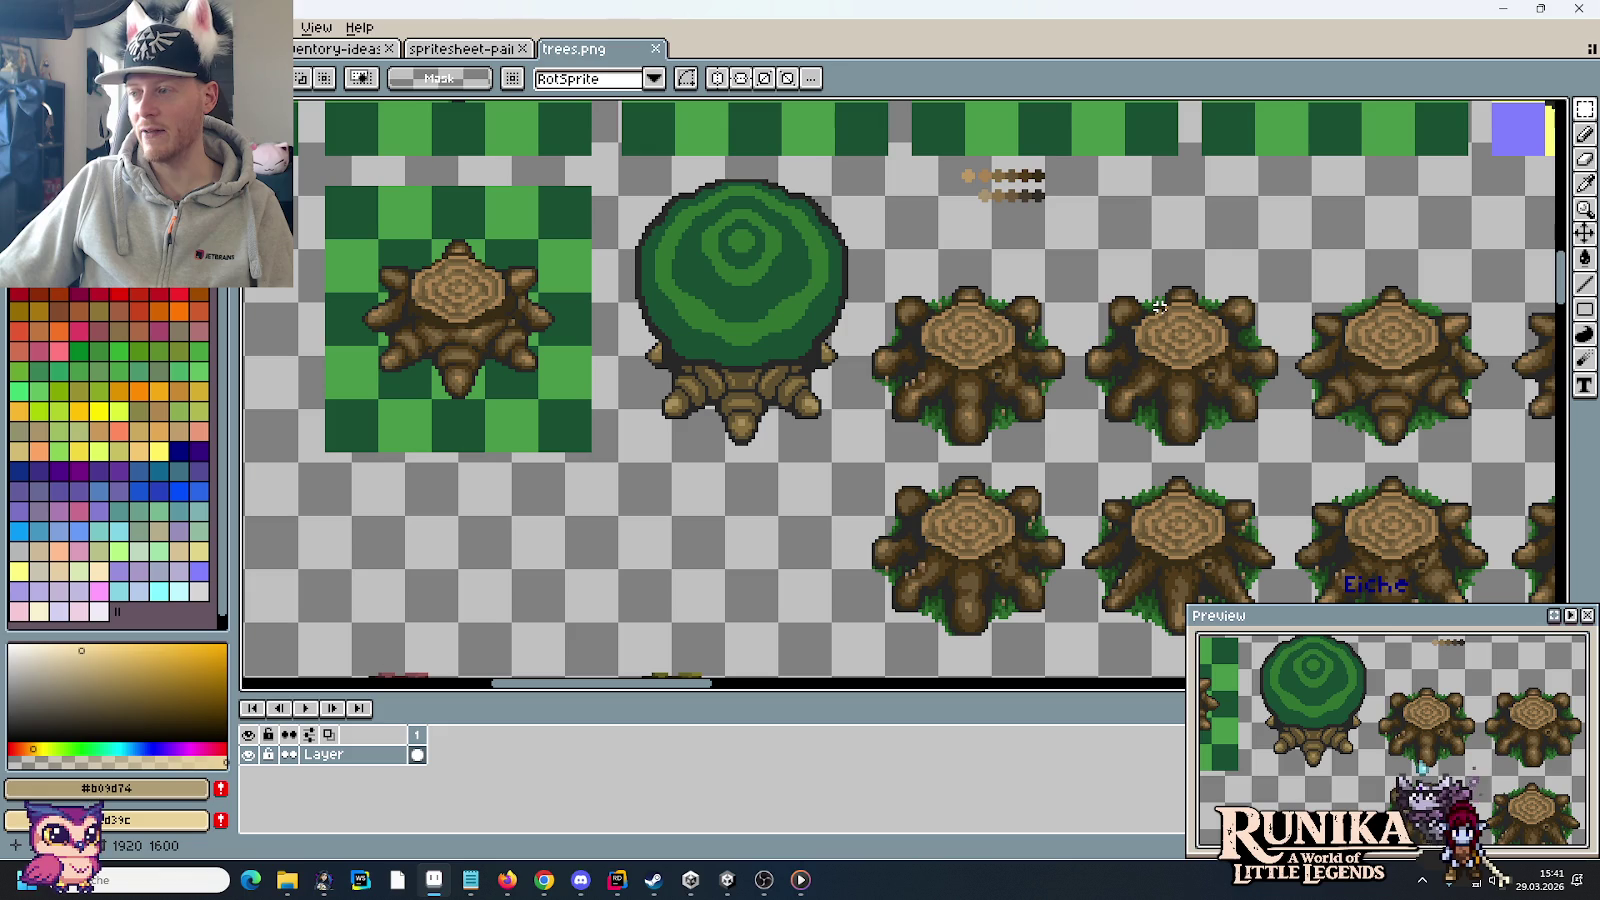
{"action": "mouse_move", "coordinate": [1212, 293]}
{"action": "left_mouse_down"}
{"action": "mouse_move", "coordinate": [1064, 257]}
{"action": "mouse_move", "coordinate": [868, 250]}
{"action": "mouse_move", "coordinate": [734, 207]}
{"action": "left_mouse_up"}
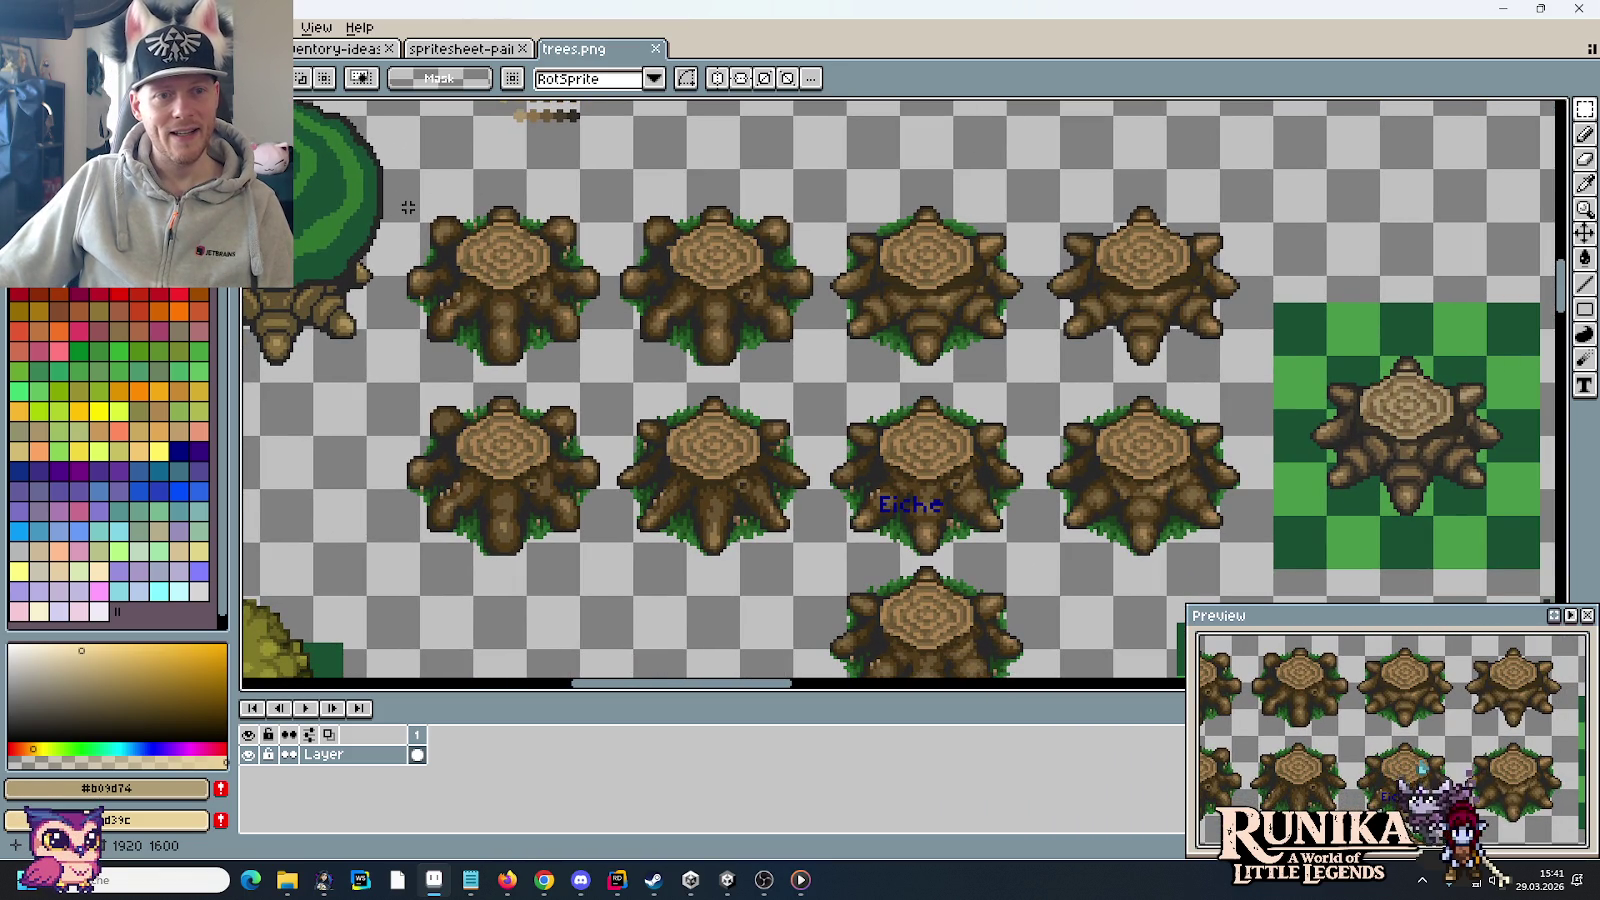
{"action": "left_click_drag", "start_coordinate": [398, 197], "coordinate": [1250, 578]}
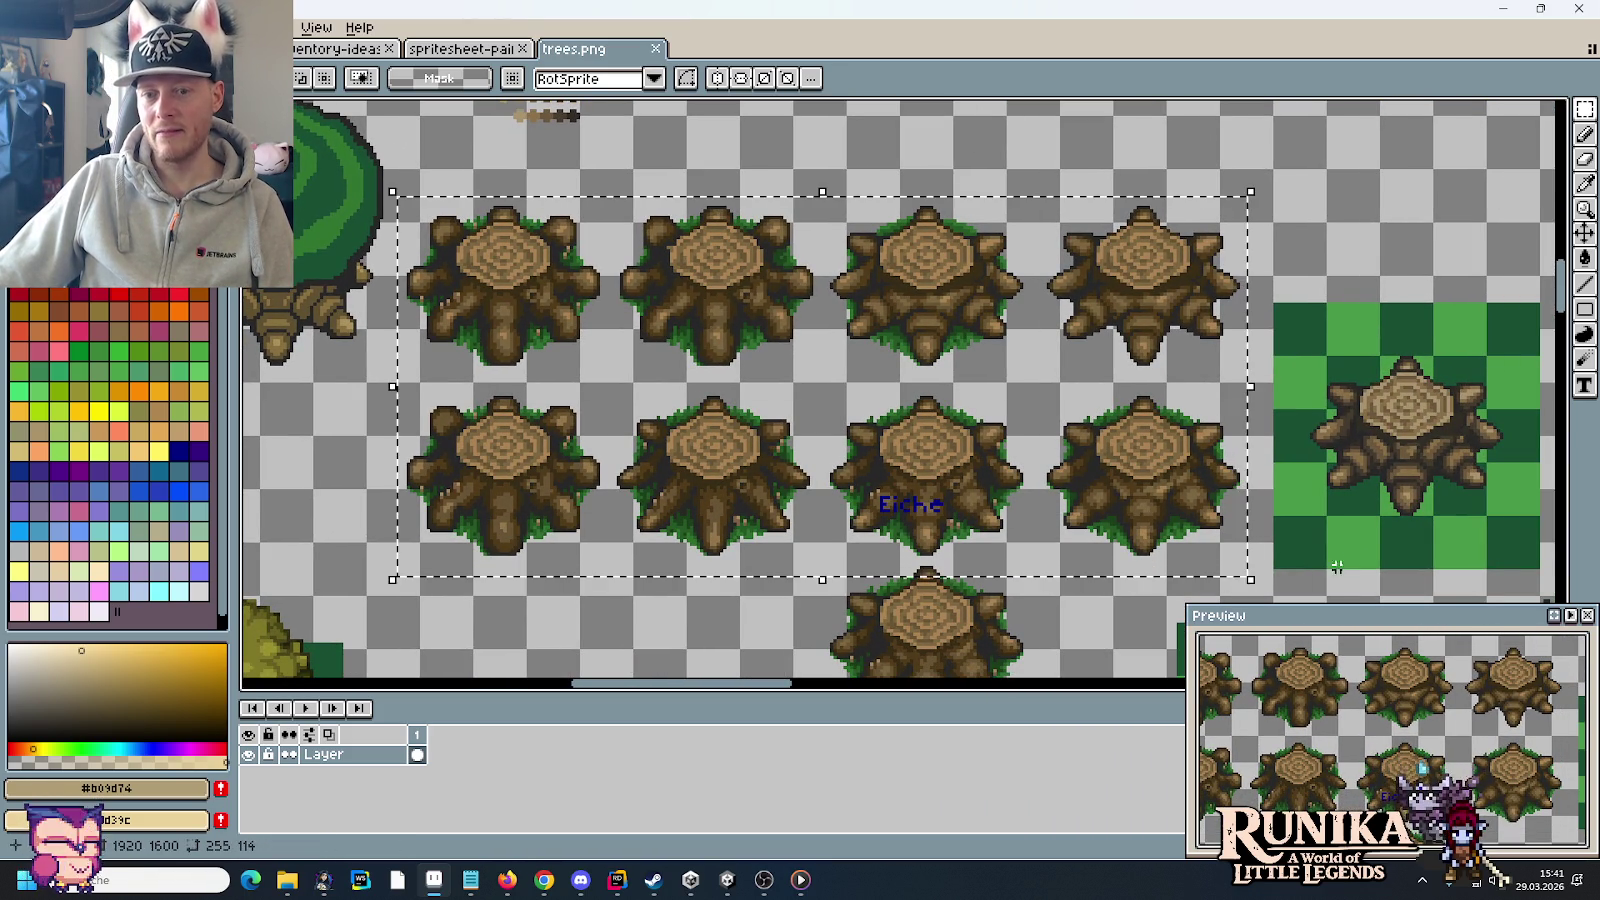
{"action": "key", "text": "ctrl+d"}
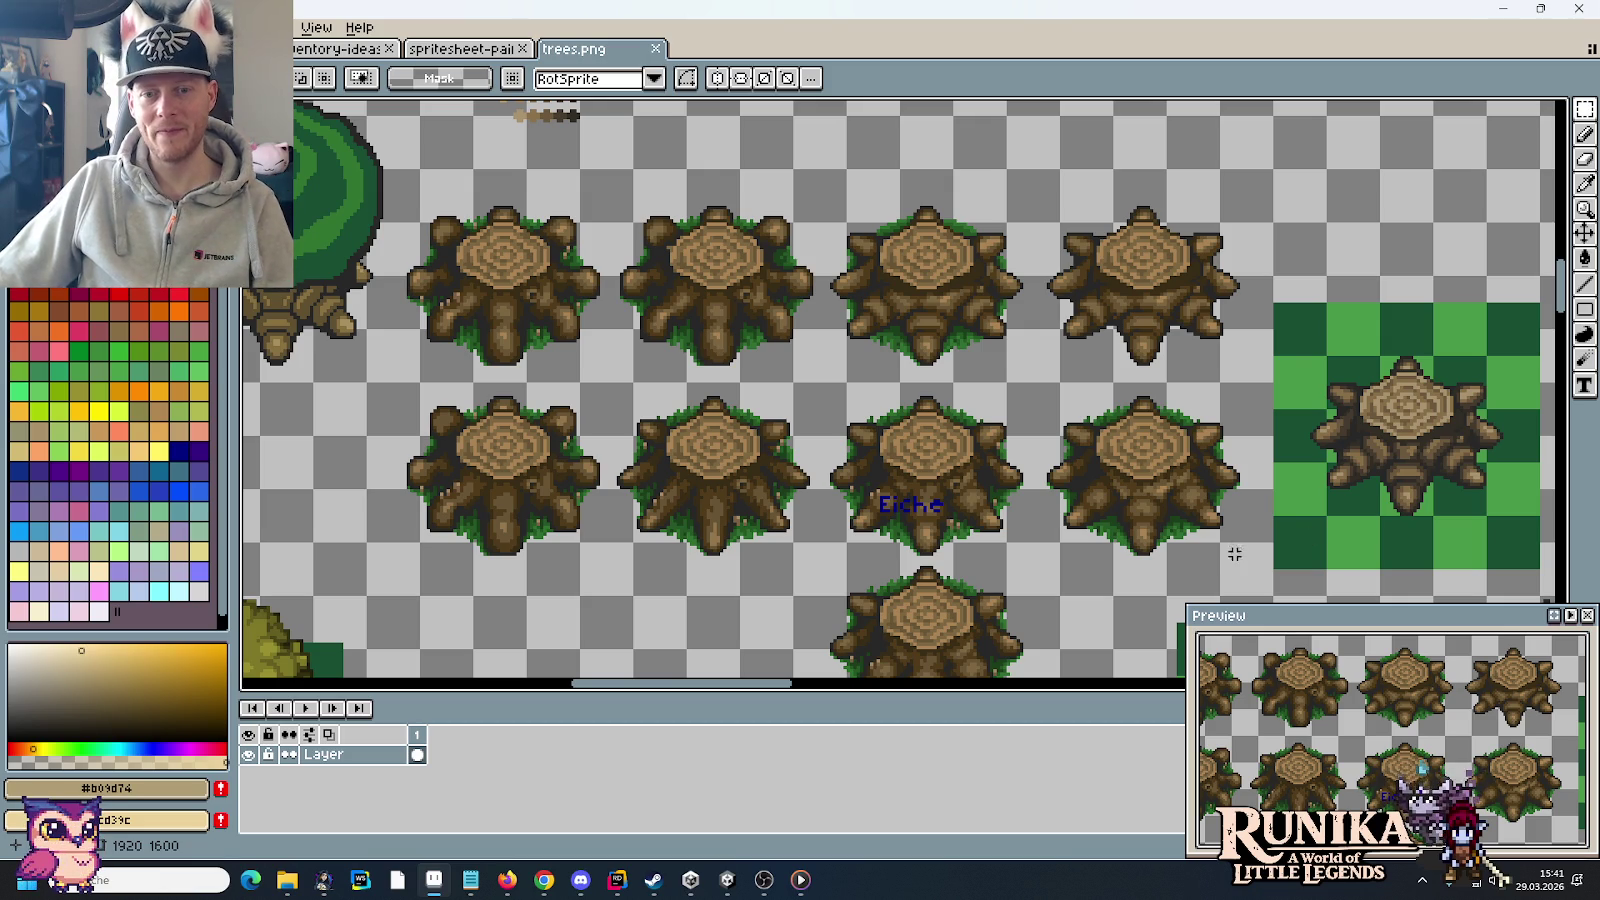
{"action": "left_click_drag", "start_coordinate": [1241, 570], "coordinate": [392, 160]}
{"action": "key", "text": "ctrl+d"}
{"action": "scroll", "coordinate": [1331, 390], "scroll_direction": "down", "scroll_amount": 2}
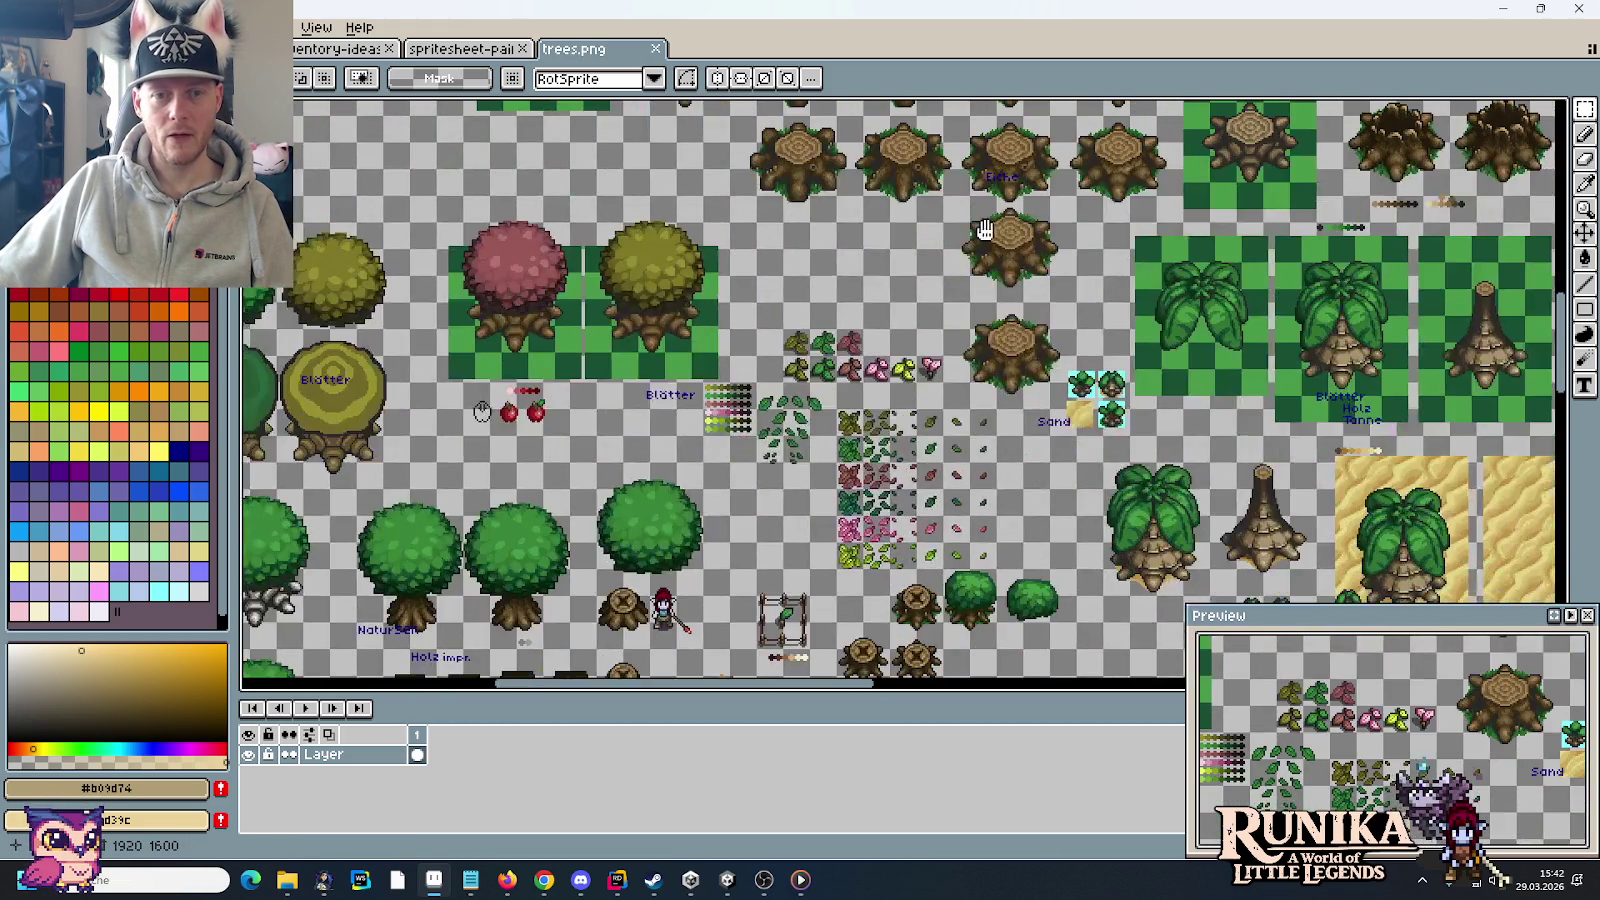
{"action": "left_click_drag", "start_coordinate": [1103, 500], "coordinate": [921, 329]}
{"action": "scroll", "coordinate": [921, 329], "scroll_direction": "up", "scroll_amount": 2}
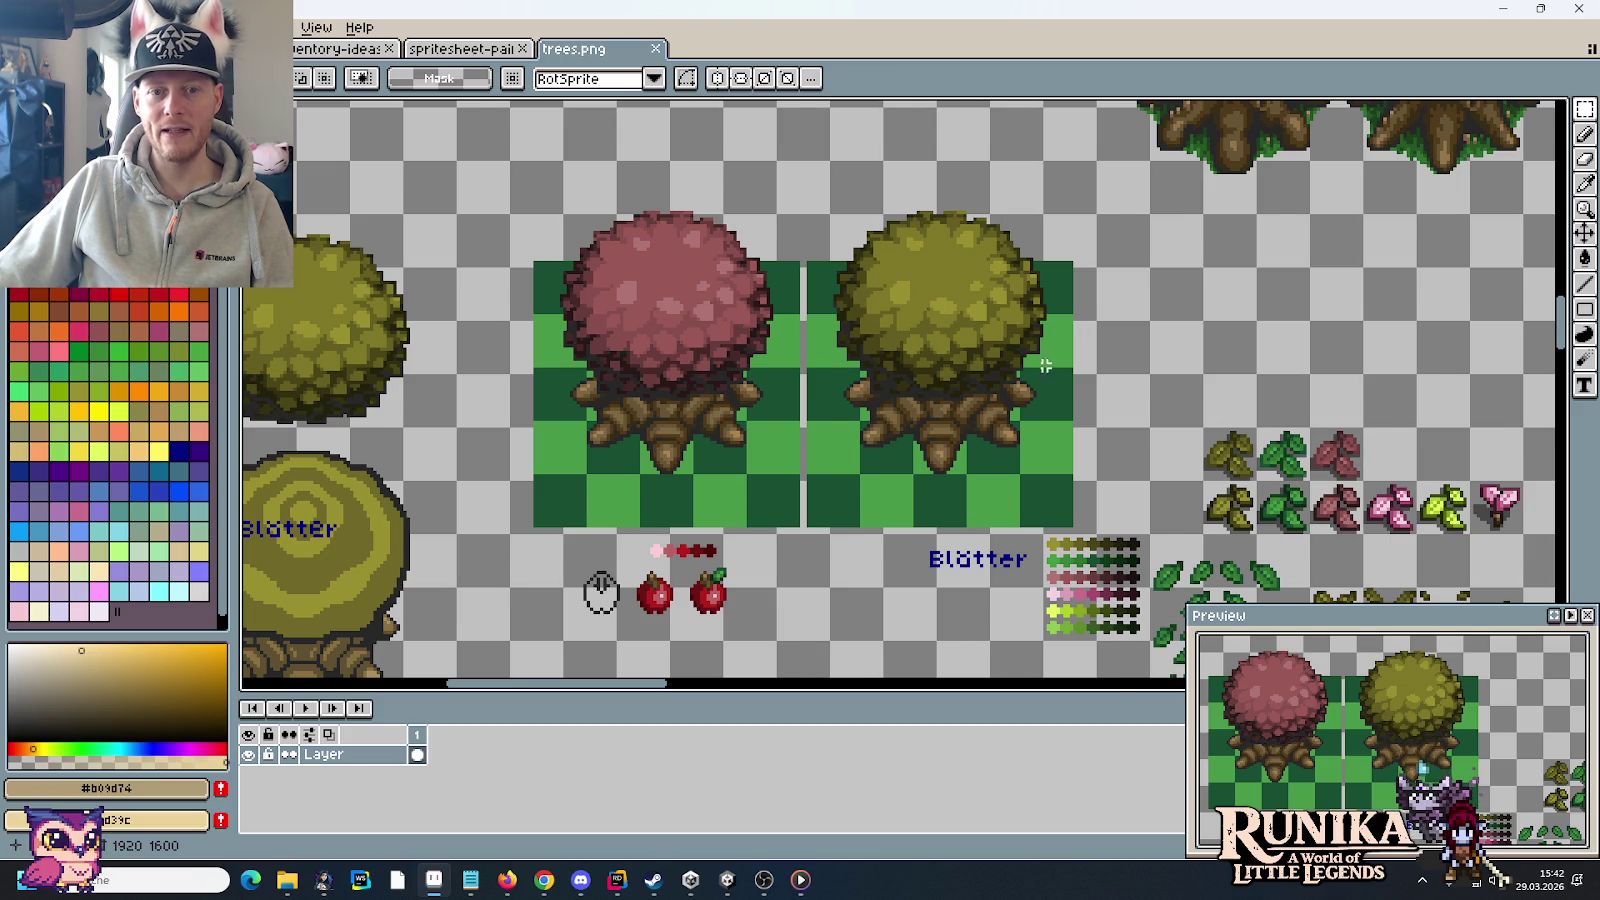
{"action": "scroll", "coordinate": [1045, 366], "scroll_direction": "down", "scroll_amount": 2}
{"action": "left_click_drag", "start_coordinate": [830, 640], "coordinate": [754, 398]}
{"action": "scroll", "coordinate": [754, 398], "scroll_direction": "up", "scroll_amount": 2}
{"action": "left_click_drag", "start_coordinate": [655, 232], "coordinate": [911, 478]}
{"action": "scroll", "coordinate": [1043, 432], "scroll_direction": "down", "scroll_amount": 1}
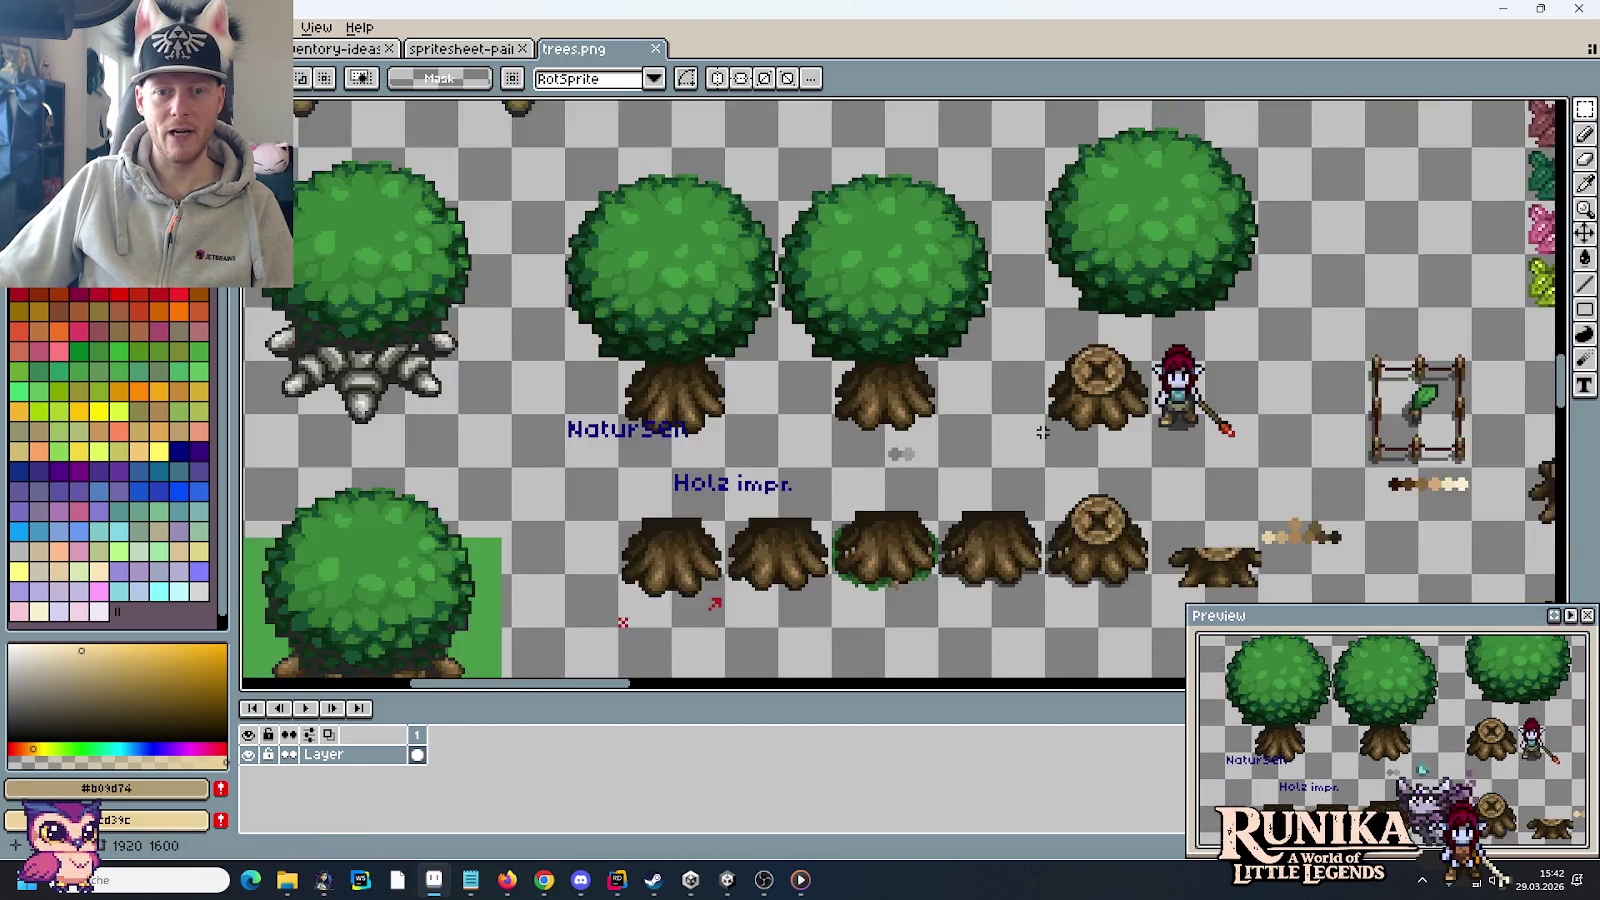
{"action": "scroll", "coordinate": [1043, 432], "scroll_direction": "down", "scroll_amount": 1}
{"action": "left_click_drag", "start_coordinate": [1238, 131], "coordinate": [1112, 353]}
{"action": "scroll", "coordinate": [1112, 353], "scroll_direction": "up", "scroll_amount": 1}
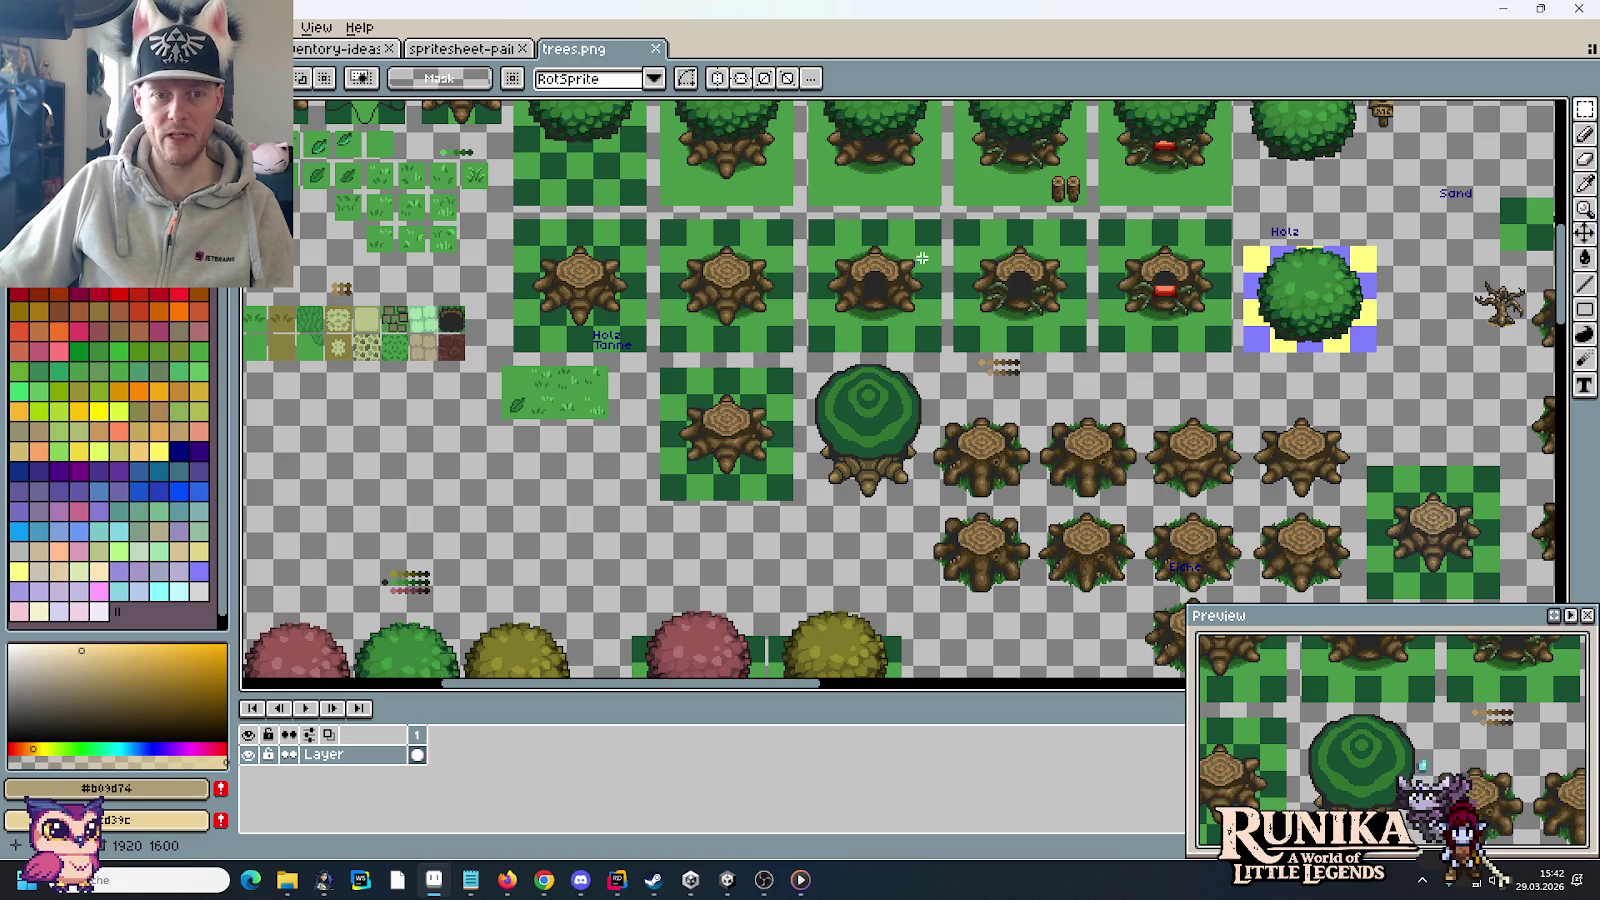
{"action": "left_click_drag", "start_coordinate": [922, 258], "coordinate": [718, 388]}
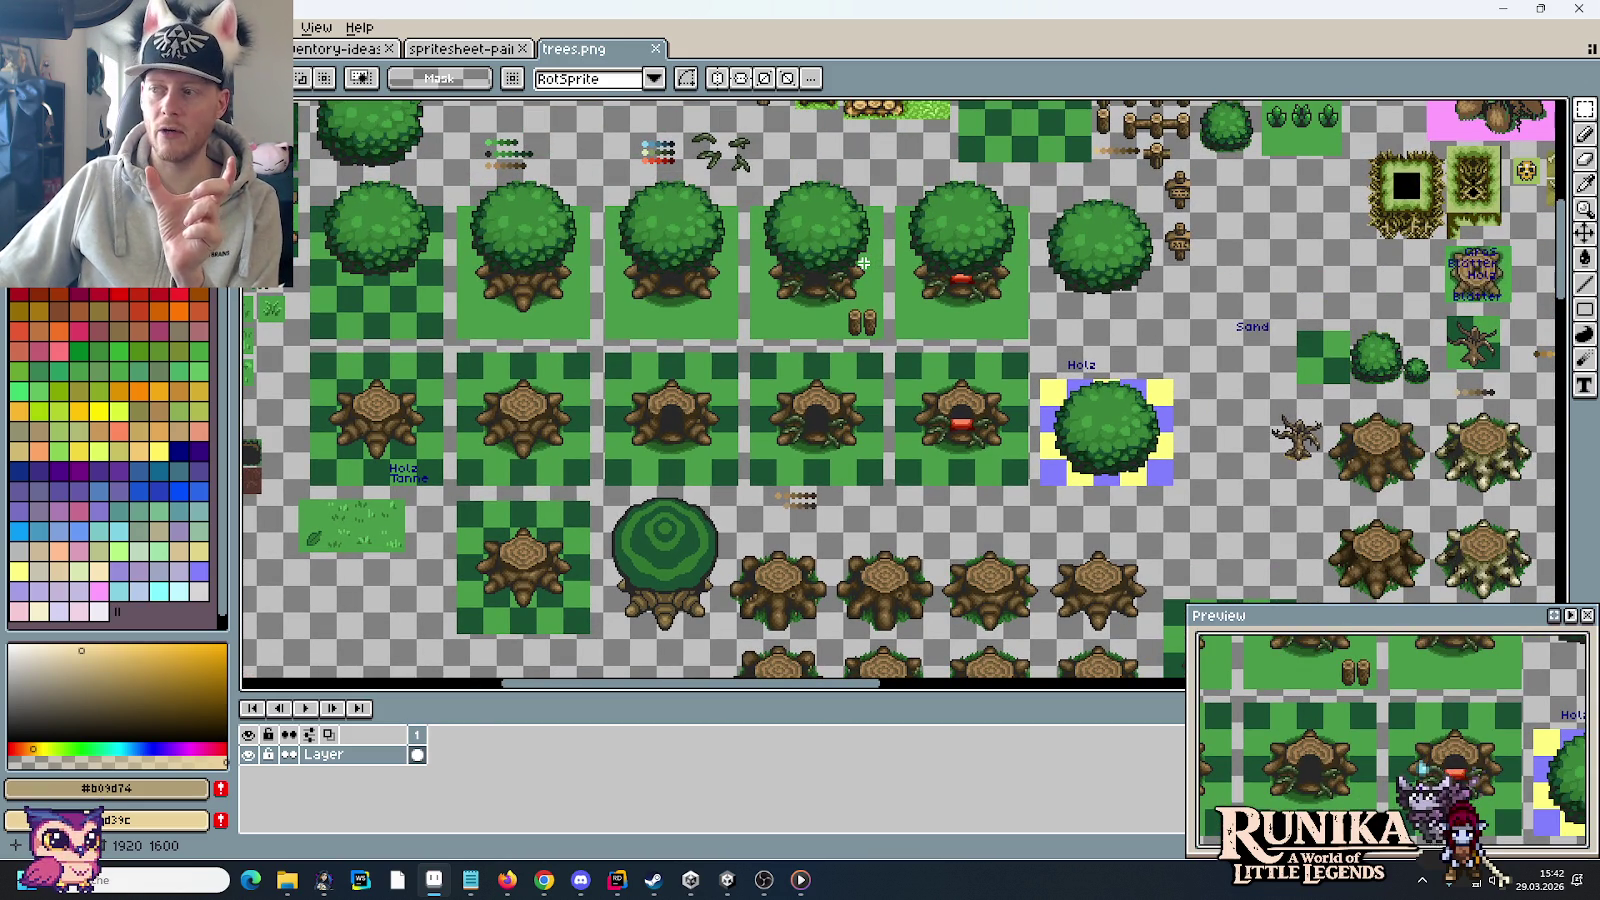
{"action": "scroll", "coordinate": [762, 541], "scroll_direction": "down", "scroll_amount": 3}
{"action": "scroll", "coordinate": [762, 403], "scroll_direction": "down", "scroll_amount": 3}
{"action": "scroll", "coordinate": [762, 403], "scroll_direction": "down", "scroll_amount": 3}
{"action": "scroll", "coordinate": [900, 370], "scroll_direction": "down", "scroll_amount": 1}
{"action": "scroll", "coordinate": [1026, 333], "scroll_direction": "up", "scroll_amount": 2}
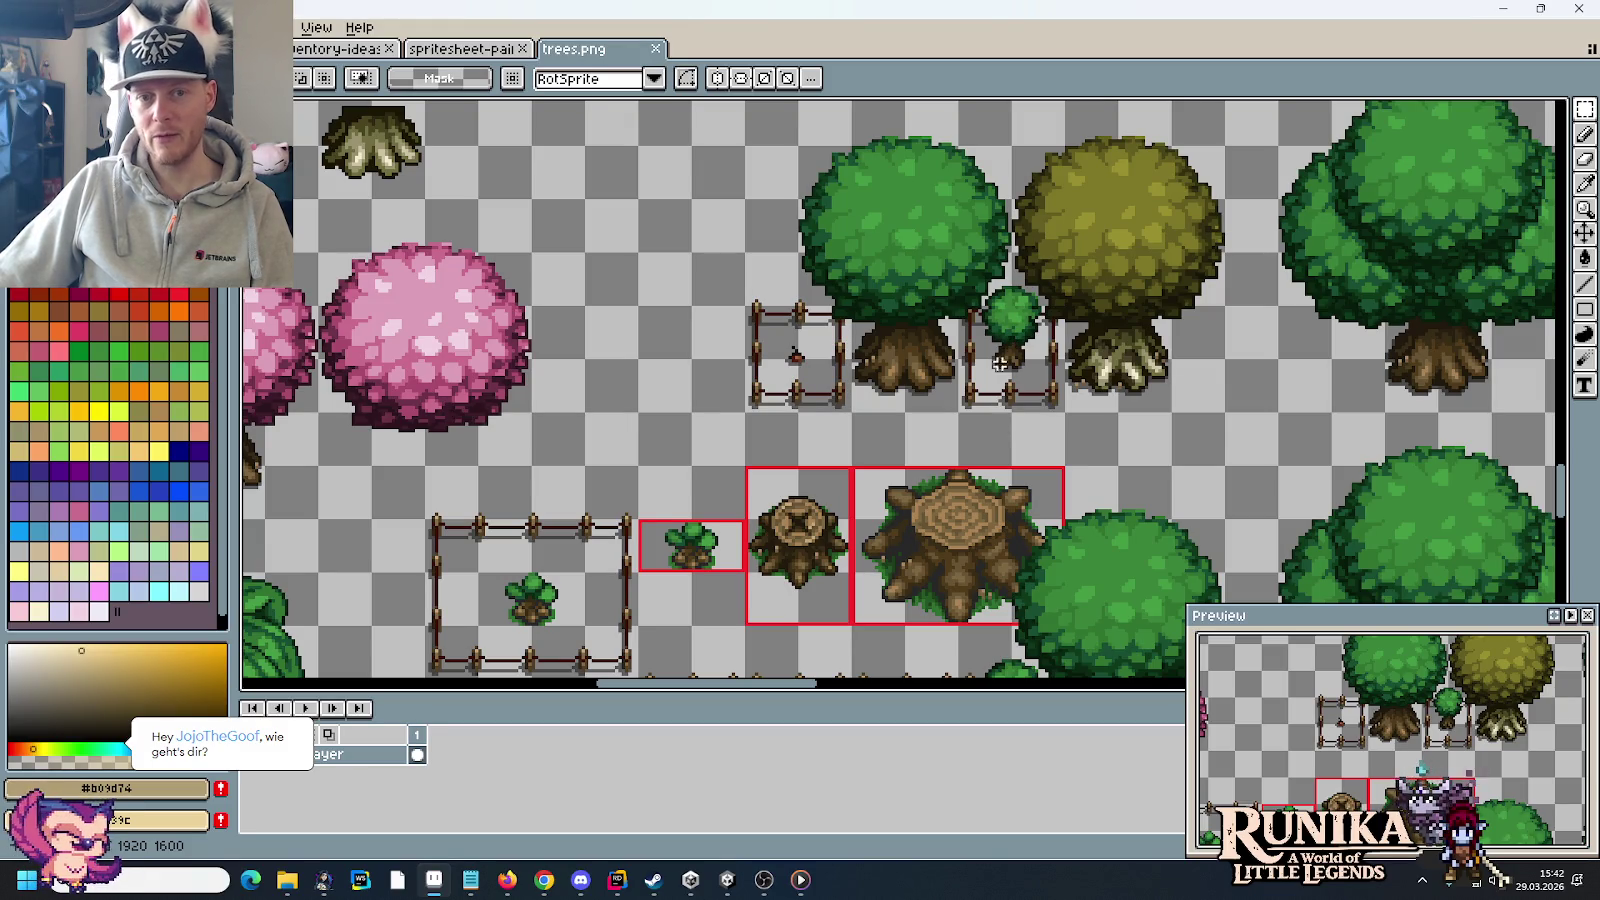
{"action": "left_click_drag", "start_coordinate": [998, 272], "coordinate": [1062, 355]}
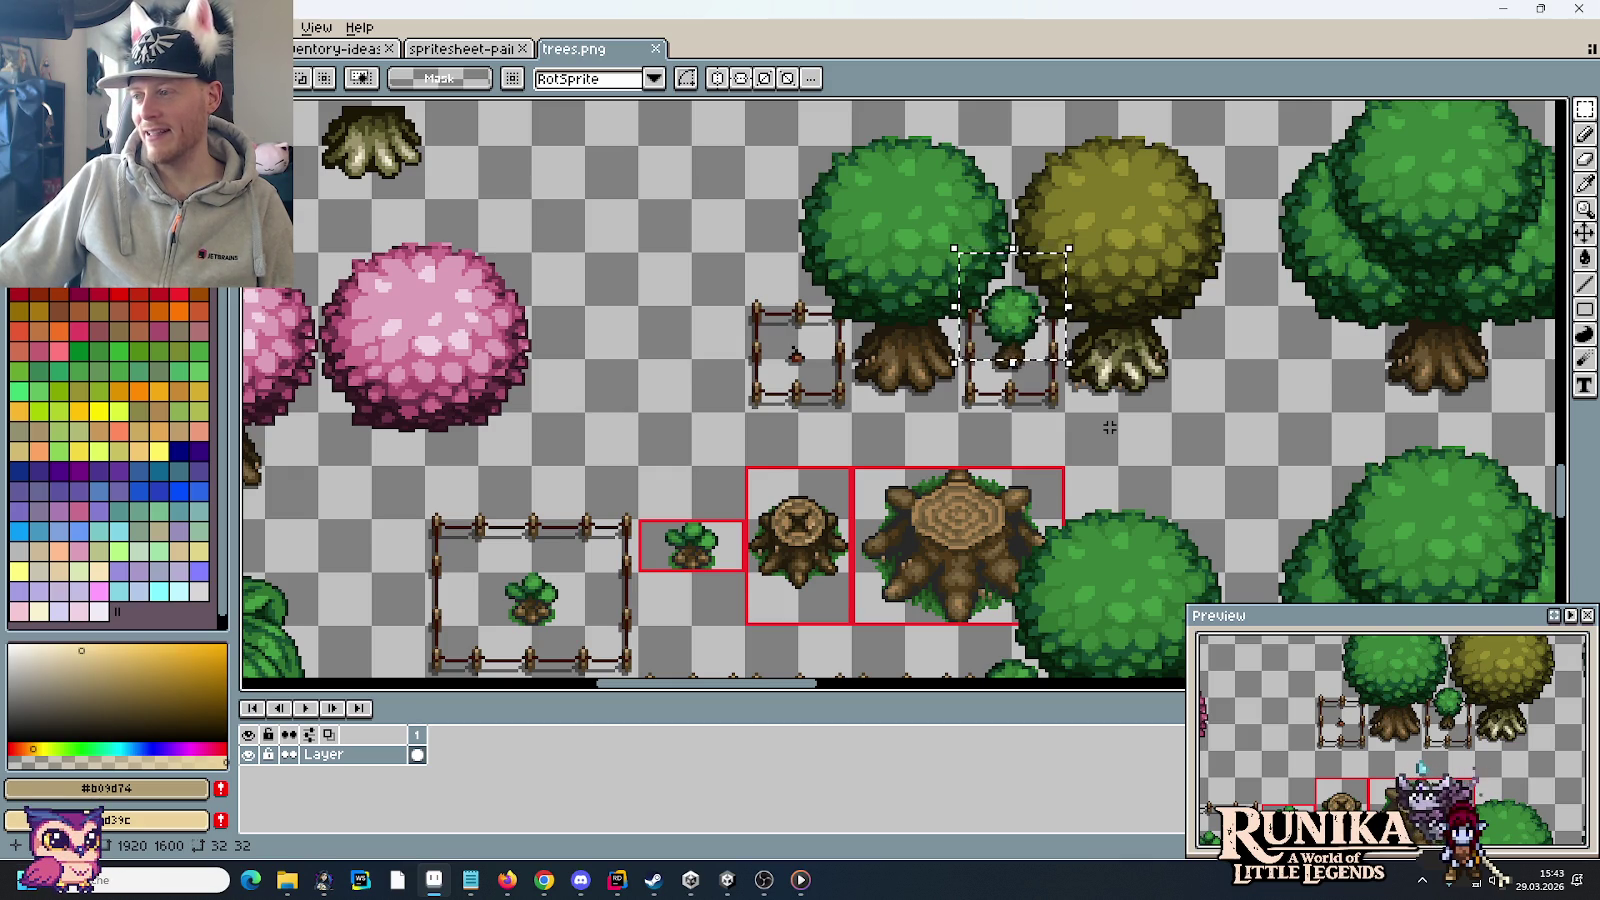
{"action": "scroll", "coordinate": [1003, 577], "scroll_direction": "down", "scroll_amount": 4}
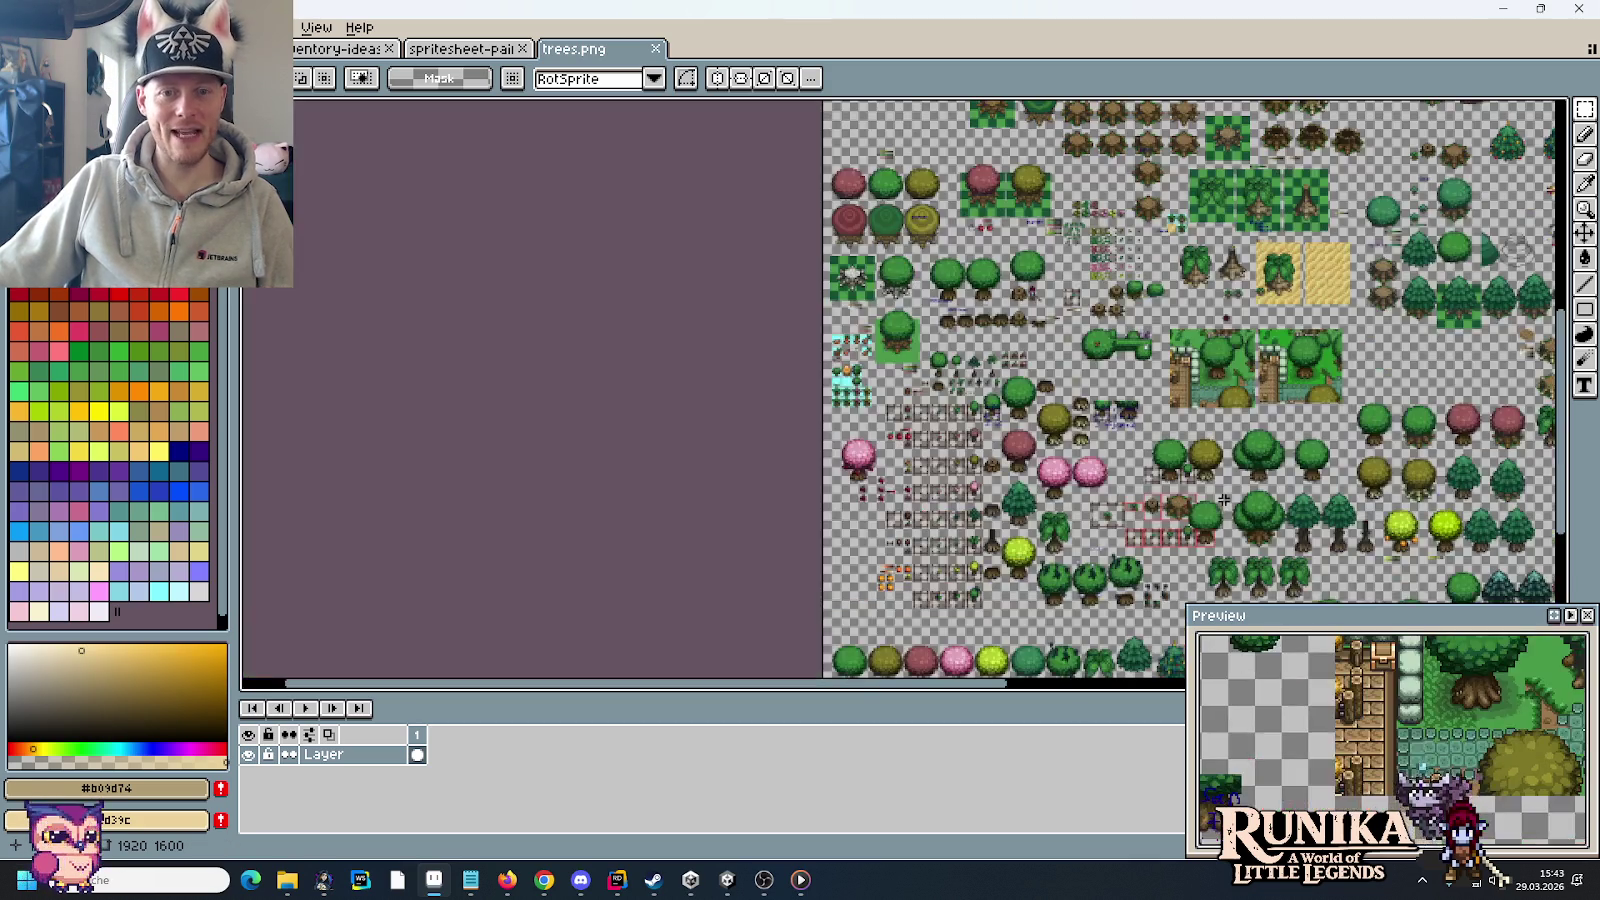
Step: Close the trees.png and spritesheet-paint tabs, then show the artwork folder in File Explorer
{"action": "scroll", "coordinate": [1003, 577], "scroll_direction": "up", "scroll_amount": 1}
{"action": "scroll", "coordinate": [903, 370], "scroll_direction": "up", "scroll_amount": 3}
{"action": "scroll", "coordinate": [903, 370], "scroll_direction": "down", "scroll_amount": 1}
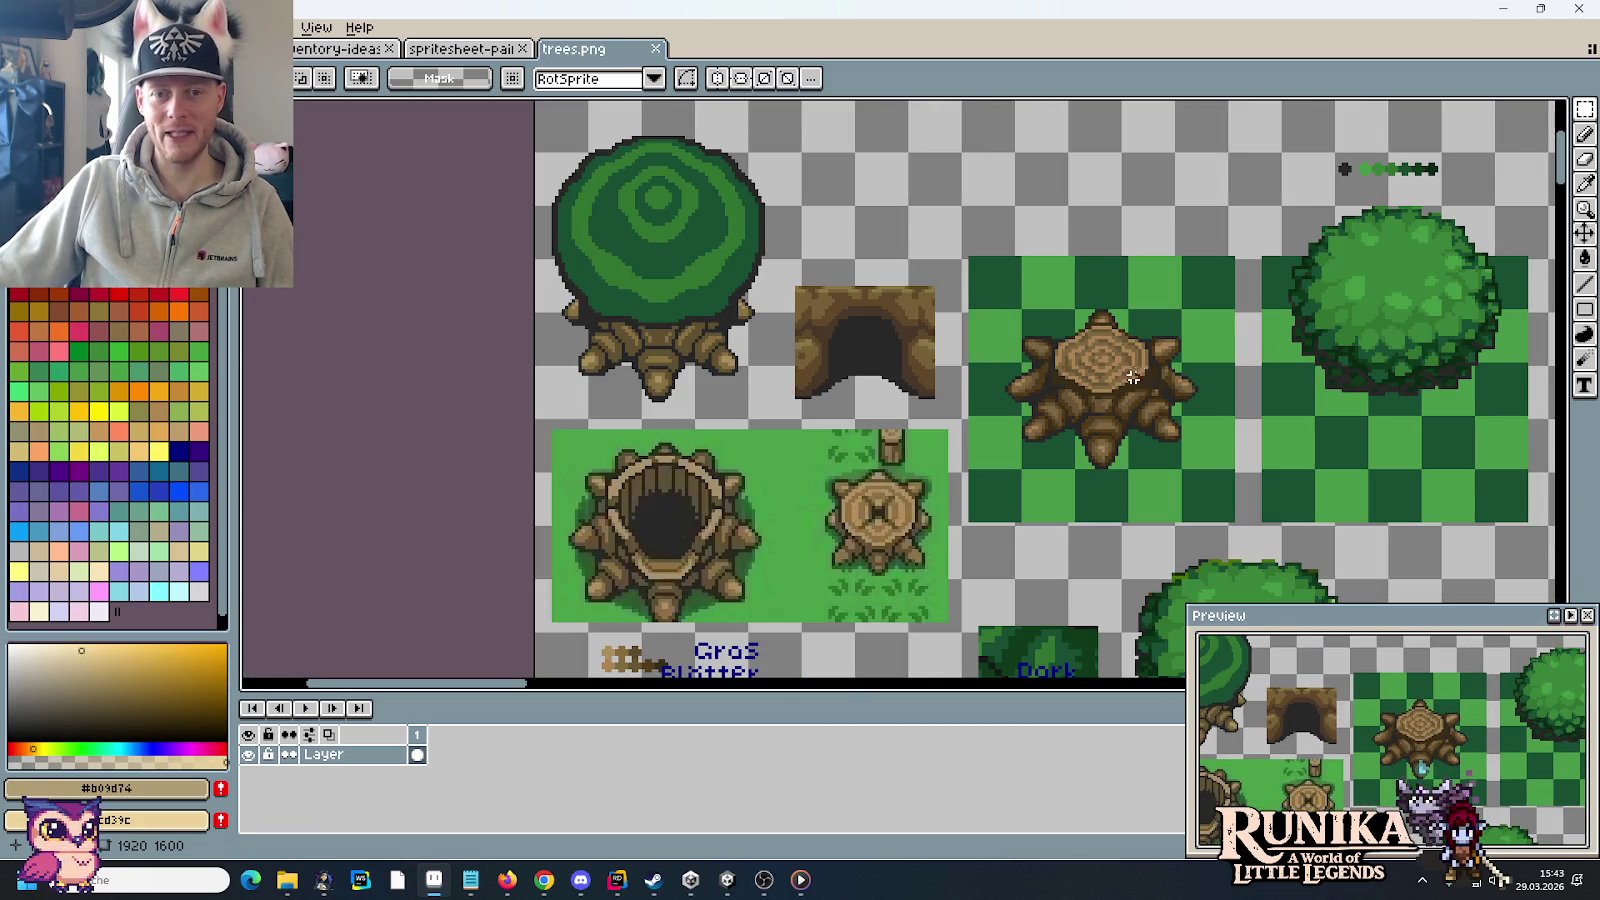
{"action": "left_click_drag", "start_coordinate": [1161, 464], "coordinate": [607, 286]}
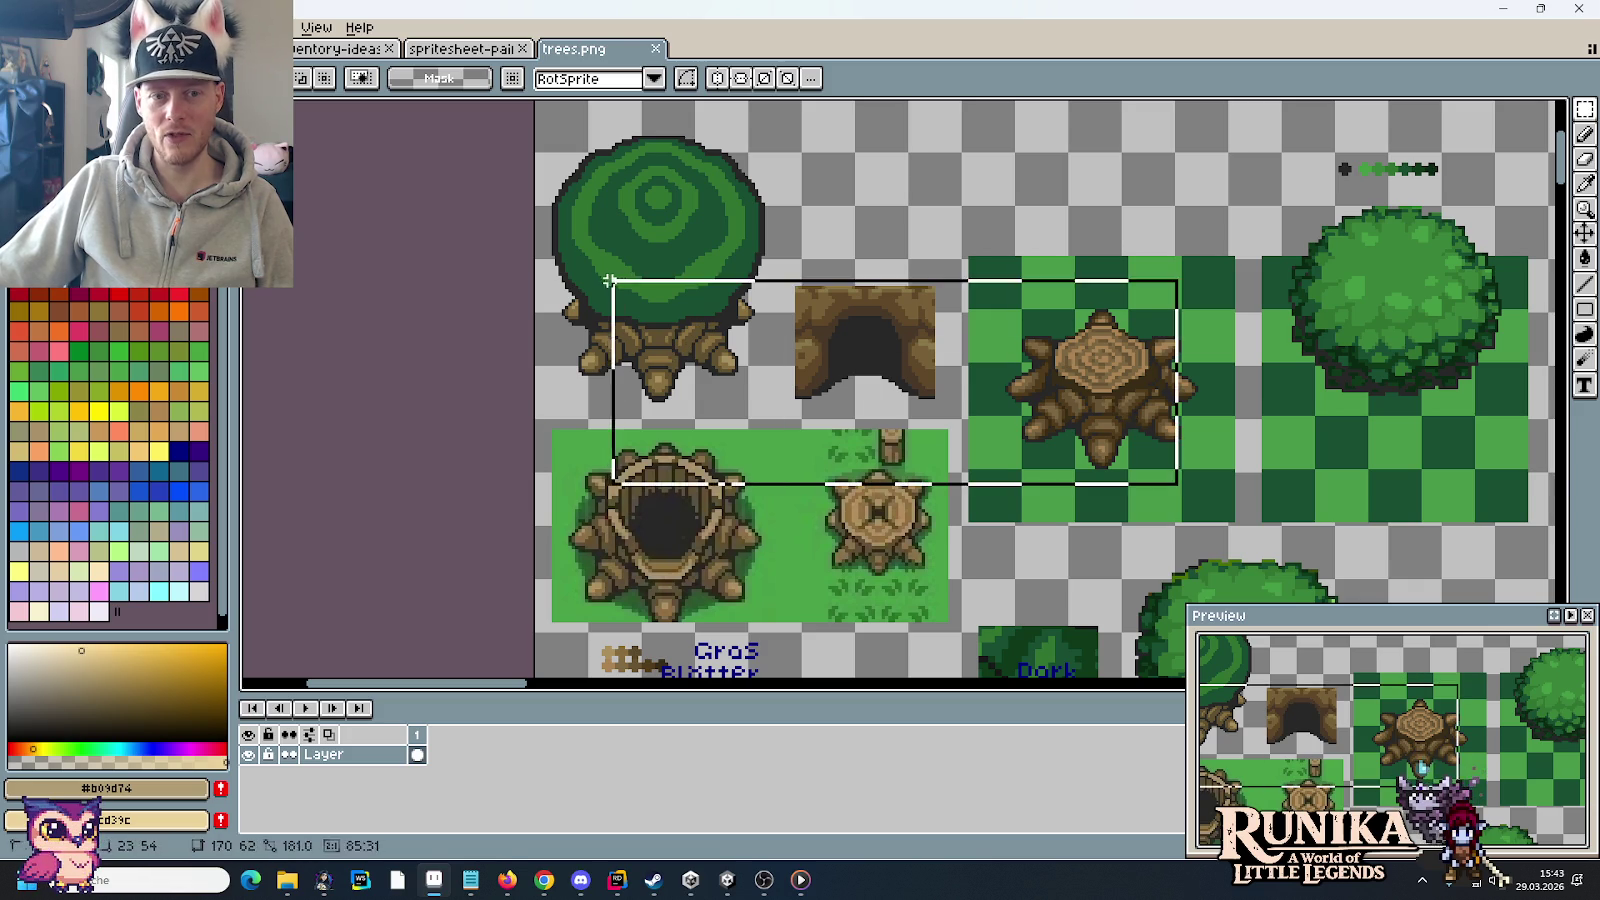
{"action": "left_click", "coordinate": [655, 48]}
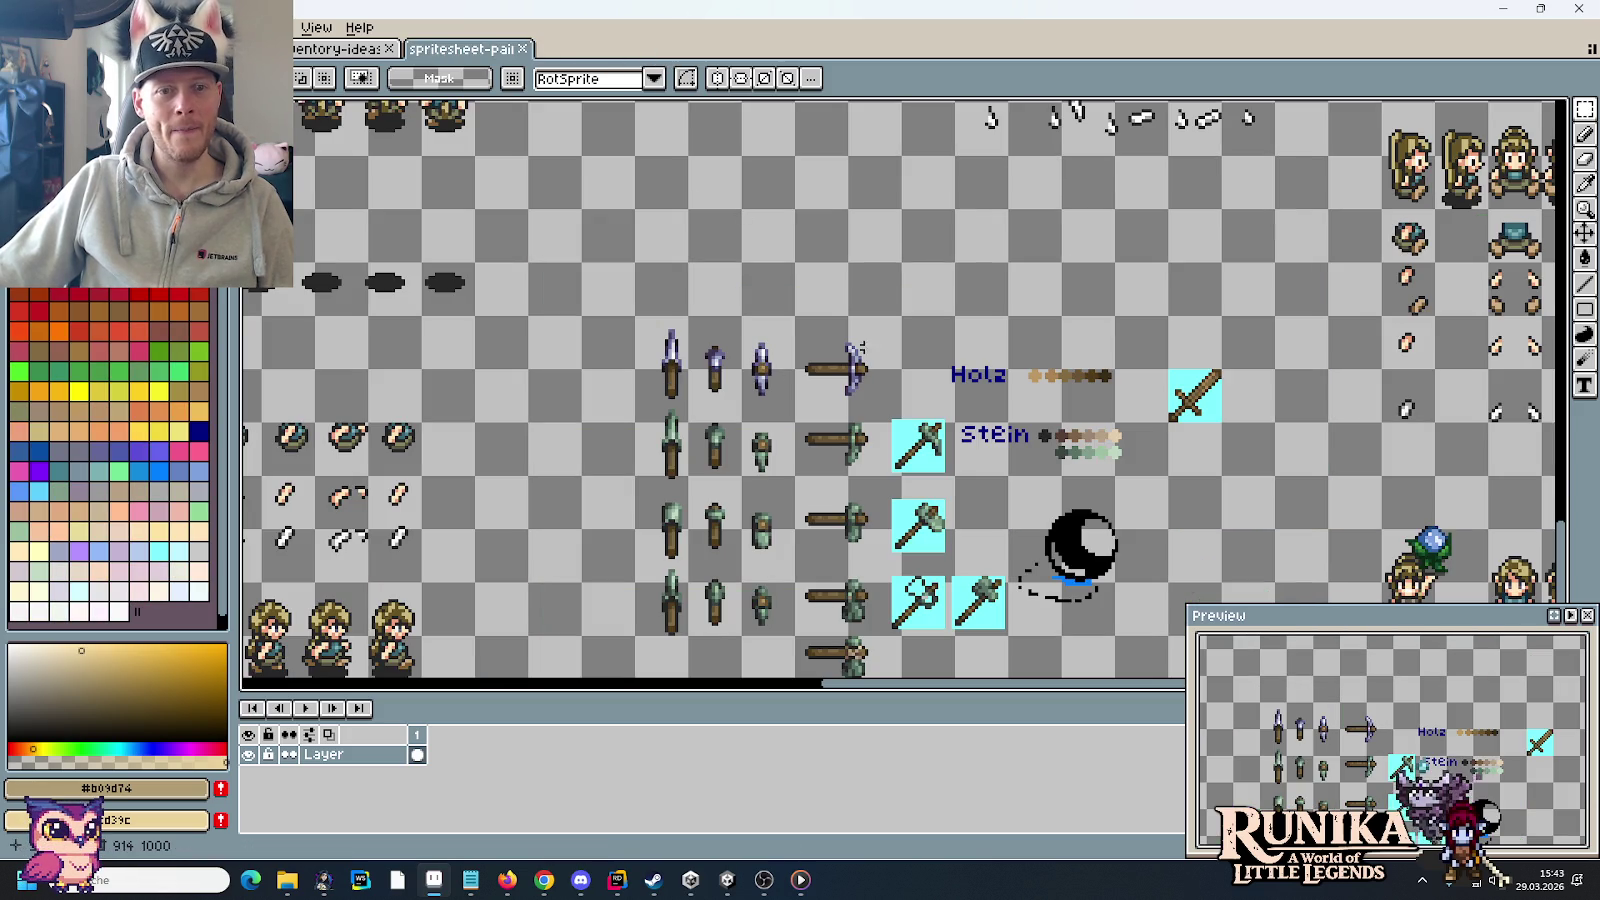
{"action": "left_click", "coordinate": [522, 48]}
{"action": "mouse_move", "coordinate": [286, 880]}
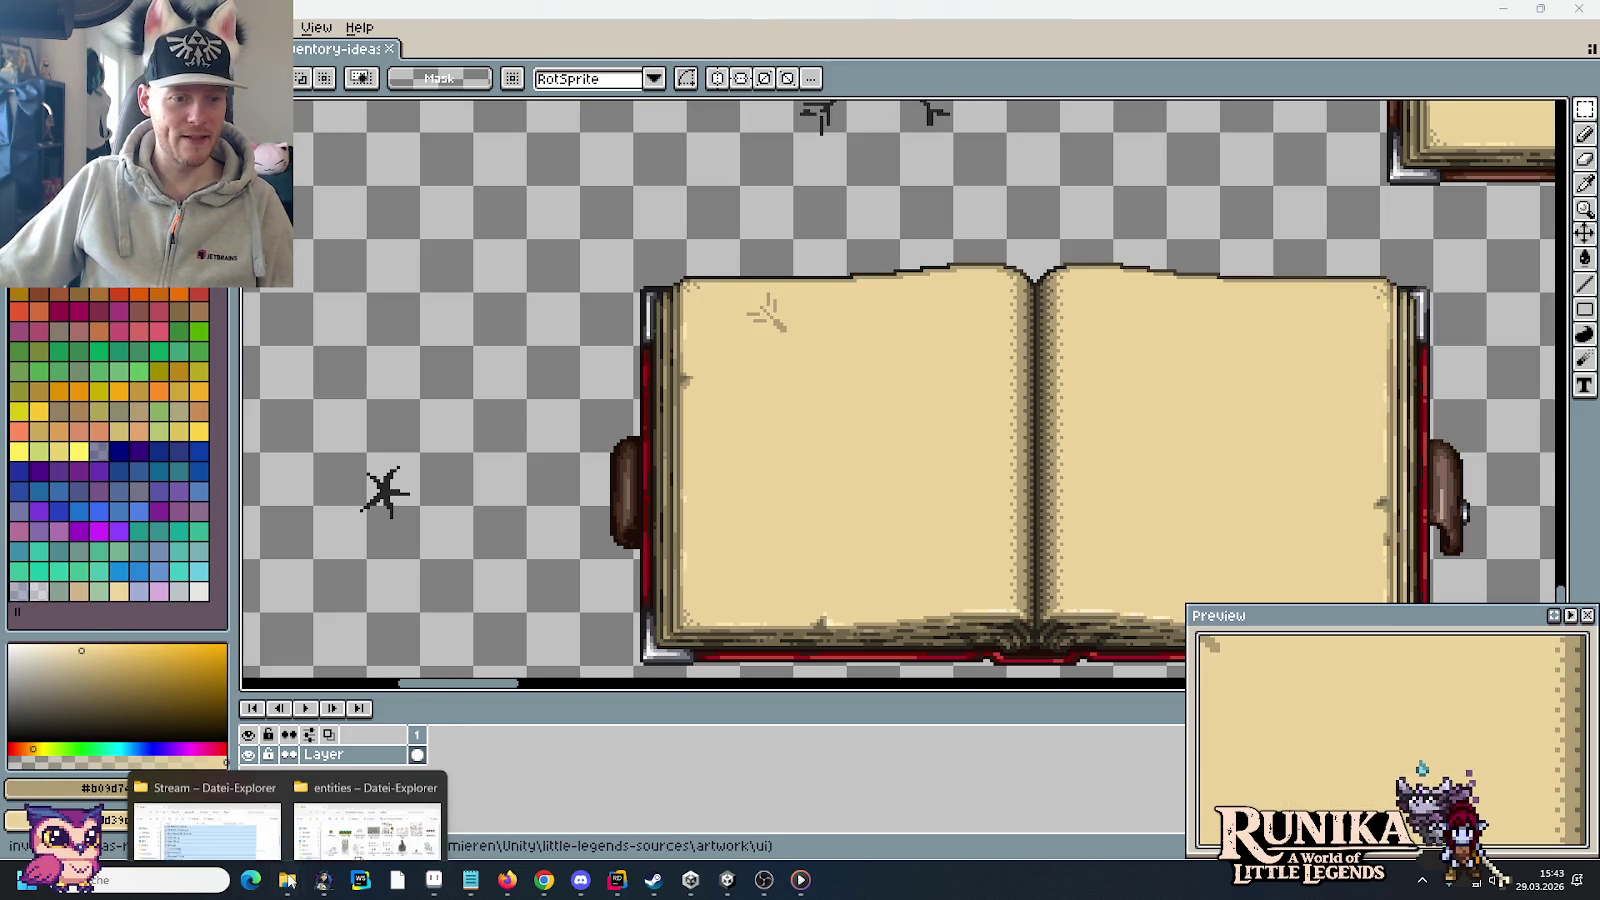
{"action": "left_click", "coordinate": [328, 828]}
{"action": "left_click", "coordinate": [858, 243]}
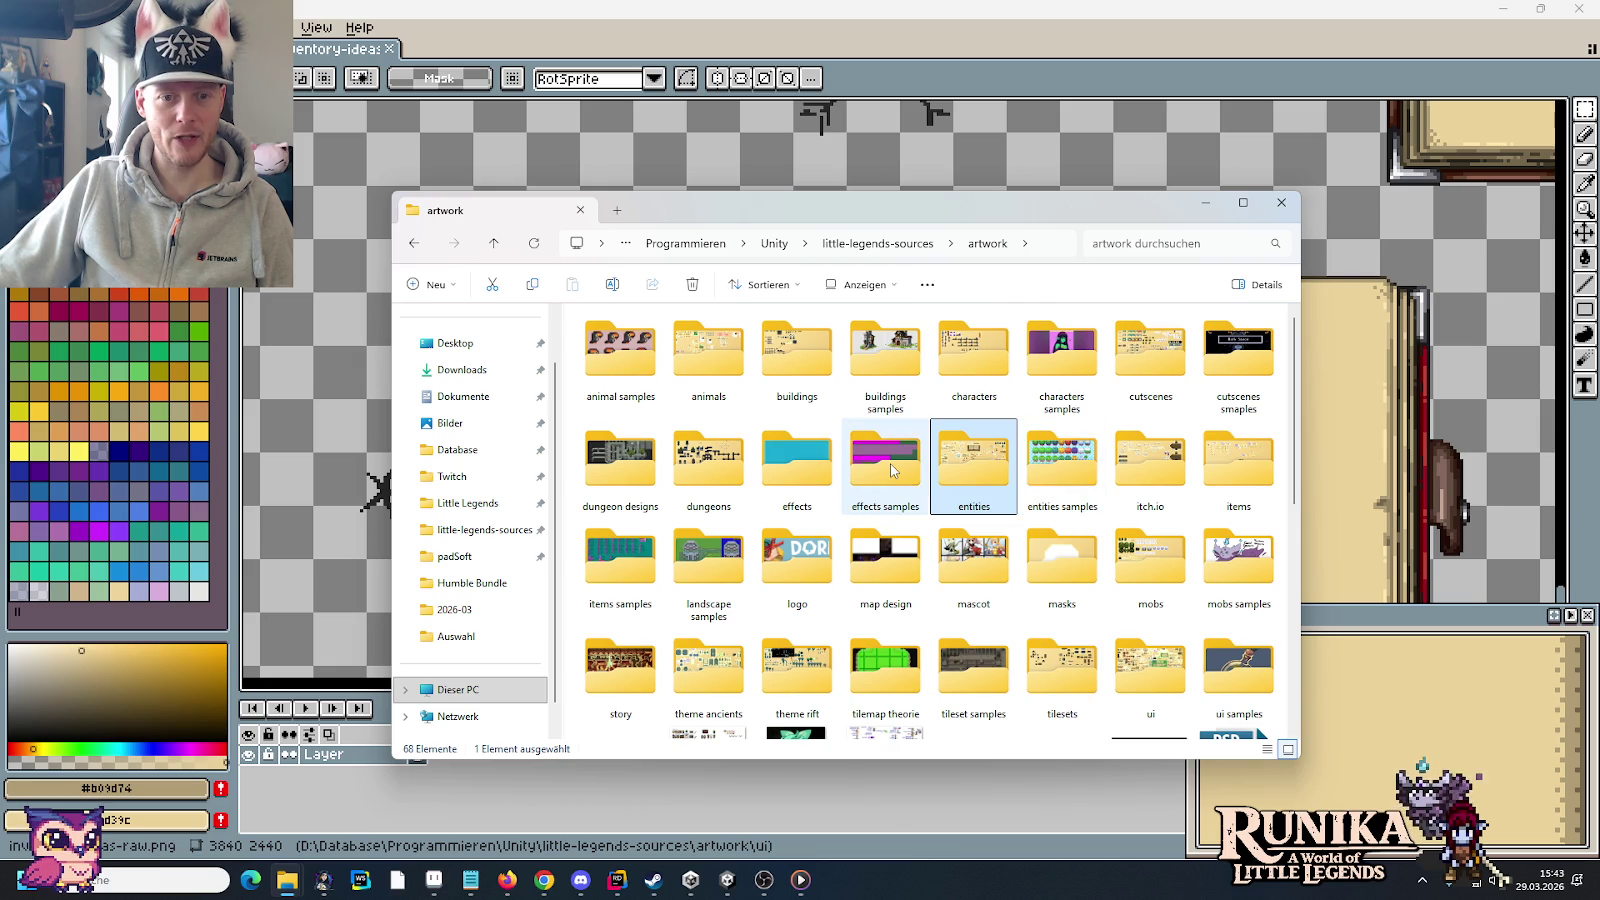
Step: Open 1st-outline.png from little-legends-sources/screenshots
{"action": "left_click", "coordinate": [888, 244]}
{"action": "double_click", "coordinate": [974, 458]}
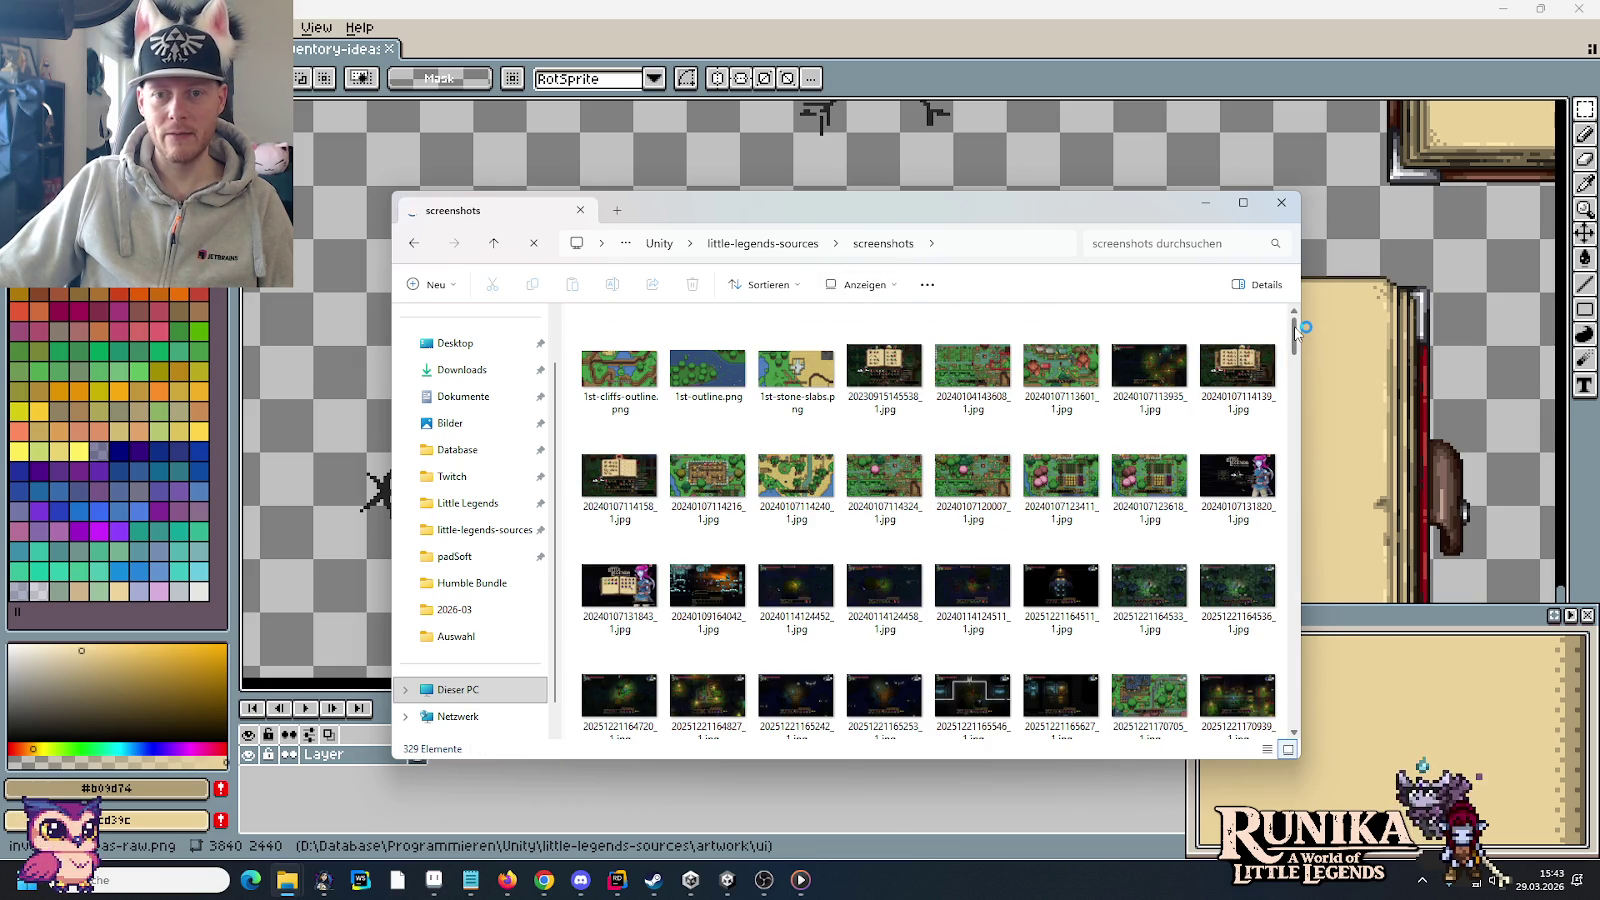
{"action": "left_click_drag", "start_coordinate": [1295, 333], "coordinate": [1295, 705]}
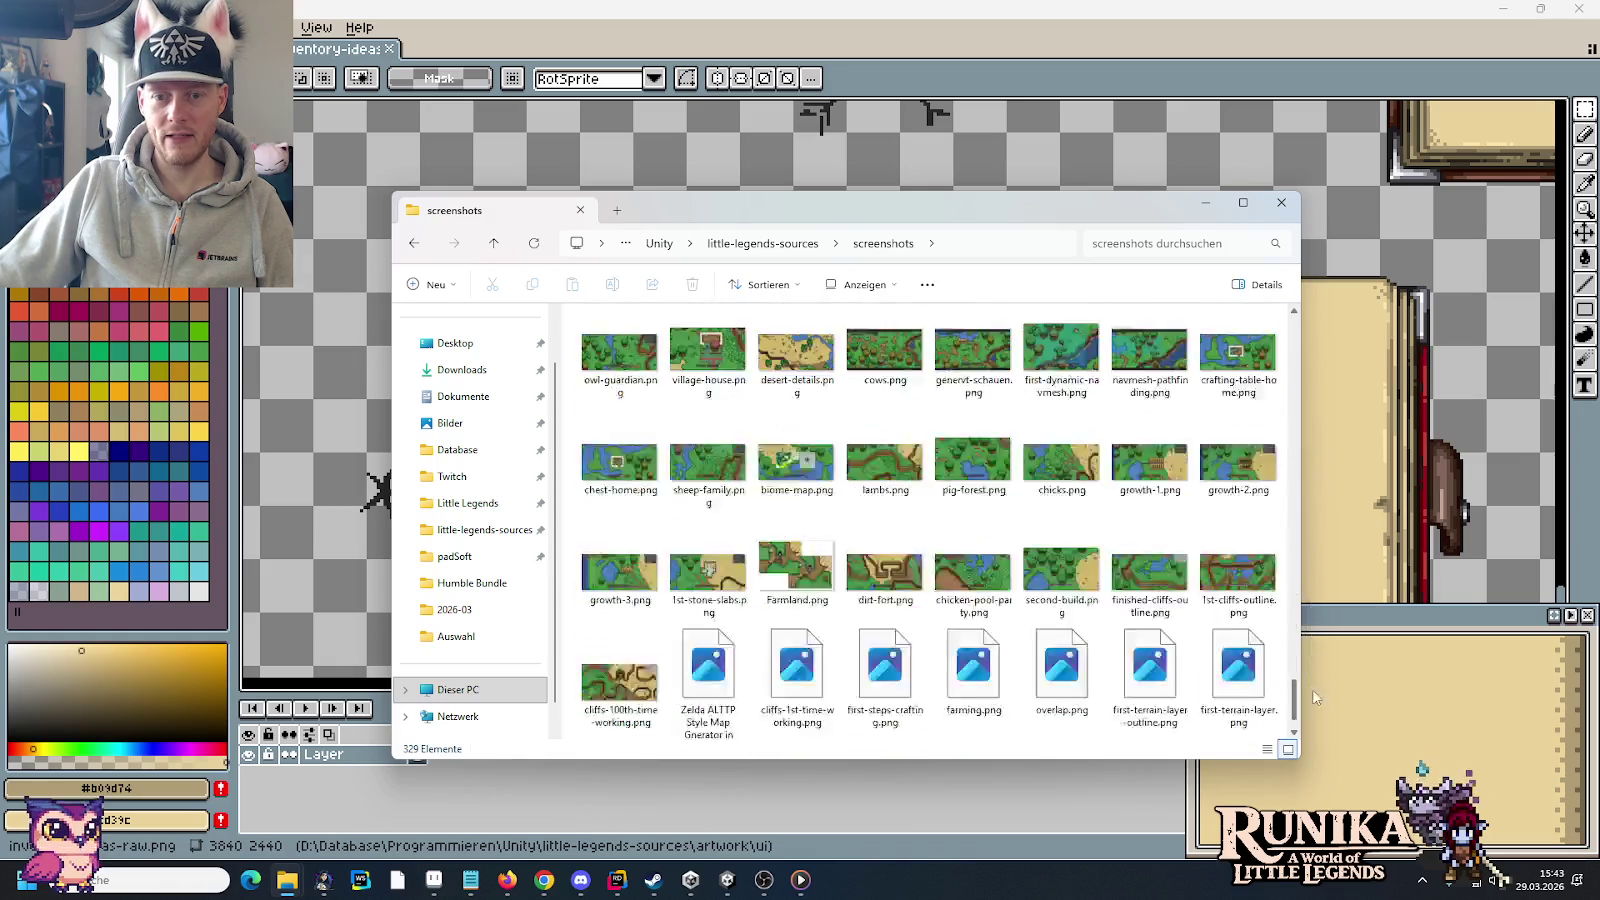
{"action": "double_click", "coordinate": [628, 715]}
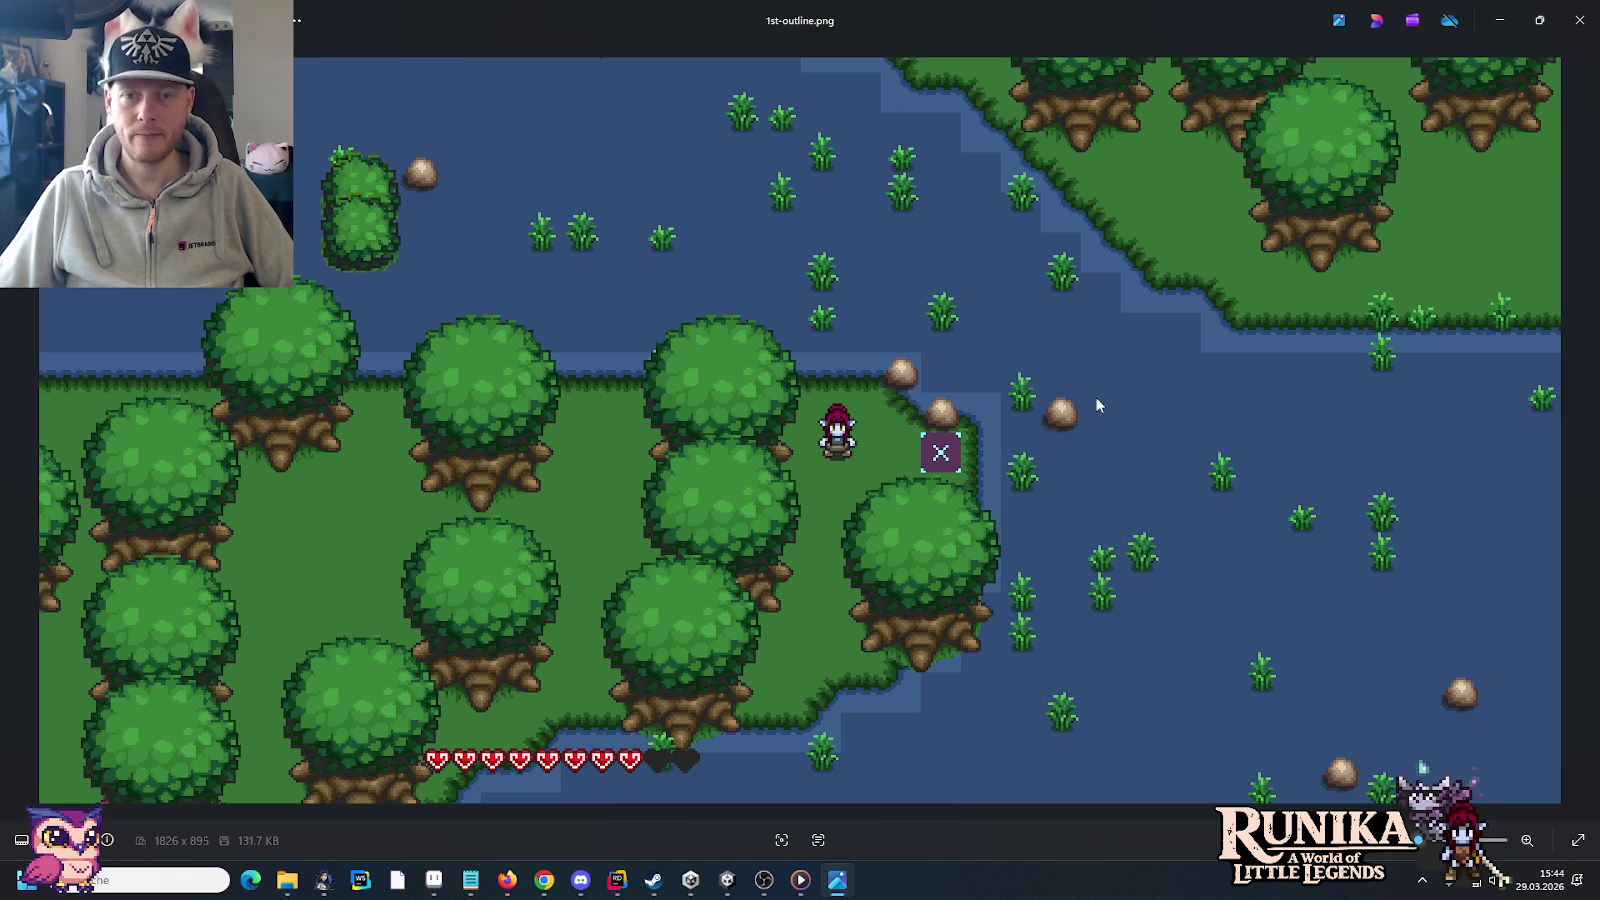
Step: Step through first-terrain-layer and first-terrain-layer-outline to reach overlap.png
{"action": "mouse_move", "coordinate": [108, 438]}
{"action": "left_click", "coordinate": [3, 395]}
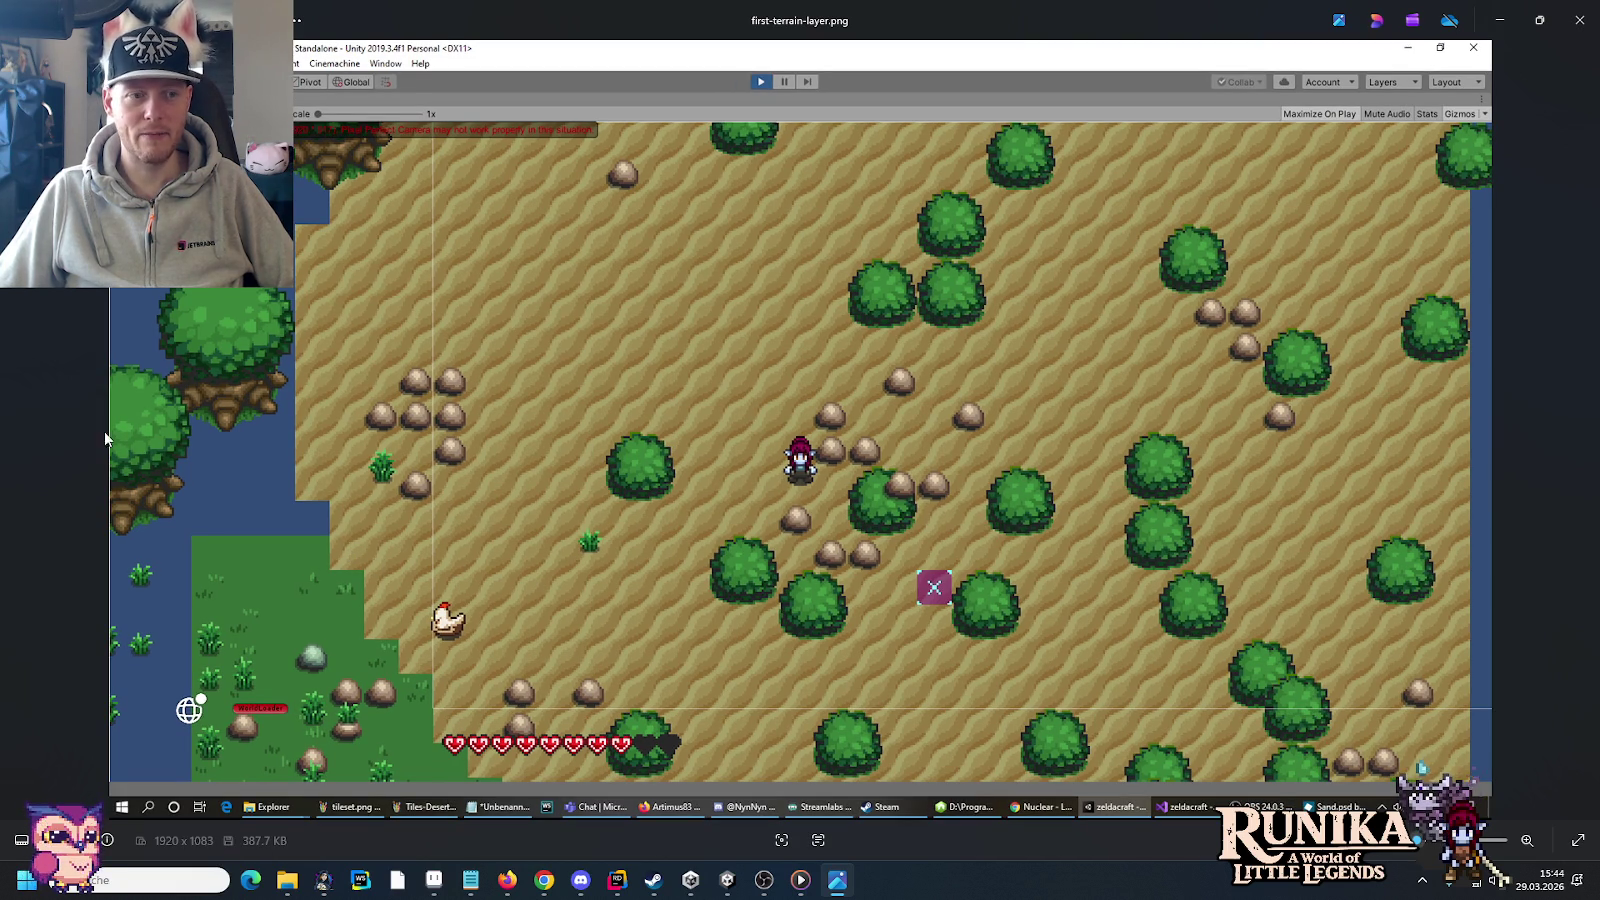
{"action": "left_click", "coordinate": [26, 421]}
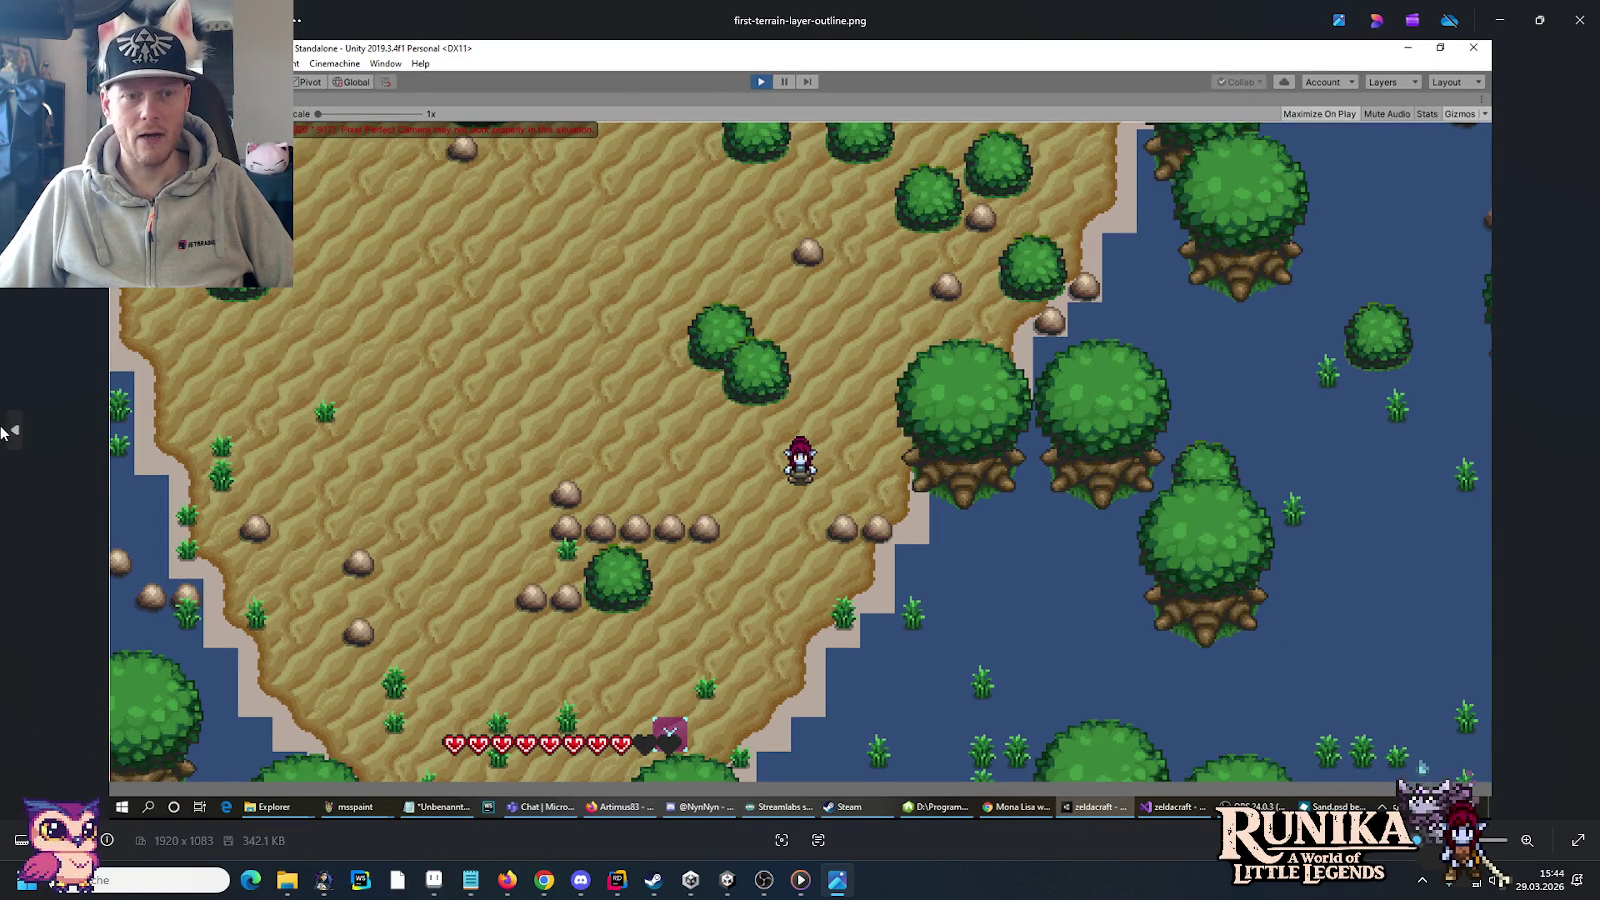
{"action": "left_click", "coordinate": [12, 430]}
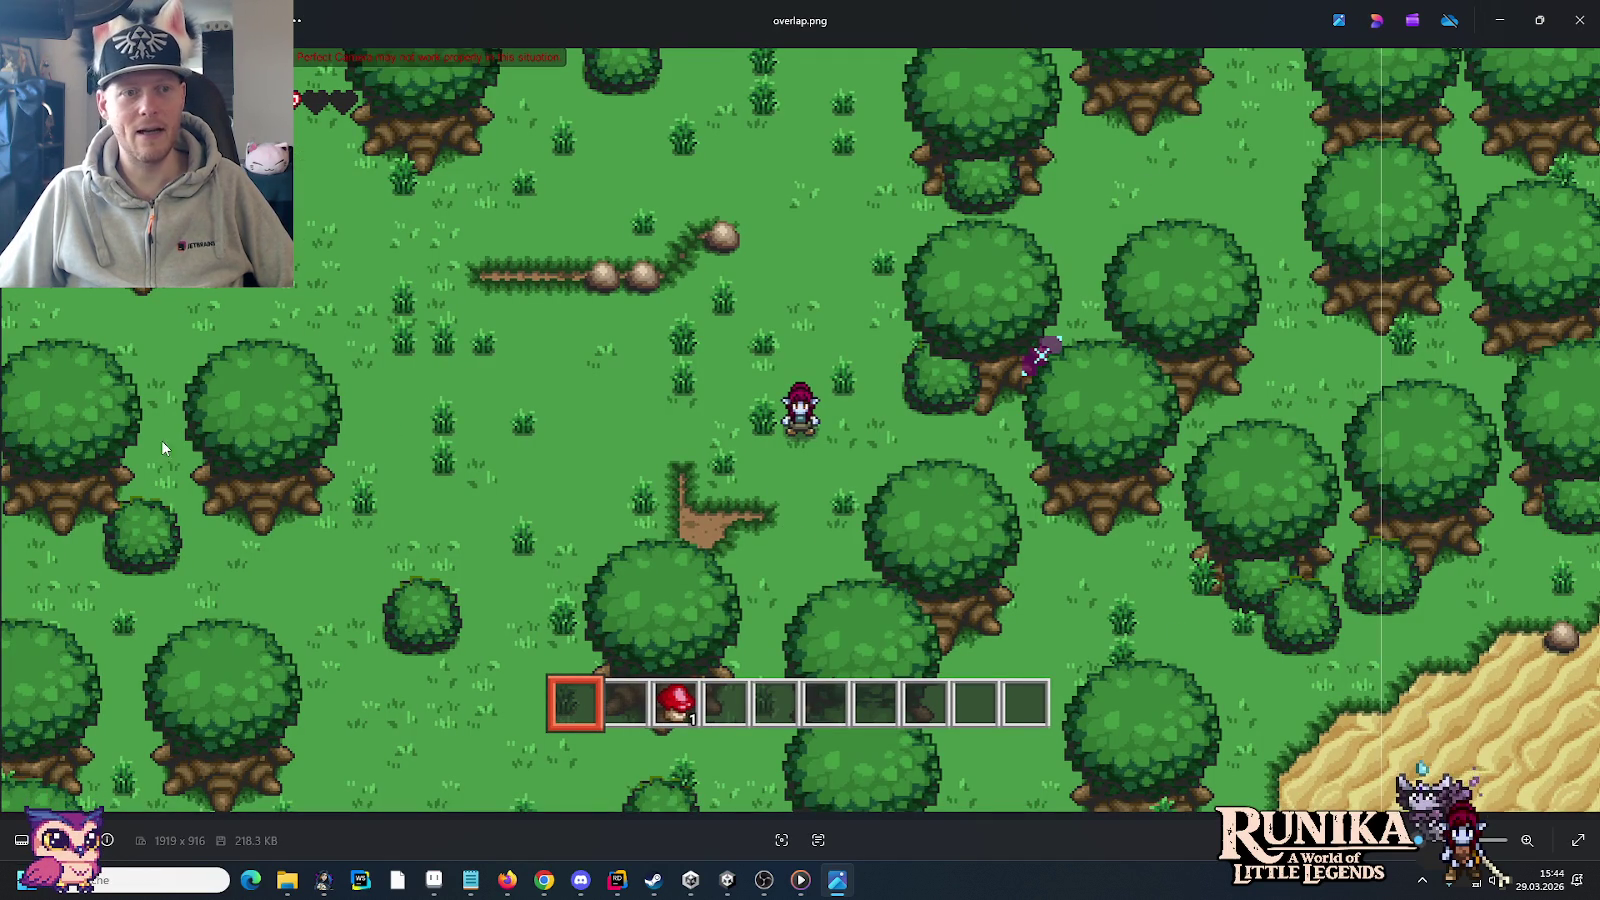
Step: Go back past farming.png and first-steps-crafting to cliffs-1st-time-working.png
{"action": "left_click", "coordinate": [9, 445]}
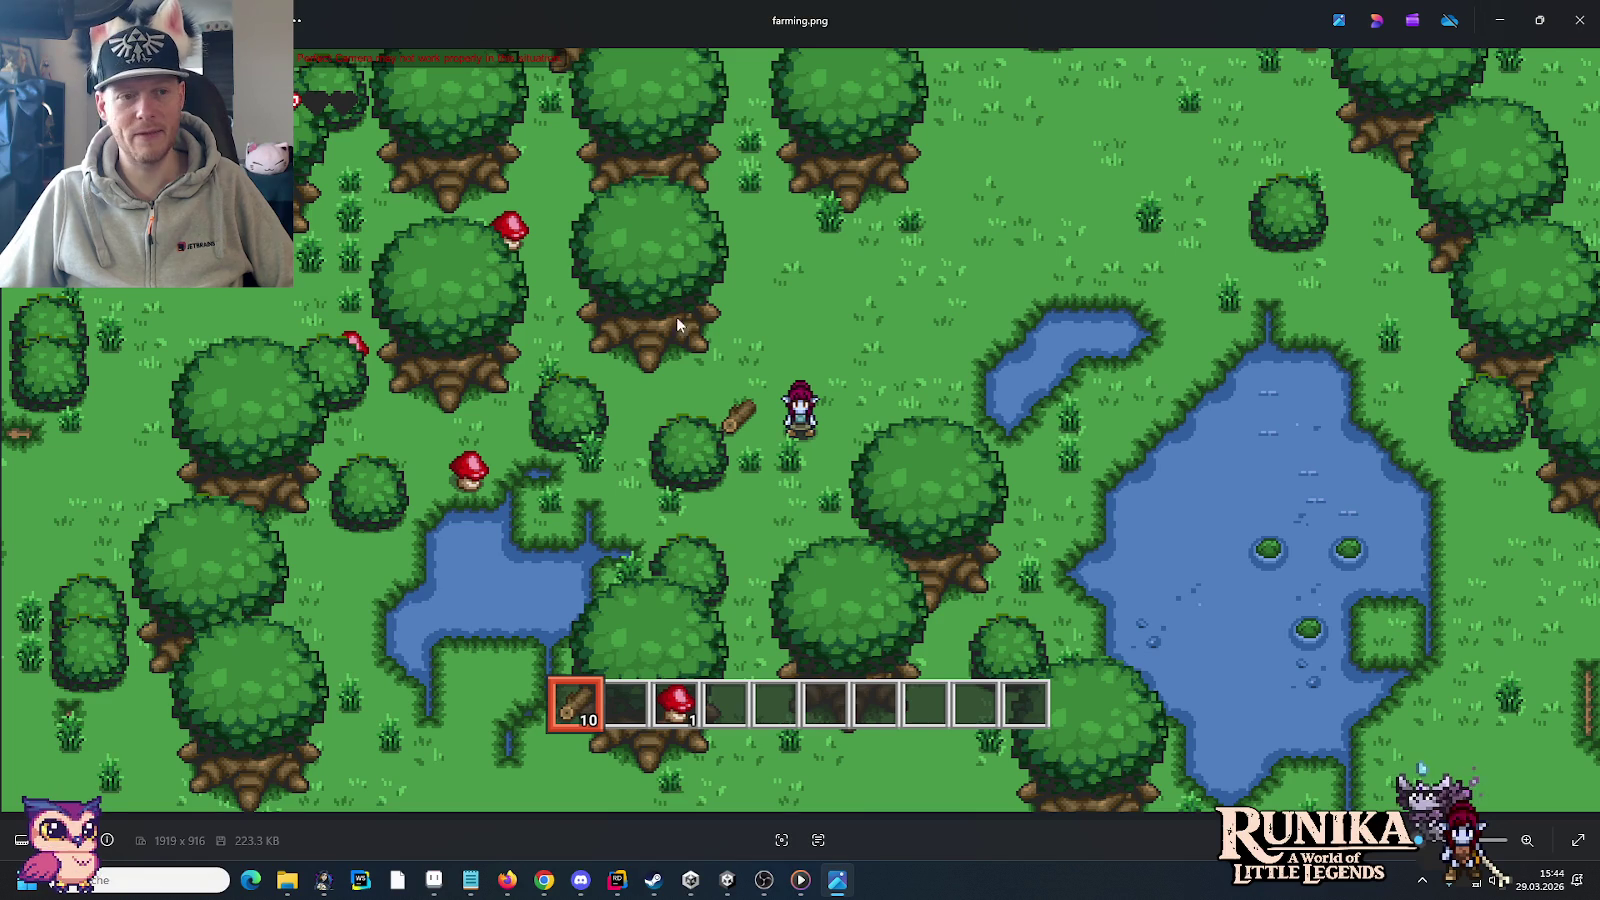
{"action": "left_click", "coordinate": [13, 435]}
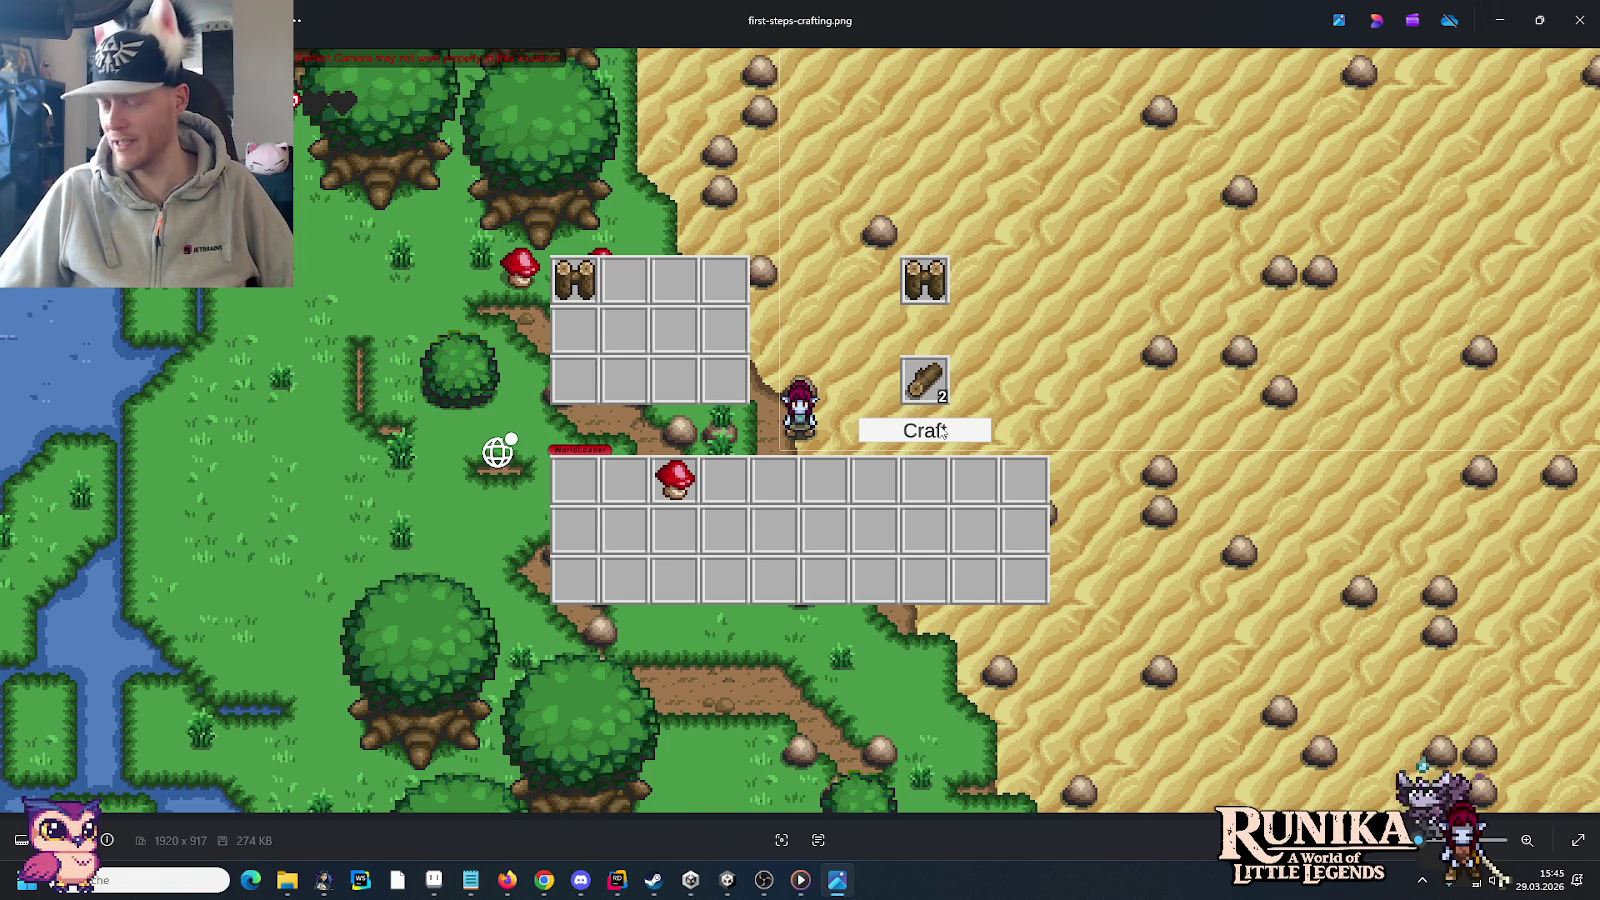
{"action": "left_click", "coordinate": [10, 430]}
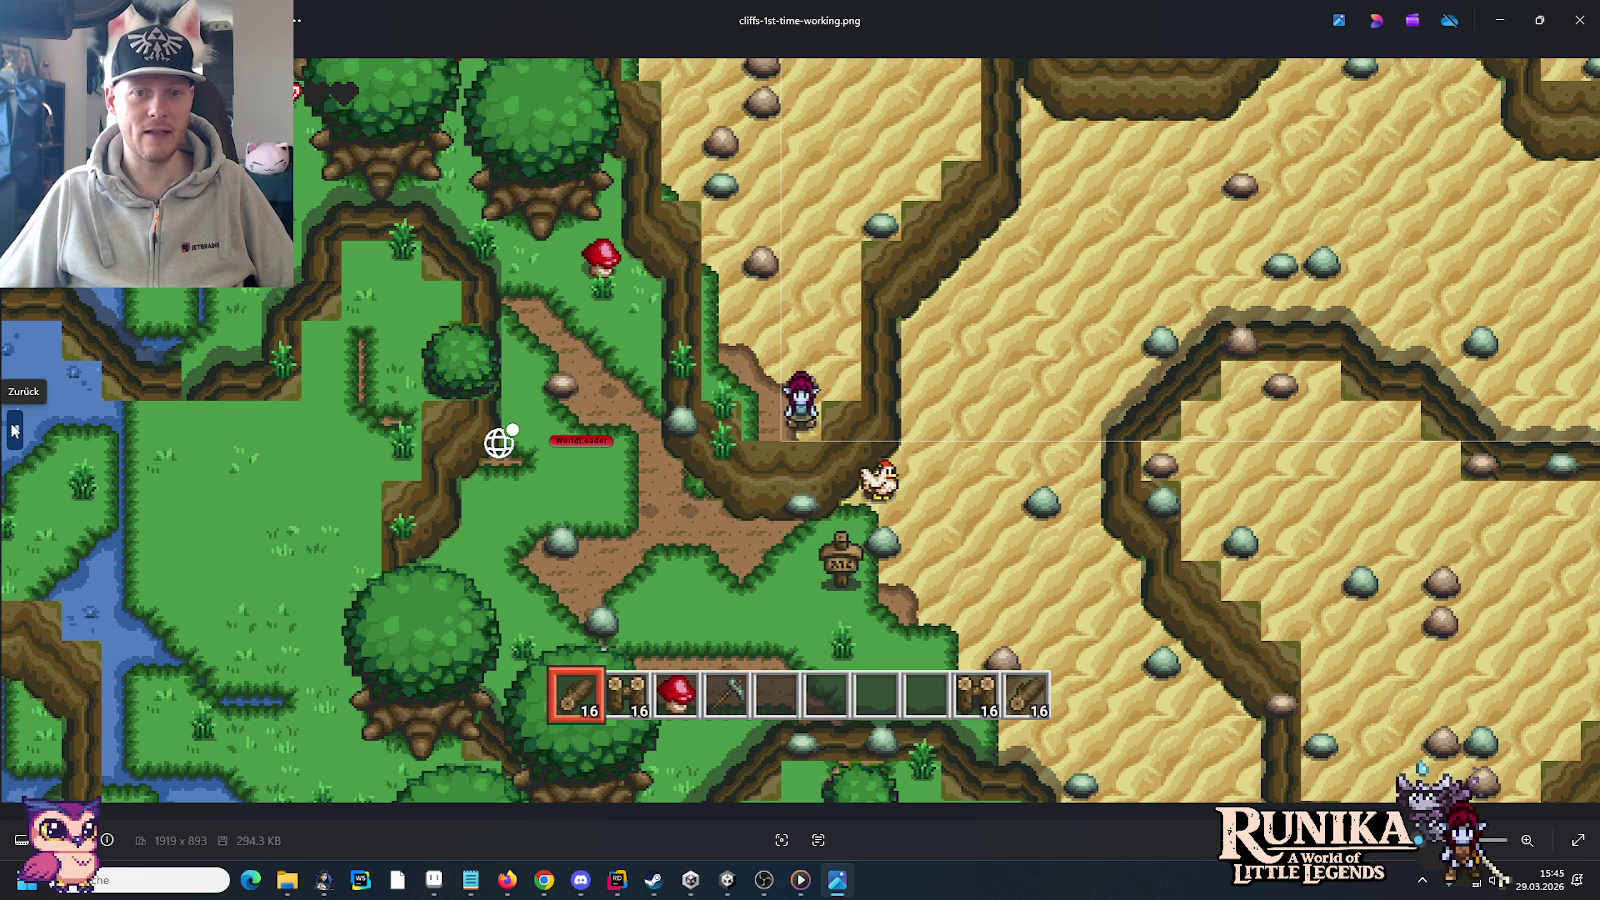
Step: Page back from the Zelda map generator shot through the cliff screenshots to 1st-cliffs-outline.png
{"action": "left_click", "coordinate": [14, 430]}
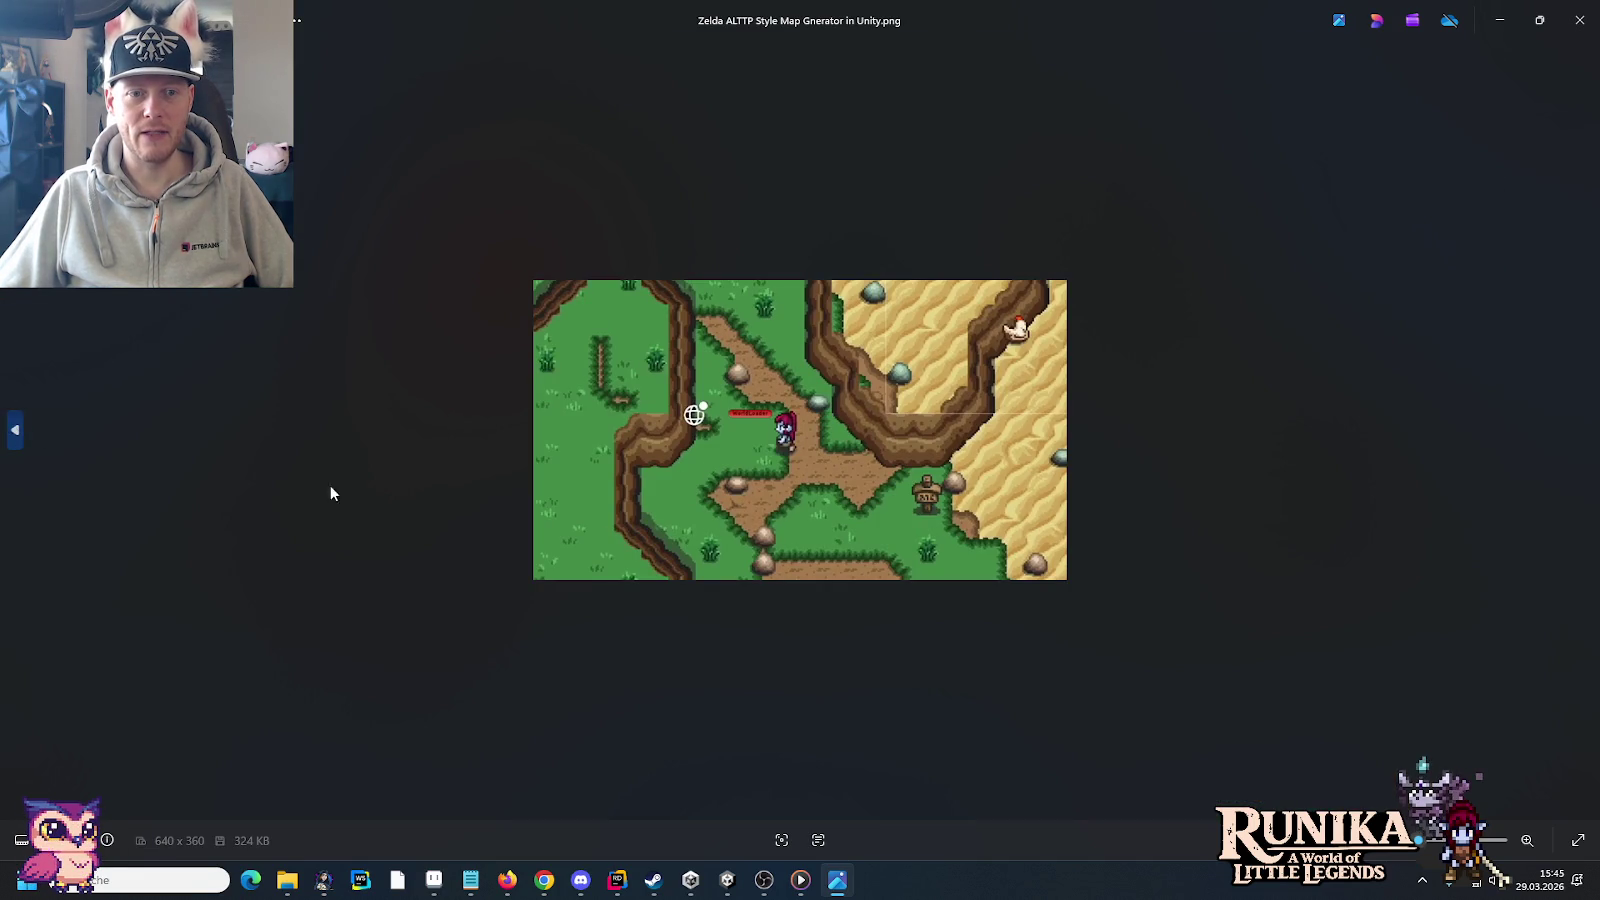
{"action": "key", "text": "Left"}
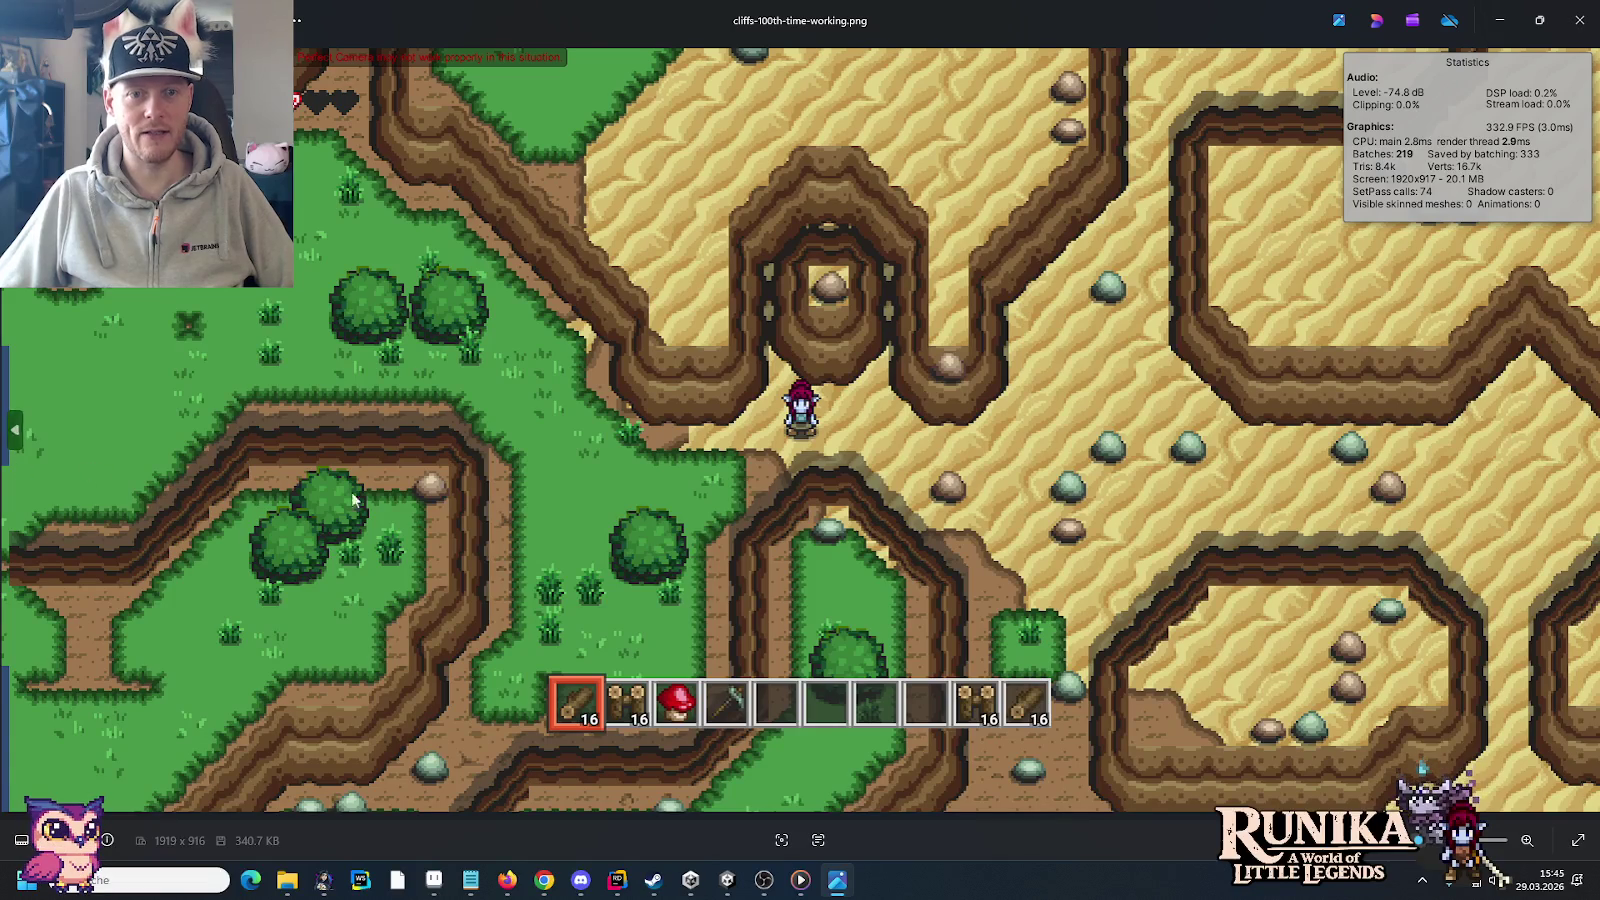
{"action": "key", "text": "Left"}
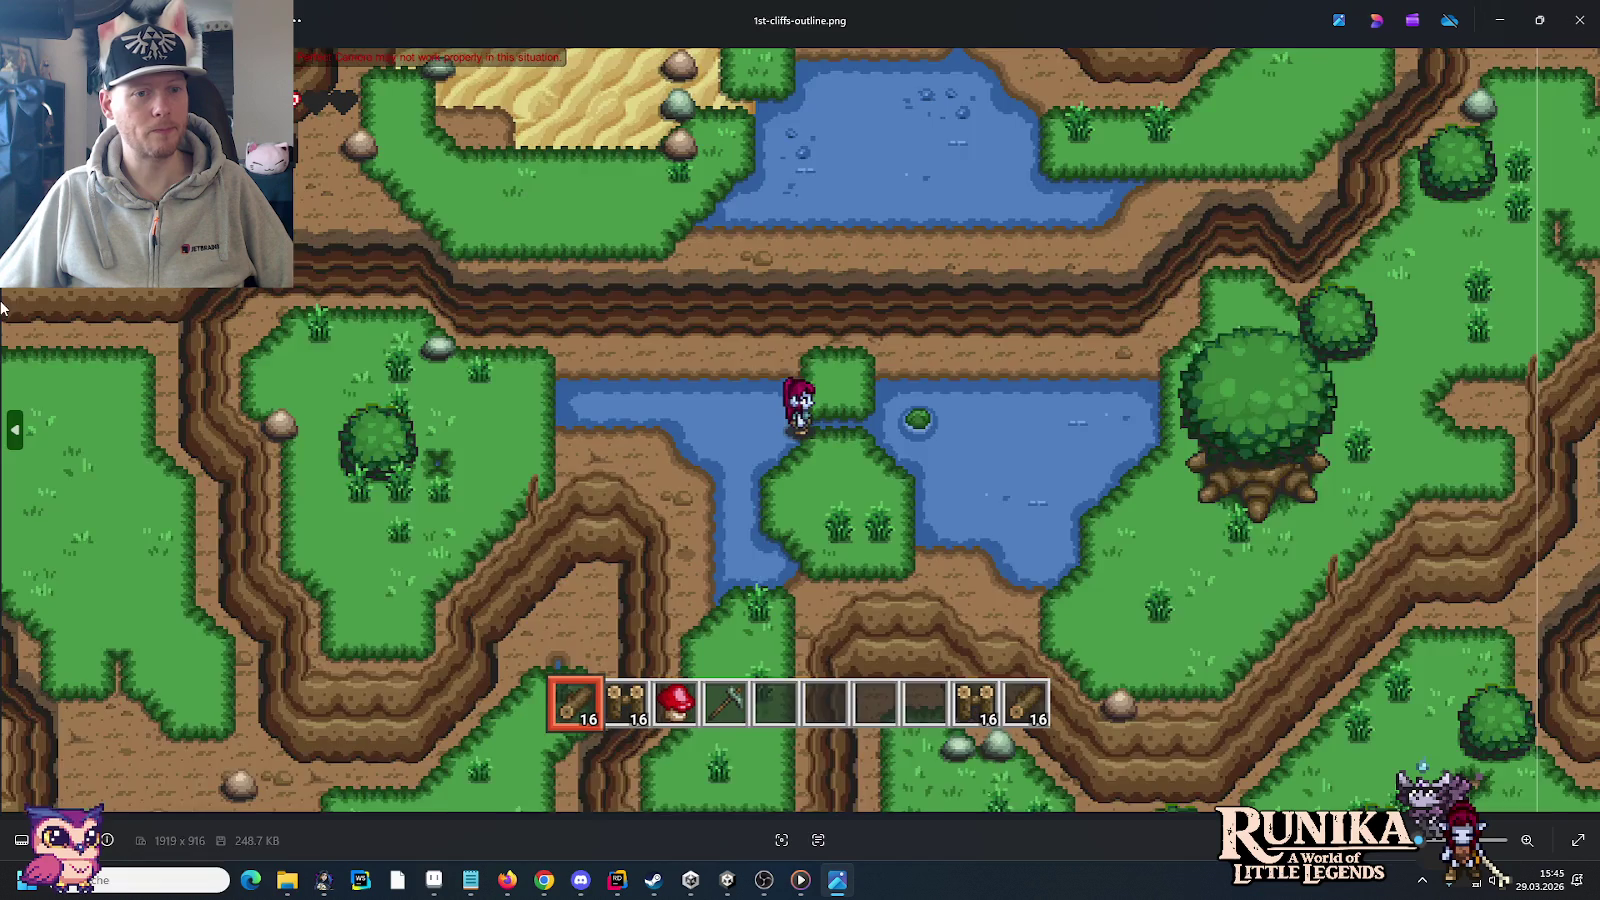
{"action": "key", "text": "Right"}
{"action": "key", "text": "Right"}
{"action": "key", "text": "Right"}
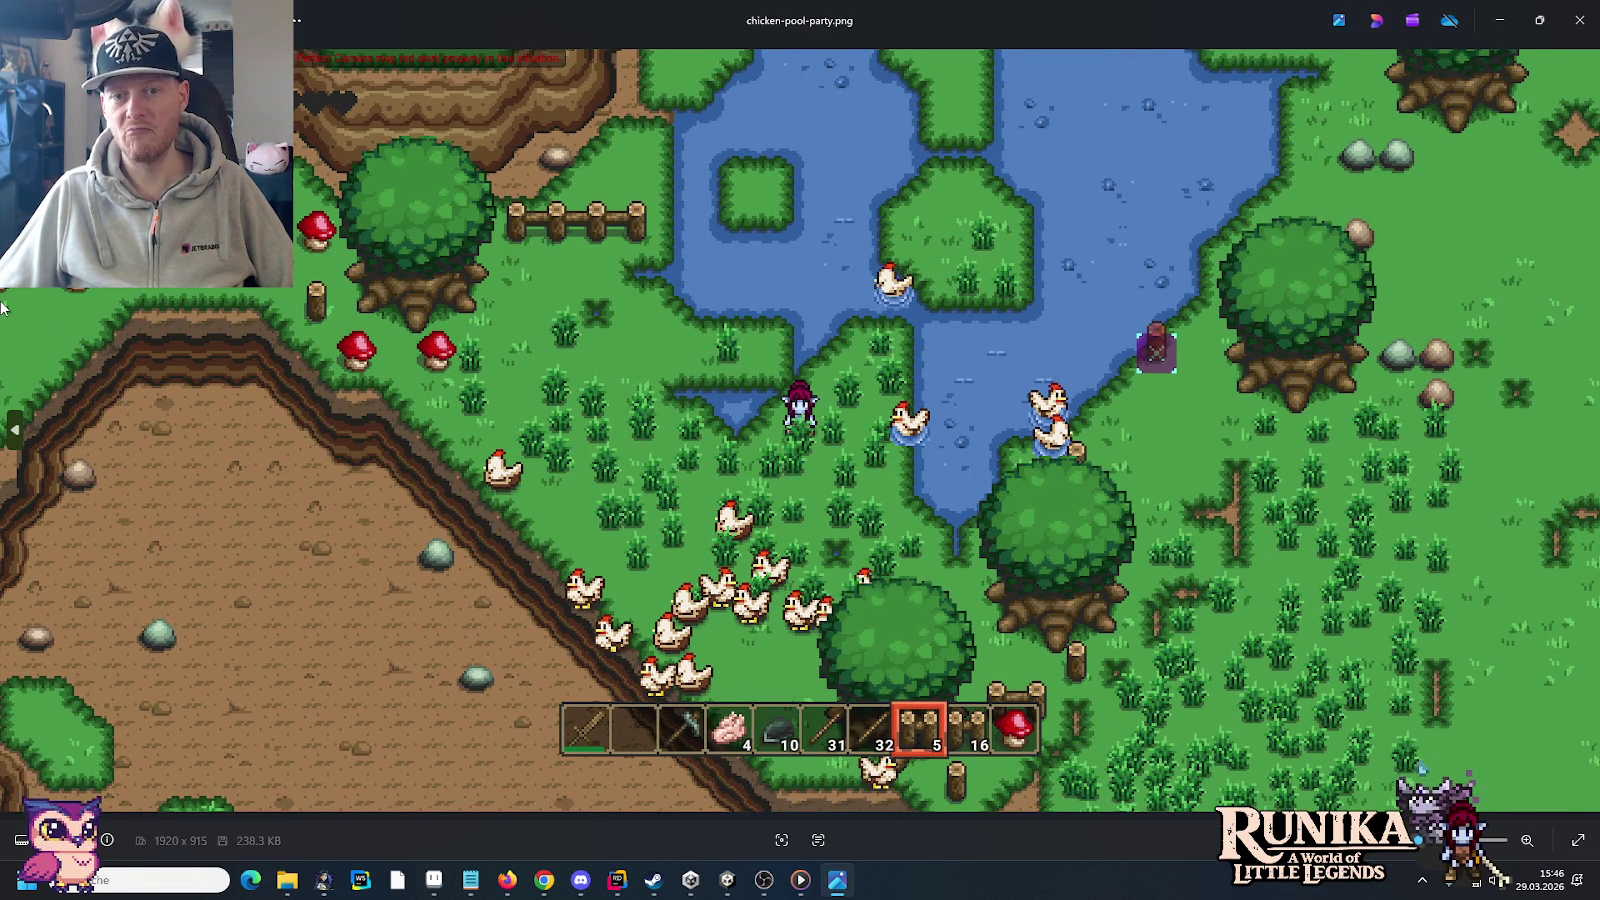
Step: Step past the dirt-fort, stone-slab and growth screenshots to chicks.png, then close Photos
{"action": "key", "text": "Right"}
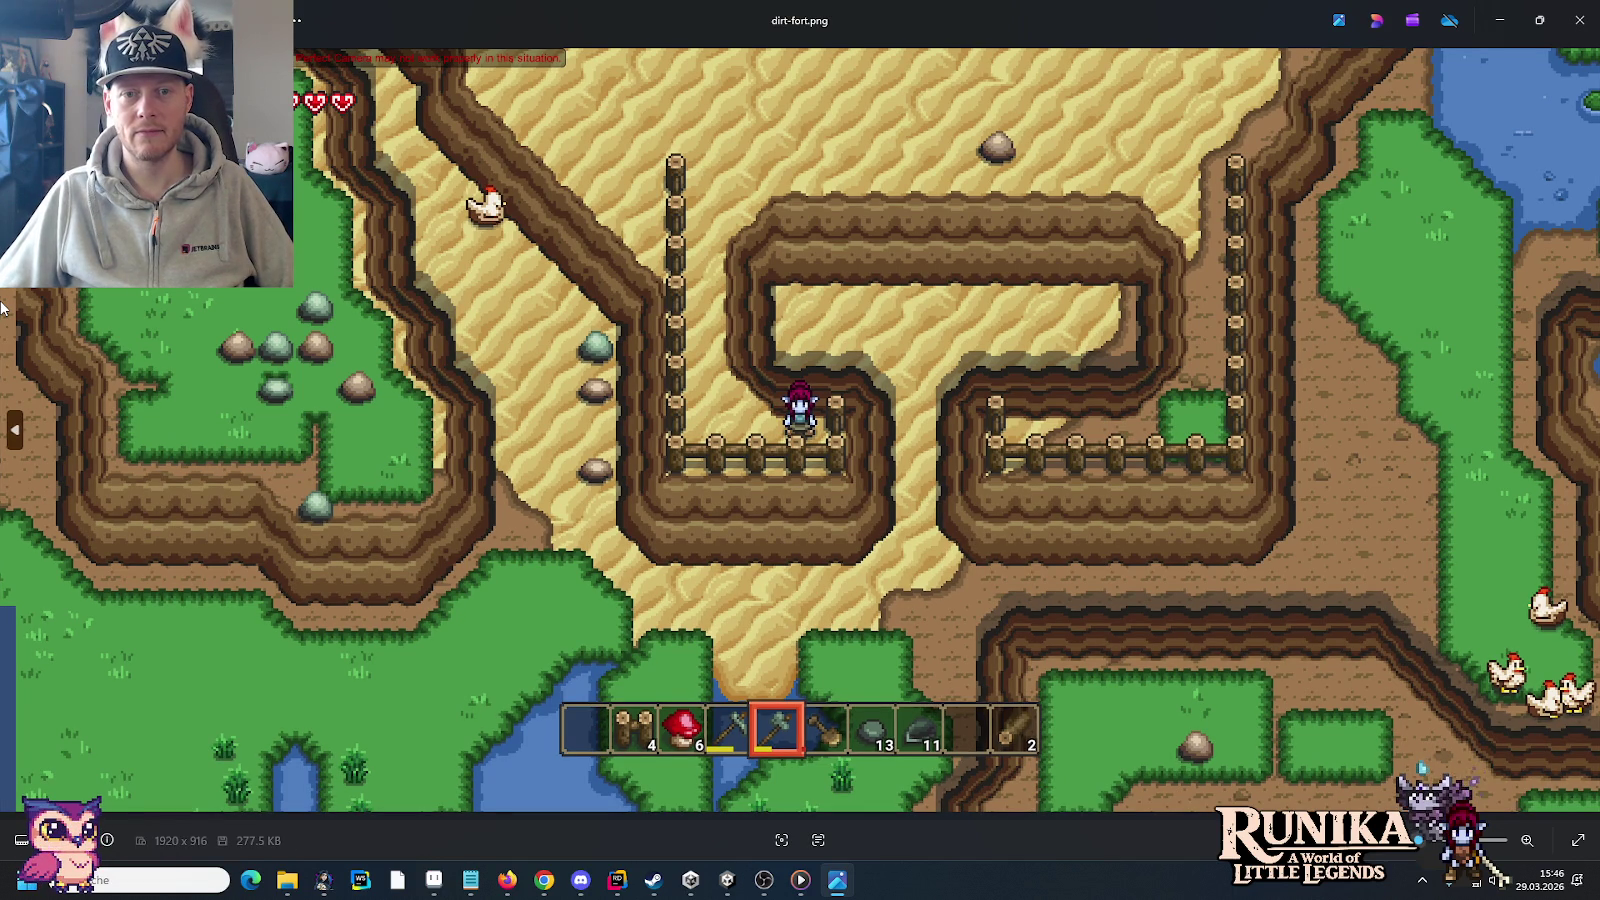
{"action": "key", "text": "Right"}
{"action": "key", "text": "Right"}
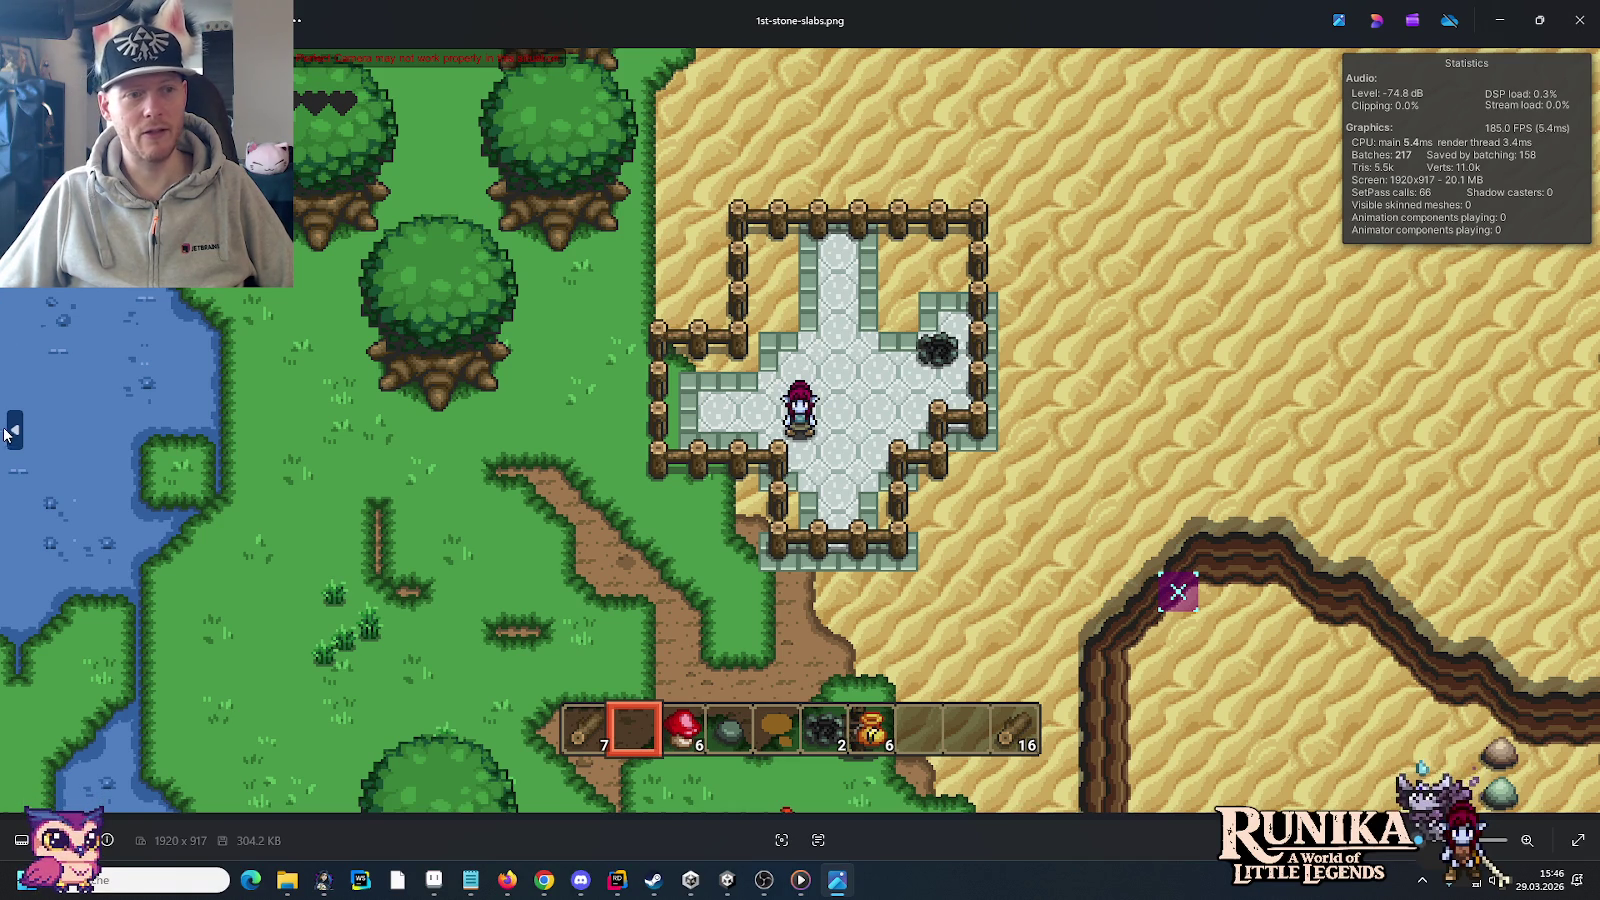
{"action": "key", "text": "Right"}
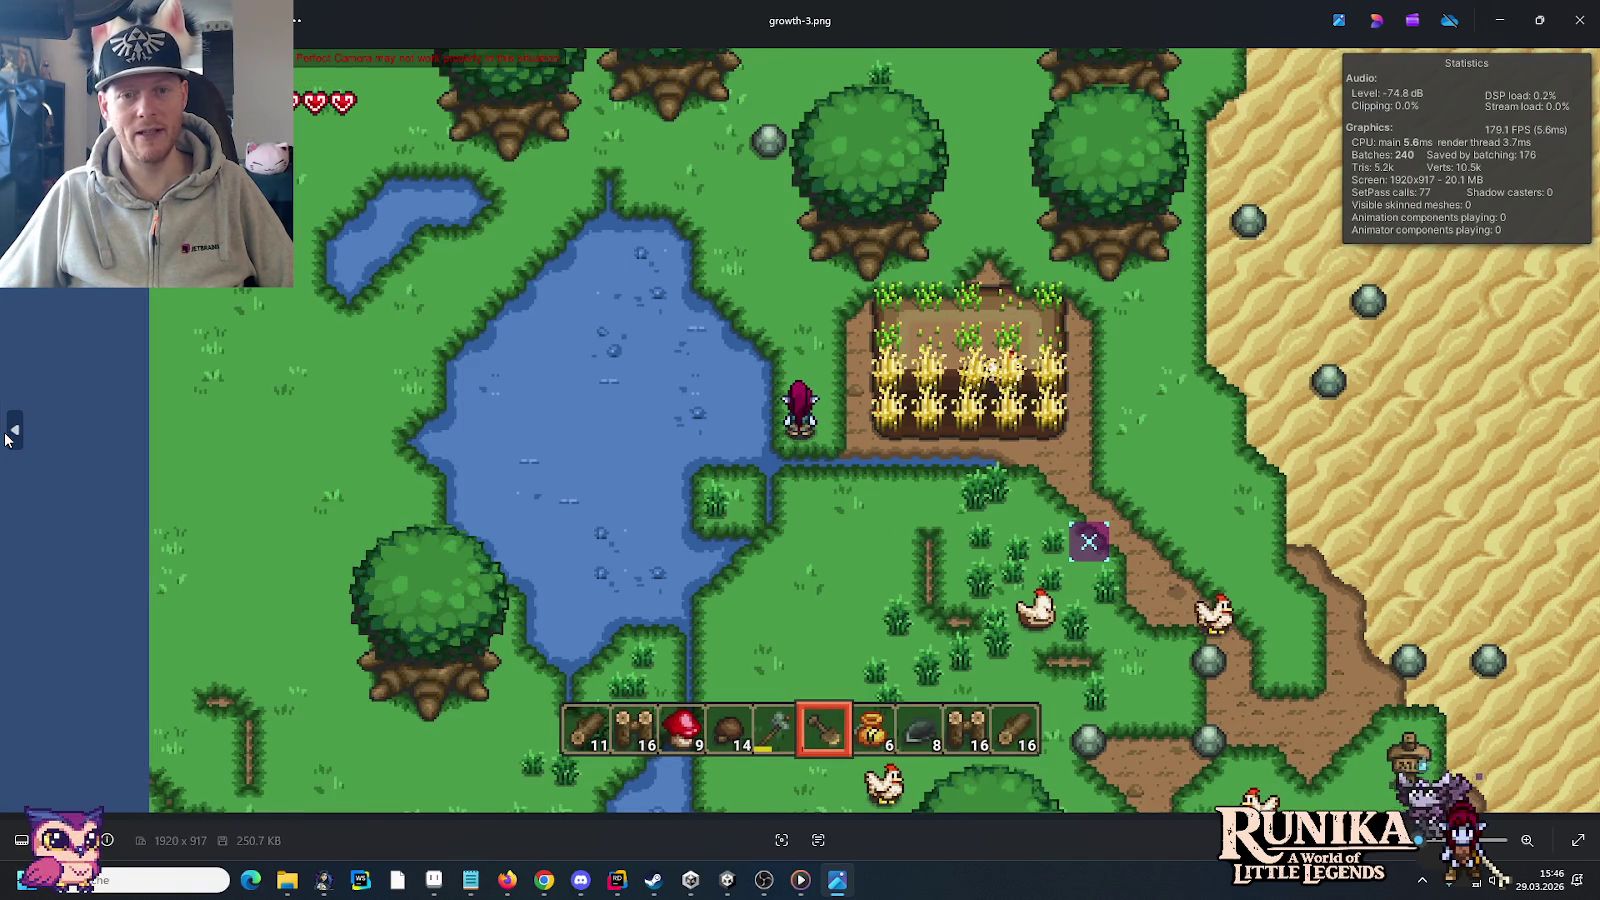
{"action": "left_click", "coordinate": [7, 434]}
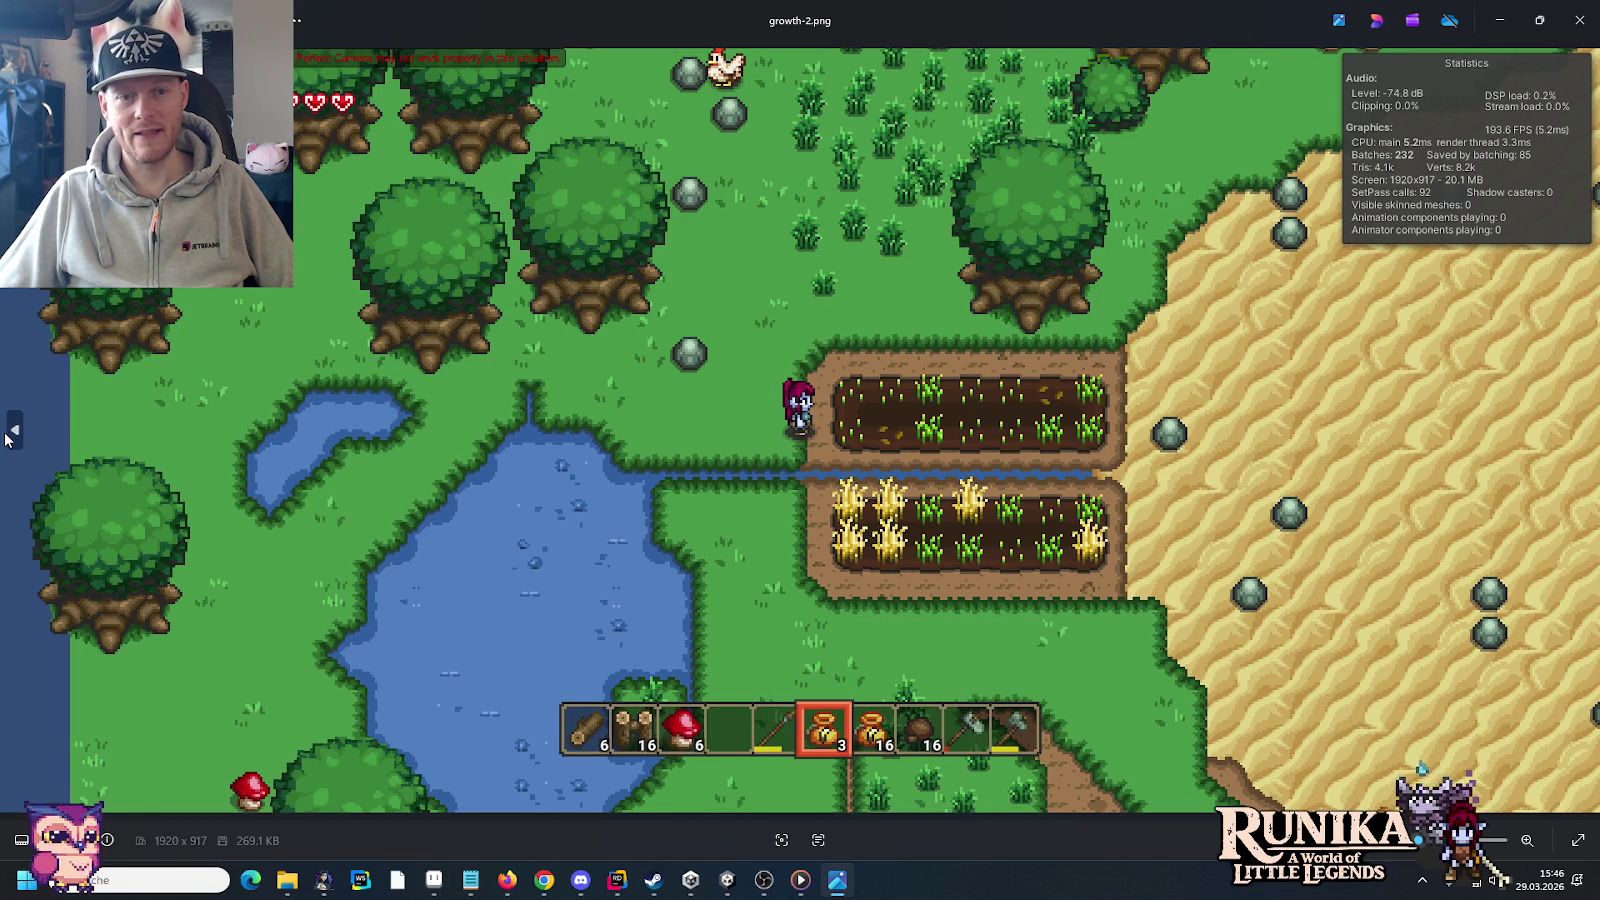
{"action": "left_click", "coordinate": [7, 434]}
{"action": "left_click", "coordinate": [7, 434]}
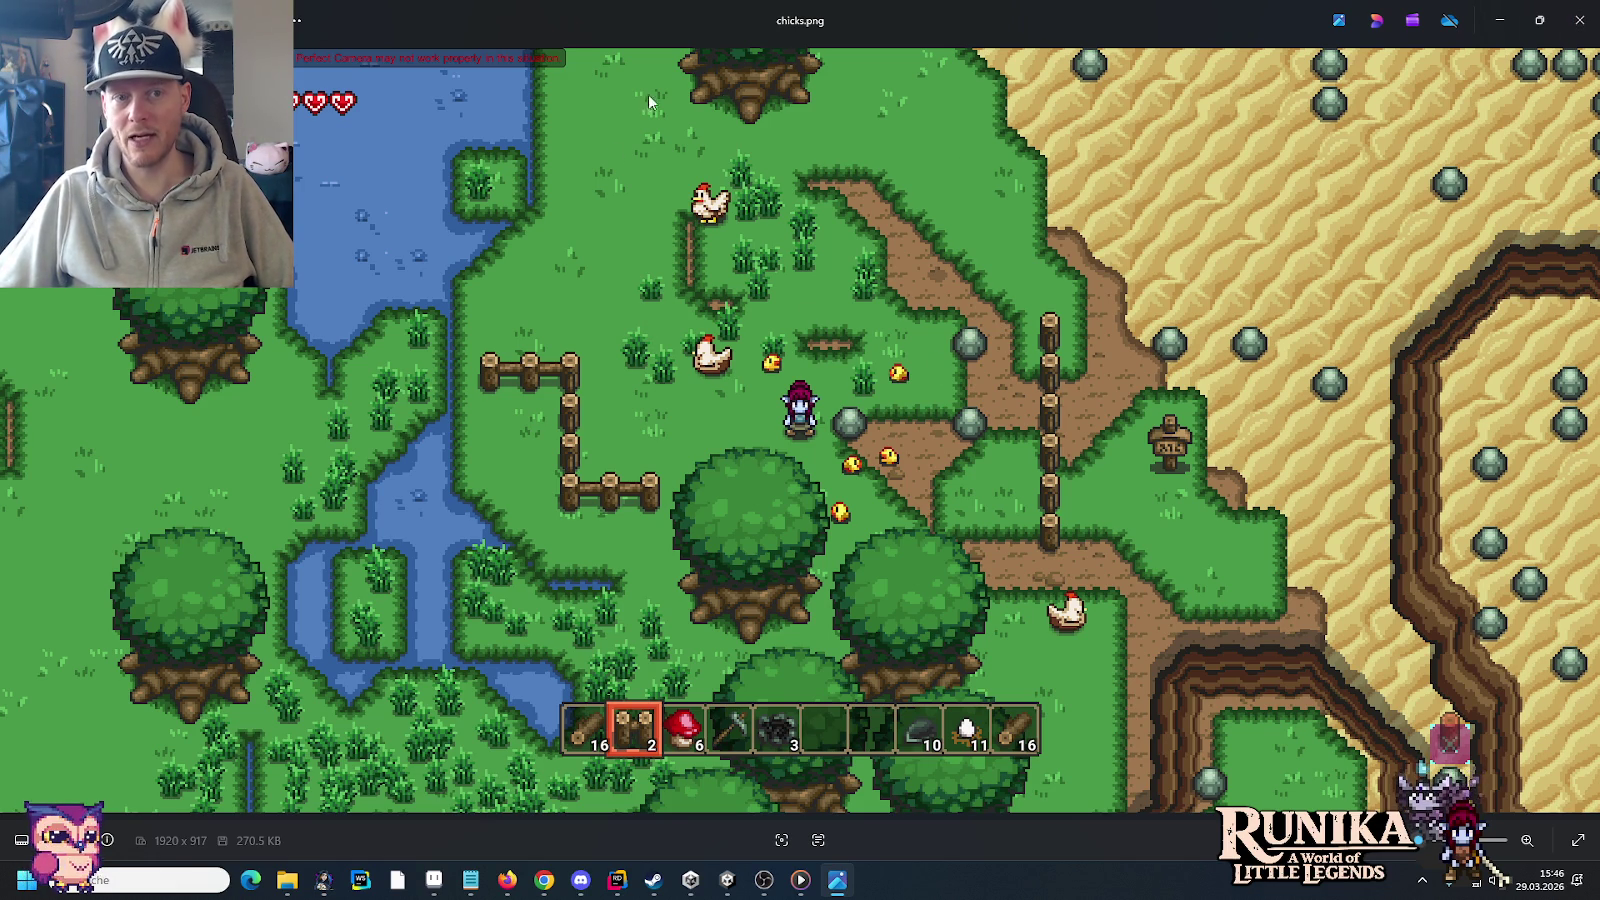
{"action": "left_click", "coordinate": [1580, 20]}
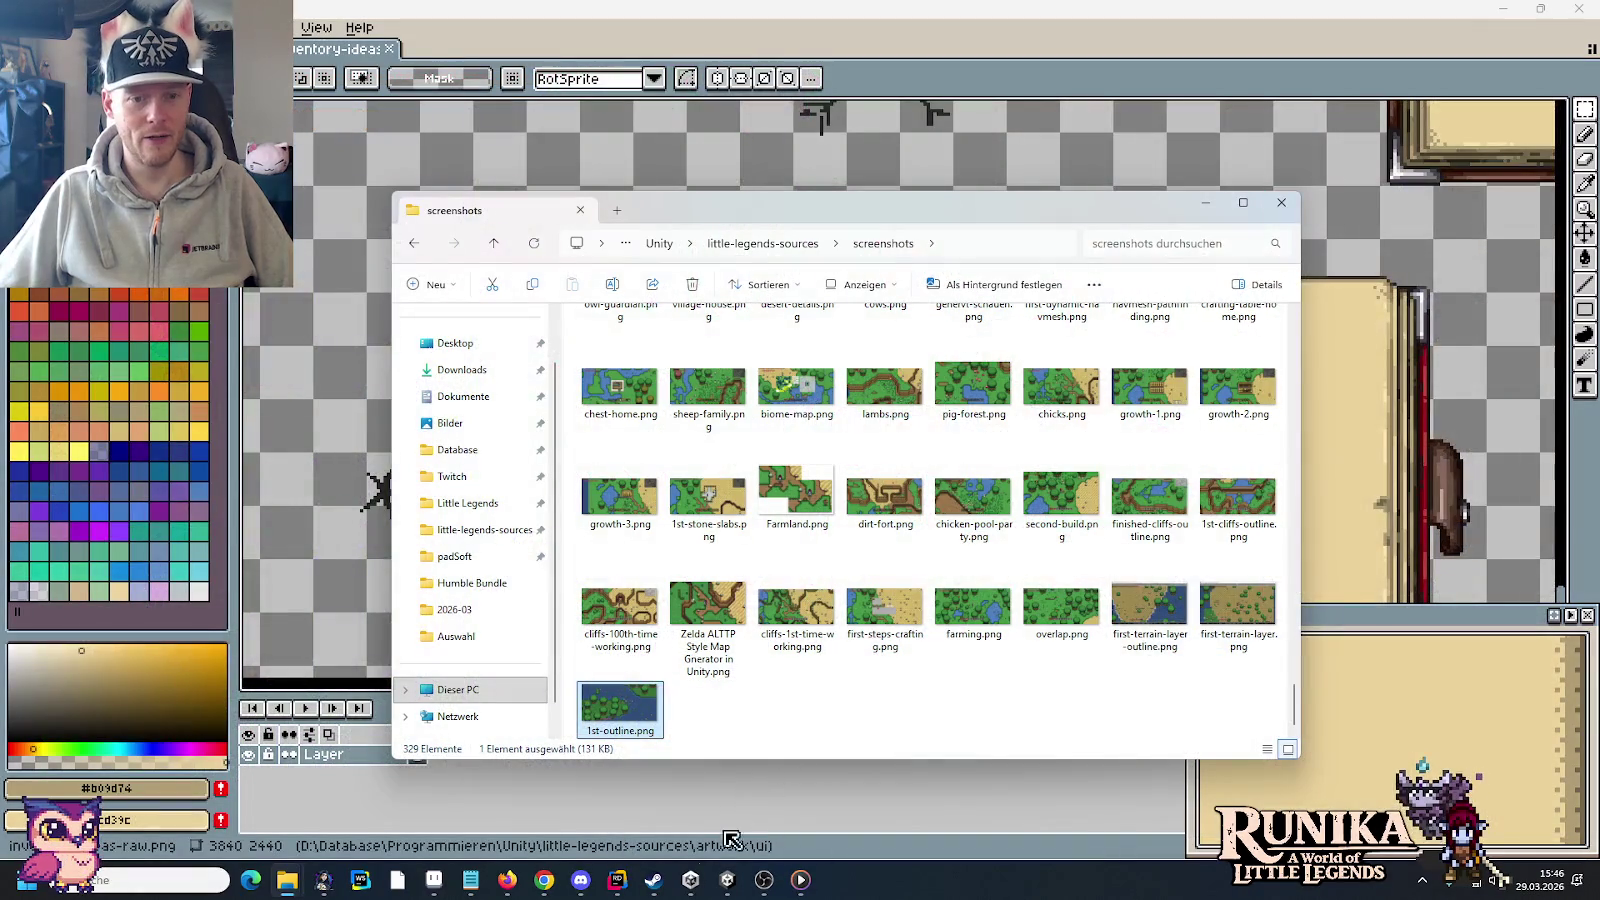
Step: Start the Unity game in play mode and open chicken-pool-party.png from the screenshots folder
{"action": "left_click", "coordinate": [742, 877]}
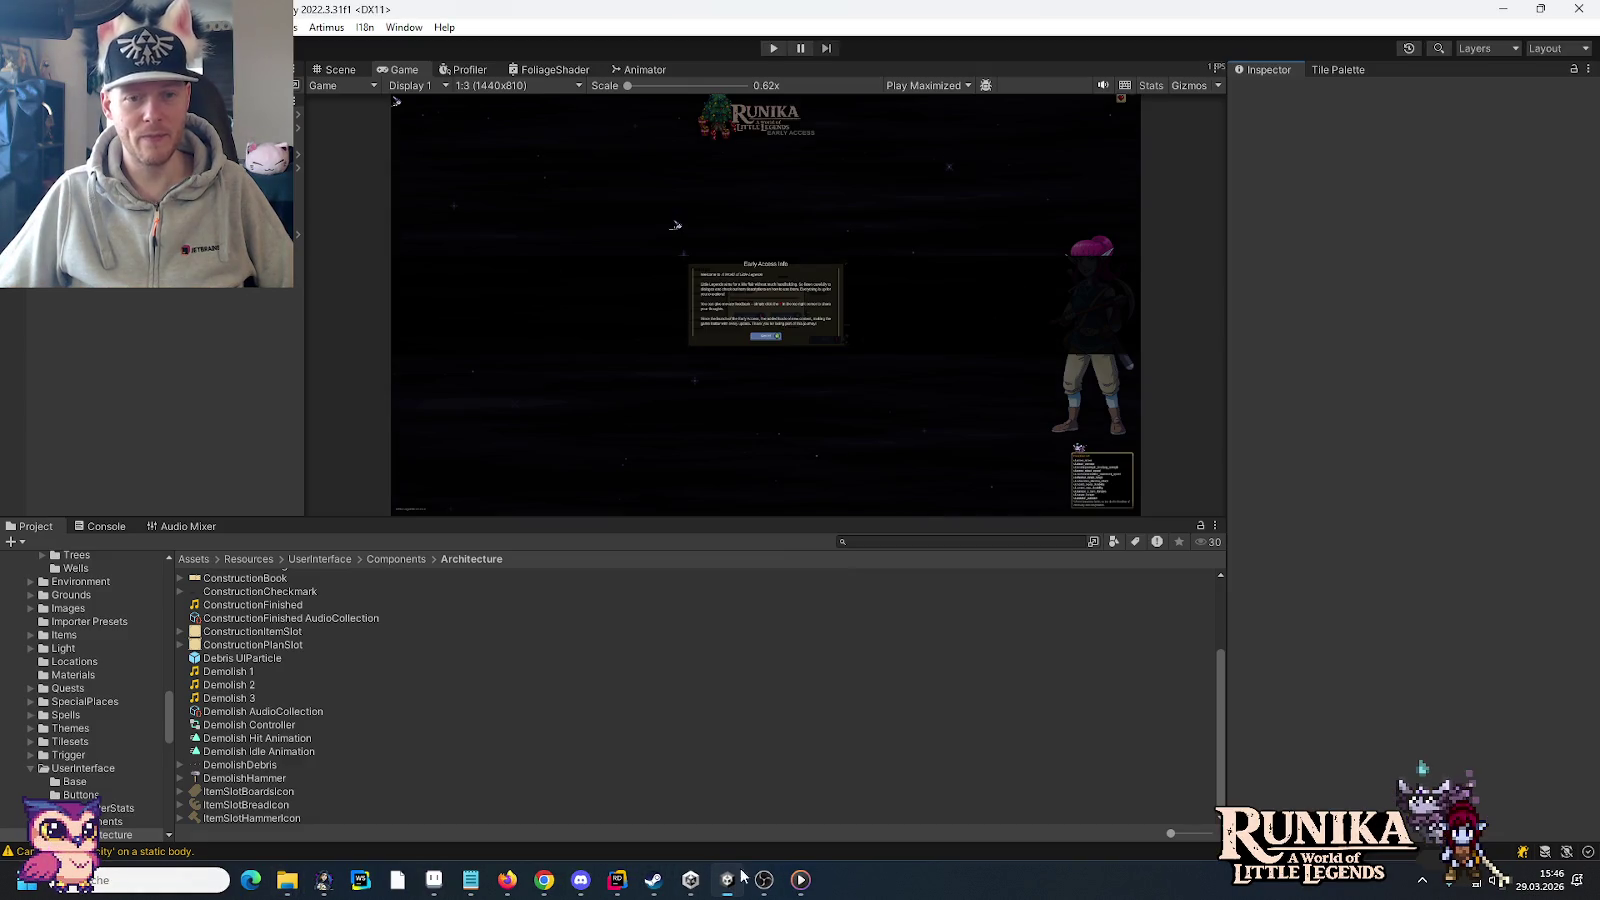
{"action": "left_click", "coordinate": [770, 48]}
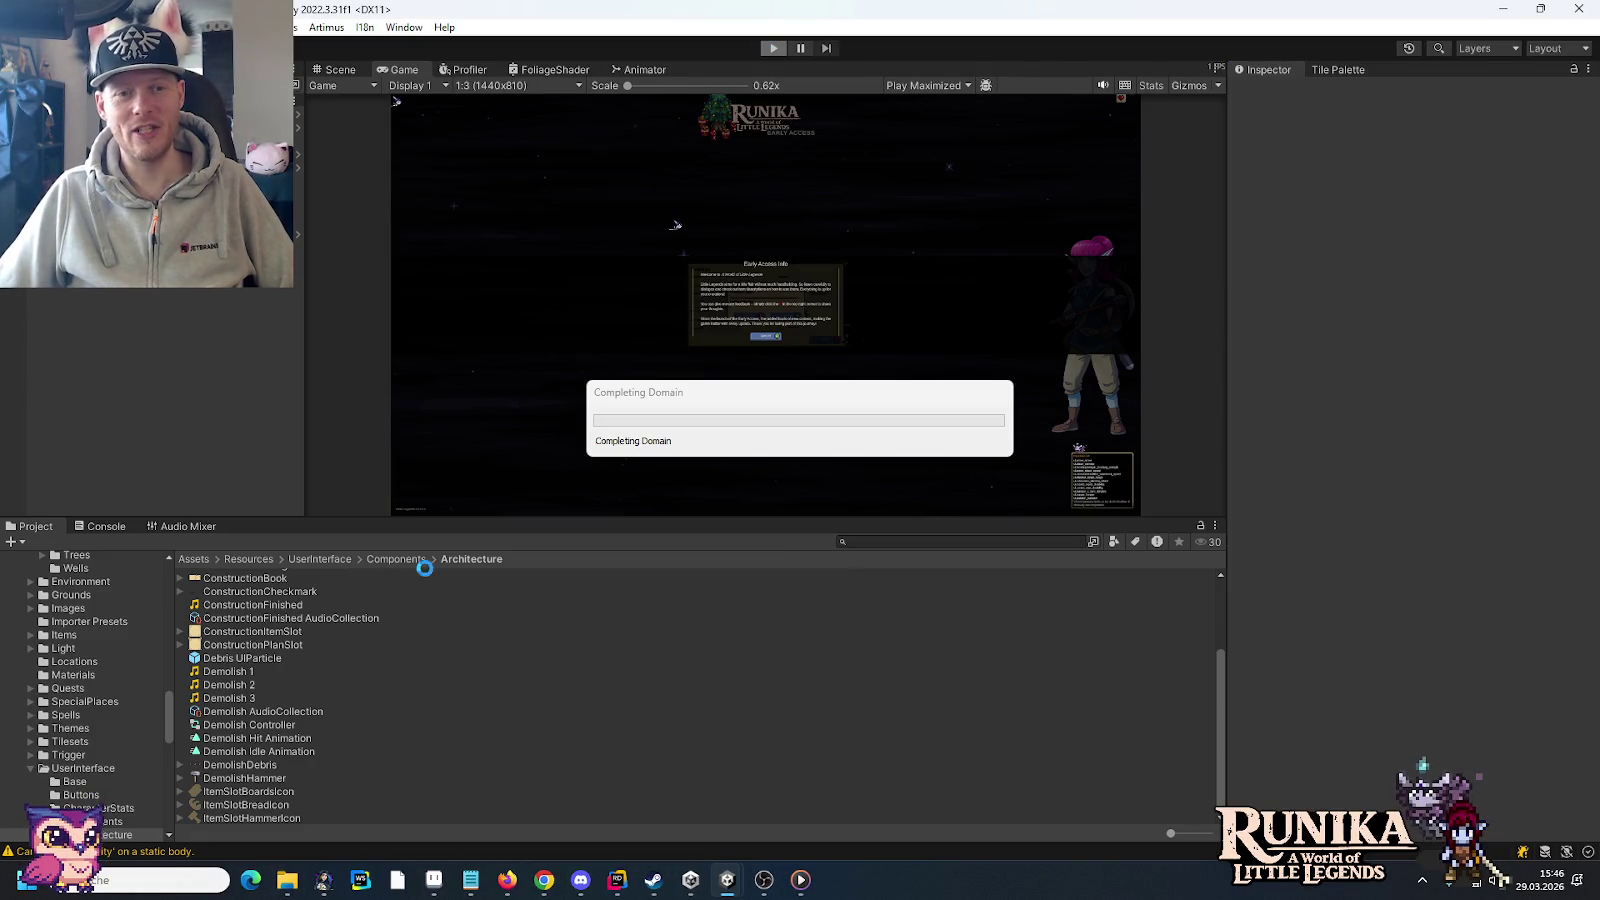
{"action": "mouse_move", "coordinate": [286, 879]}
{"action": "left_click", "coordinate": [365, 790]}
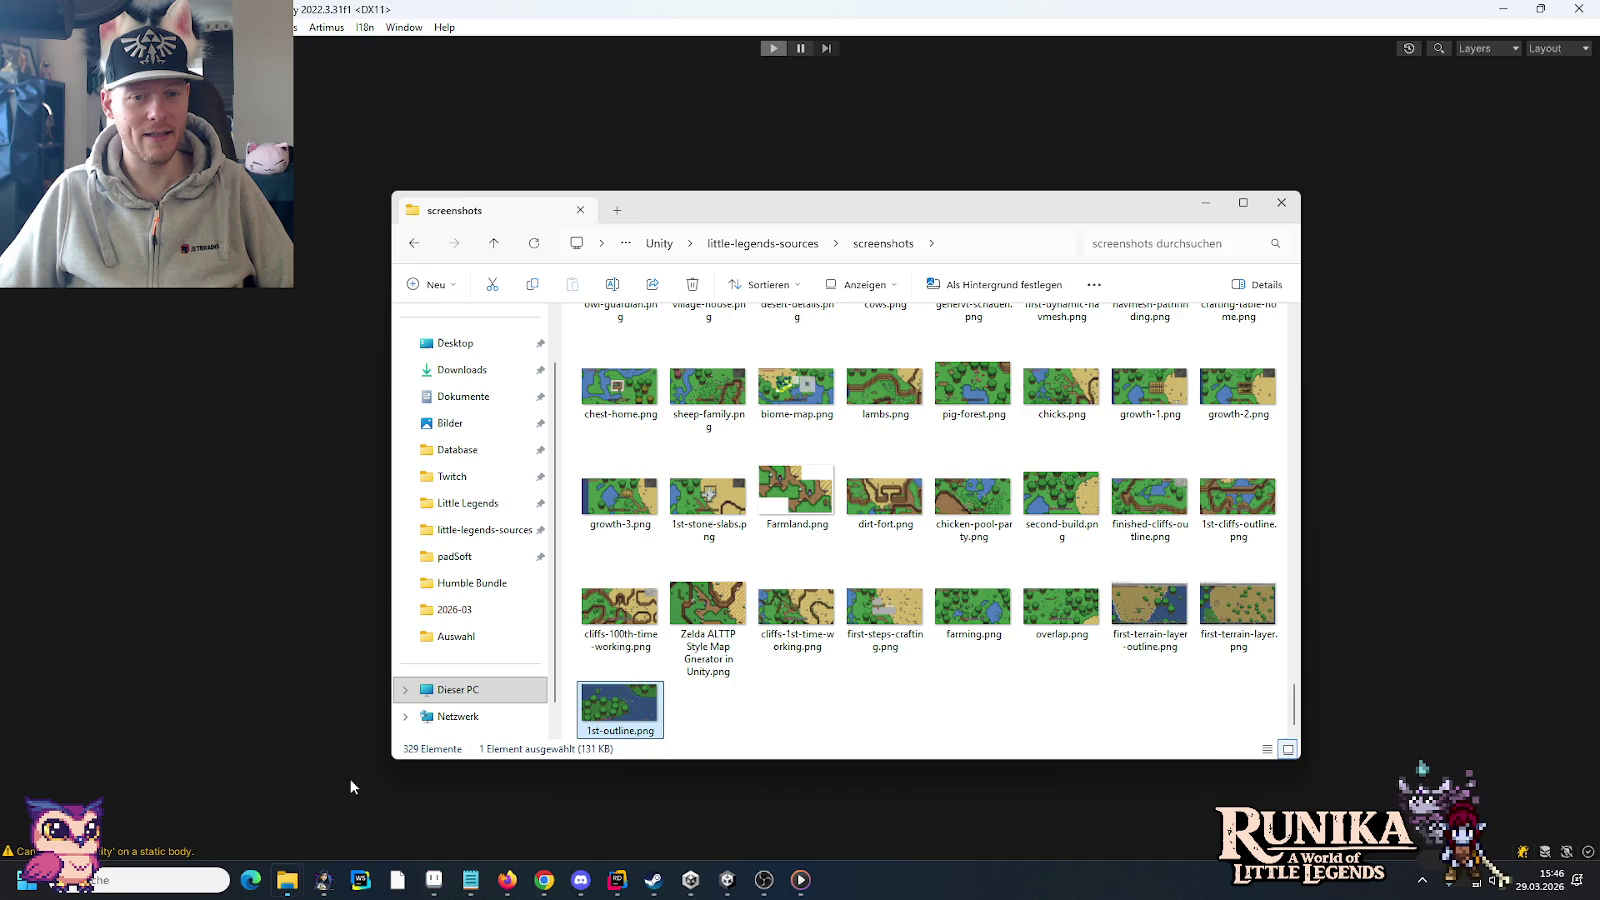
{"action": "double_click", "coordinate": [968, 492]}
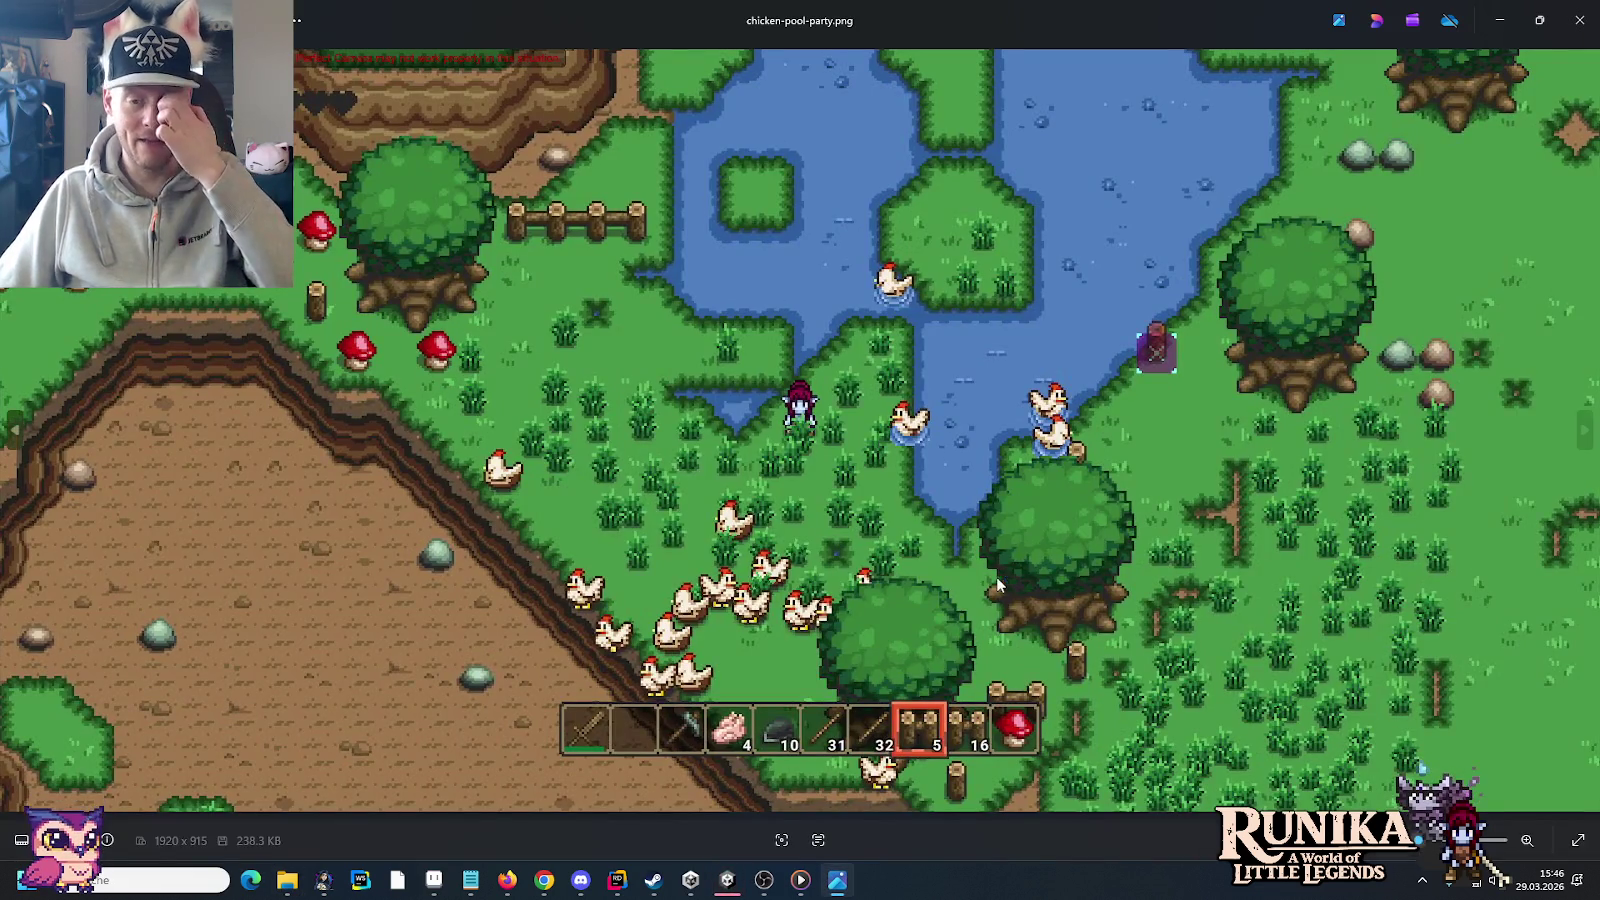
Step: Load the first saved game, walk the character north-west, then return to the screenshot
{"action": "left_click", "coordinate": [727, 880]}
{"action": "left_click", "coordinate": [785, 472]}
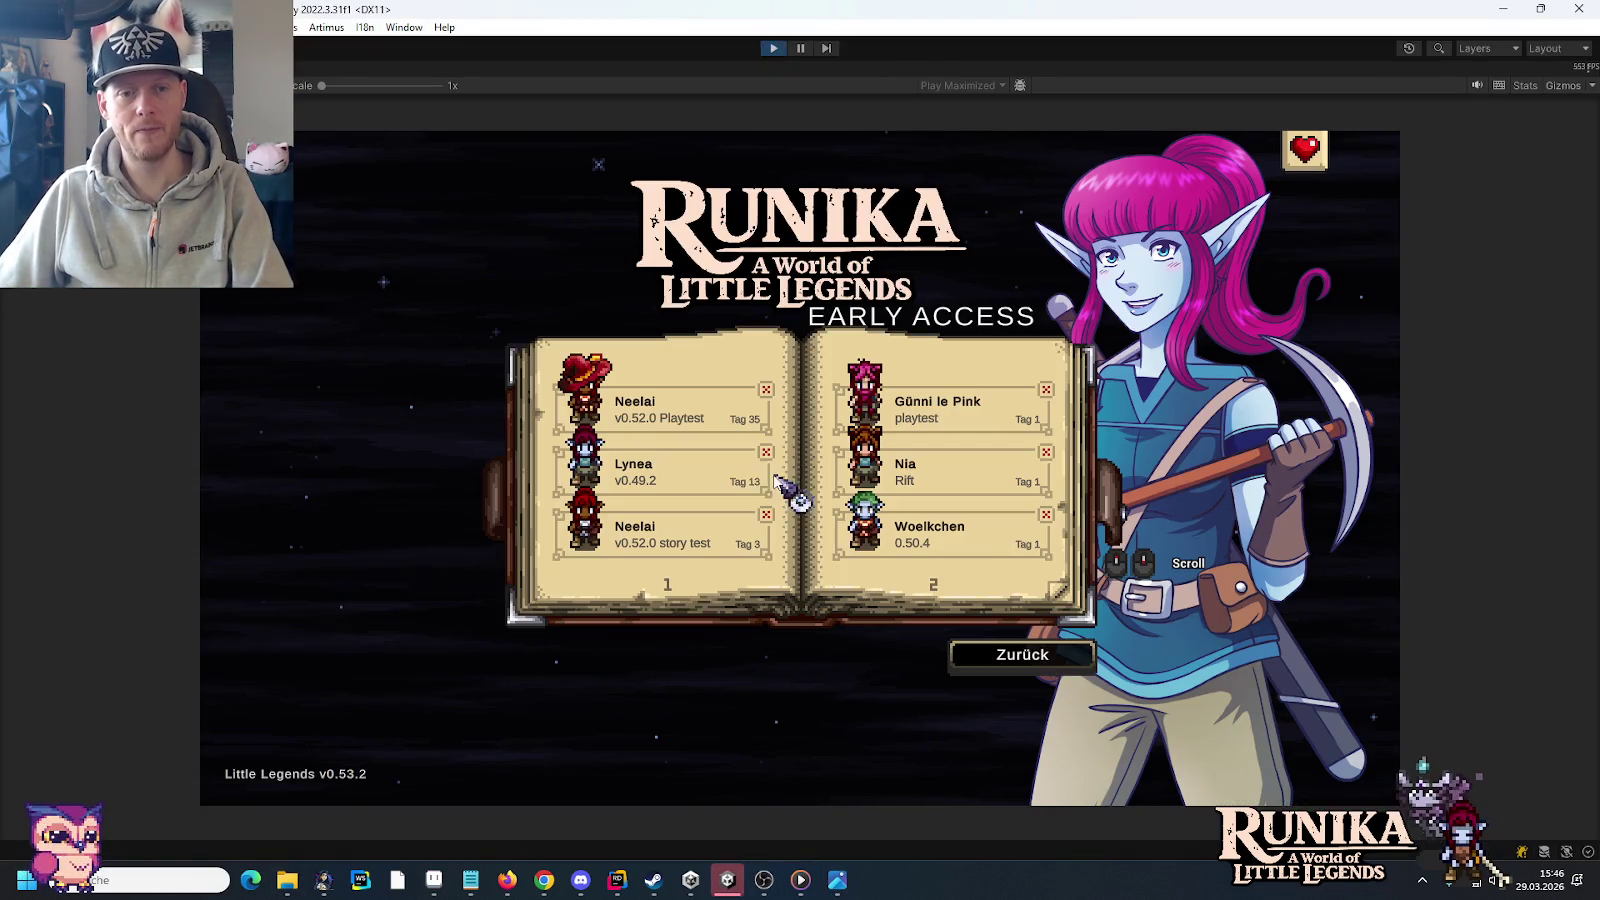
{"action": "left_click", "coordinate": [651, 410]}
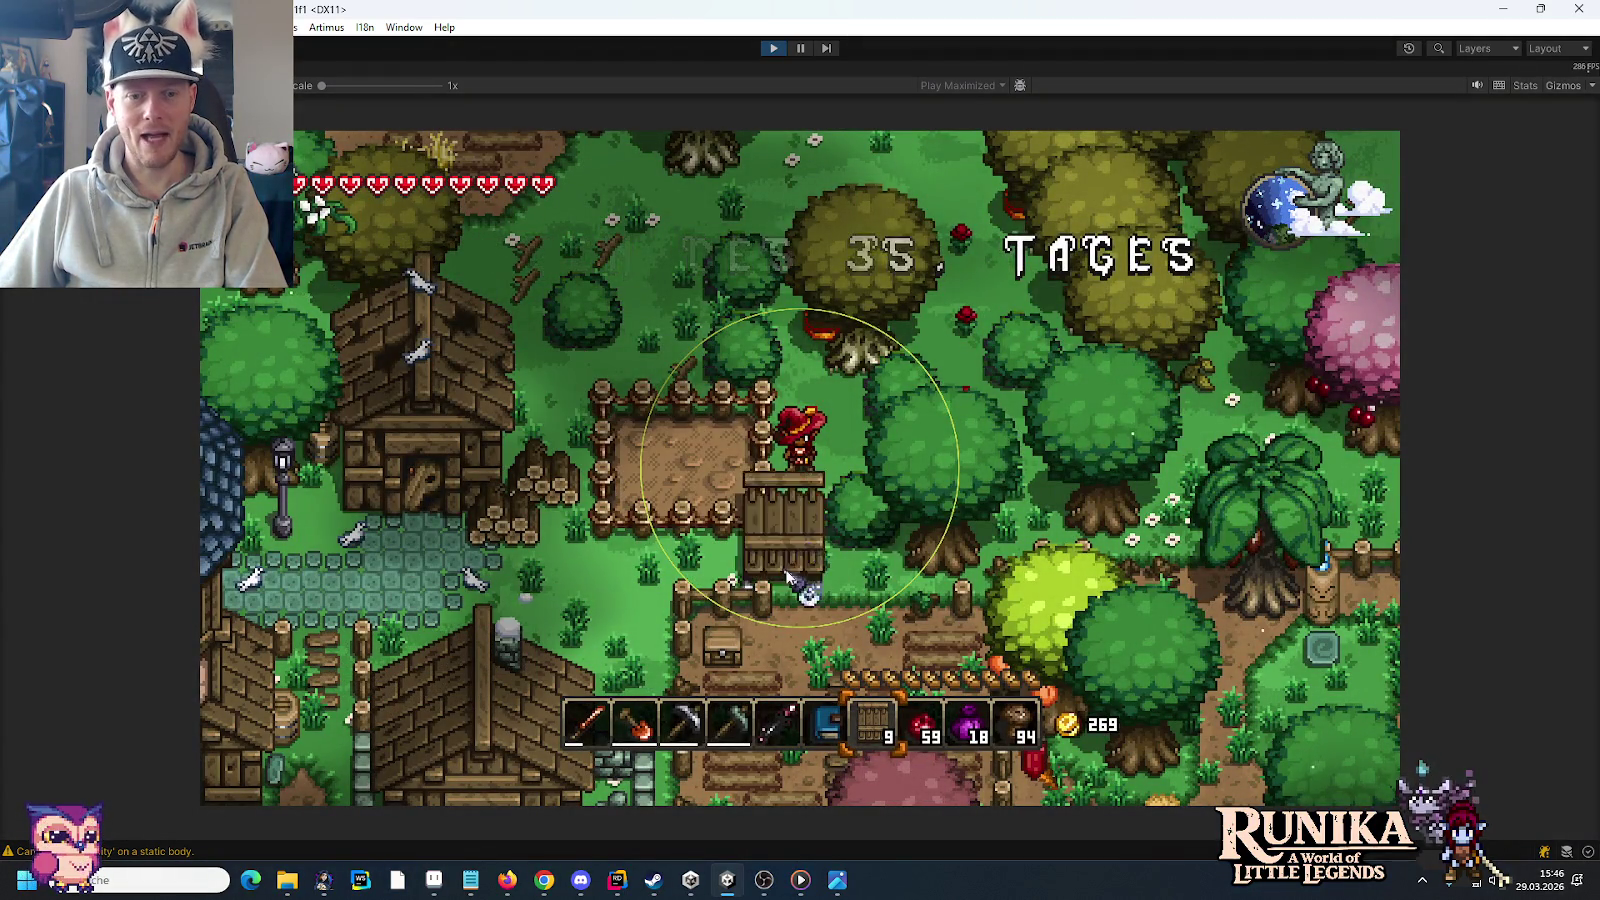
{"action": "key", "text": "1"}
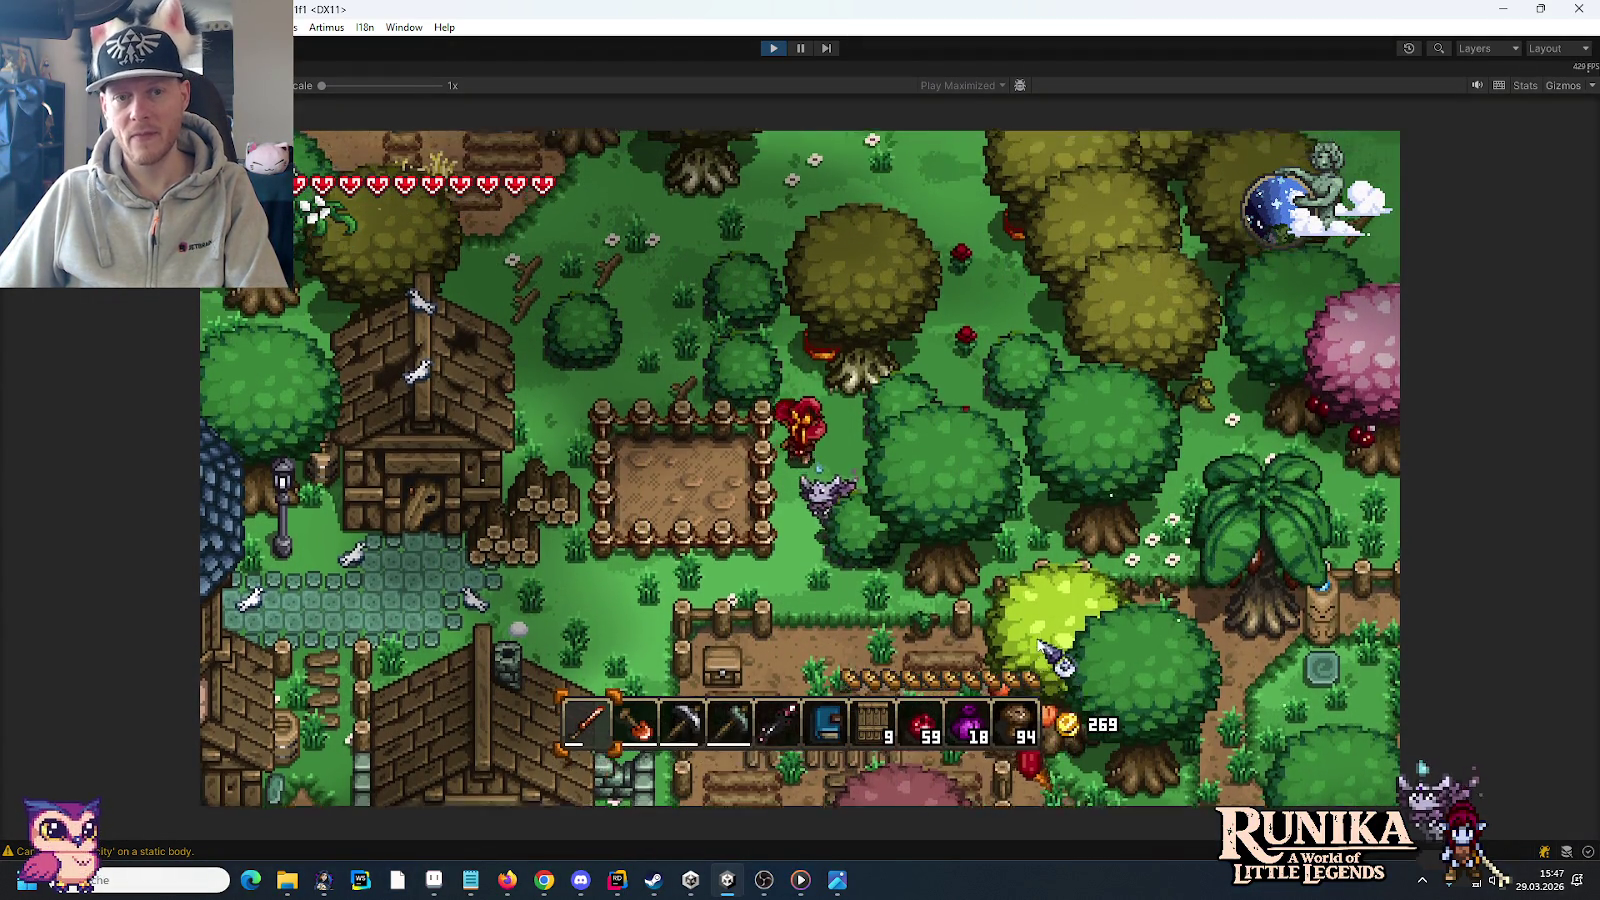
{"action": "key", "text": "w"}
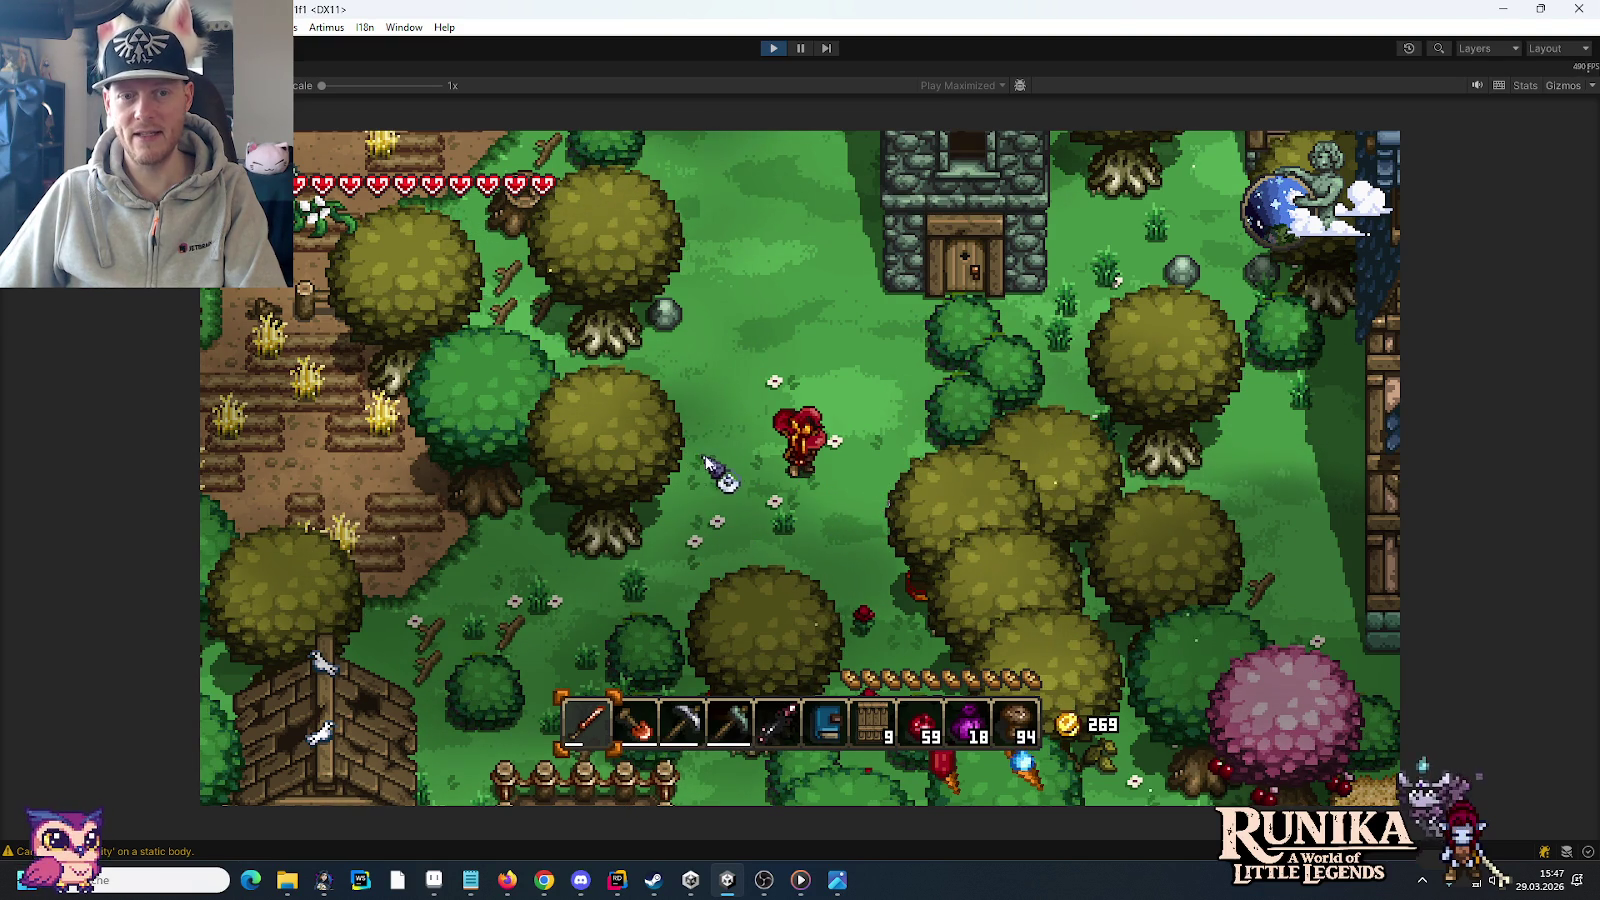
{"action": "key", "text": "w"}
{"action": "key", "text": "a"}
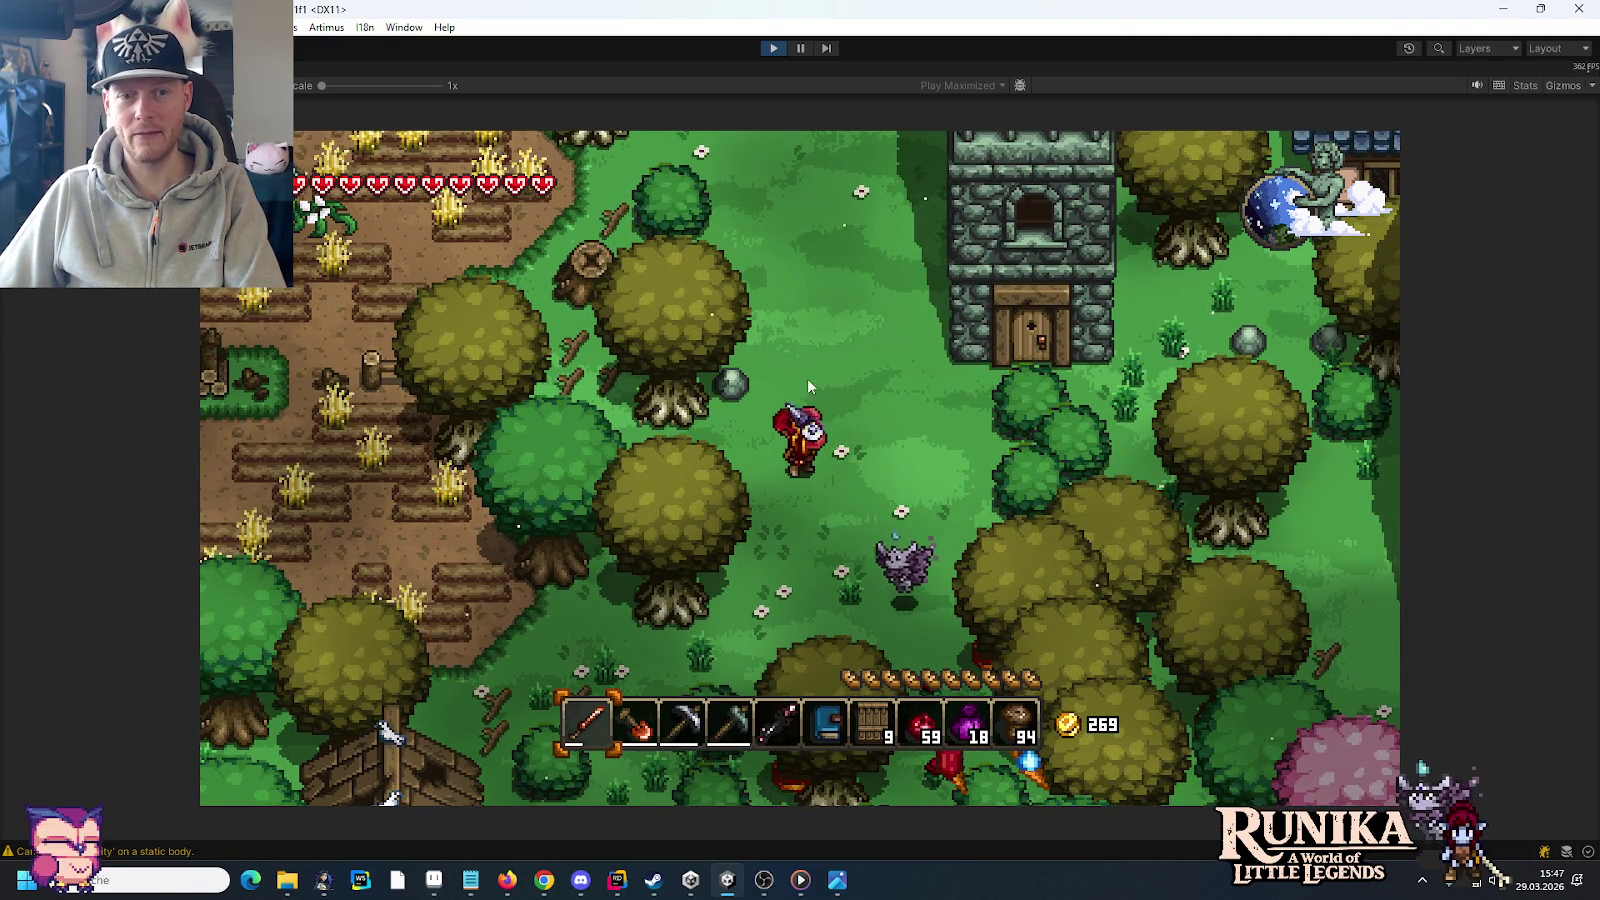
{"action": "key", "text": "alt+Tab"}
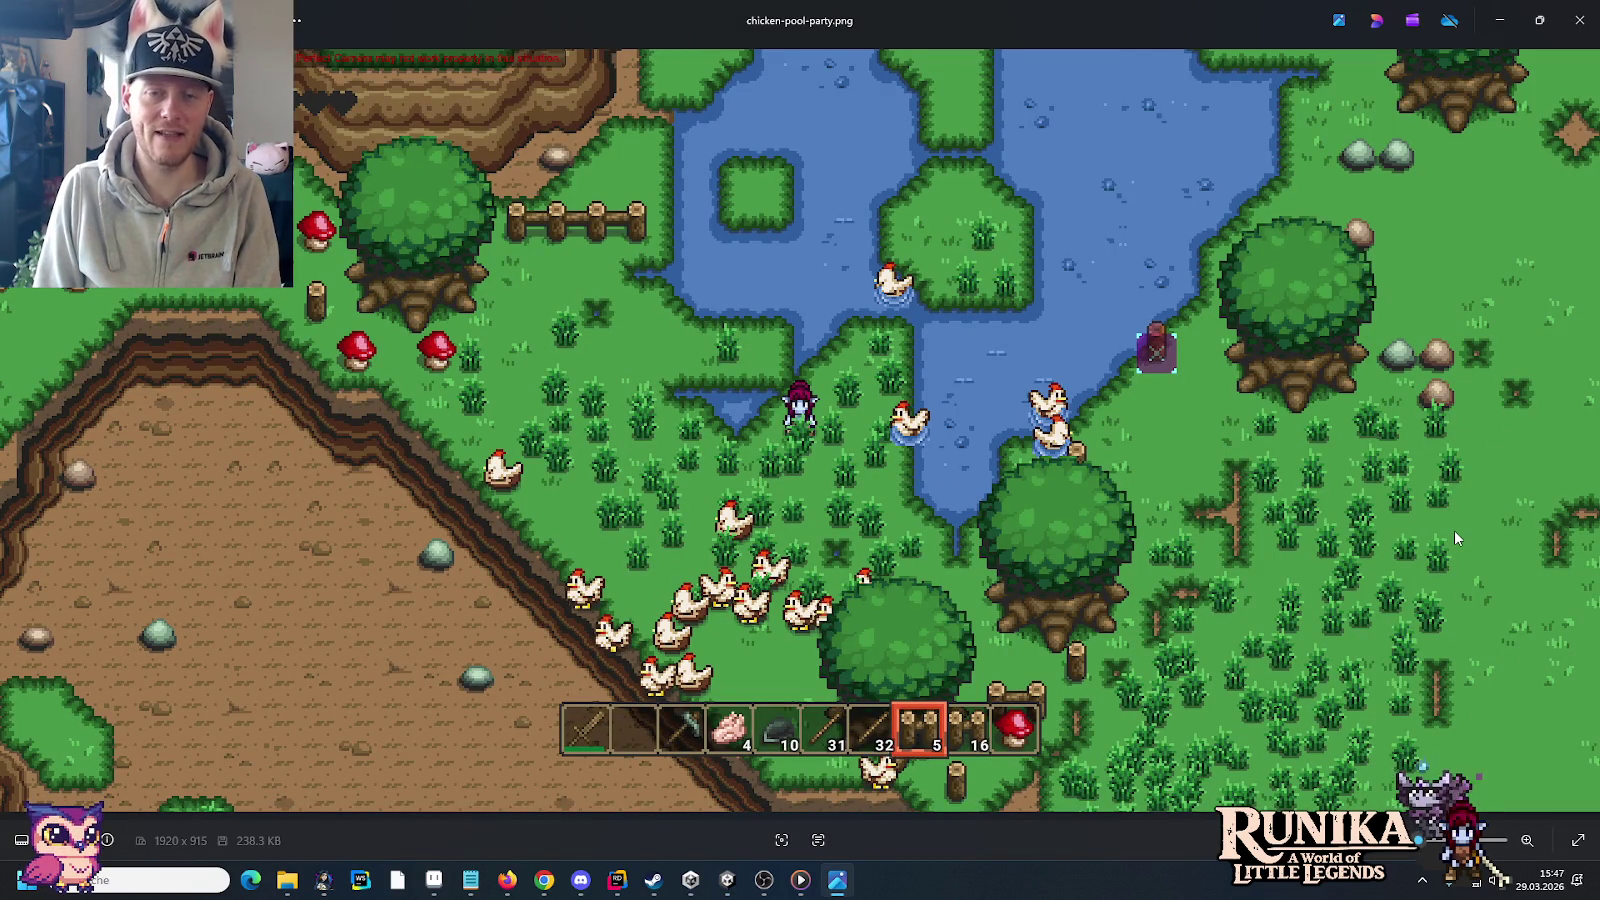
Step: Switch from chicken-pool-party.png back to the game running in Unity
{"action": "key", "text": "alt+Tab"}
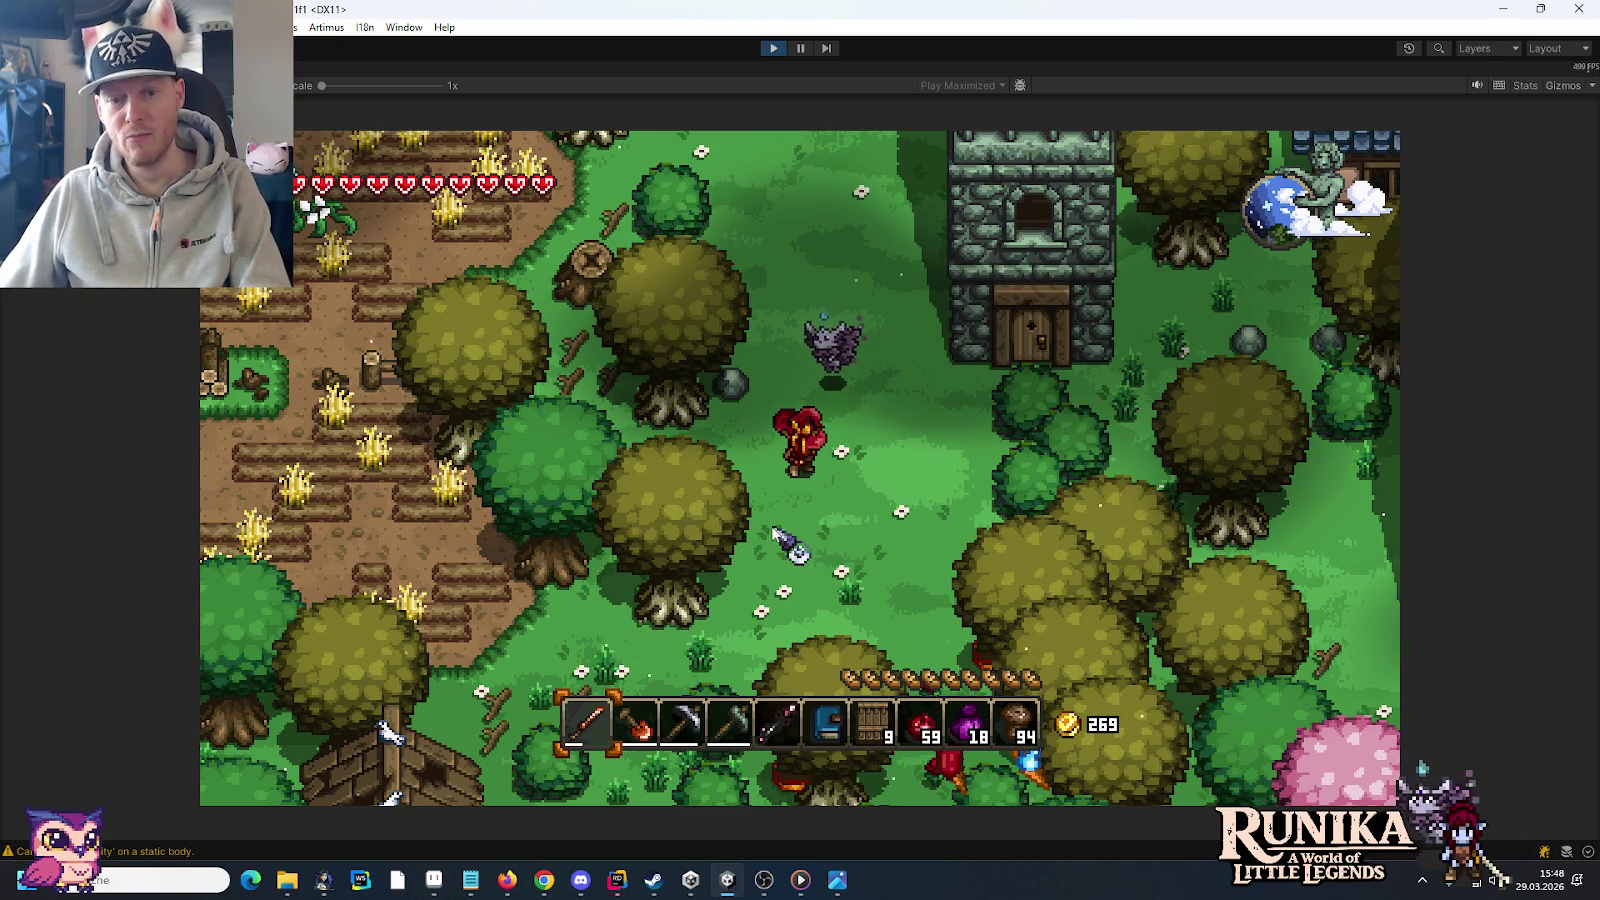
Step: Walk south, then exit through the pause menu to the game's main menu
{"action": "key", "text": "s"}
{"action": "key", "text": "s"}
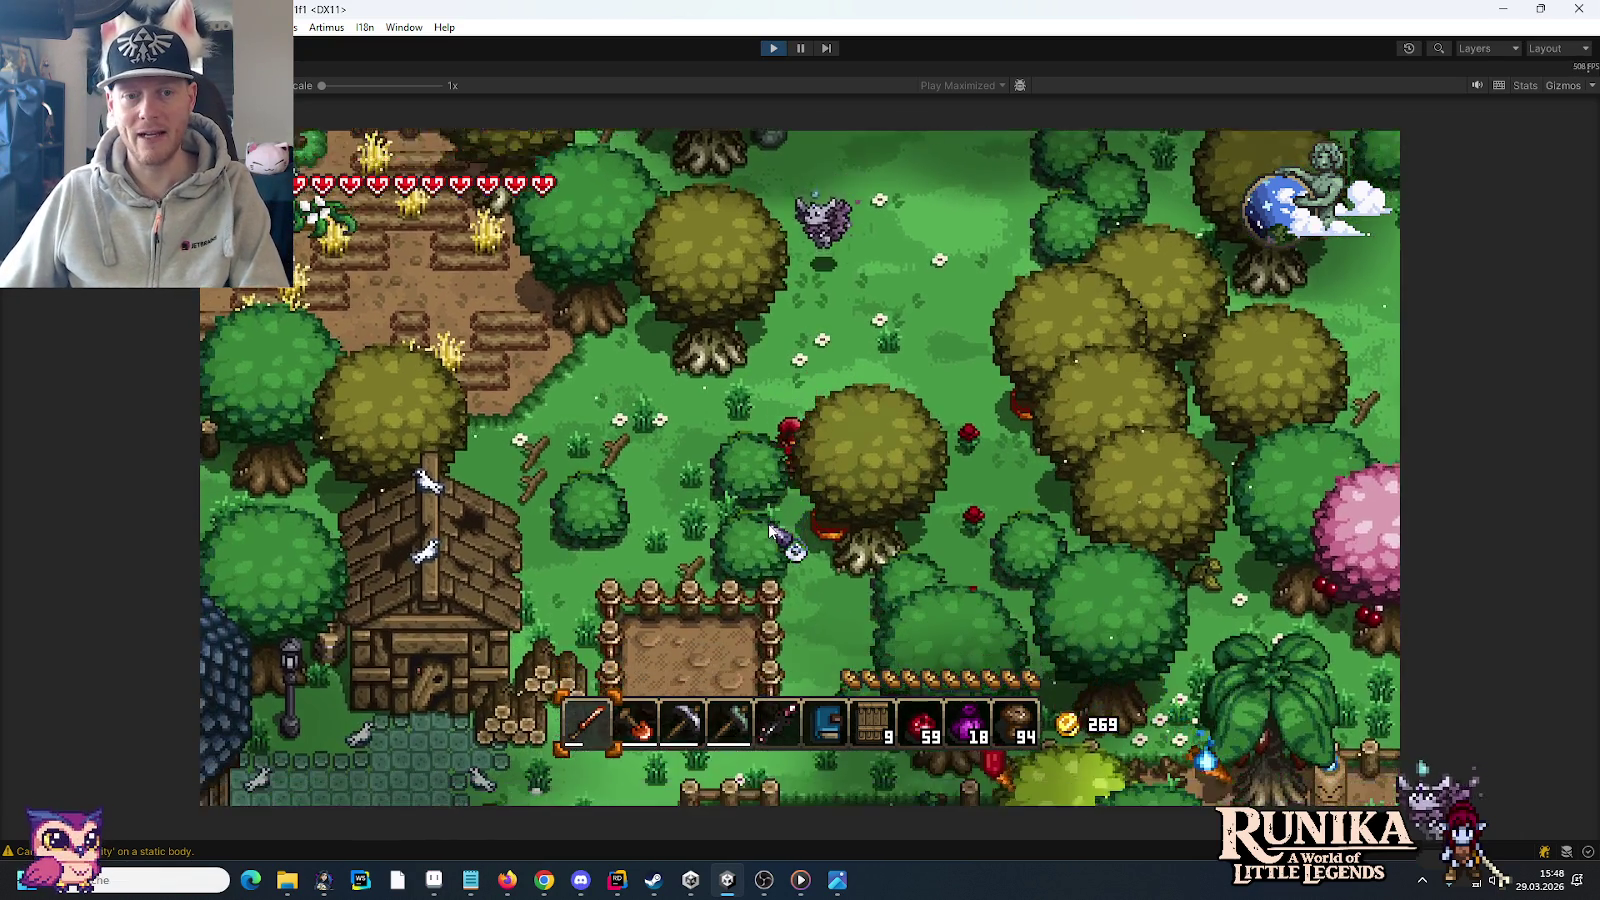
{"action": "key", "text": "Escape"}
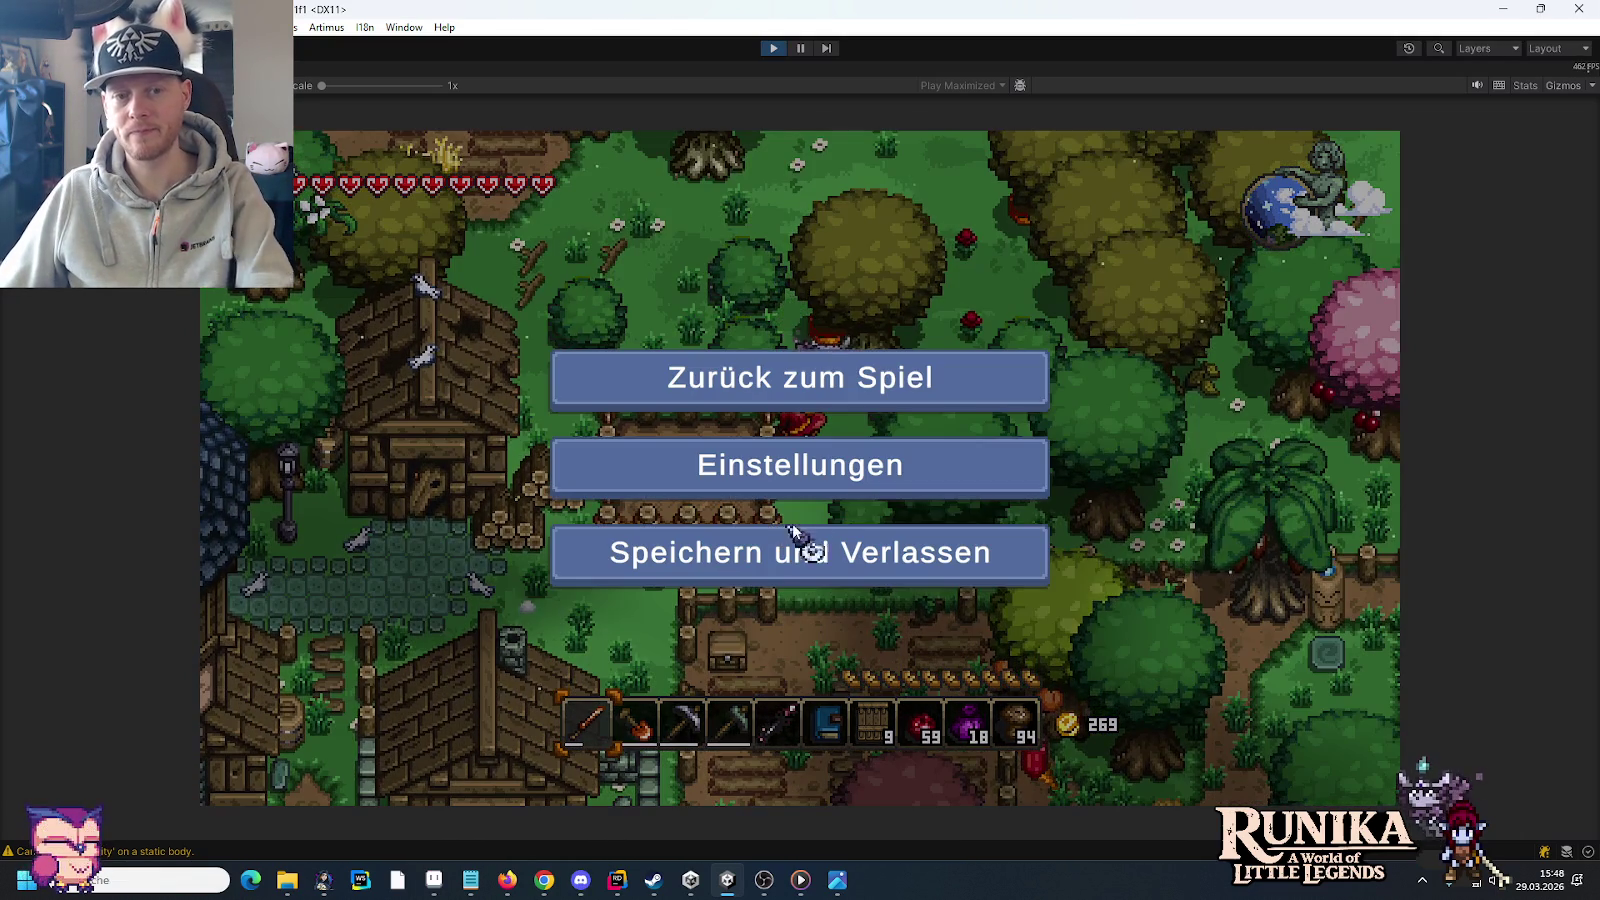
{"action": "left_click", "coordinate": [820, 550]}
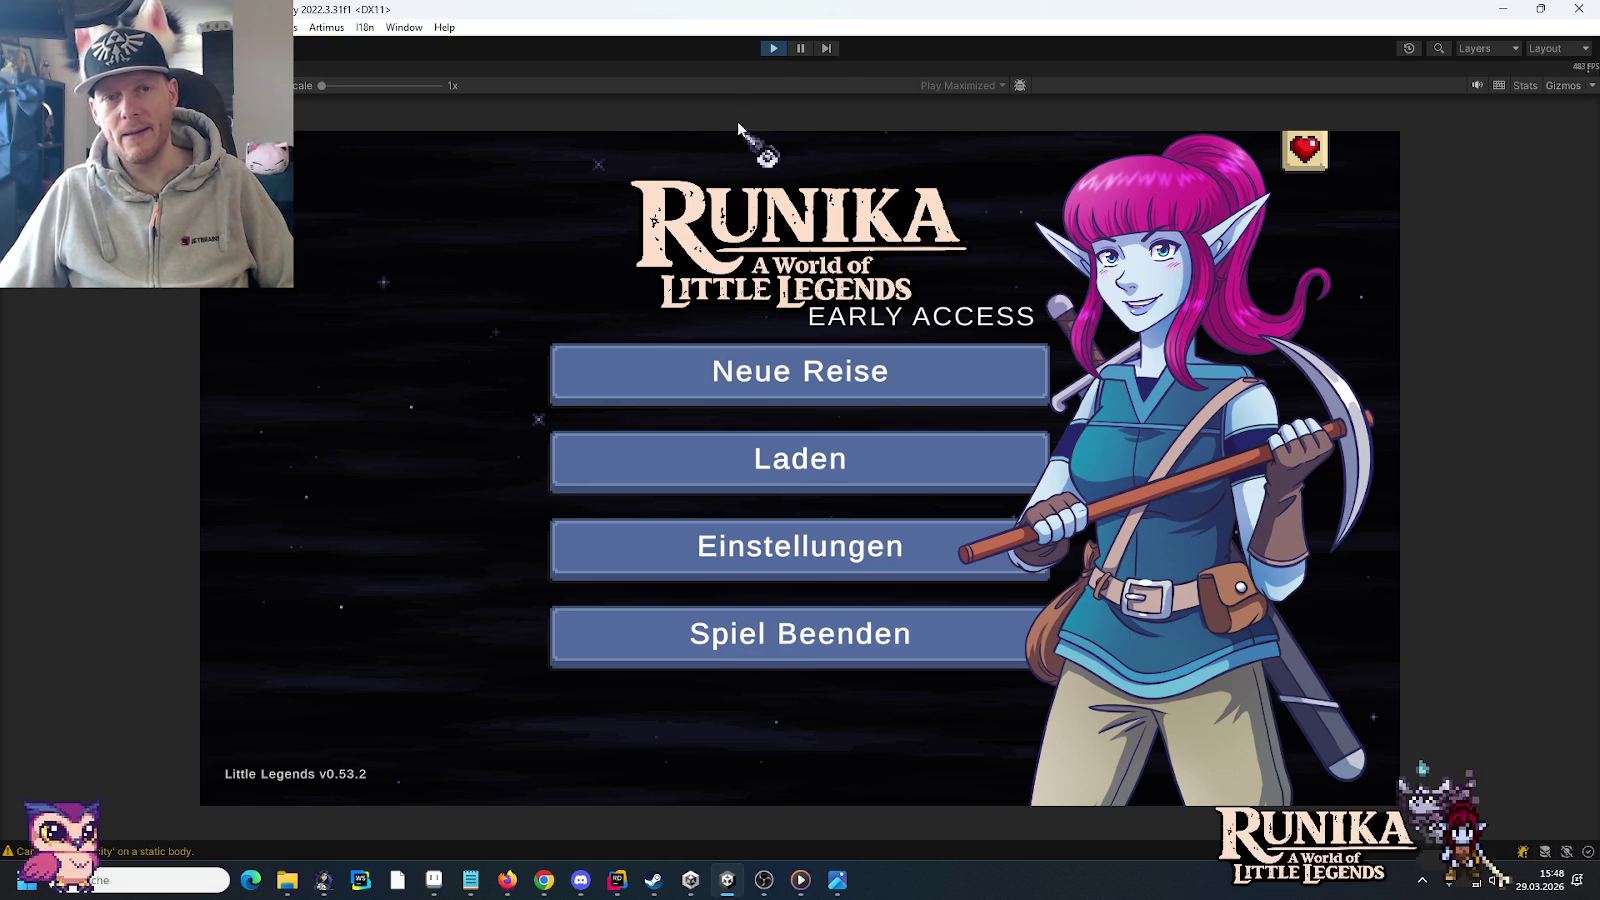
{"action": "left_click", "coordinate": [770, 50]}
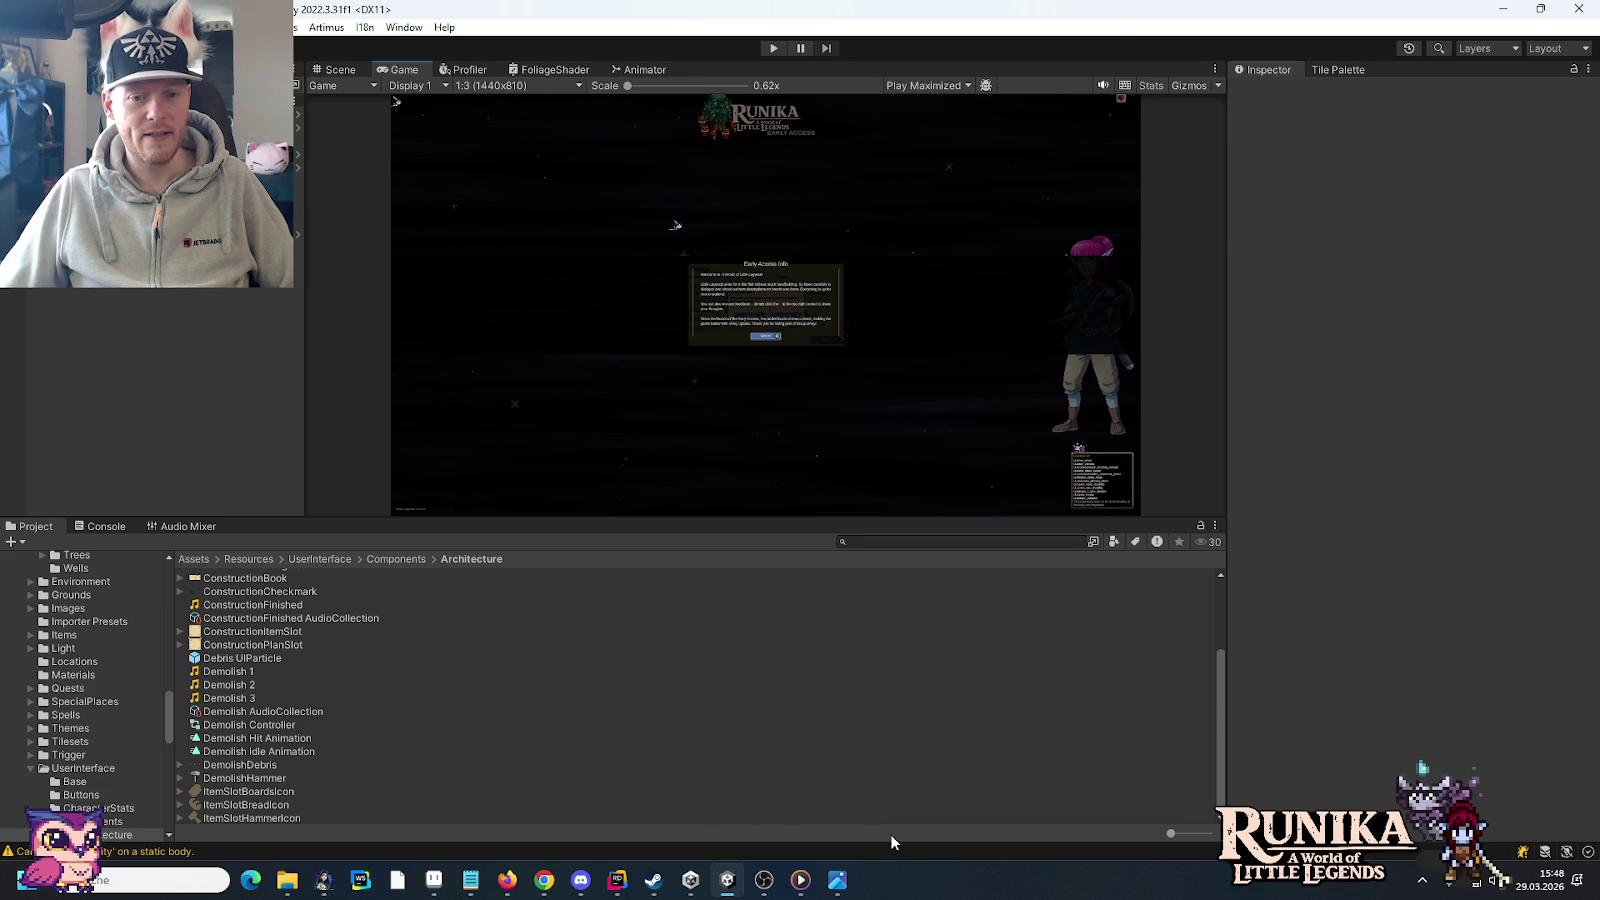
Step: Close the chicken-pool-party.png viewer and switch to a blank Paint canvas
{"action": "left_click", "coordinate": [838, 880]}
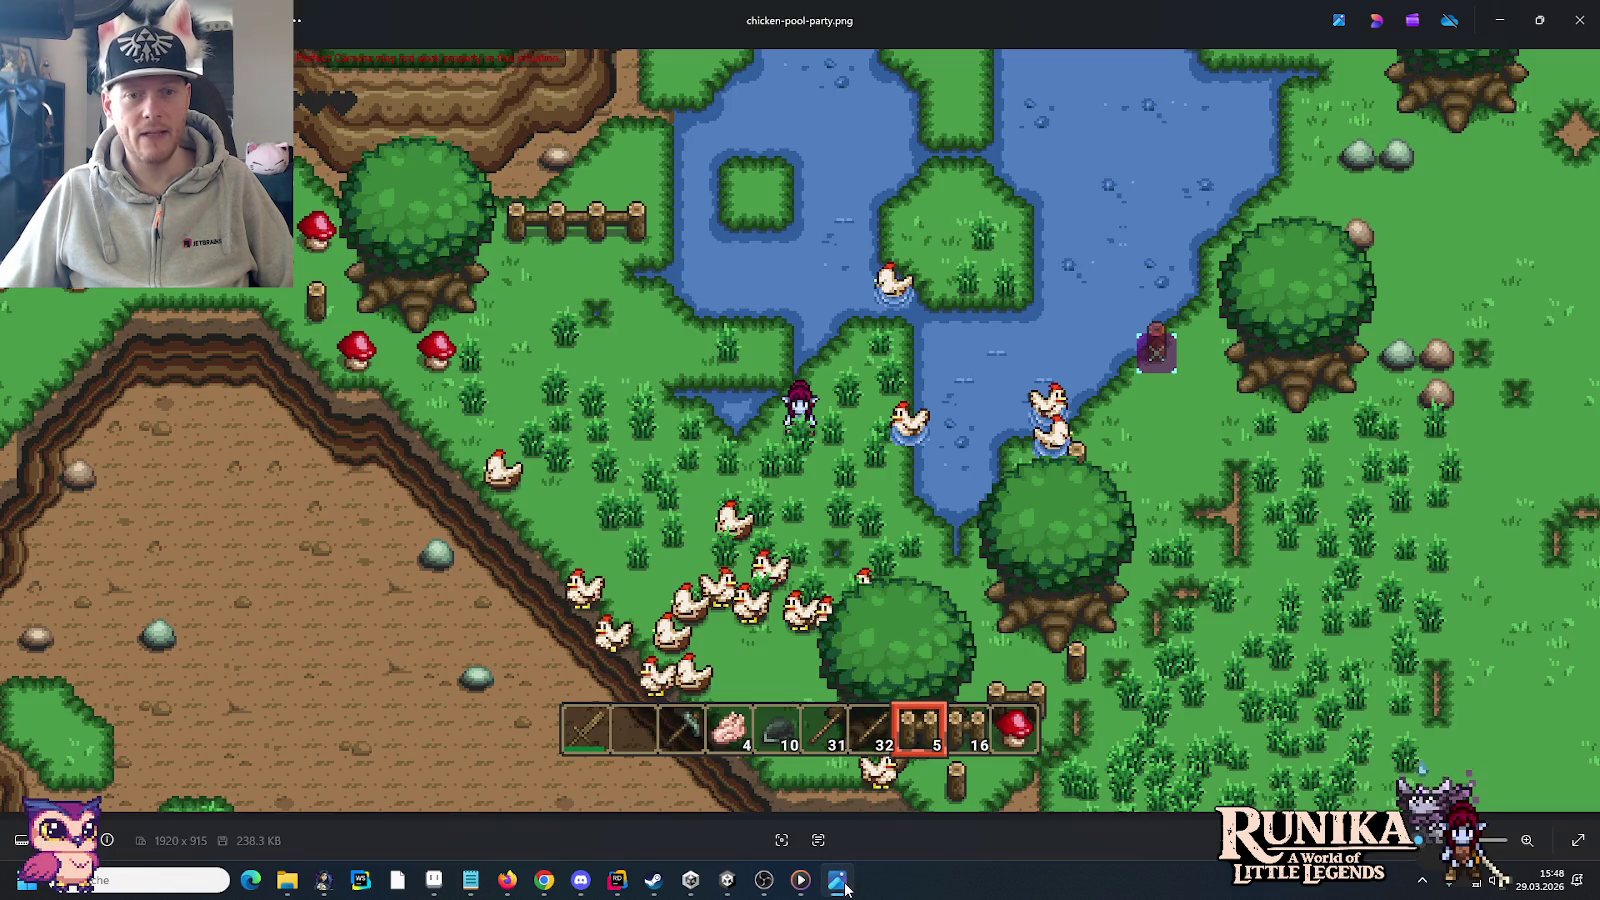
{"action": "left_click", "coordinate": [1578, 20]}
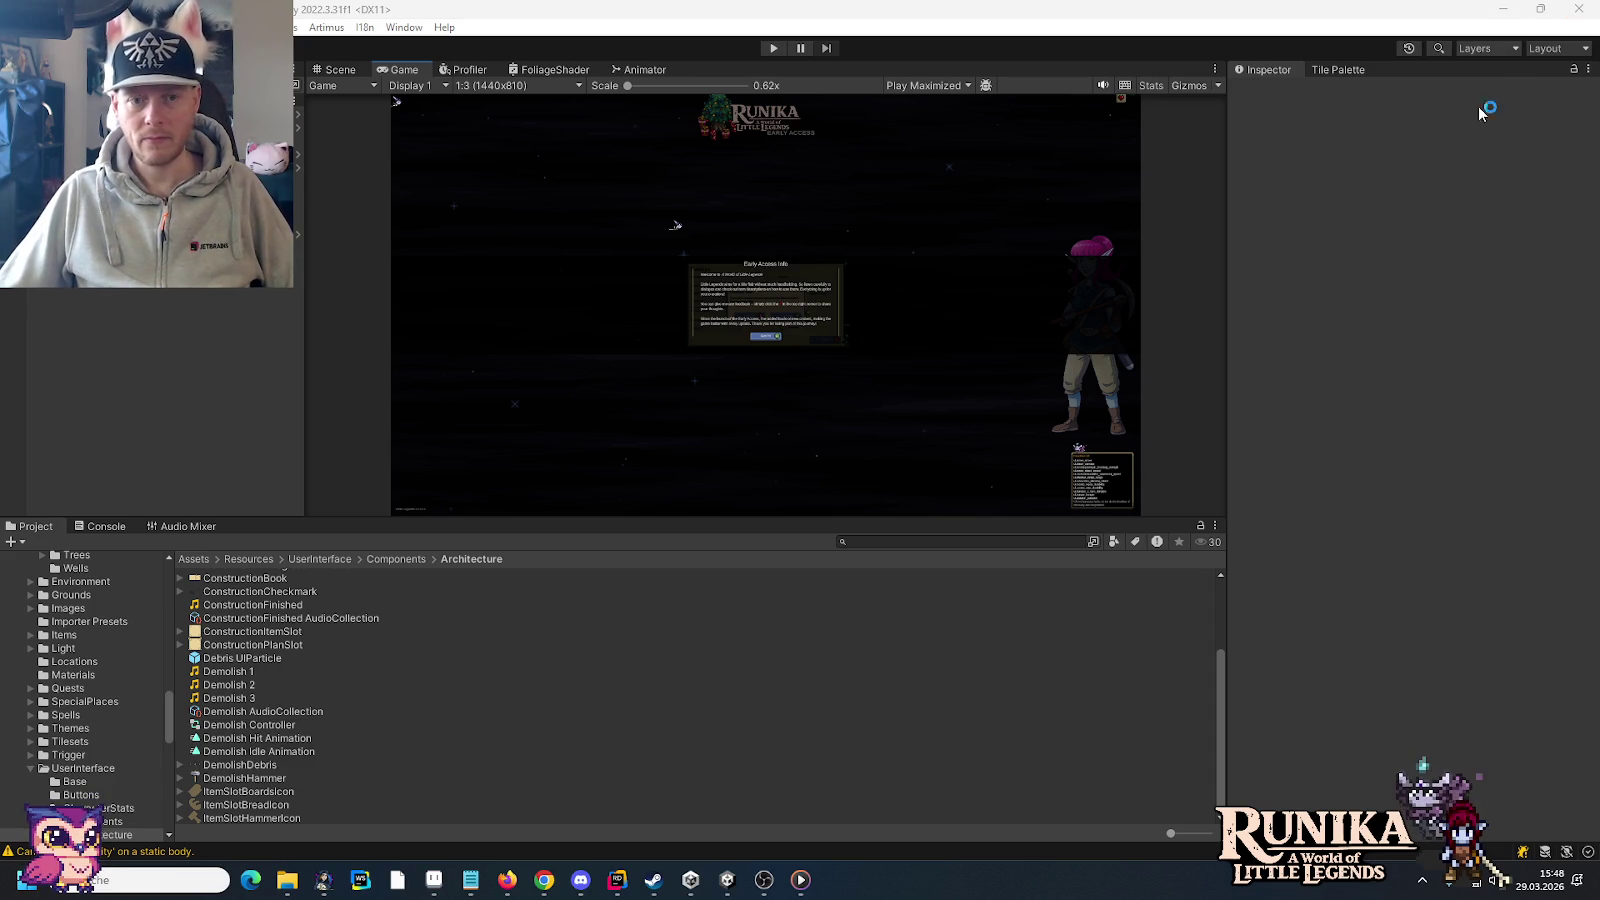
{"action": "left_click", "coordinate": [397, 880]}
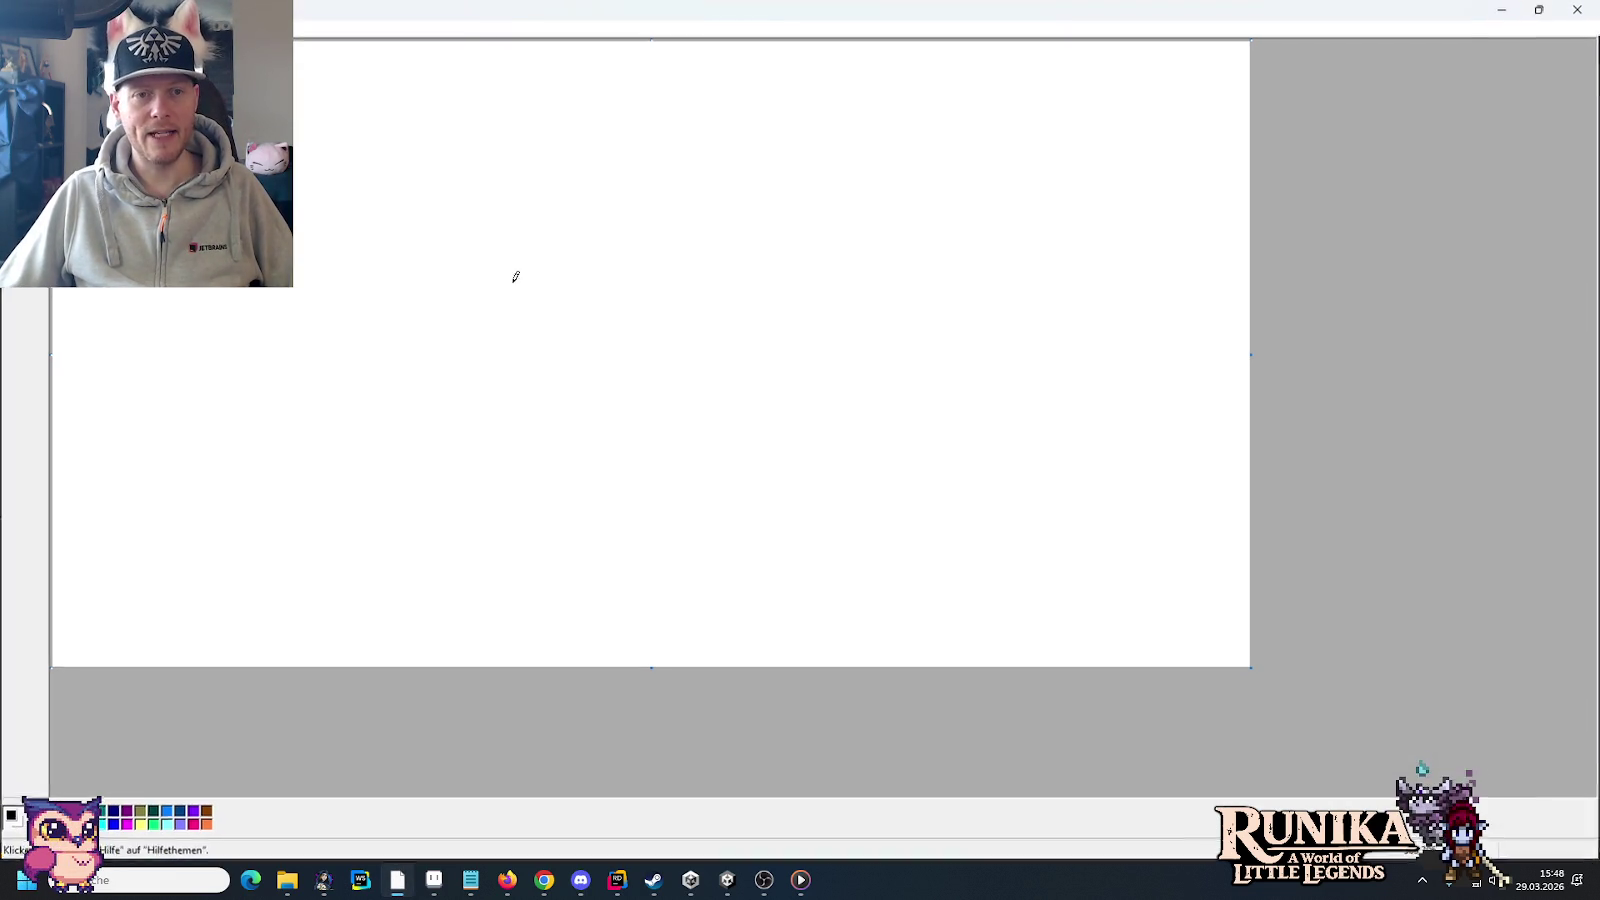
Step: Fill the canvas black and draw white Q and T axes with arrowheads
{"action": "left_click", "coordinate": [303, 152]}
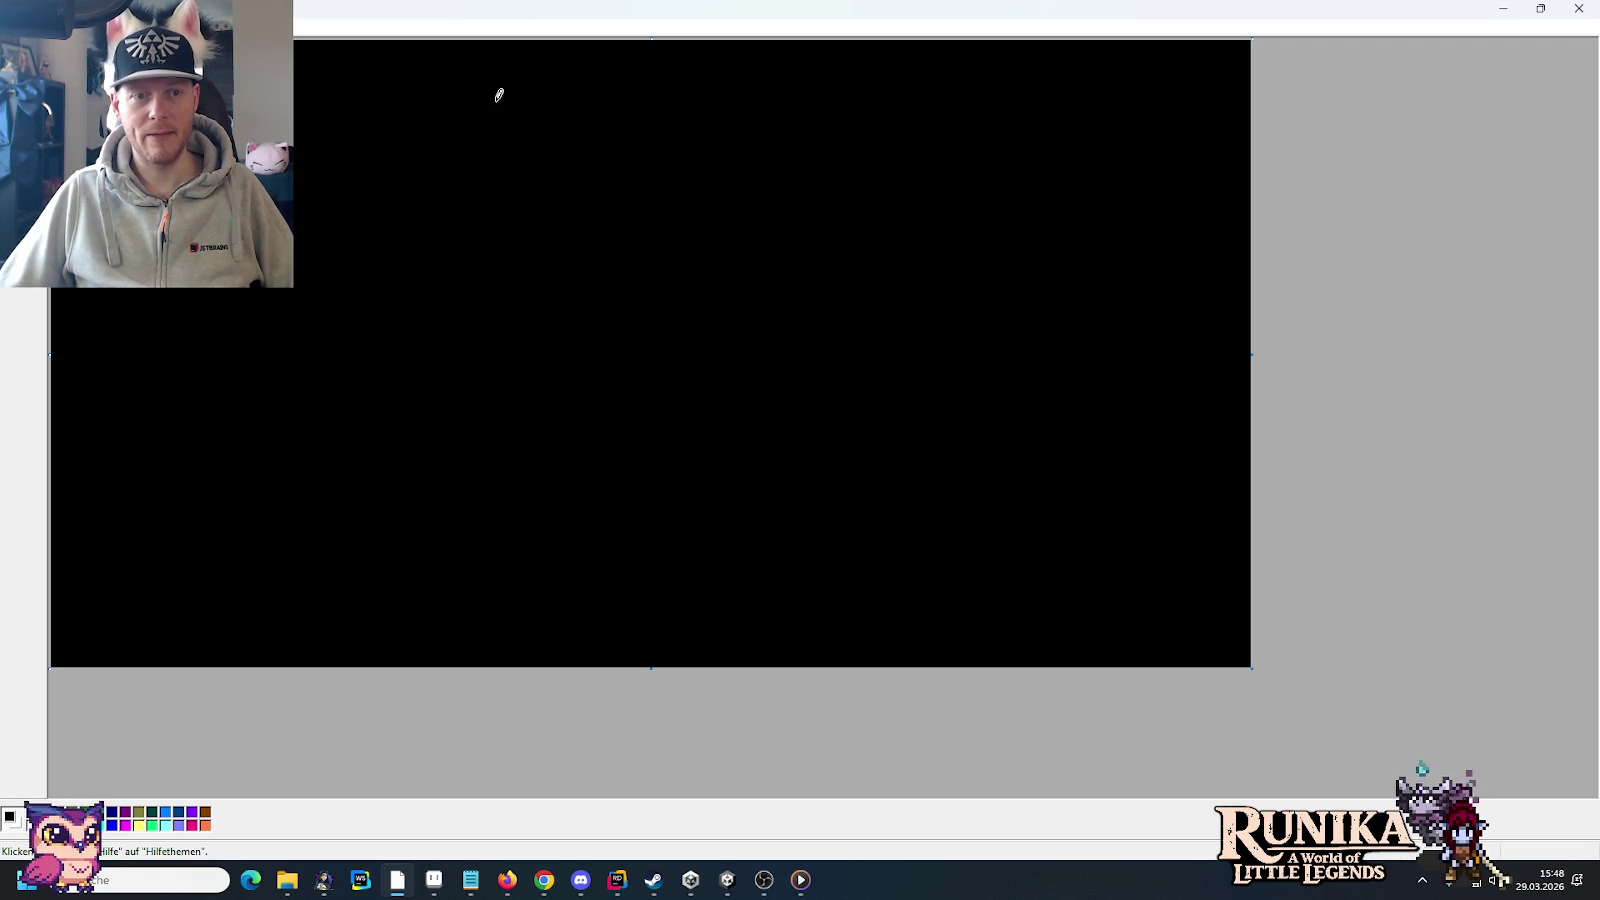
{"action": "left_click_drag", "start_coordinate": [393, 83], "coordinate": [386, 514]}
{"action": "left_click_drag", "start_coordinate": [389, 59], "coordinate": [412, 126]}
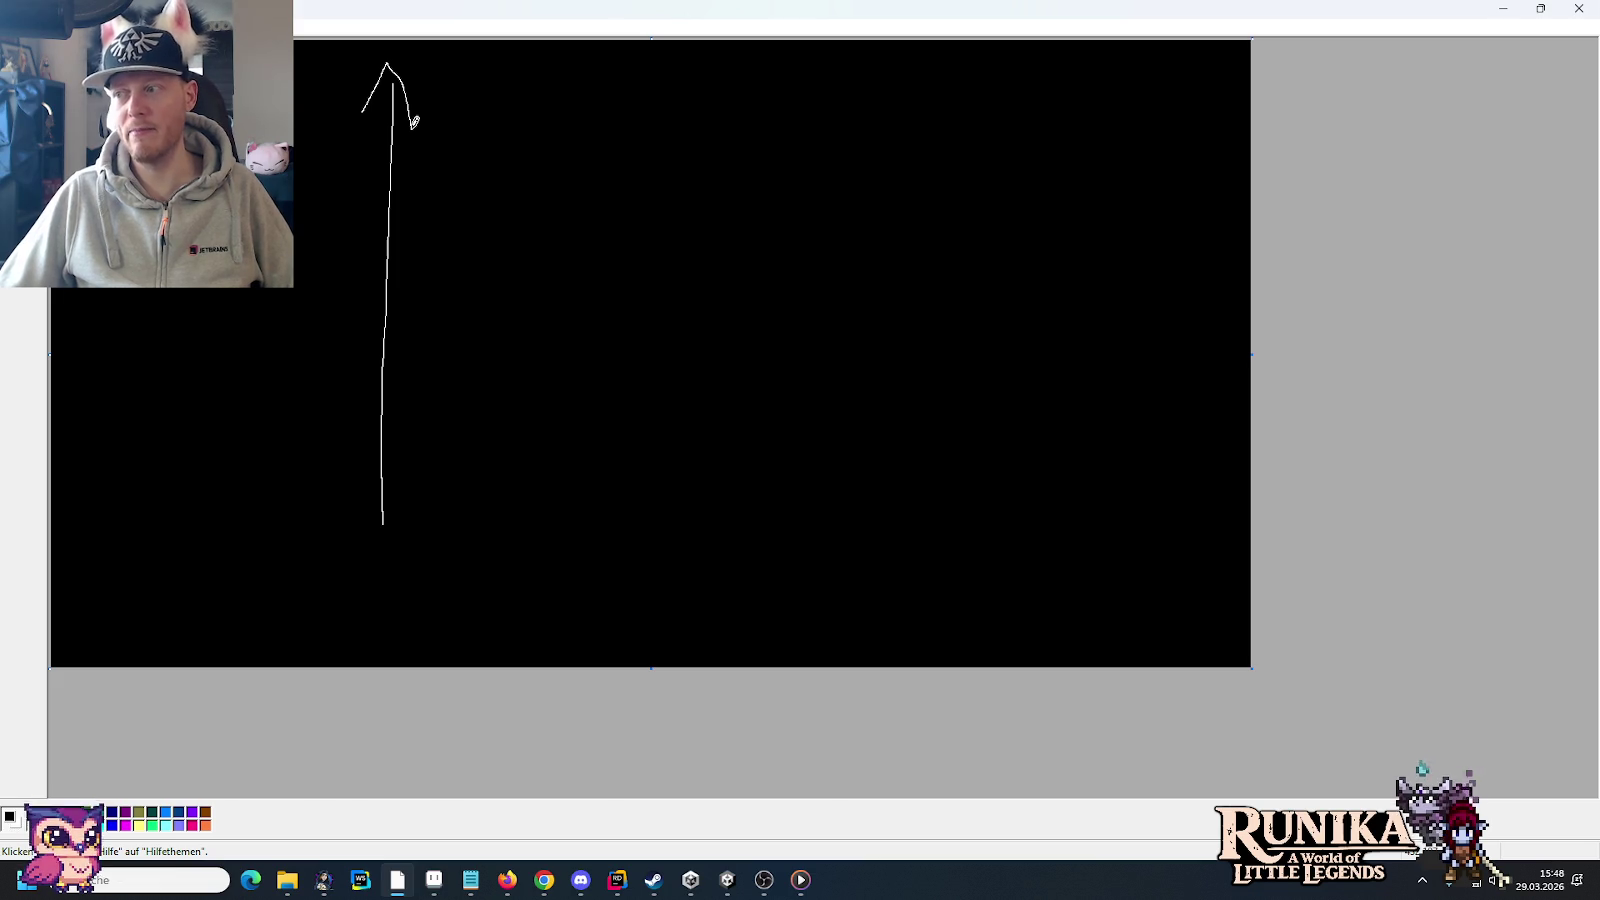
{"action": "left_click_drag", "start_coordinate": [321, 112], "coordinate": [322, 114]}
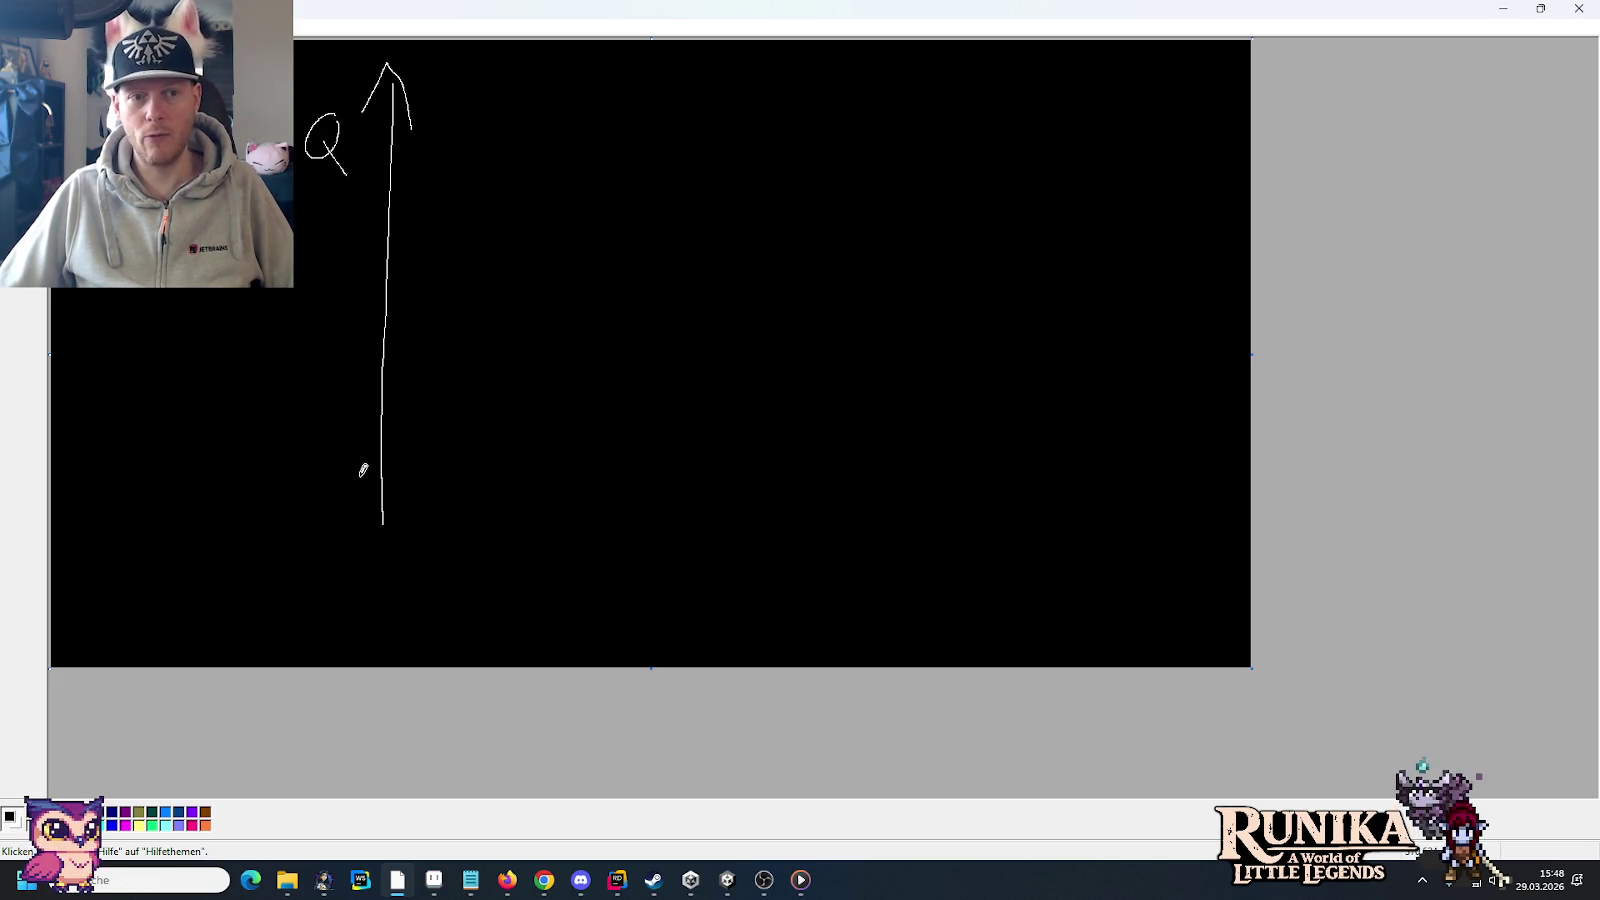
{"action": "mouse_move", "coordinate": [362, 469]}
{"action": "left_mouse_down"}
{"action": "mouse_move", "coordinate": [1145, 466]}
{"action": "mouse_move", "coordinate": [1108, 563]}
{"action": "mouse_move", "coordinate": [1133, 516]}
{"action": "left_mouse_up"}
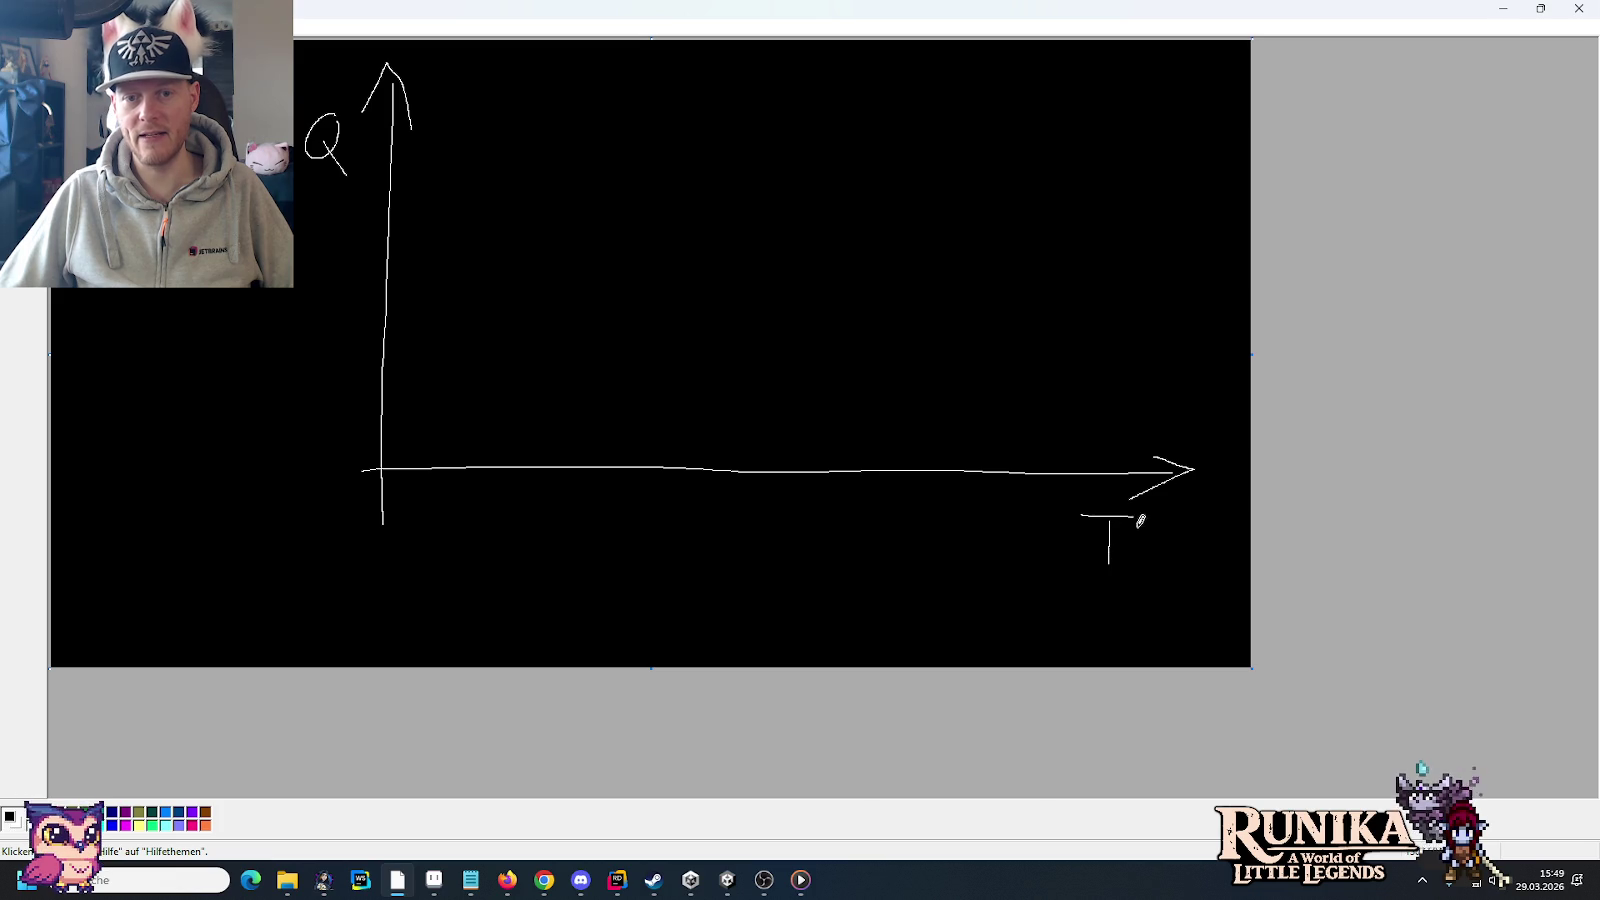
Step: Draw a flat curve that shoots upward near T, labelled 5J, without a circle
{"action": "left_click_drag", "start_coordinate": [436, 437], "coordinate": [960, 422]}
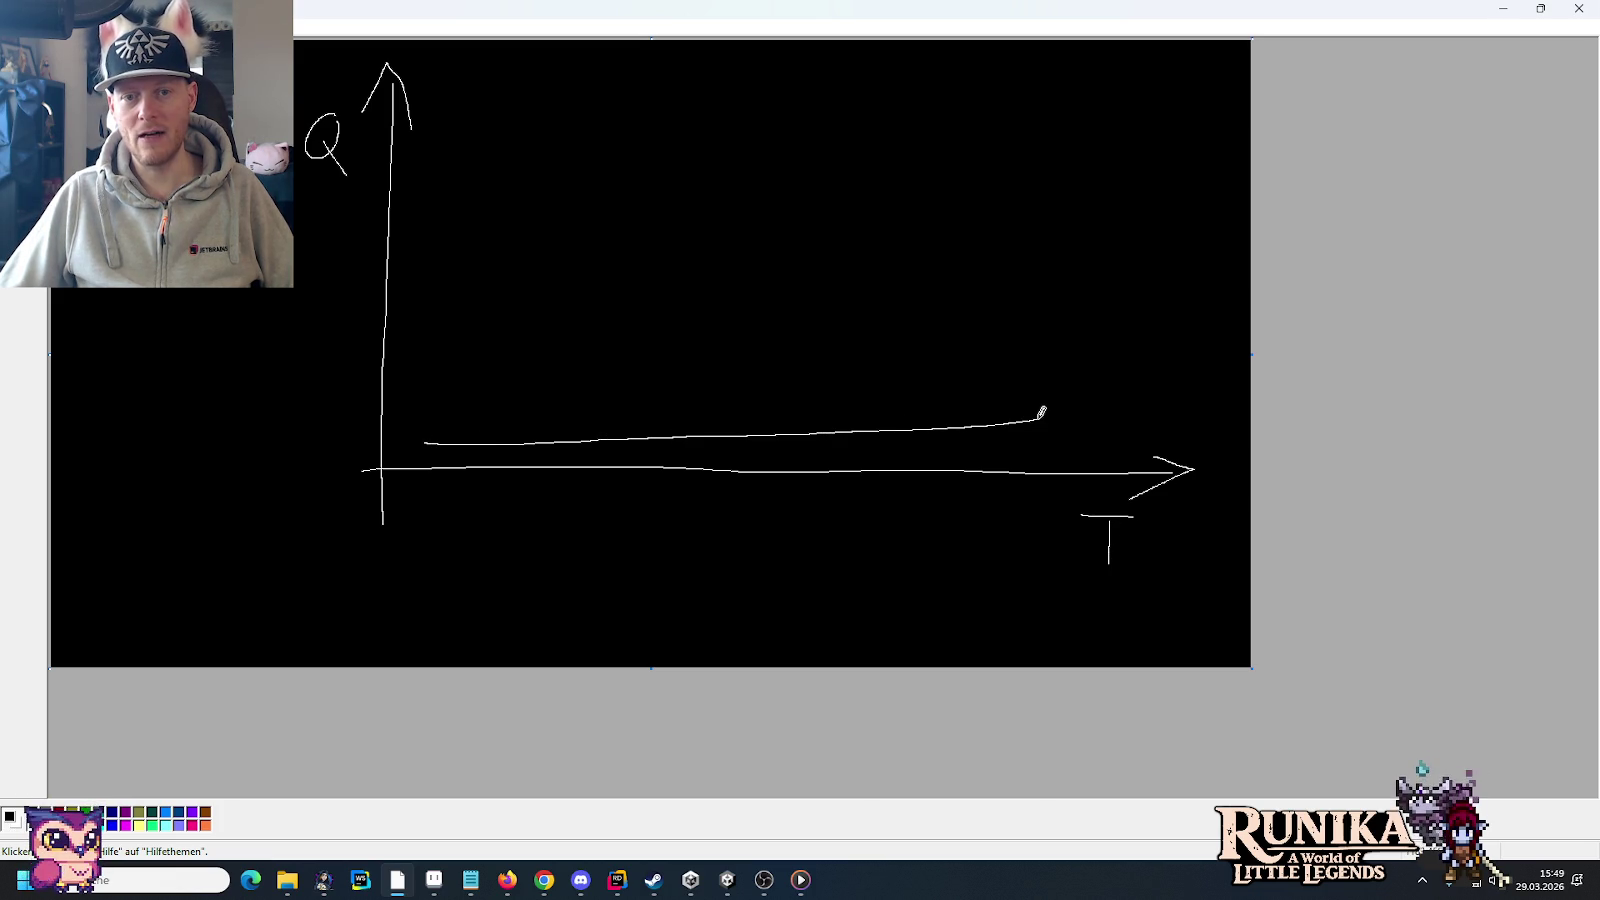
{"action": "left_click_drag", "start_coordinate": [1108, 393], "coordinate": [1152, 88]}
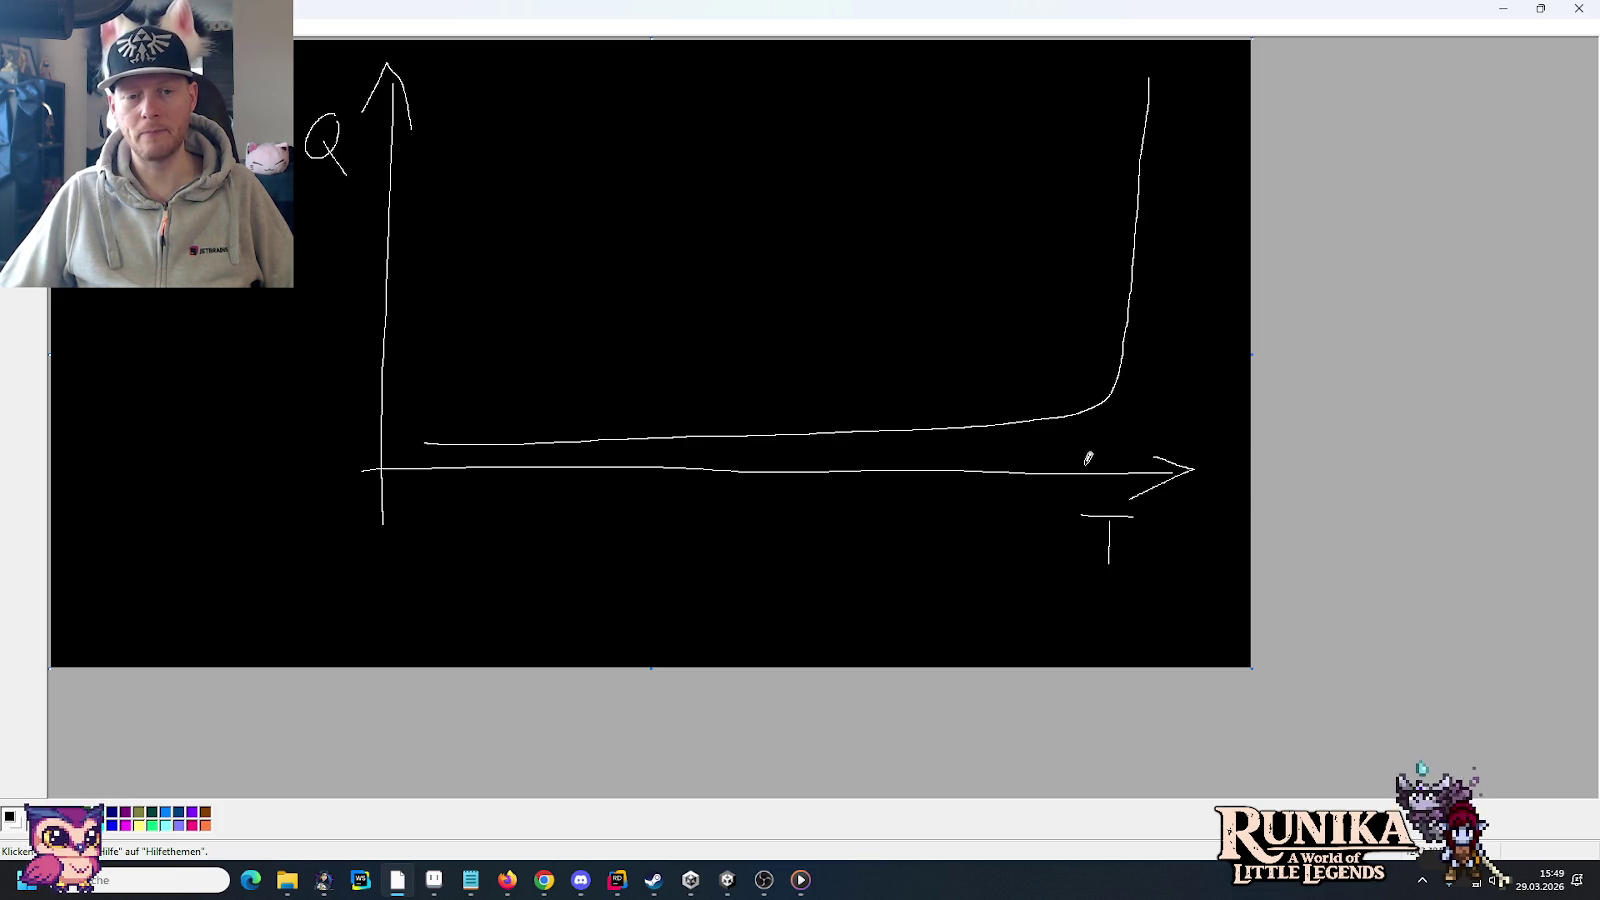
{"action": "left_click_drag", "start_coordinate": [834, 546], "coordinate": [801, 546]}
{"action": "mouse_move", "coordinate": [812, 507]}
{"action": "left_mouse_down"}
{"action": "mouse_move", "coordinate": [856, 499]}
{"action": "mouse_move", "coordinate": [926, 610]}
{"action": "left_mouse_up"}
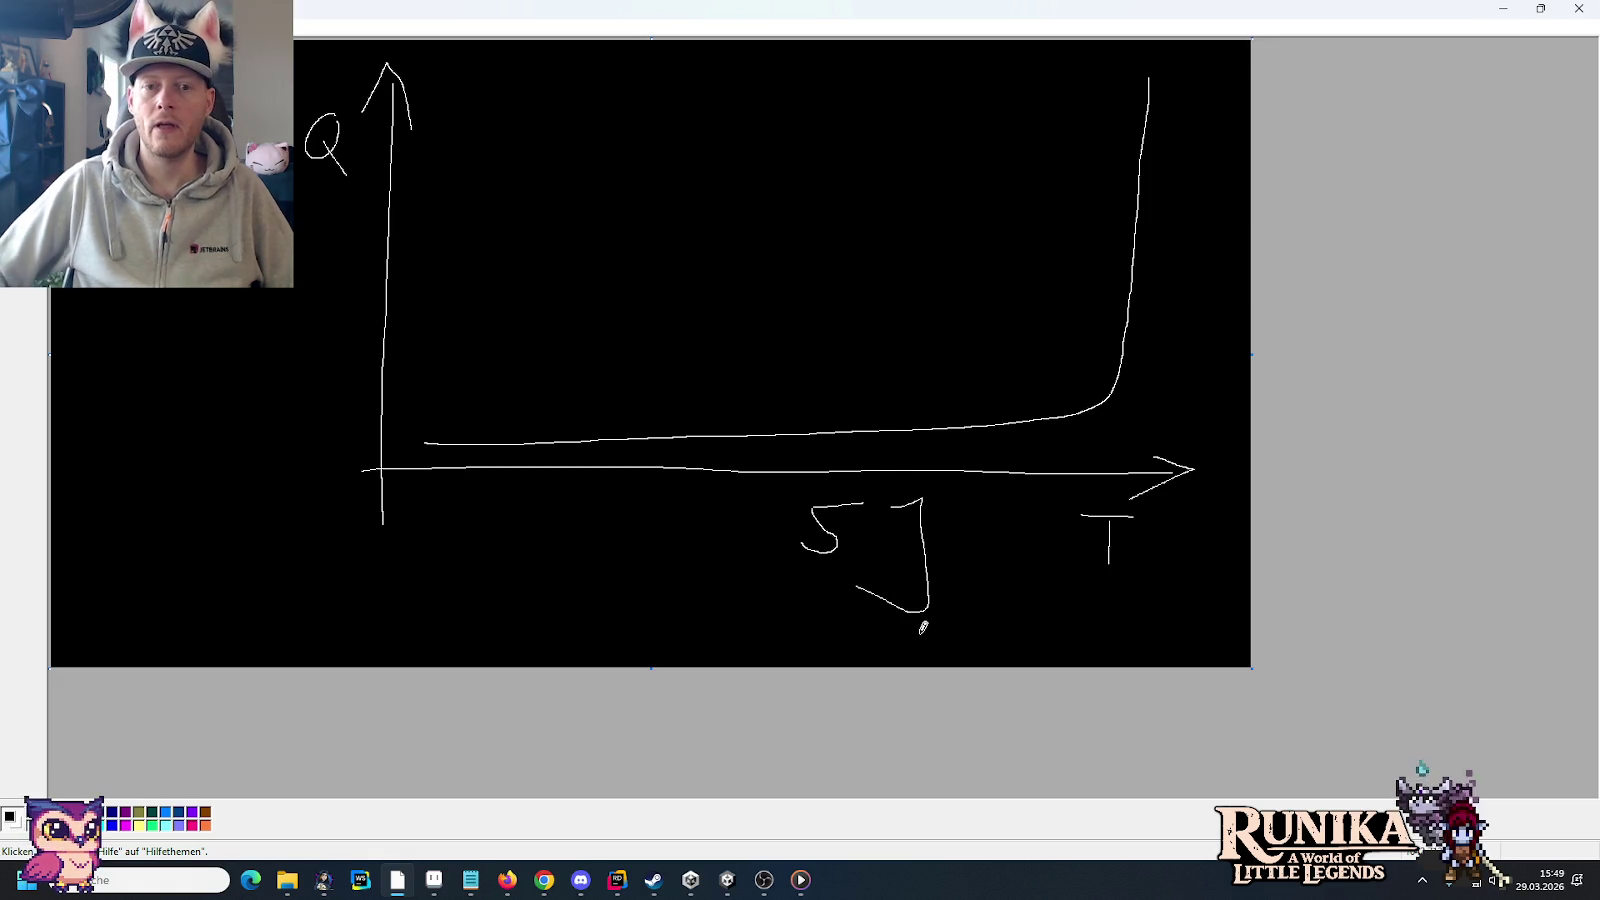
{"action": "mouse_move", "coordinate": [1005, 390]}
{"action": "left_mouse_down"}
{"action": "mouse_move", "coordinate": [1005, 555]}
{"action": "mouse_move", "coordinate": [972, 346]}
{"action": "left_mouse_up"}
{"action": "key", "text": "ctrl+z"}
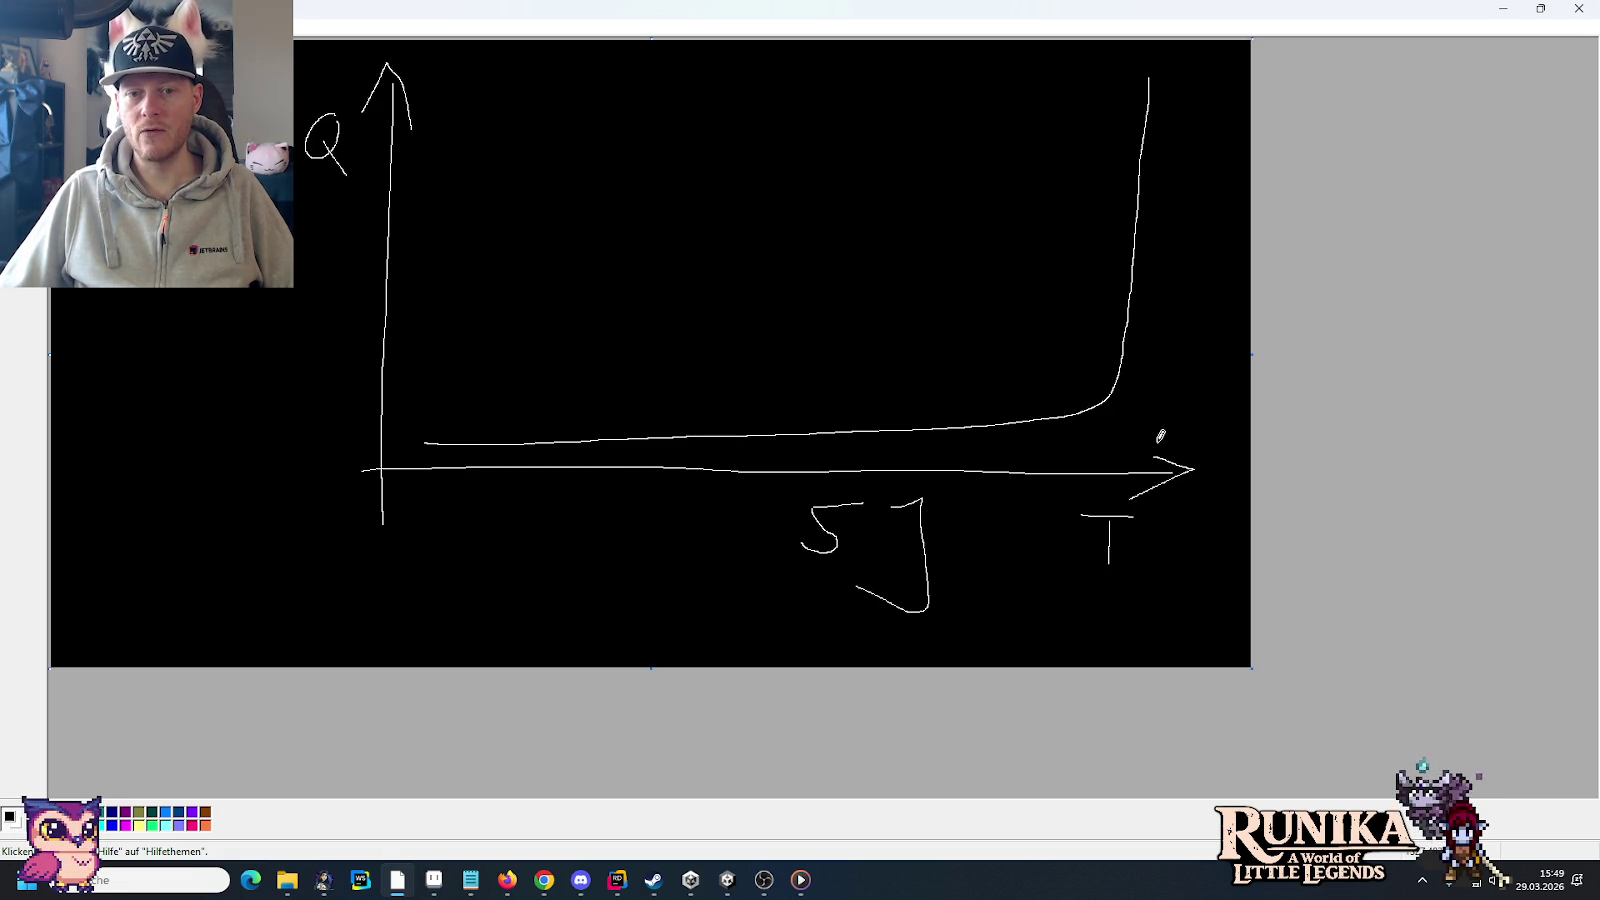
{"action": "mouse_move", "coordinate": [1134, 405]}
{"action": "left_mouse_down"}
{"action": "mouse_move", "coordinate": [1090, 323]}
{"action": "mouse_move", "coordinate": [1097, 445]}
{"action": "mouse_move", "coordinate": [1110, 420]}
{"action": "left_mouse_up"}
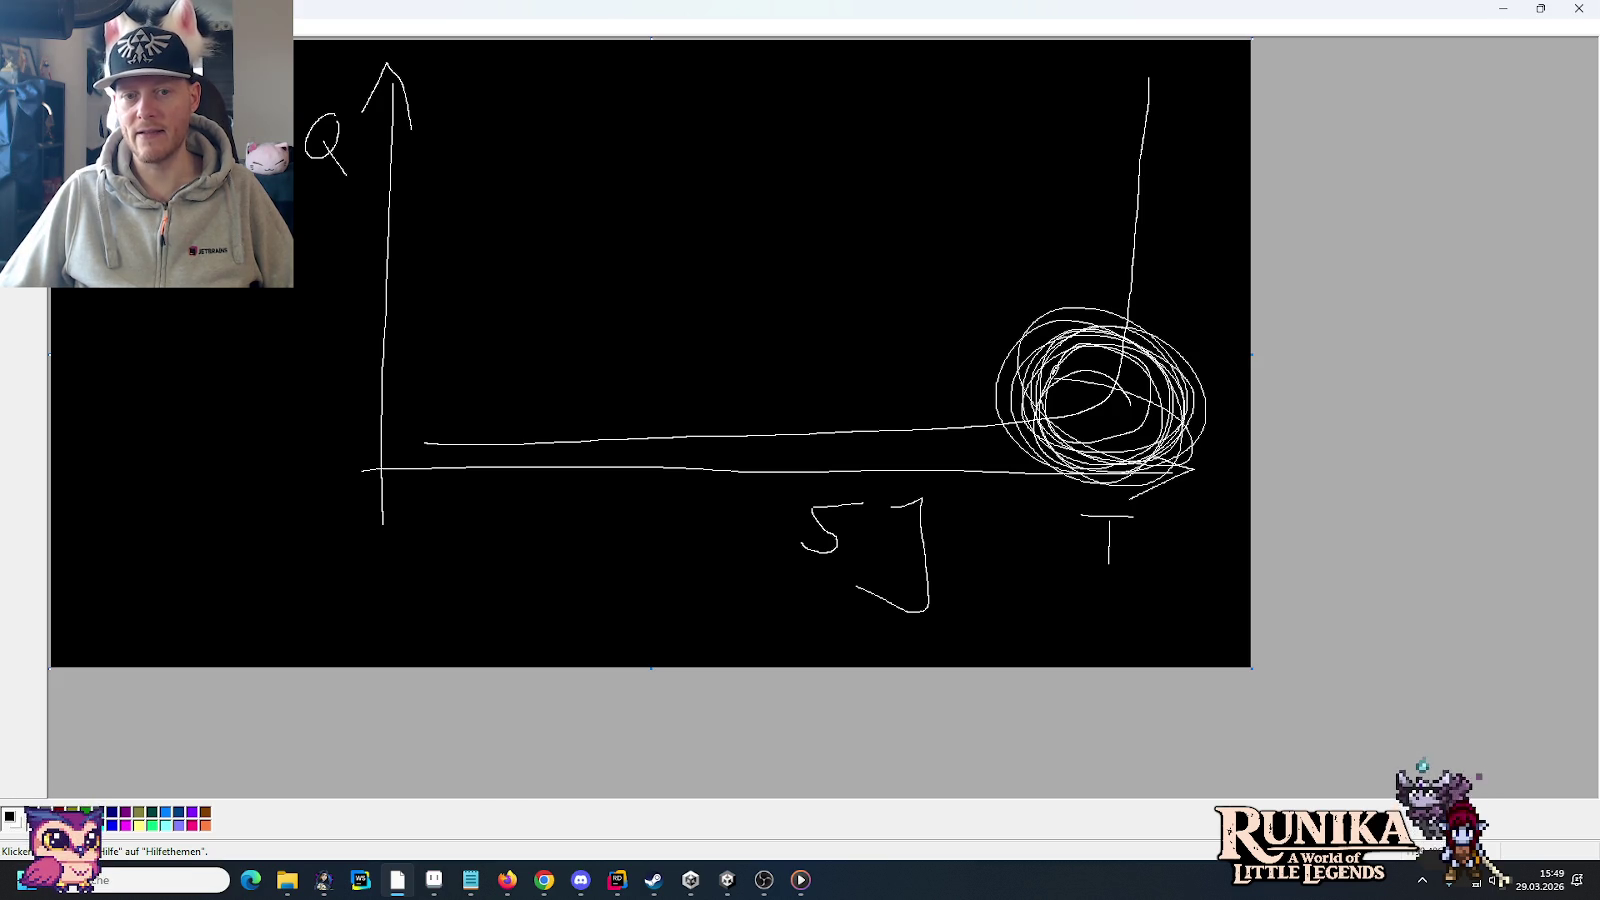
{"action": "key", "text": "ctrl+z"}
{"action": "mouse_move", "coordinate": [1136, 357]}
{"action": "left_mouse_down"}
{"action": "mouse_move", "coordinate": [1053, 325]}
{"action": "mouse_move", "coordinate": [1155, 453]}
{"action": "mouse_move", "coordinate": [1050, 350]}
{"action": "mouse_move", "coordinate": [1180, 357]}
{"action": "mouse_move", "coordinate": [1110, 420]}
{"action": "left_mouse_up"}
{"action": "key", "text": "ctrl+z"}
{"action": "key", "text": "ctrl+z"}
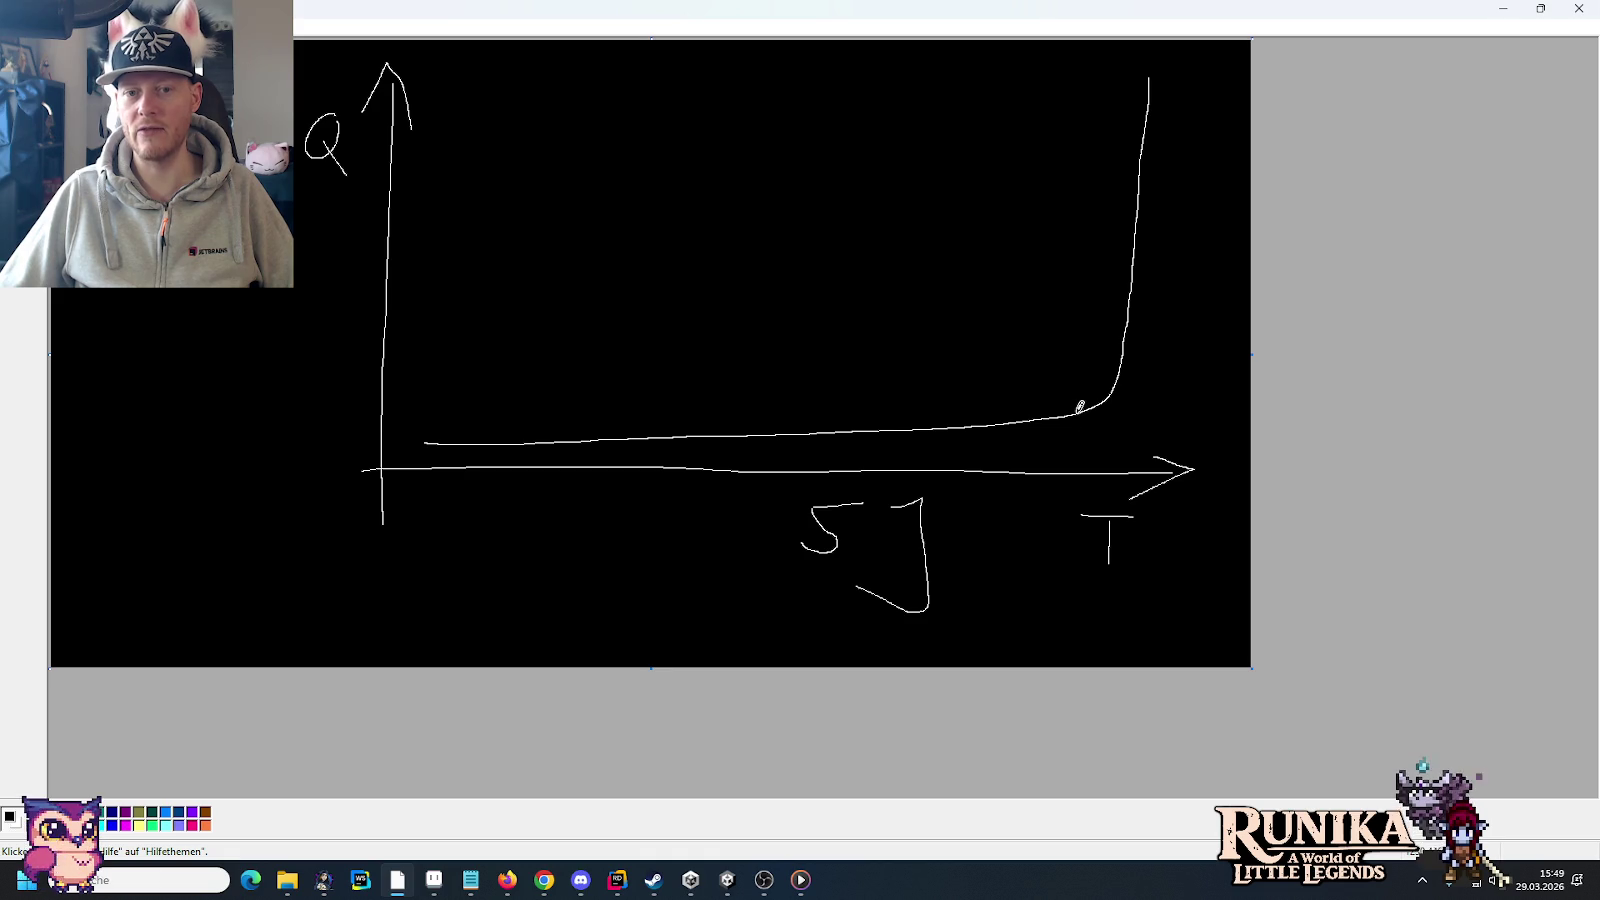
{"action": "mouse_move", "coordinate": [1061, 388]}
{"action": "left_mouse_down"}
{"action": "mouse_move", "coordinate": [893, 453]}
{"action": "mouse_move", "coordinate": [436, 453]}
{"action": "mouse_move", "coordinate": [985, 340]}
{"action": "left_mouse_up"}
{"action": "key", "text": "ctrl+z"}
{"action": "left_click_drag", "start_coordinate": [1076, 402], "coordinate": [1212, 148]}
{"action": "key", "text": "ctrl+z"}
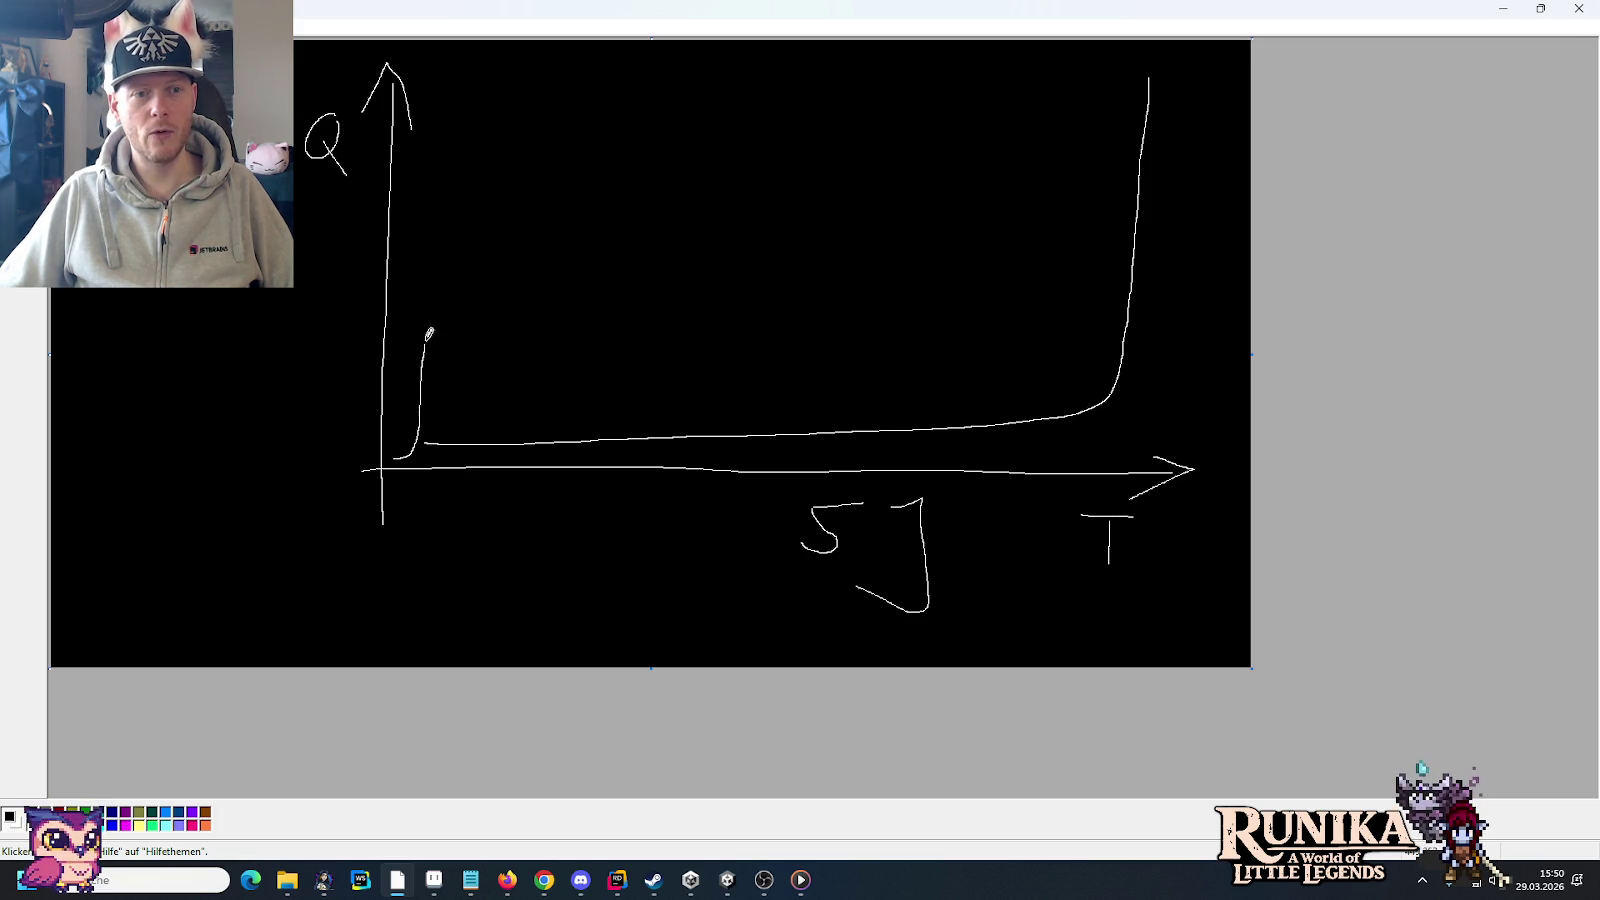
Step: Draw three spikes rising from the flat early stretch of the curve
{"action": "left_click_drag", "start_coordinate": [451, 283], "coordinate": [520, 274]}
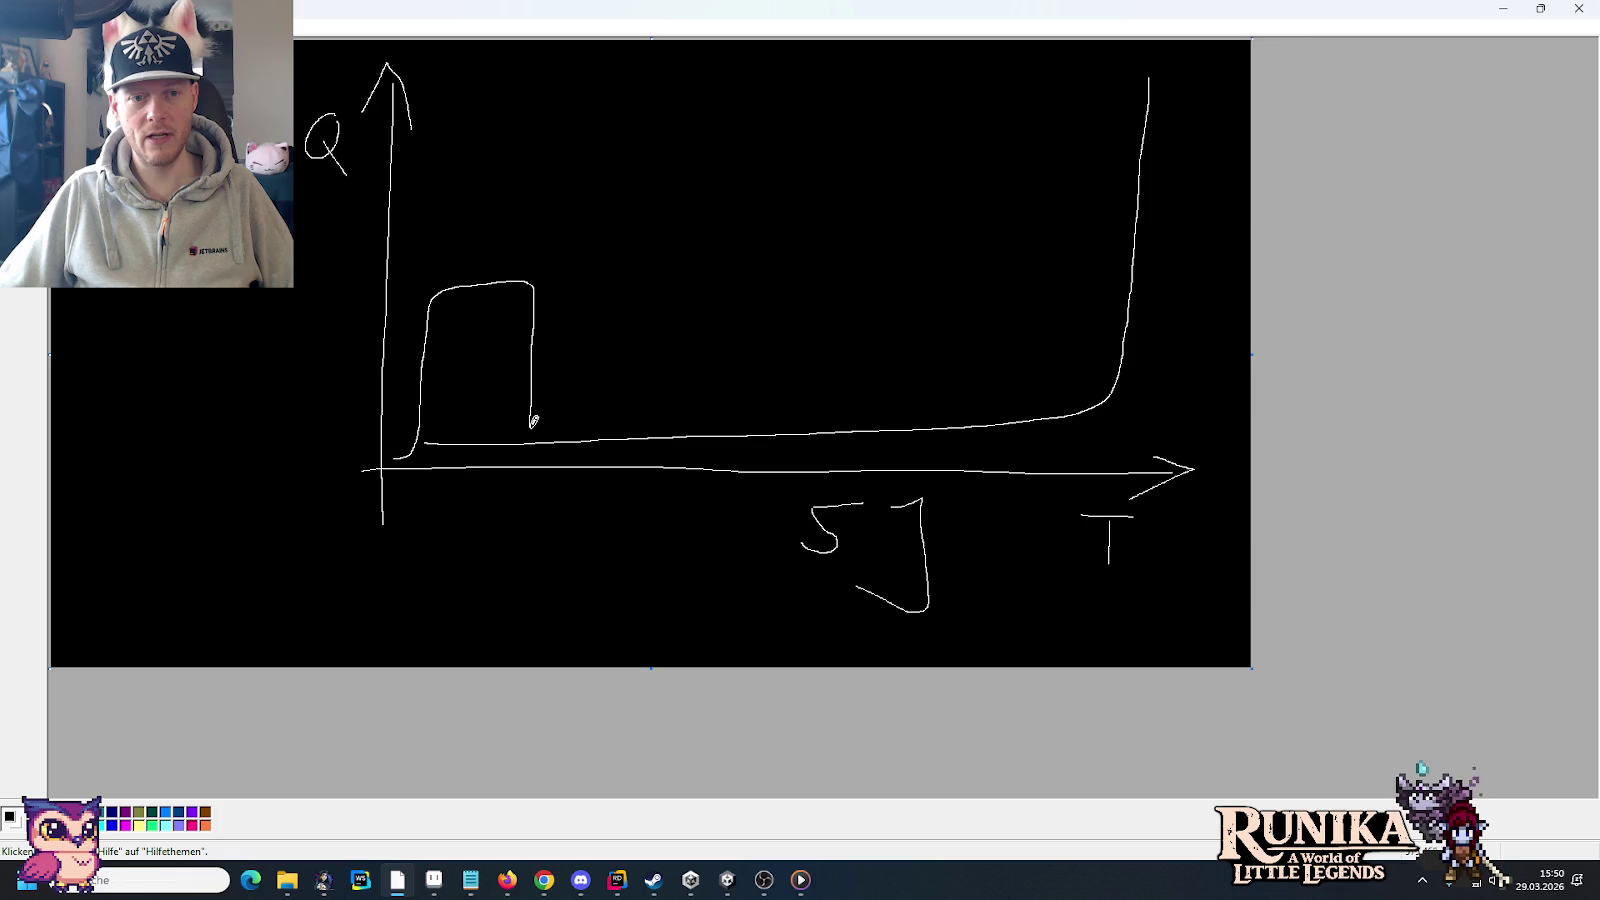
{"action": "left_click_drag", "start_coordinate": [533, 421], "coordinate": [537, 436]}
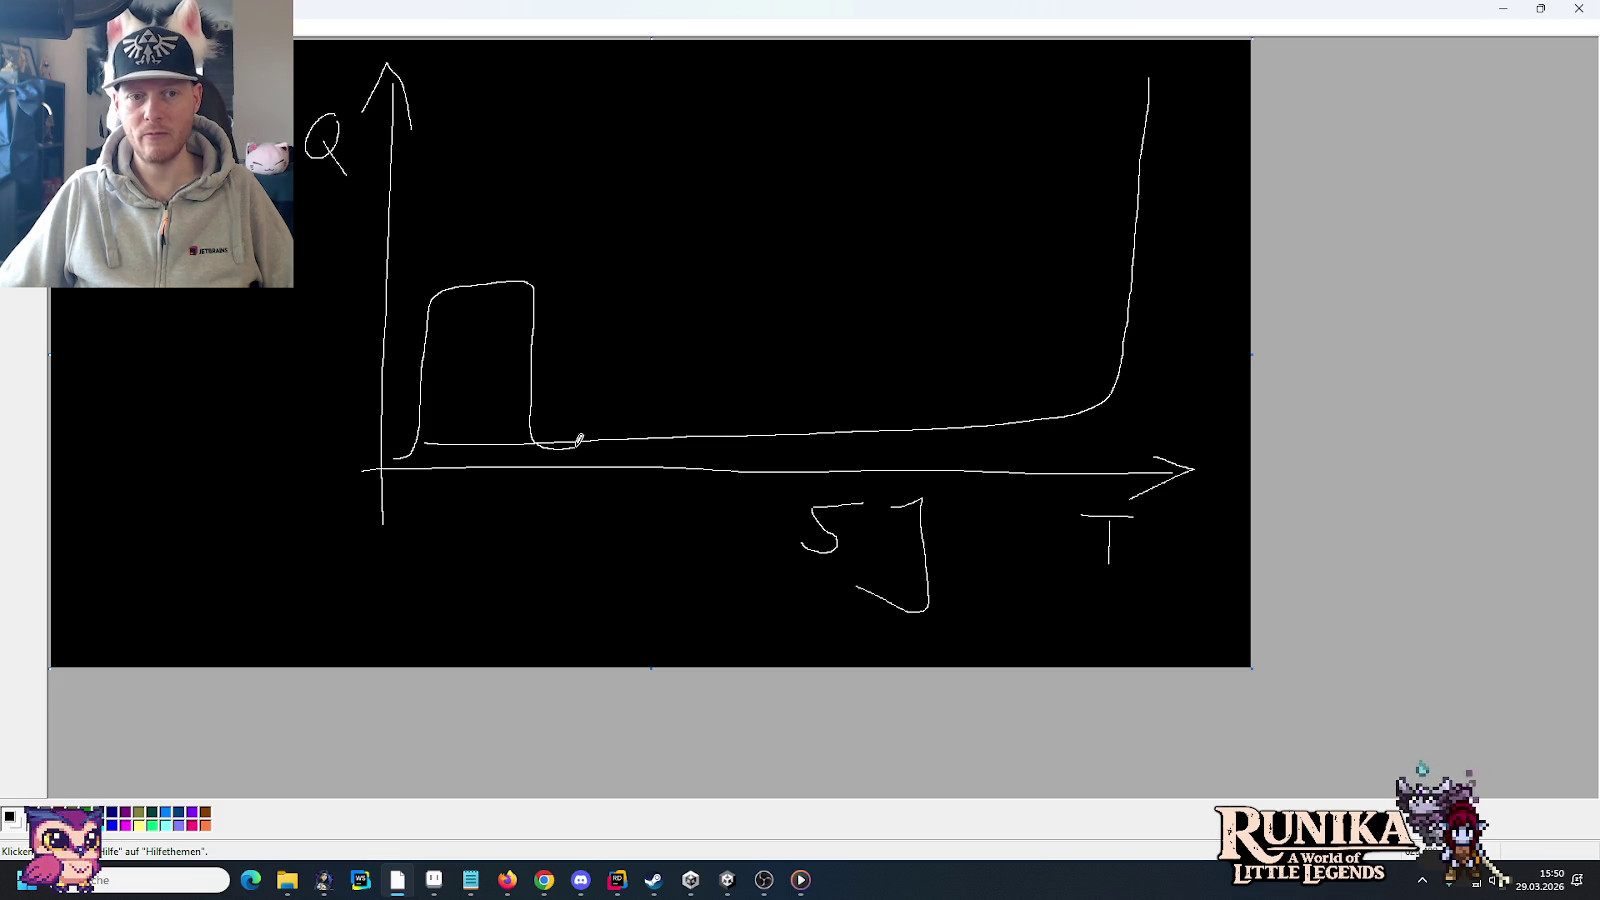
{"action": "left_click_drag", "start_coordinate": [600, 427], "coordinate": [608, 327]}
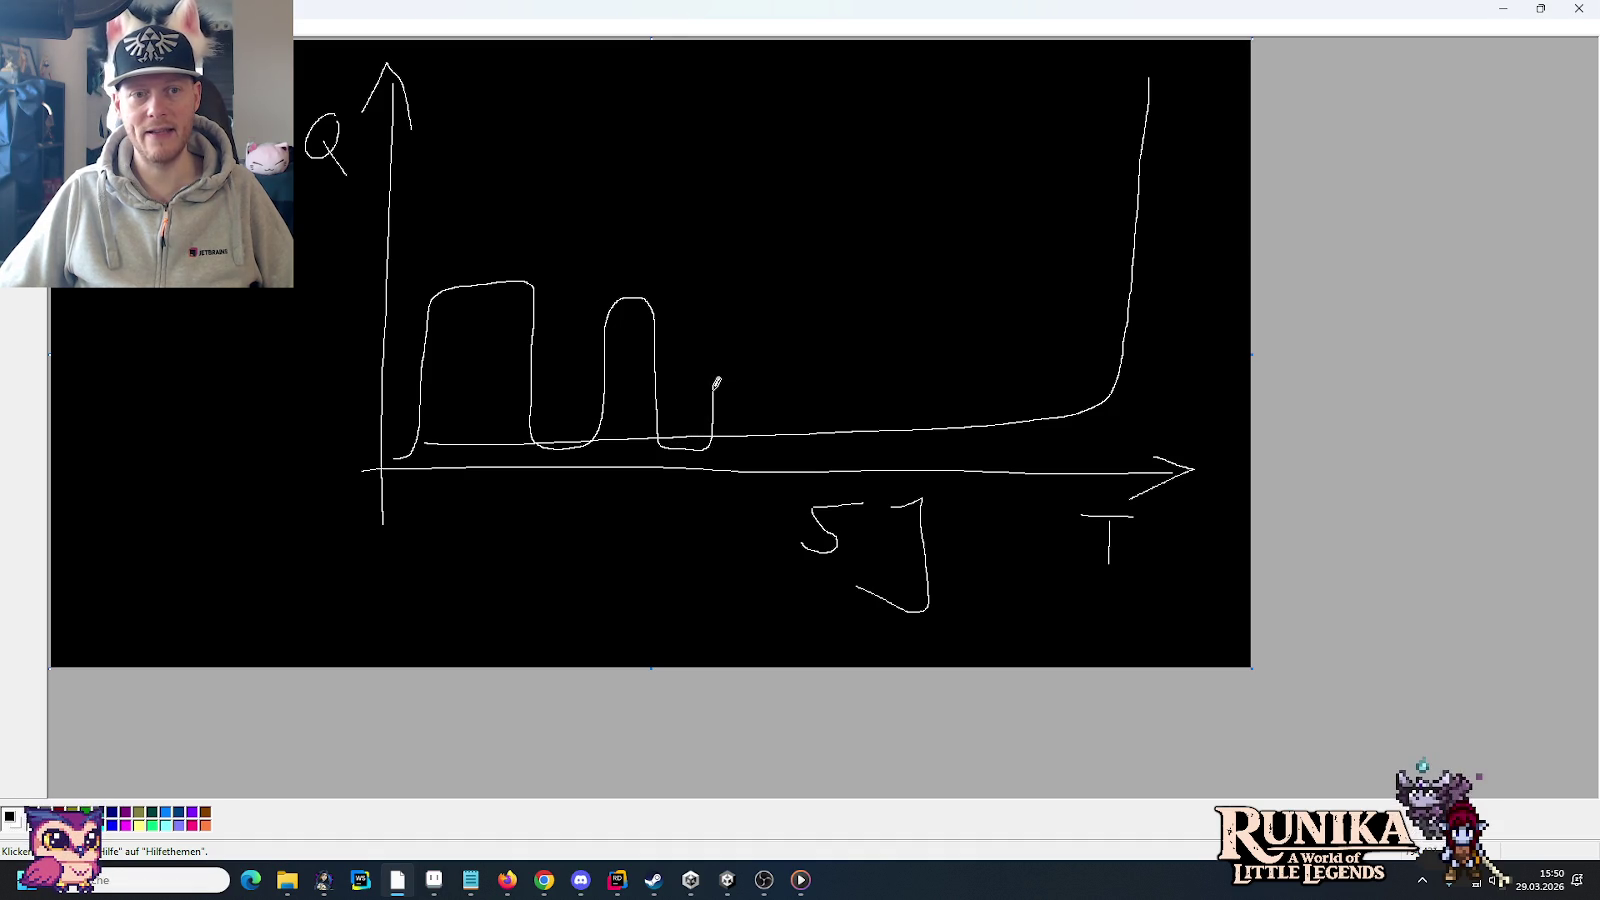
{"action": "mouse_move", "coordinate": [720, 321]}
{"action": "left_mouse_down"}
{"action": "mouse_move", "coordinate": [734, 297]}
{"action": "mouse_move", "coordinate": [772, 387]}
{"action": "left_mouse_up"}
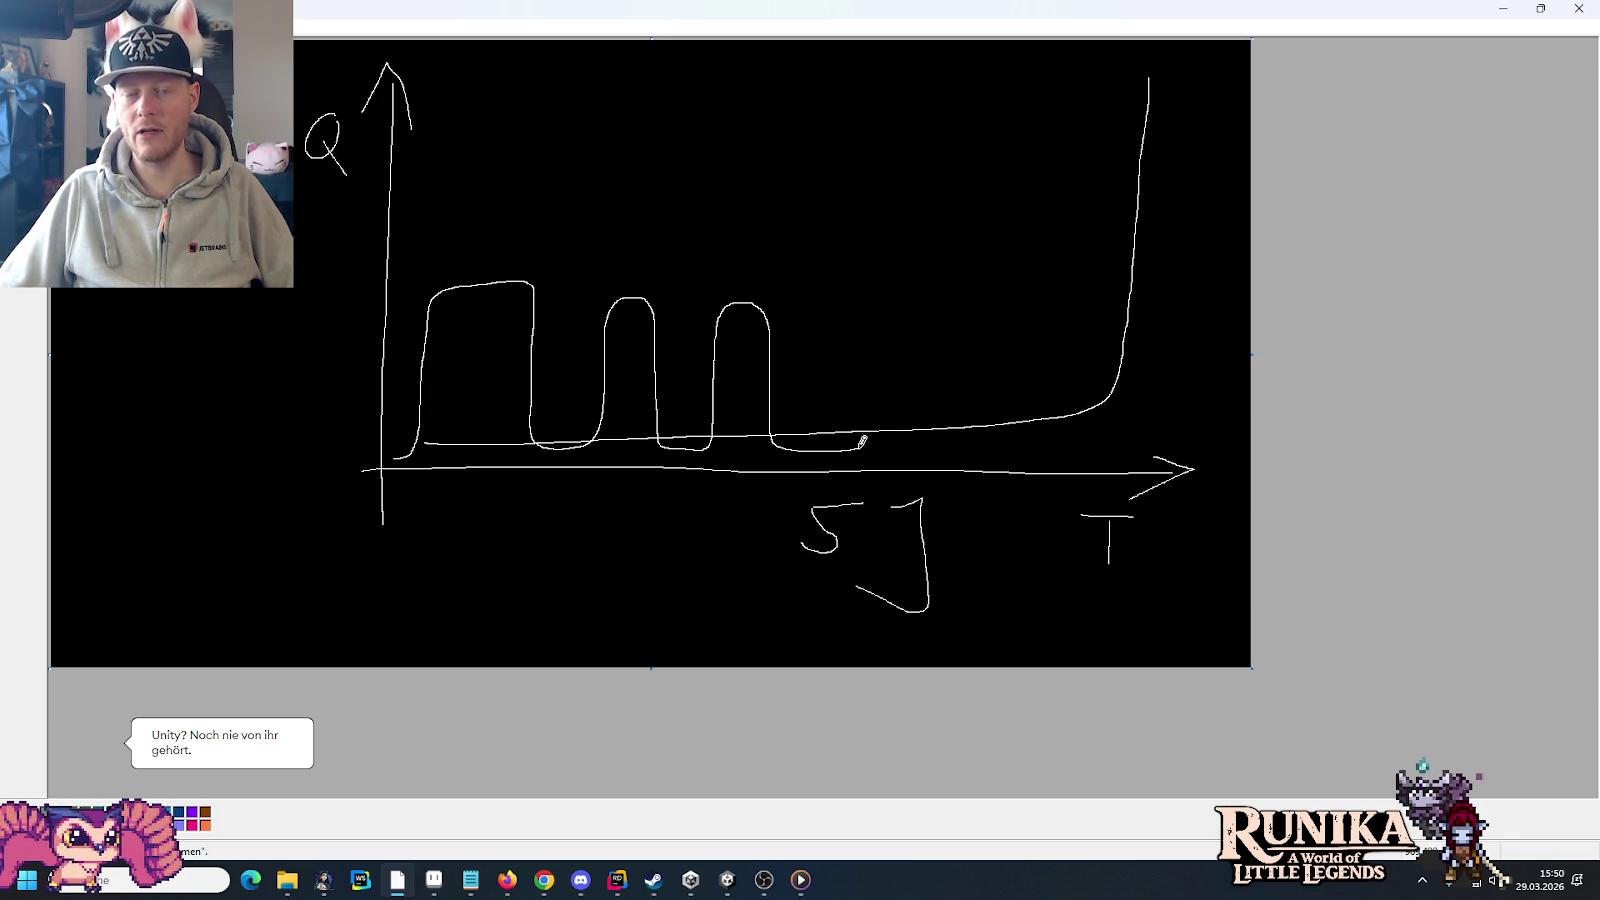
Step: Extend the low line rightward and add a small upward arrow beneath the bend
{"action": "left_click_drag", "start_coordinate": [862, 441], "coordinate": [925, 443]}
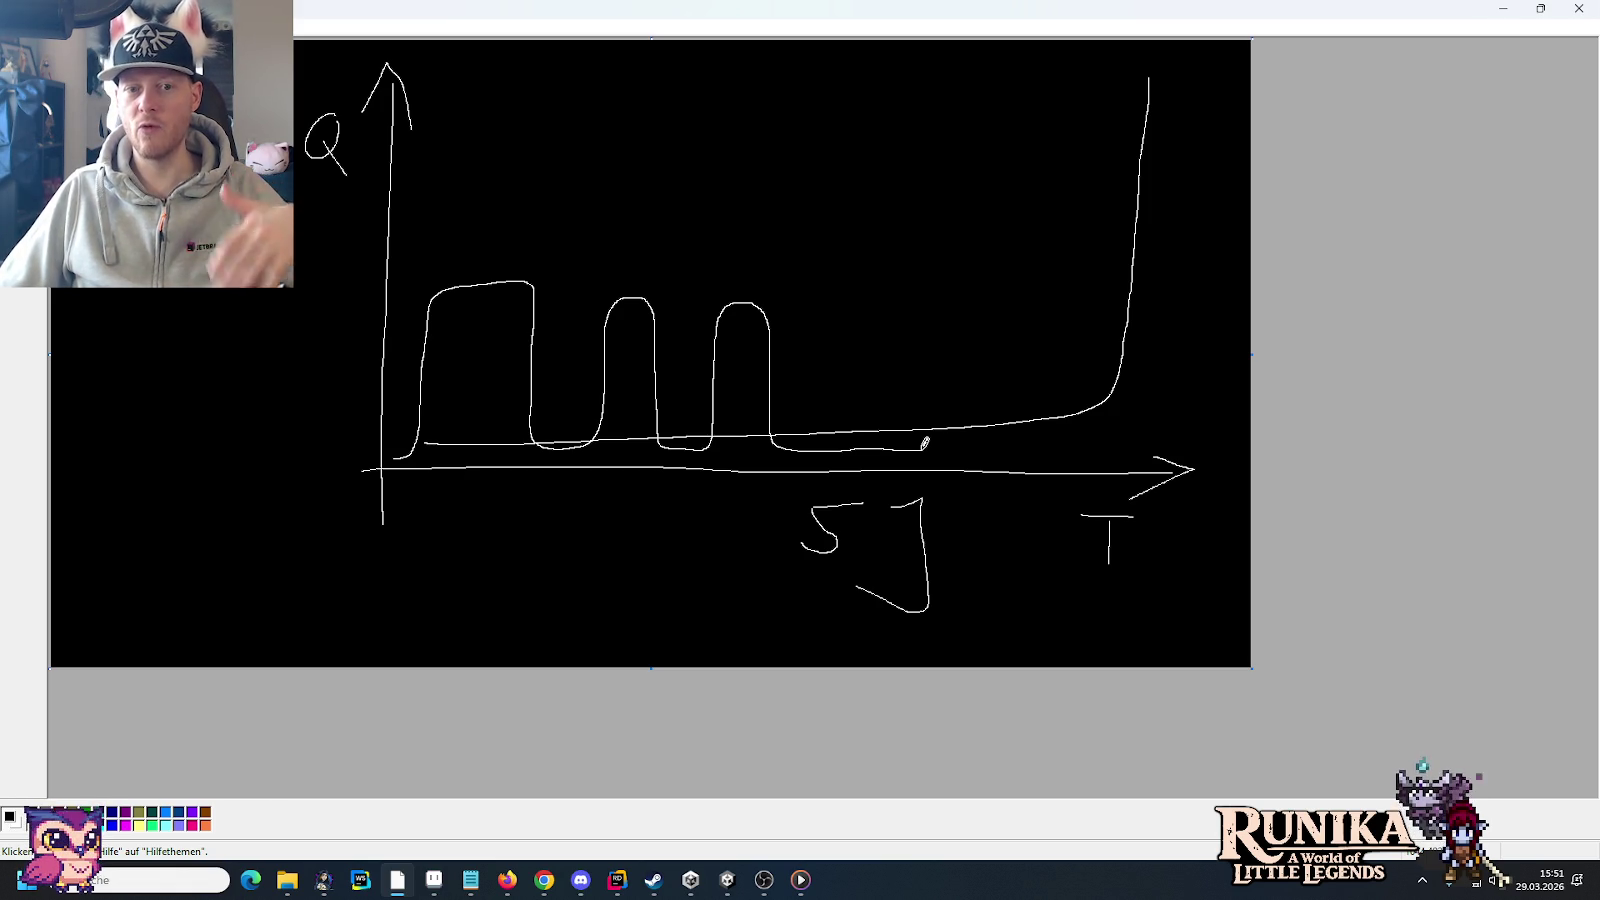
{"action": "left_click_drag", "start_coordinate": [925, 443], "coordinate": [935, 441]}
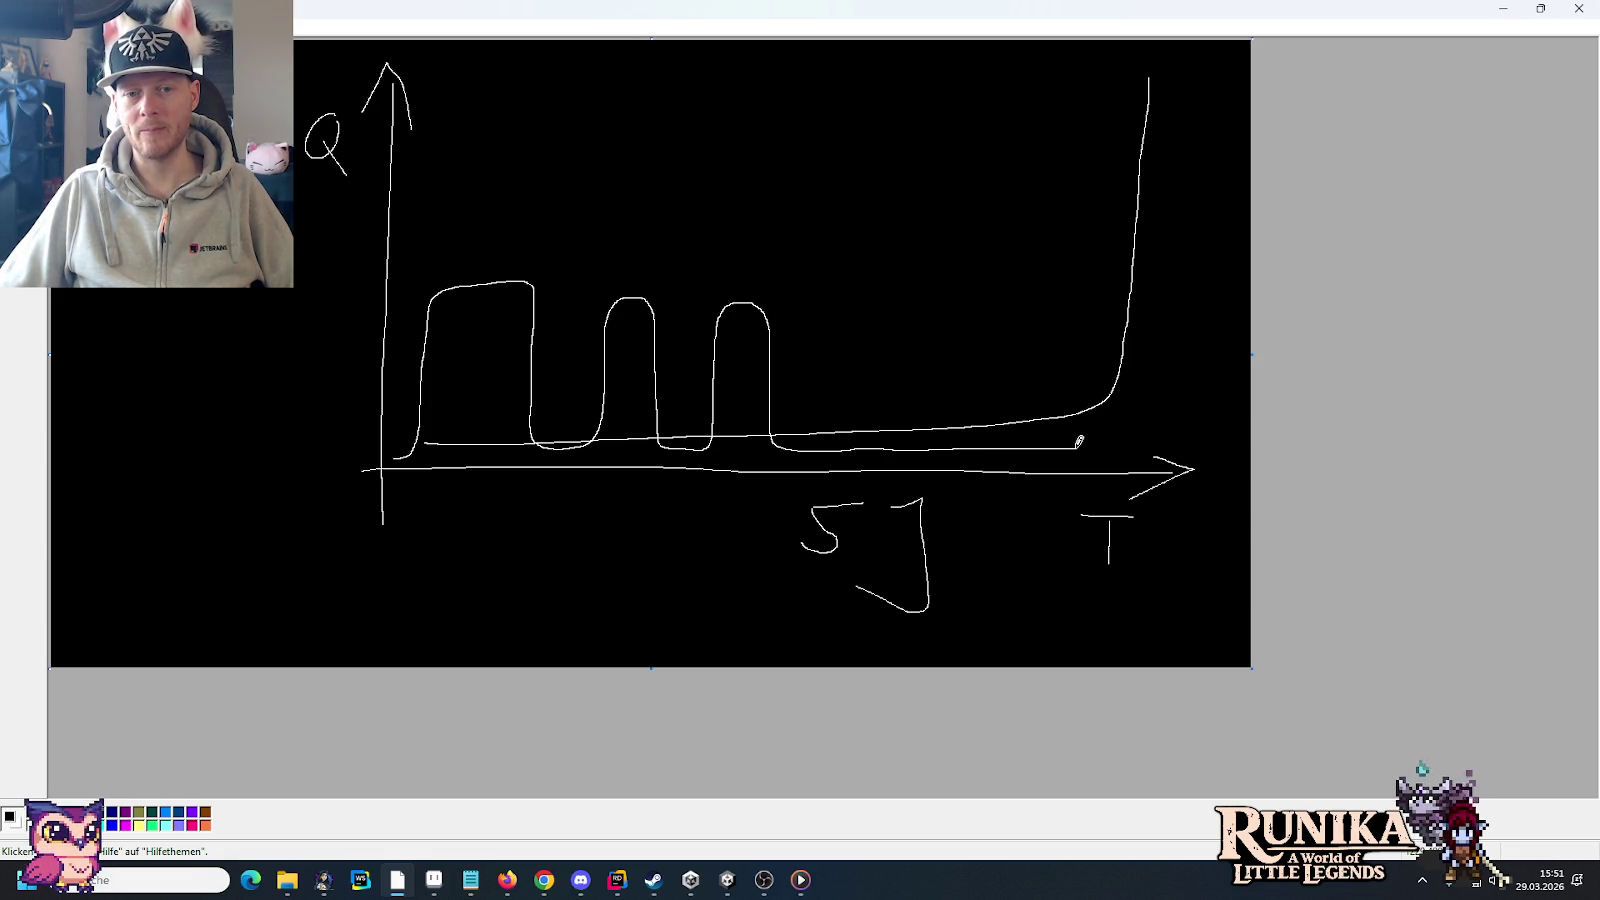
{"action": "mouse_move", "coordinate": [1107, 448]}
{"action": "left_mouse_down"}
{"action": "mouse_move", "coordinate": [1109, 417]}
{"action": "mouse_move", "coordinate": [1122, 432]}
{"action": "left_mouse_up"}
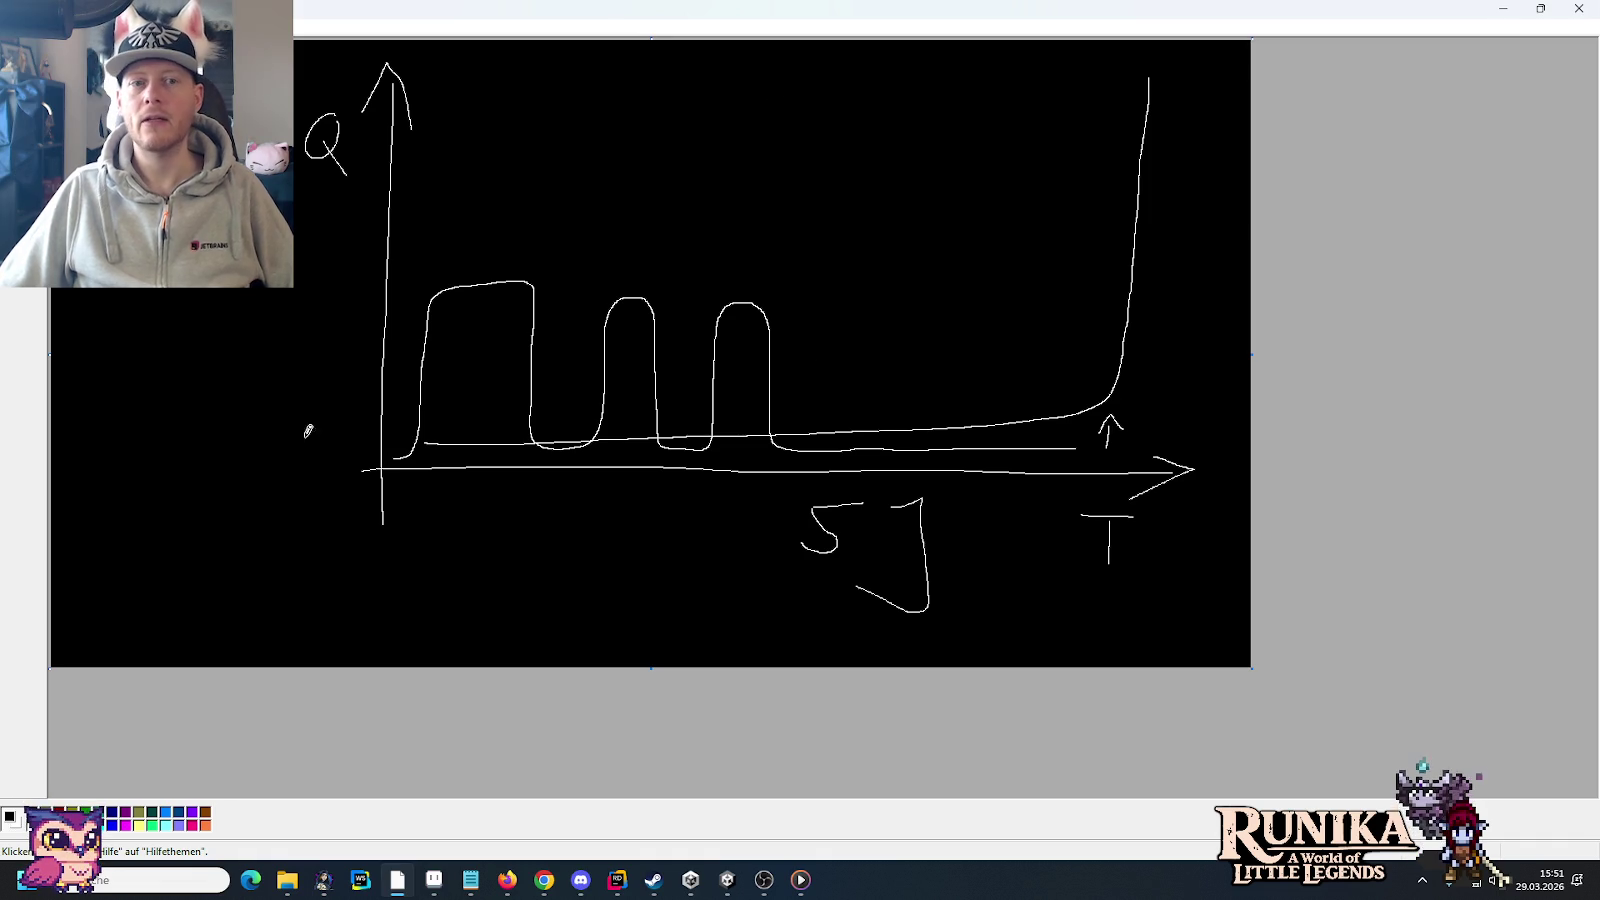
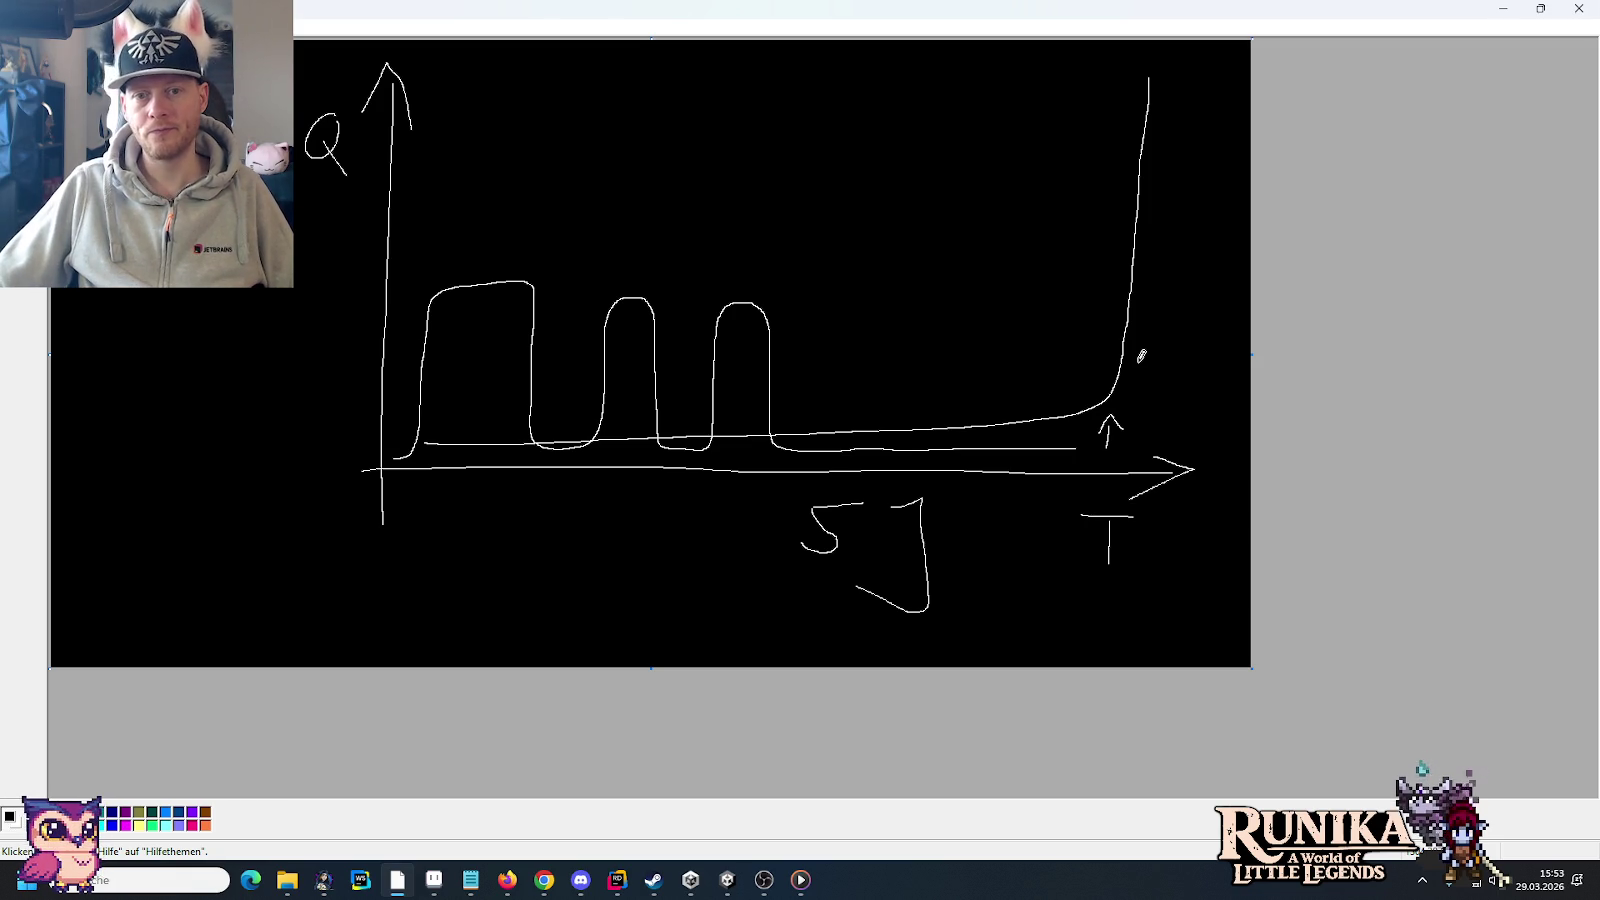
Step: Minimize the Paint sketch and bring the File Explorer folder window forward
{"action": "left_click", "coordinate": [1517, 18]}
{"action": "mouse_move", "coordinate": [286, 880]}
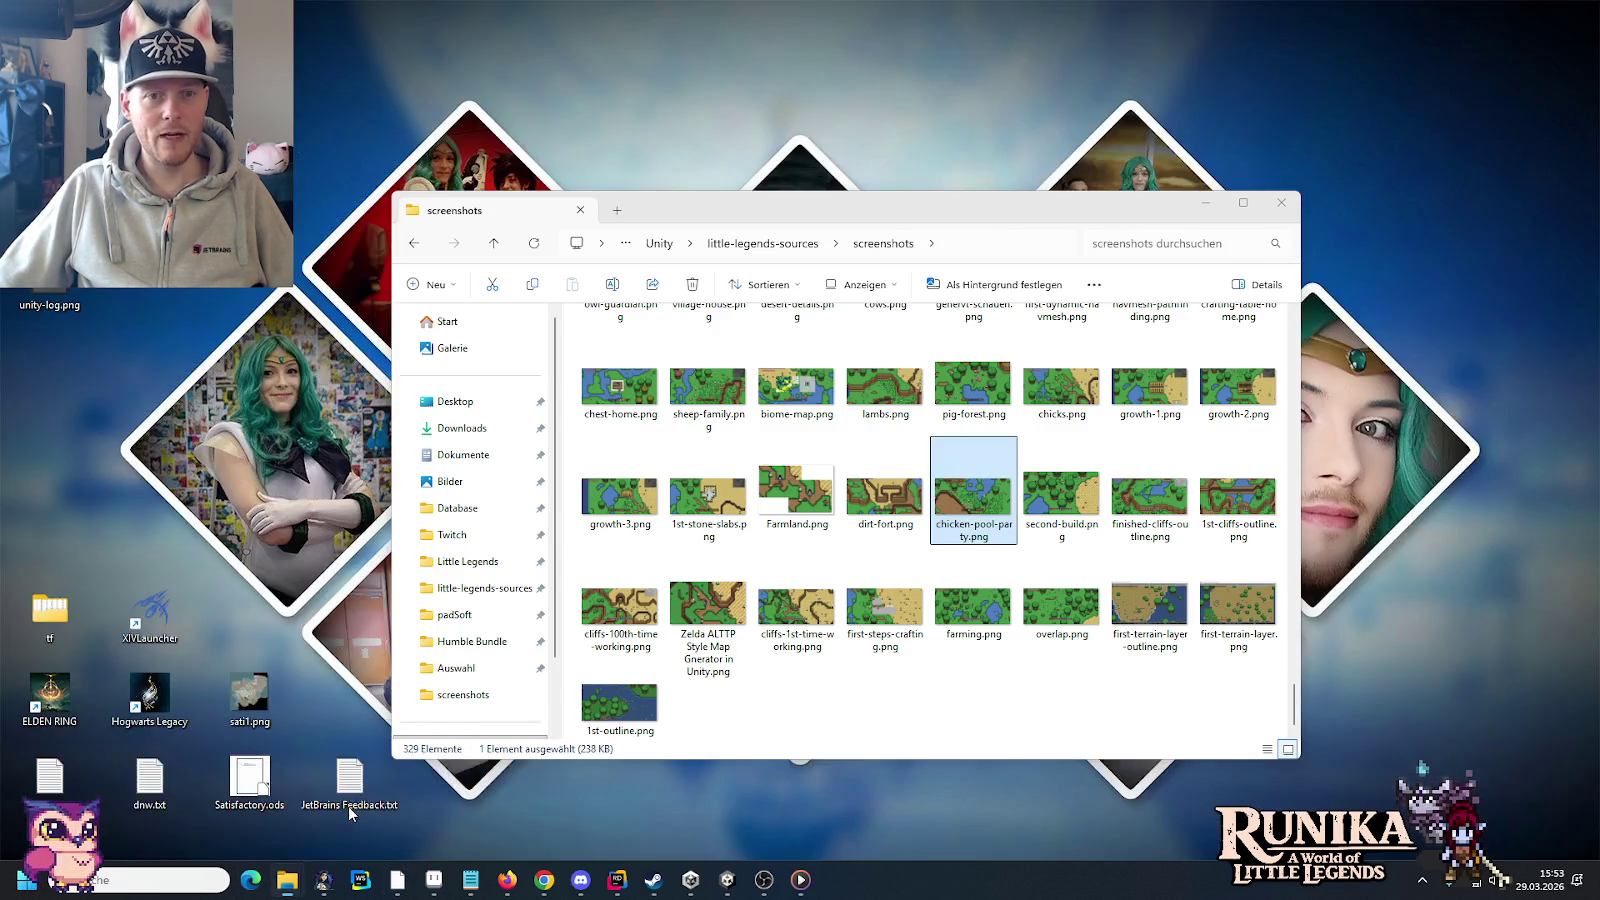
{"action": "left_click", "coordinate": [367, 825]}
Step: Go up to little-legends-sources, scroll to early access.txt and open it in Notepad
{"action": "left_click", "coordinate": [789, 247]}
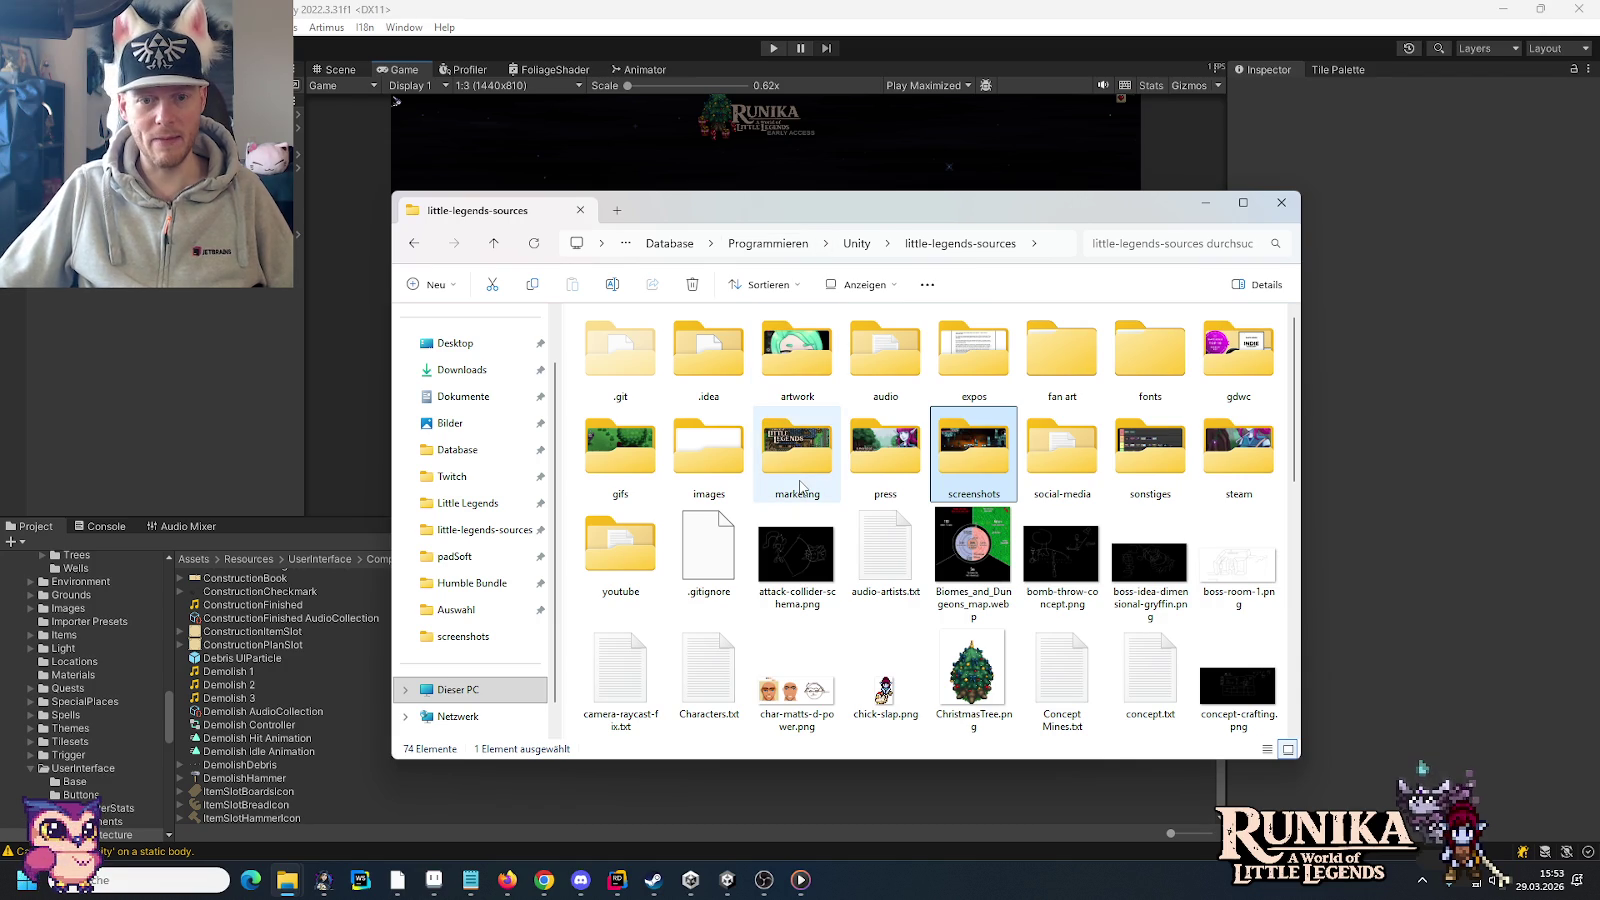
{"action": "scroll", "coordinate": [800, 480], "scroll_direction": "down", "scroll_amount": 2}
{"action": "scroll", "coordinate": [800, 487], "scroll_direction": "down", "scroll_amount": 2}
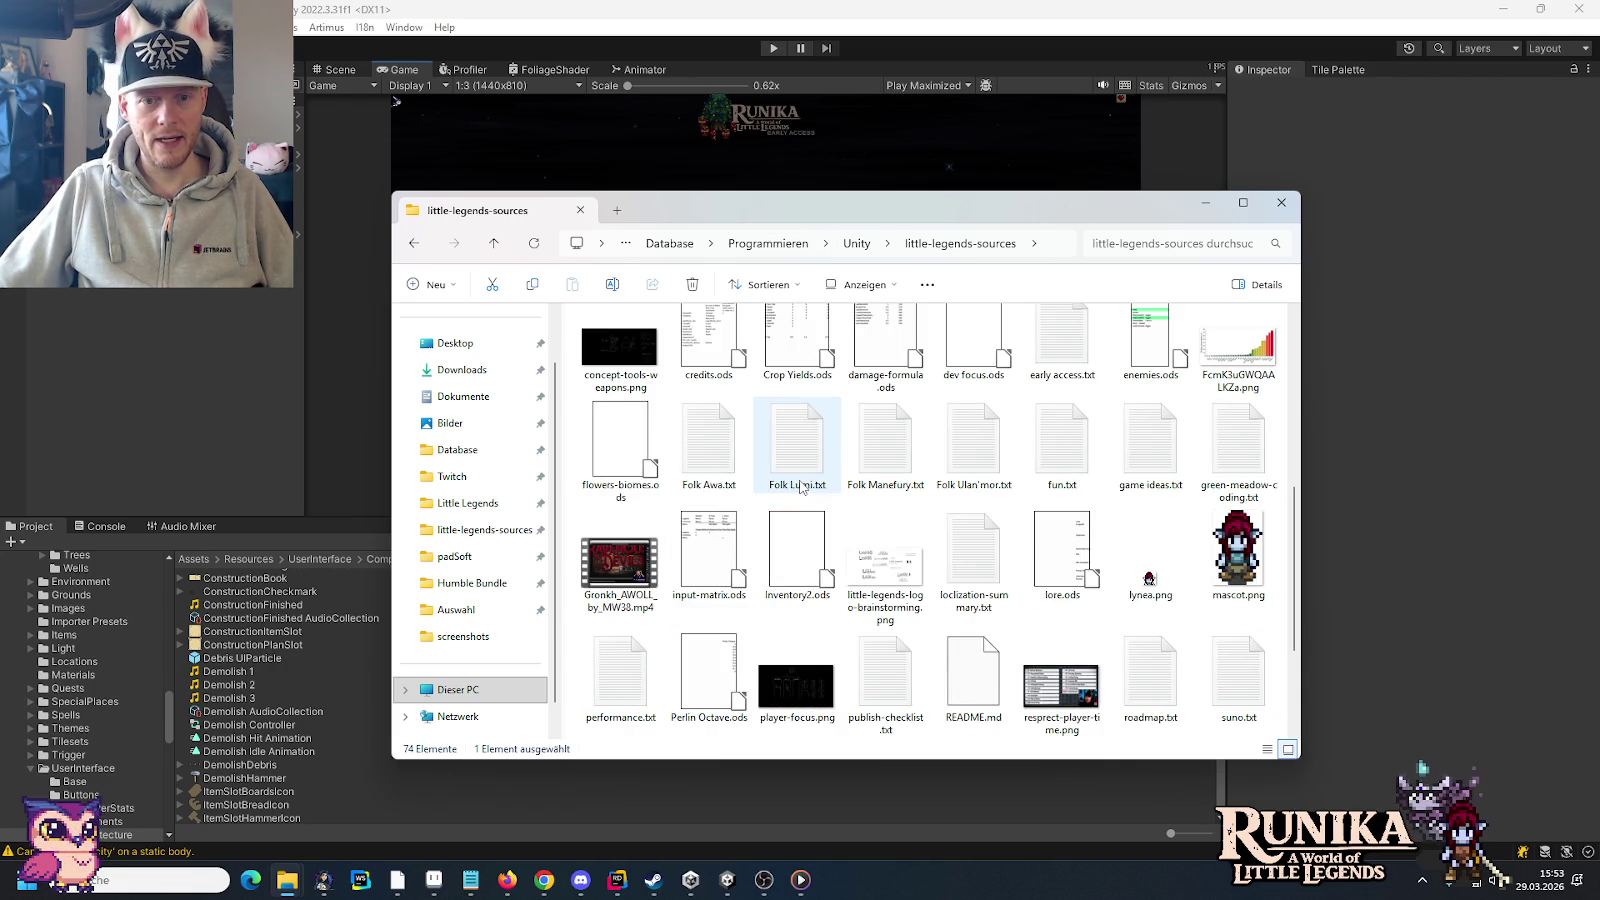
{"action": "scroll", "coordinate": [800, 487], "scroll_direction": "up", "scroll_amount": 1}
{"action": "scroll", "coordinate": [805, 480], "scroll_direction": "up", "scroll_amount": 3}
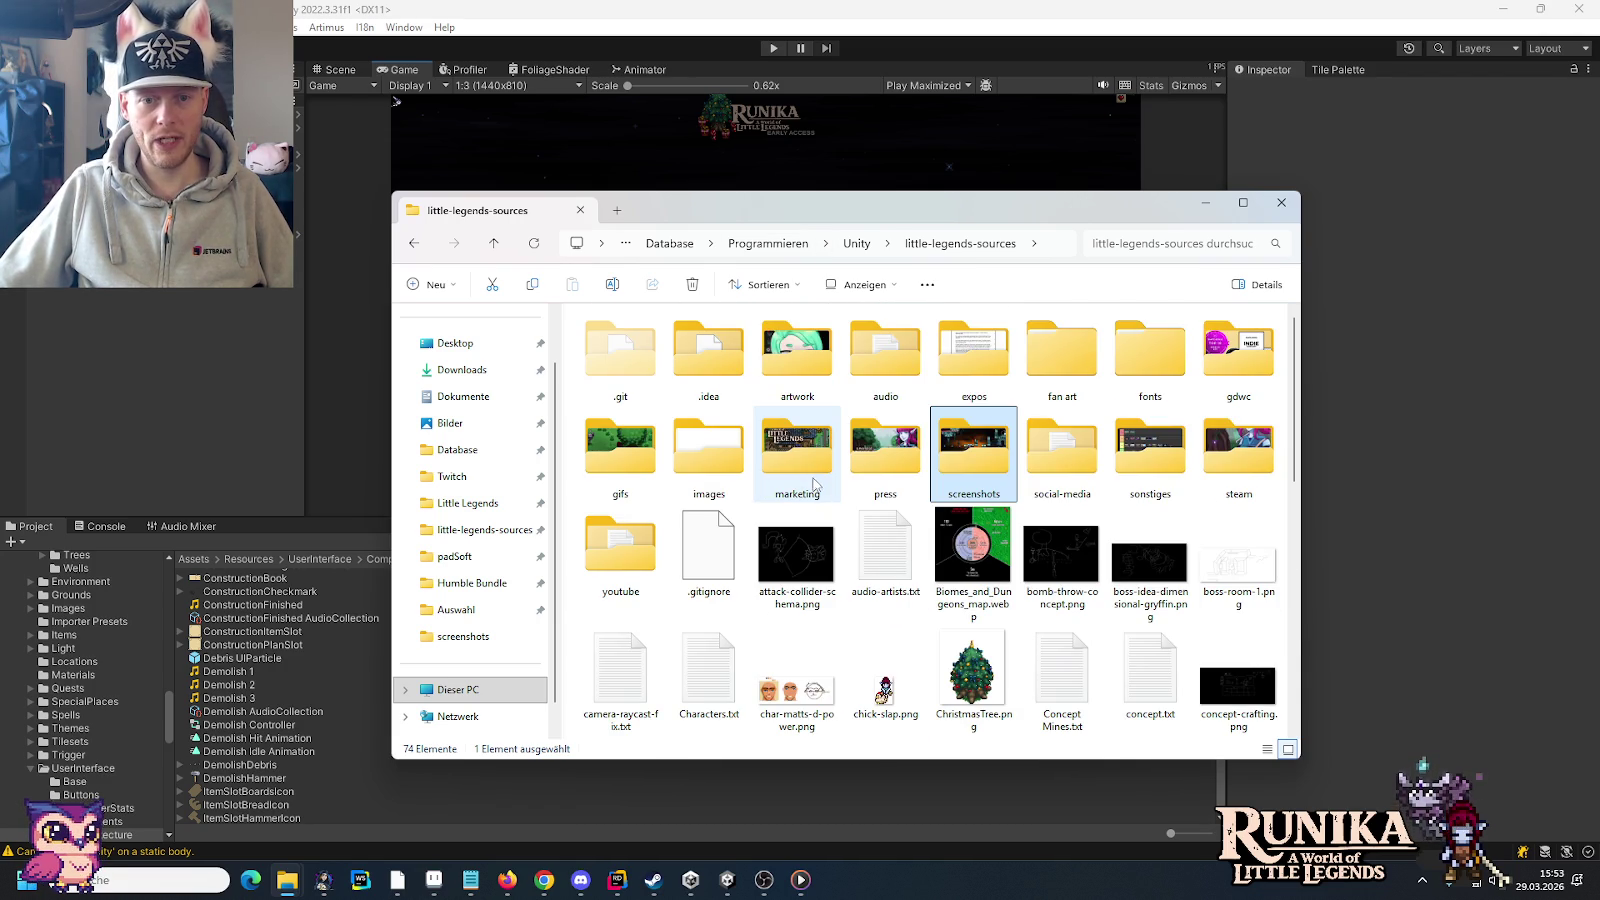
{"action": "scroll", "coordinate": [910, 558], "scroll_direction": "down", "scroll_amount": 2}
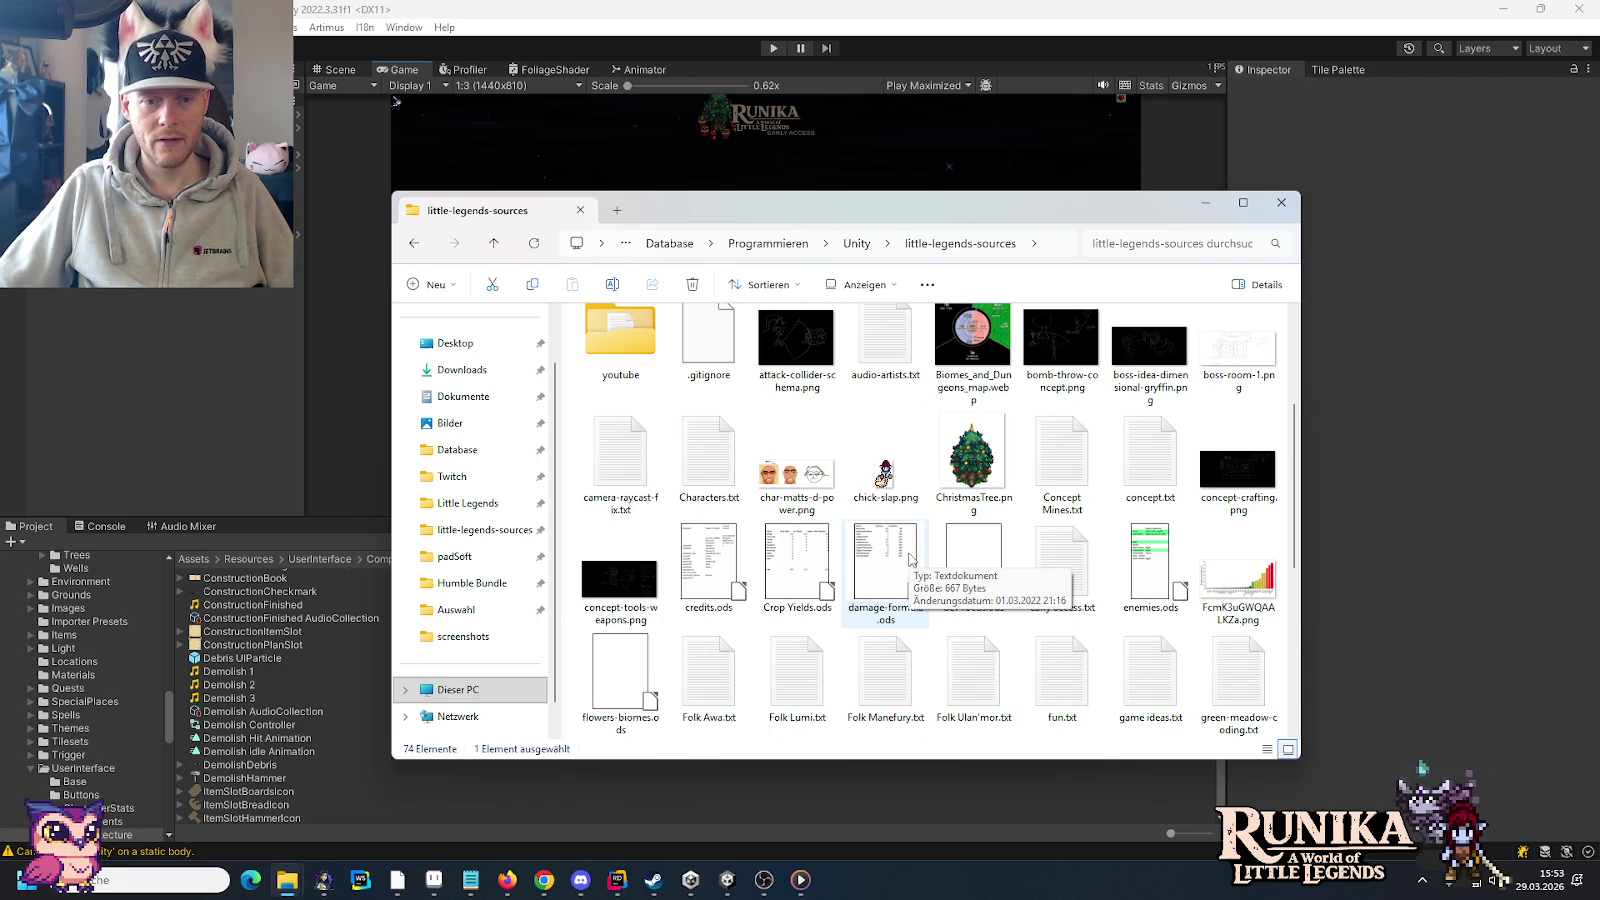
{"action": "scroll", "coordinate": [910, 558], "scroll_direction": "down", "scroll_amount": 2}
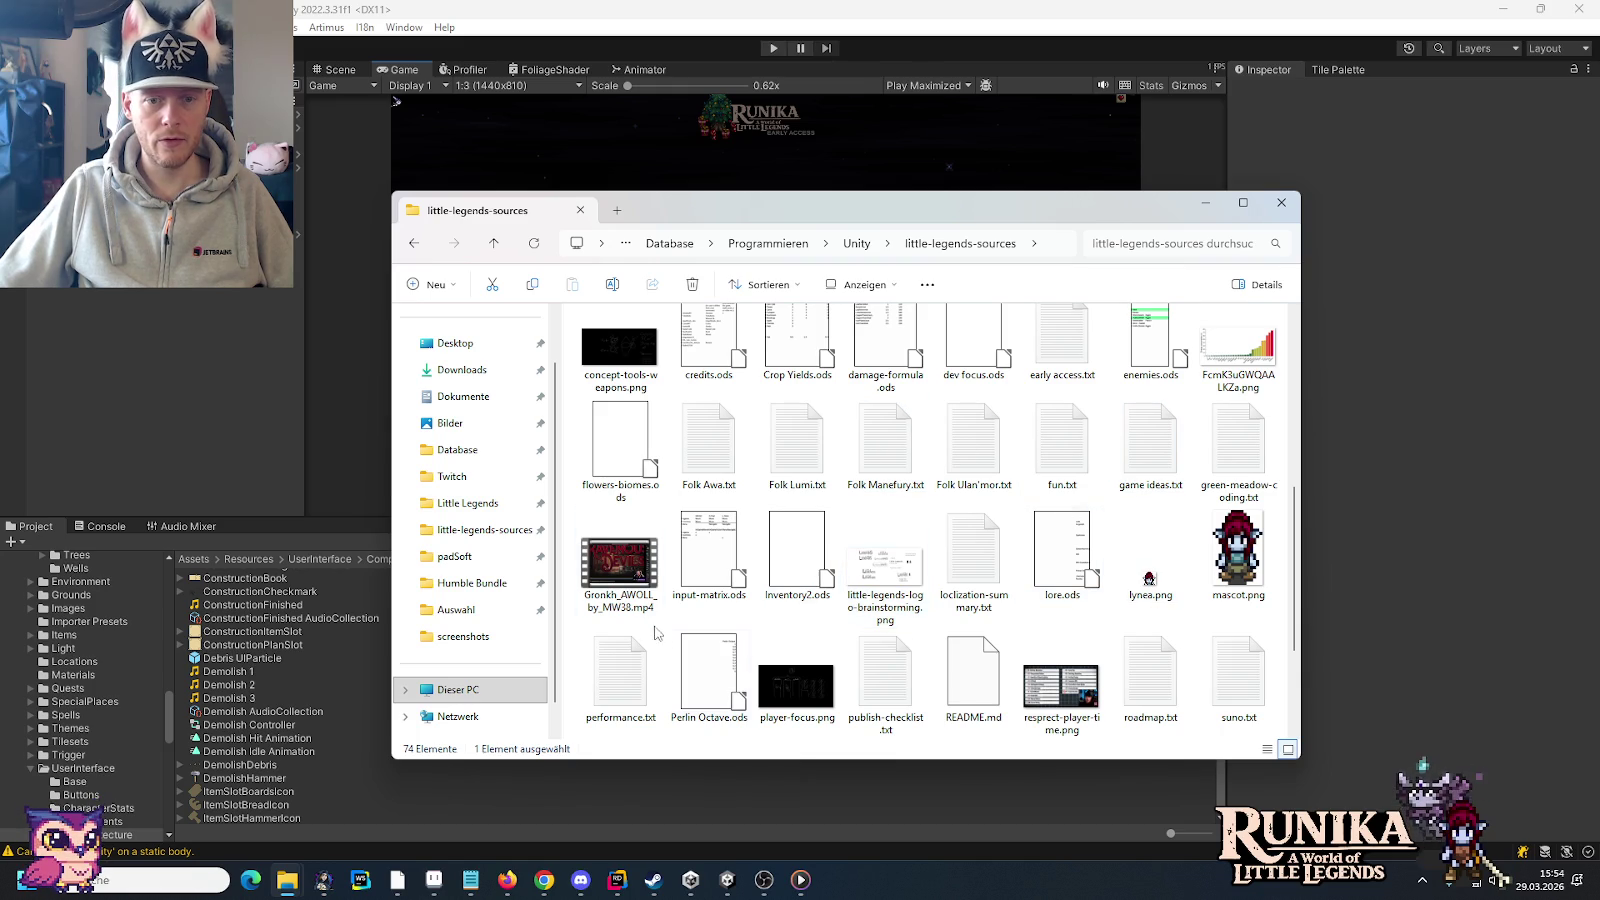
{"action": "scroll", "coordinate": [760, 640], "scroll_direction": "down", "scroll_amount": 2}
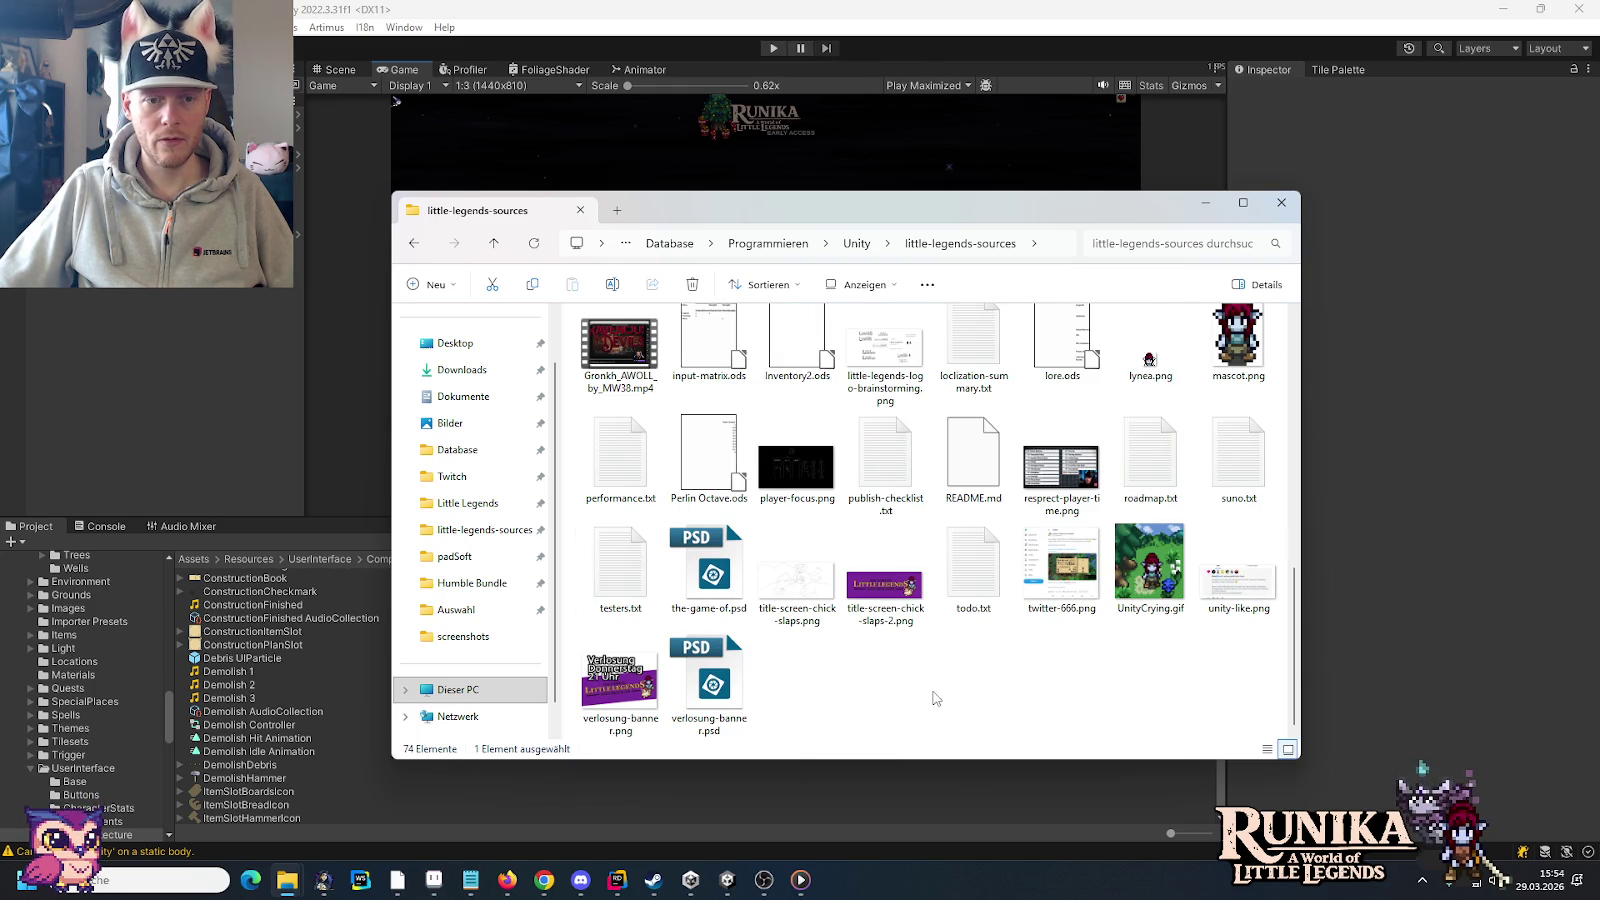
{"action": "left_click_drag", "start_coordinate": [1296, 638], "coordinate": [1281, 432]}
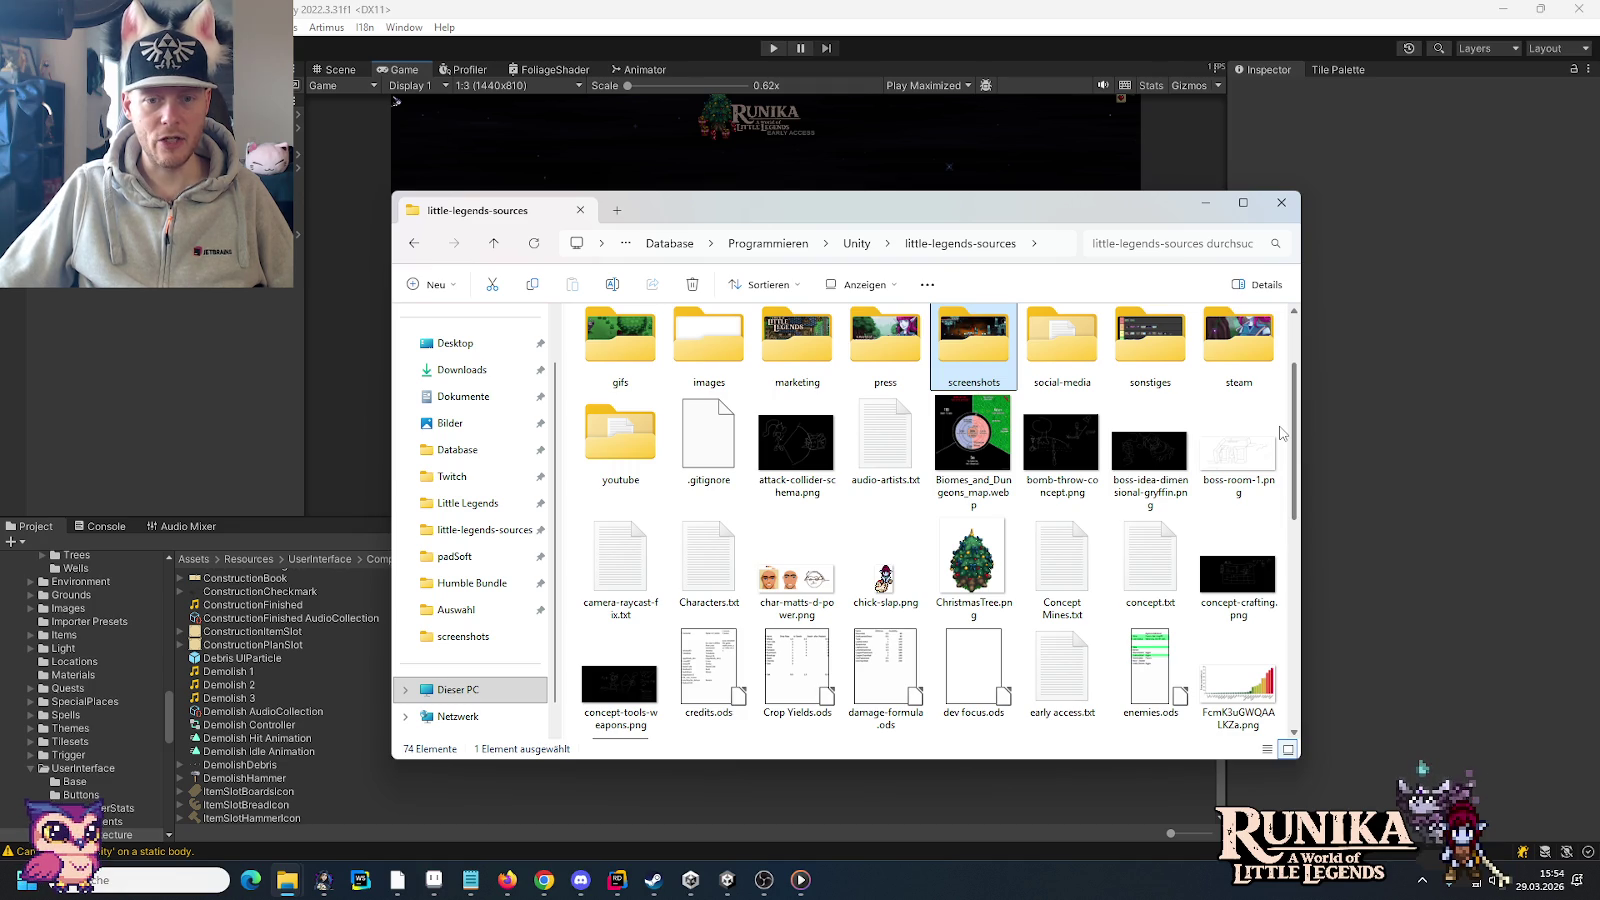
{"action": "scroll", "coordinate": [1282, 432], "scroll_direction": "down", "scroll_amount": 1}
{"action": "left_click", "coordinate": [1053, 545]}
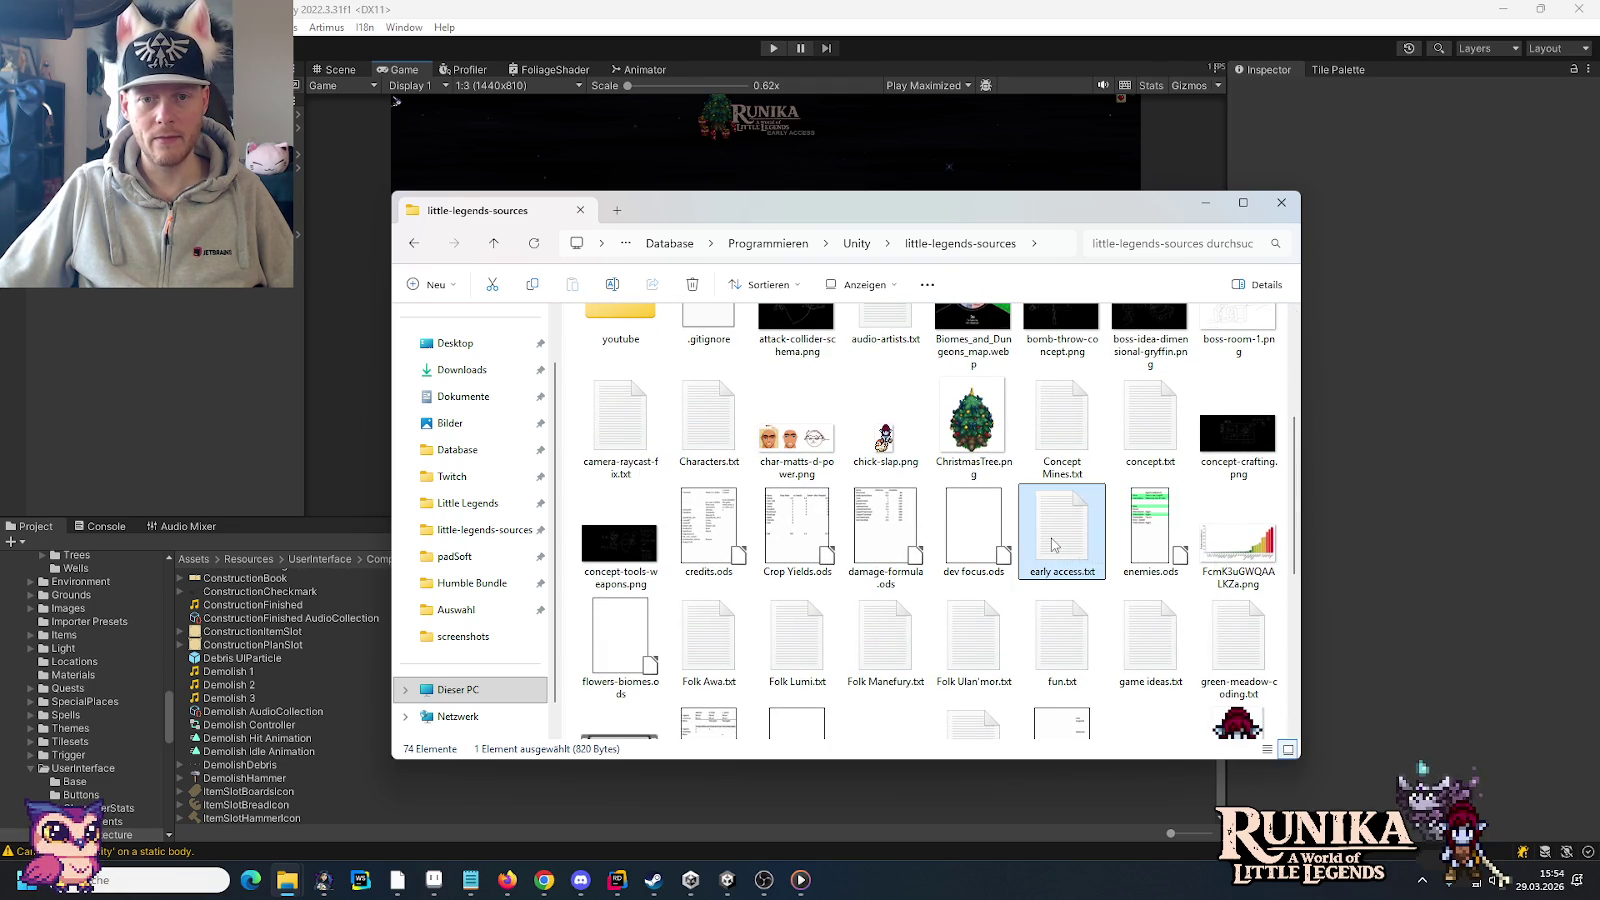
{"action": "double_click", "coordinate": [1052, 545]}
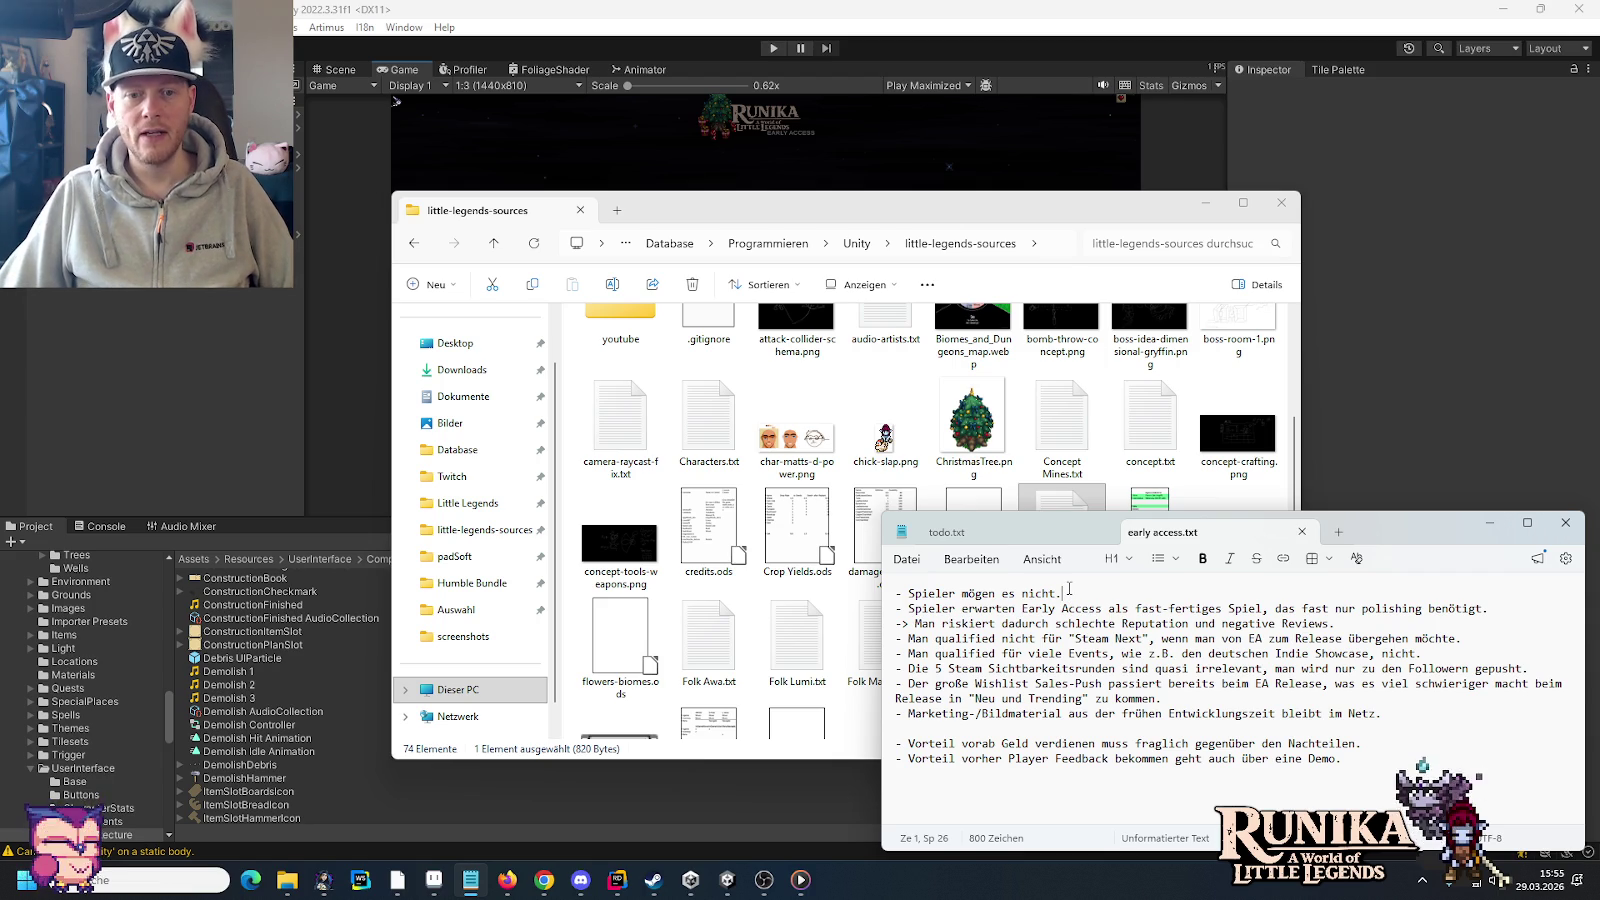
{"action": "left_click_drag", "start_coordinate": [1078, 593], "coordinate": [895, 593]}
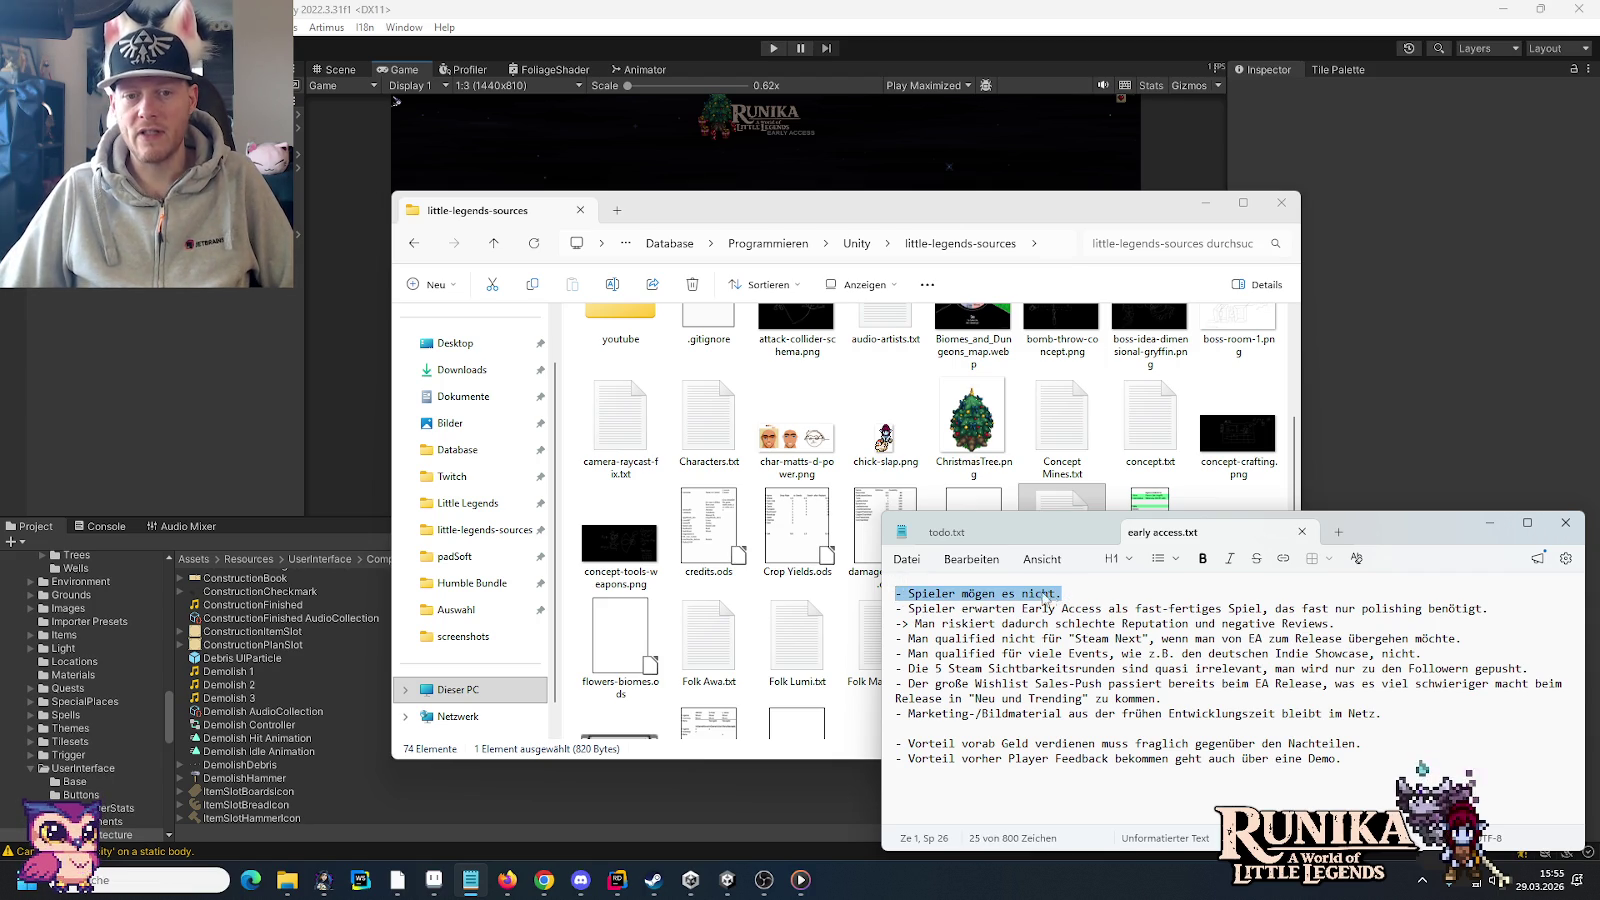
{"action": "left_click", "coordinate": [1096, 592]}
{"action": "left_click_drag", "start_coordinate": [1096, 592], "coordinate": [895, 593]}
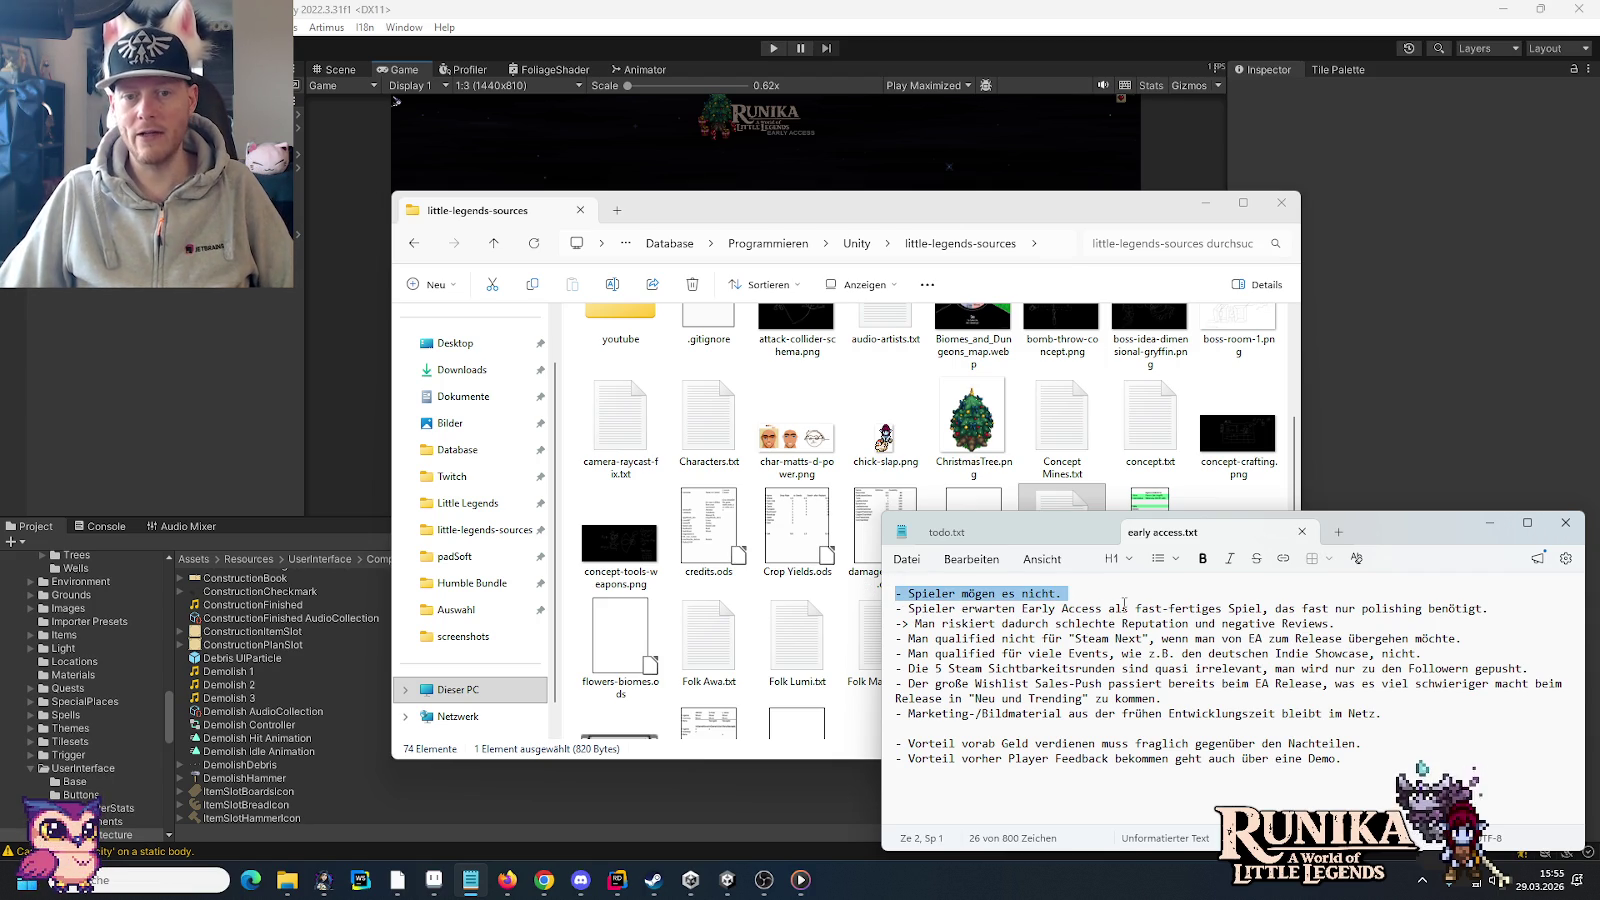
{"action": "left_click", "coordinate": [1070, 595]}
{"action": "left_click_drag", "start_coordinate": [1070, 593], "coordinate": [895, 593]}
{"action": "left_click", "coordinate": [1110, 597]}
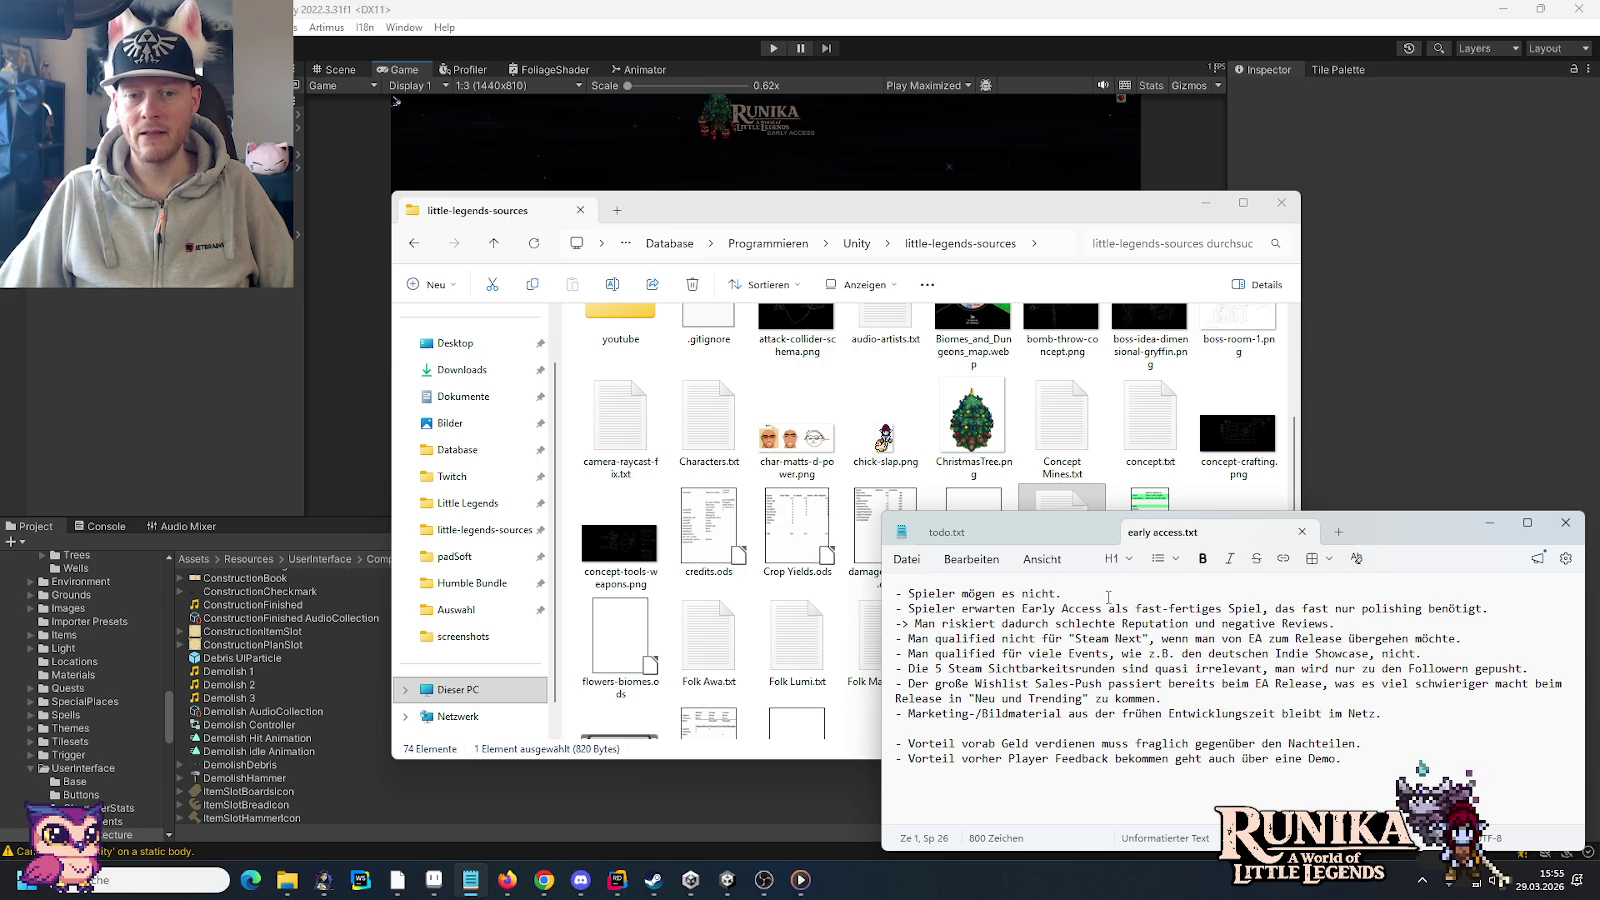
{"action": "double_click", "coordinate": [1129, 609]}
{"action": "left_click_drag", "start_coordinate": [1223, 606], "coordinate": [1137, 606]}
{"action": "left_click_drag", "start_coordinate": [1488, 608], "coordinate": [887, 618]}
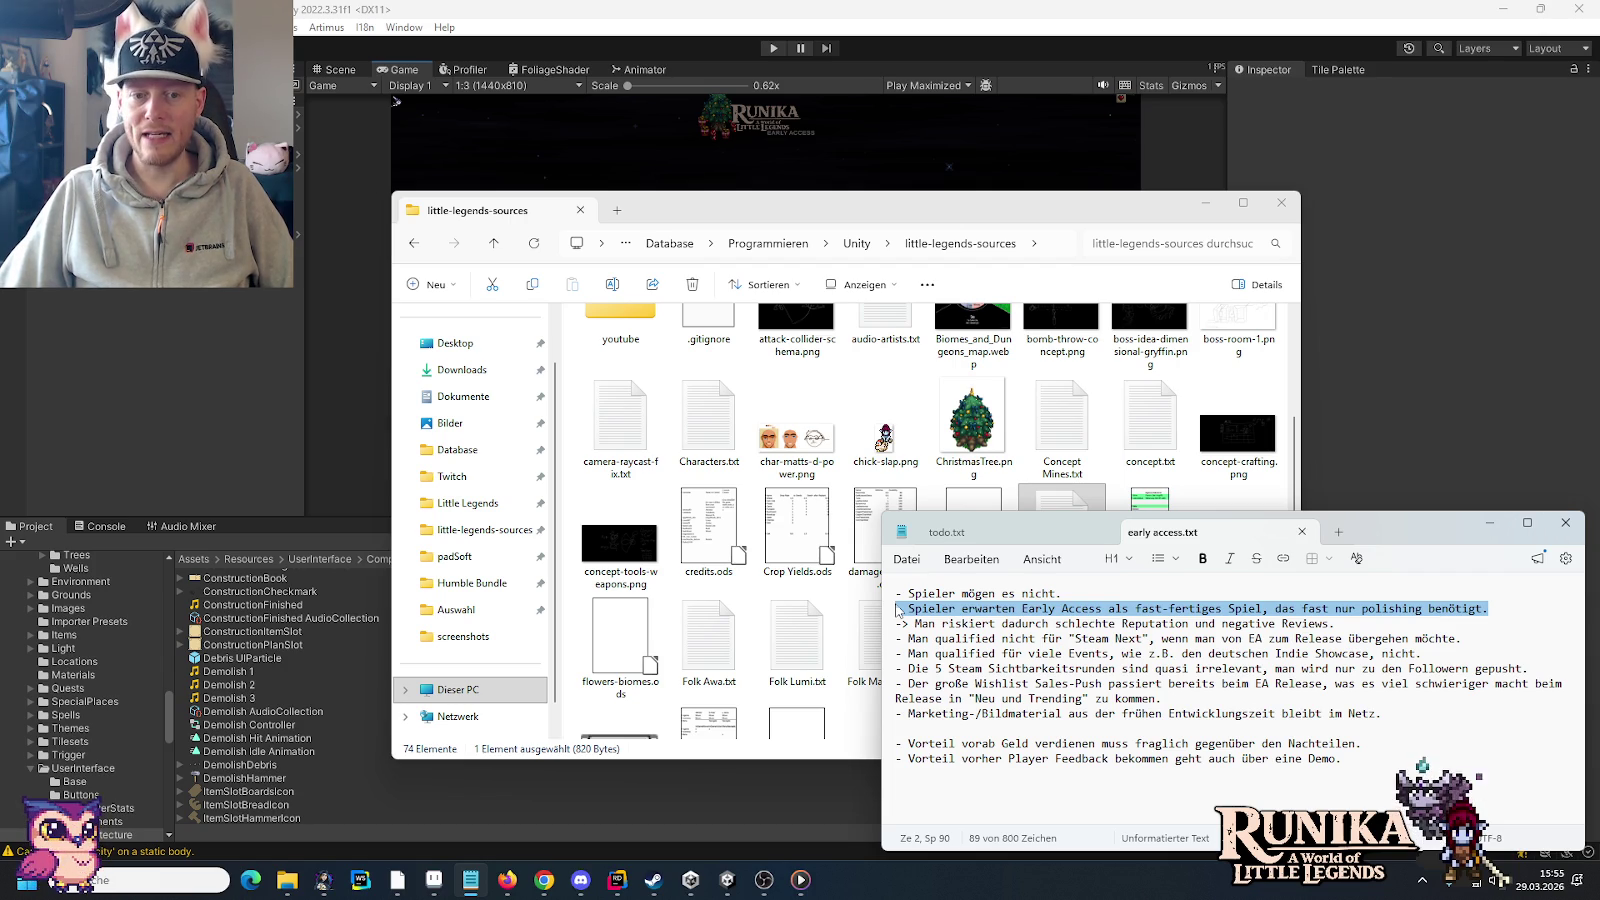
{"action": "left_click", "coordinate": [897, 609]}
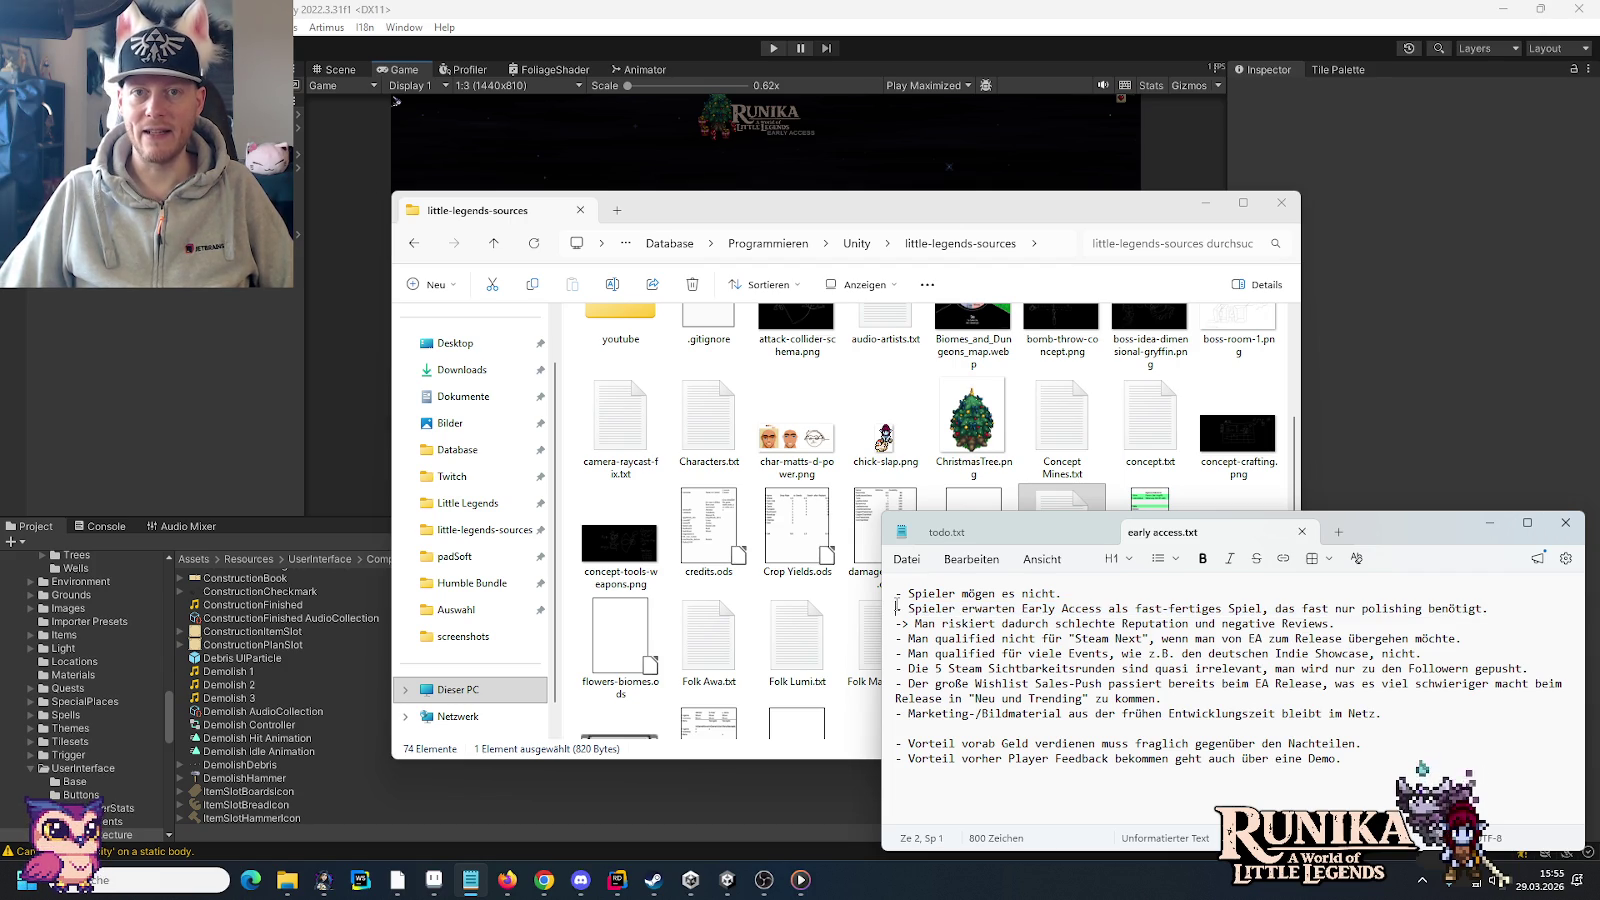
{"action": "left_click_drag", "start_coordinate": [897, 608], "coordinate": [1500, 611]}
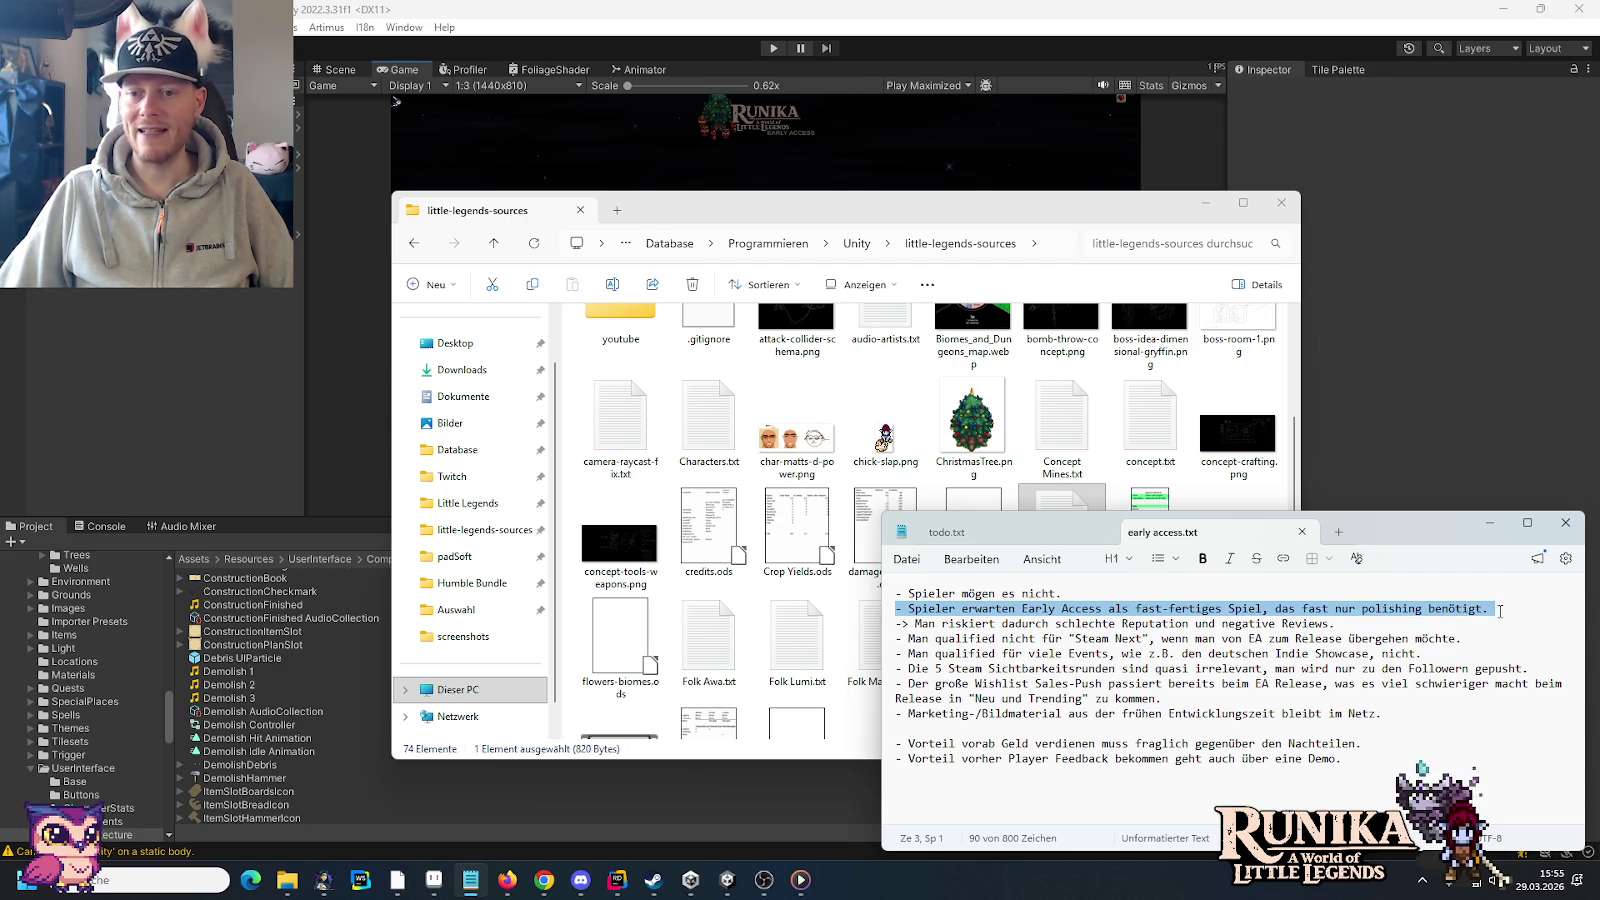
{"action": "left_click_drag", "start_coordinate": [1492, 609], "coordinate": [909, 609]}
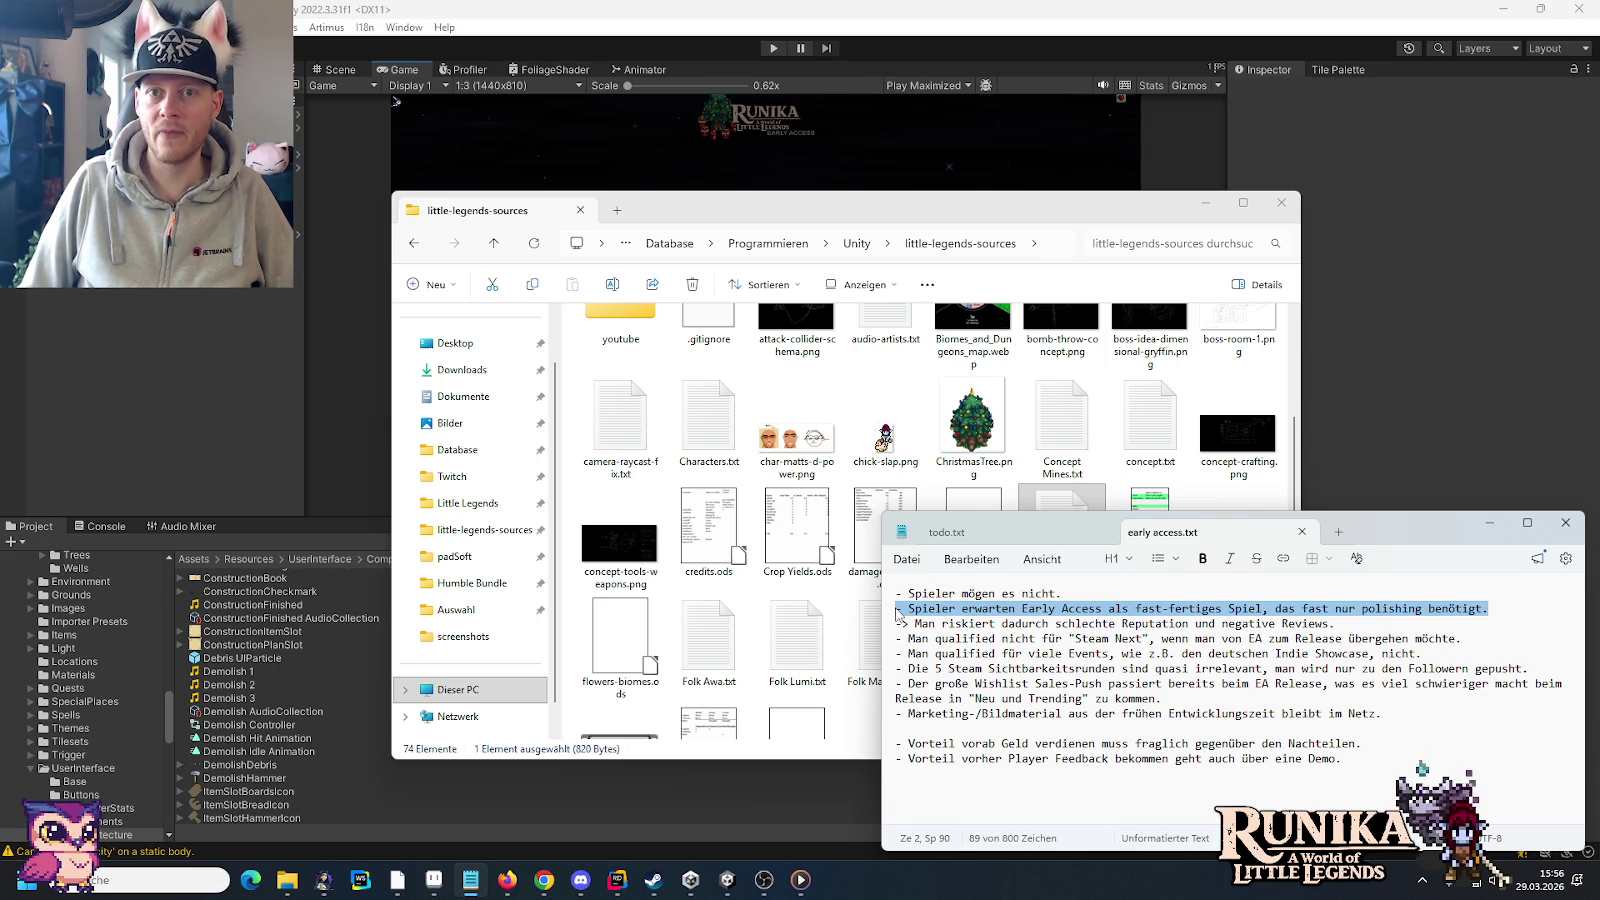
{"action": "left_click", "coordinate": [902, 623]}
{"action": "key", "text": "shift+End"}
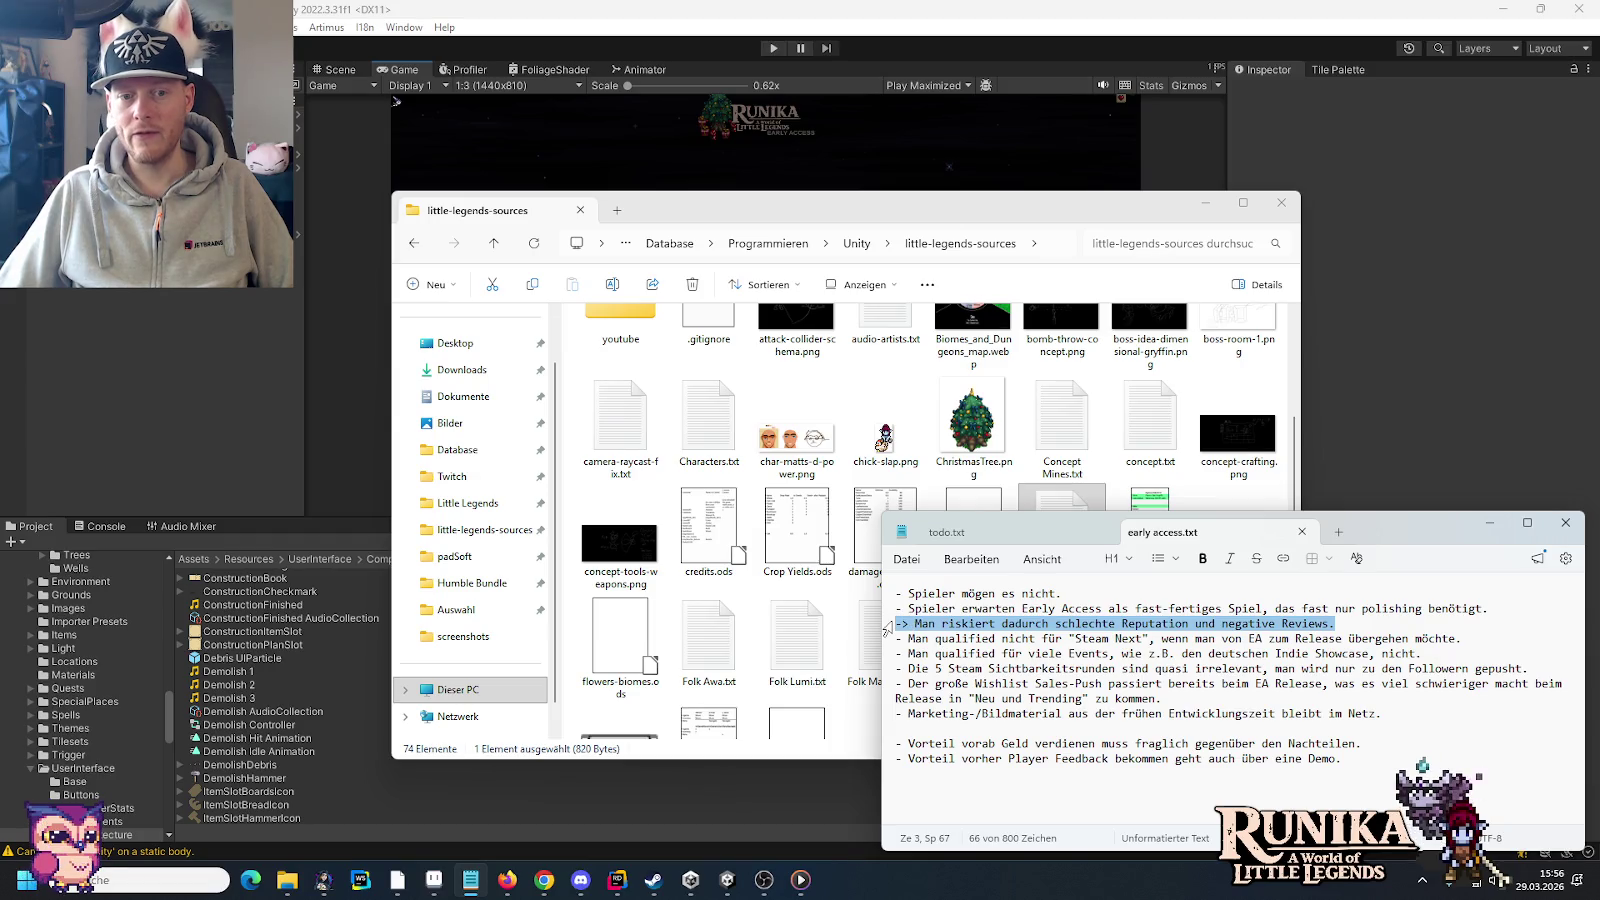
{"action": "left_click_drag", "start_coordinate": [902, 623], "coordinate": [897, 638]}
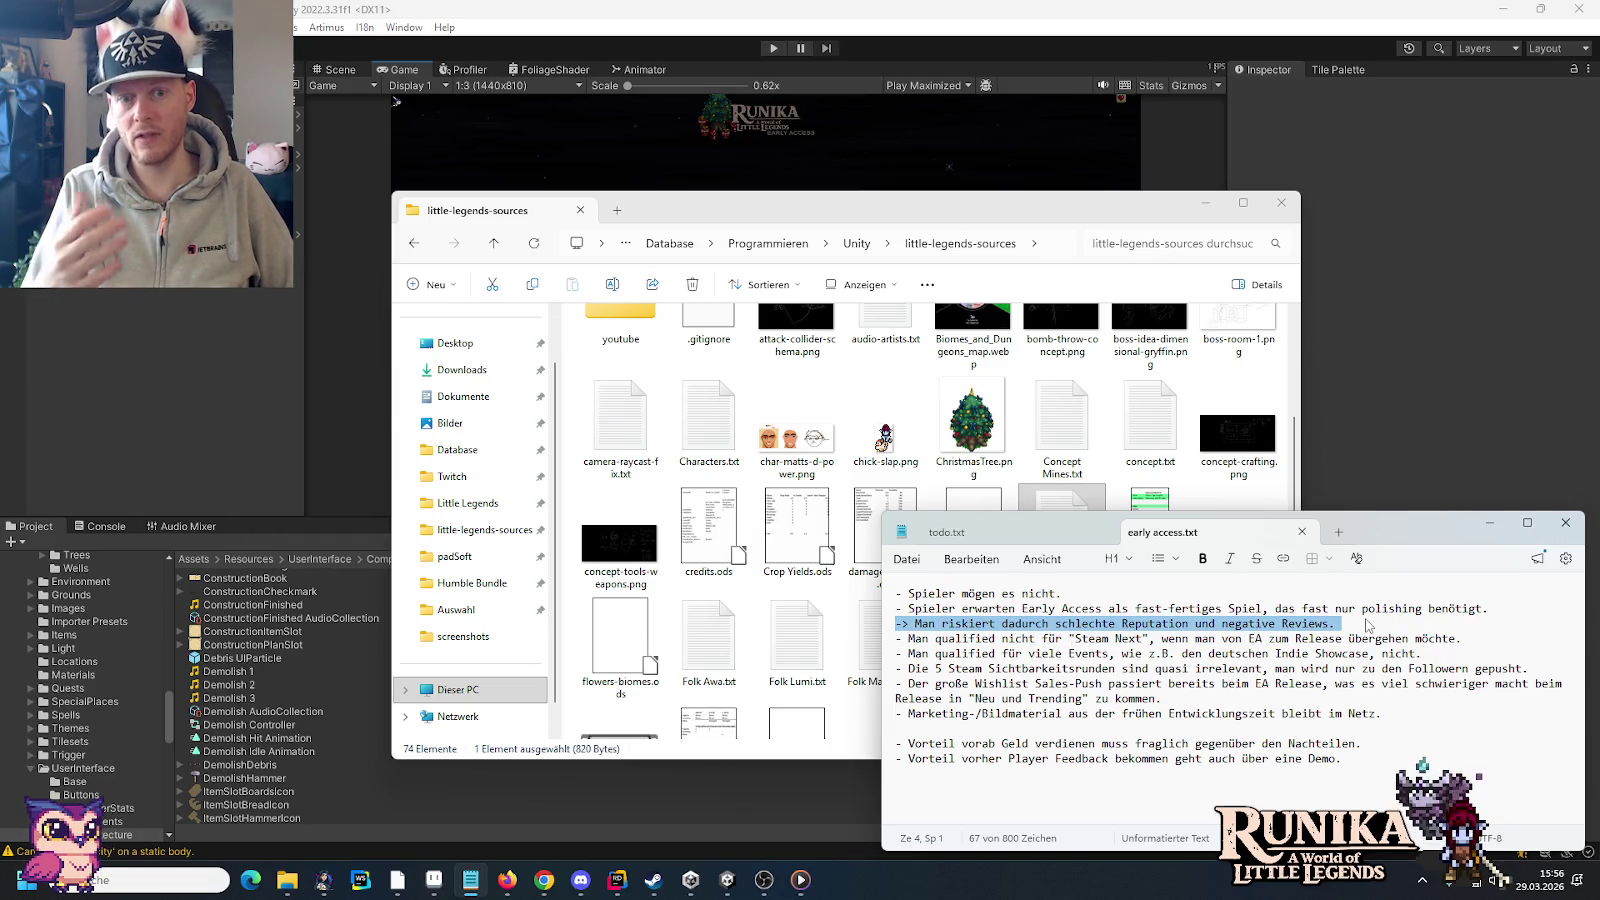
{"action": "left_click", "coordinate": [1367, 621]}
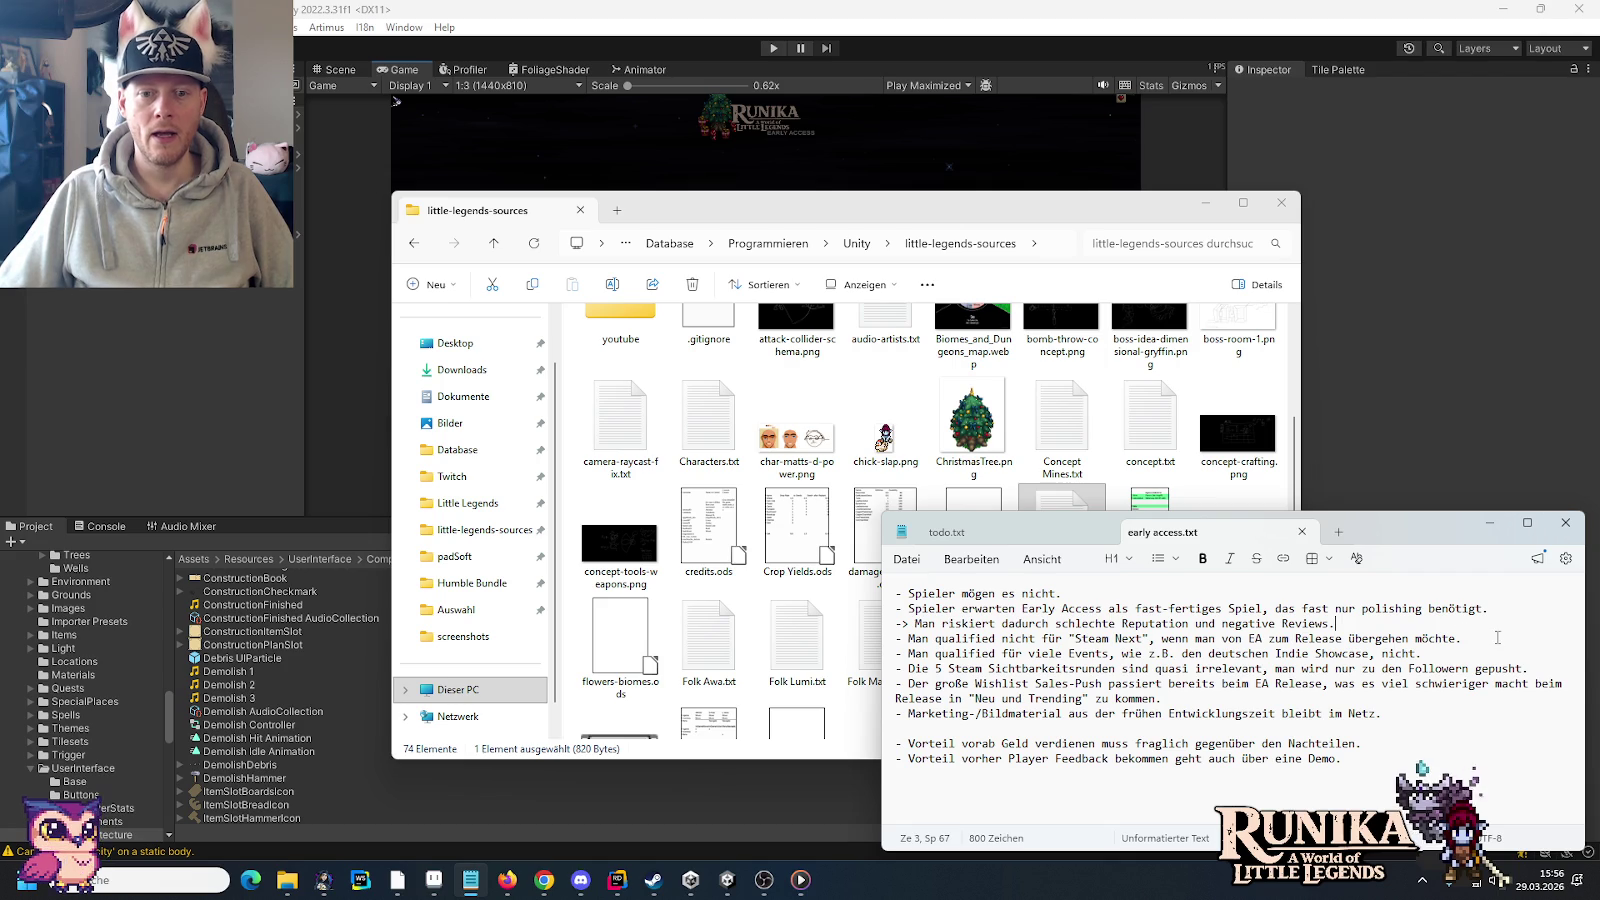
{"action": "left_click_drag", "start_coordinate": [1500, 638], "coordinate": [907, 635]}
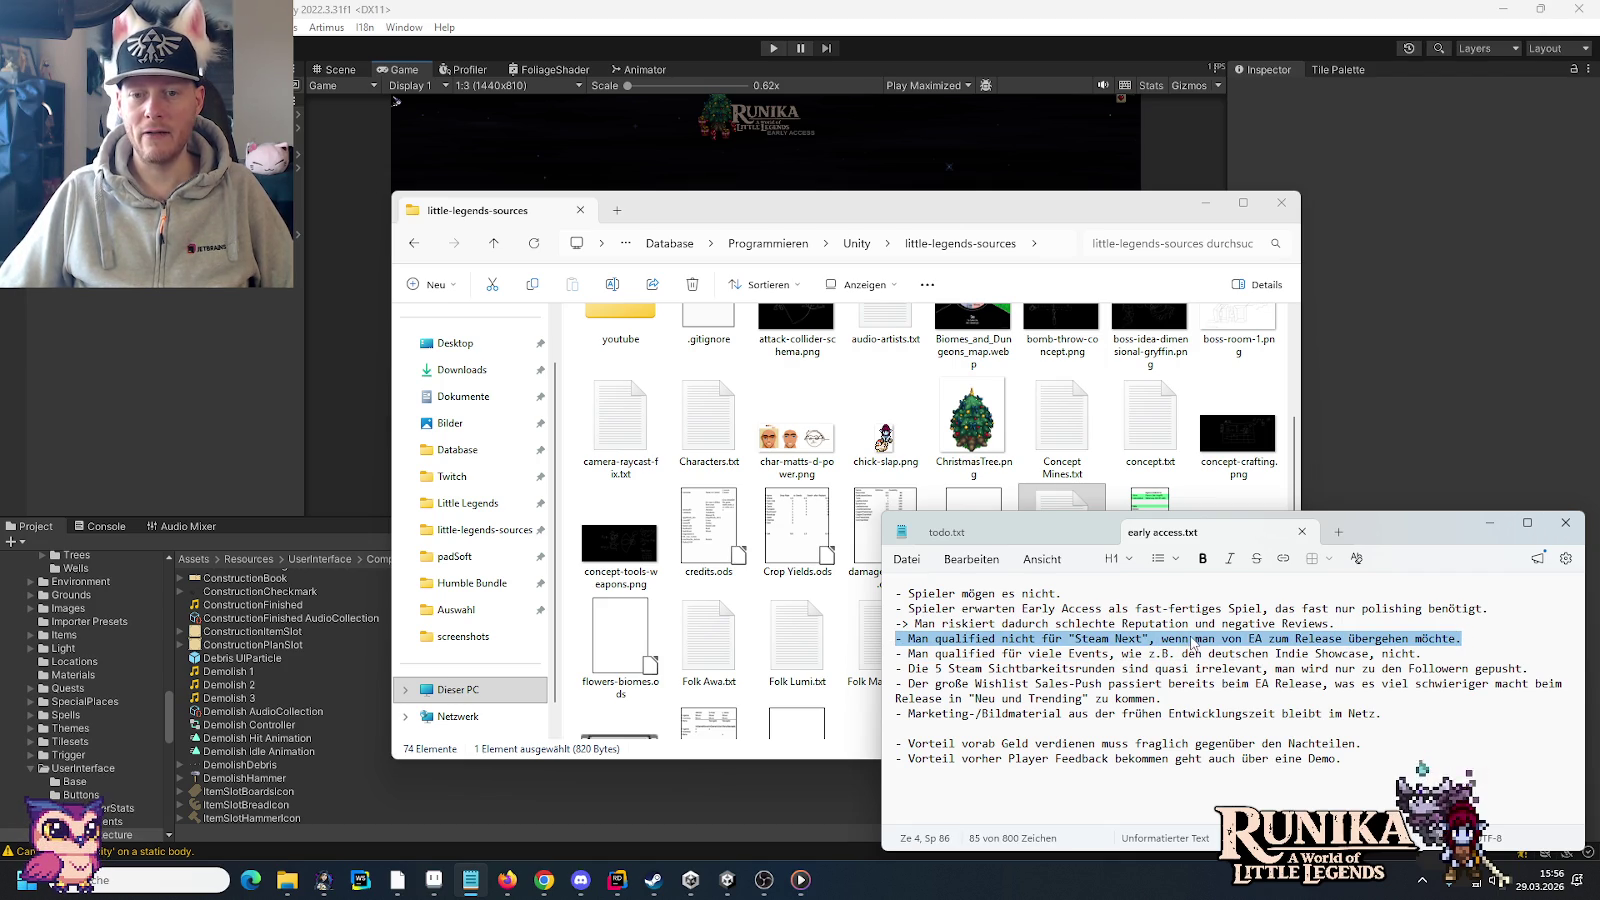
{"action": "left_click", "coordinate": [1247, 640]}
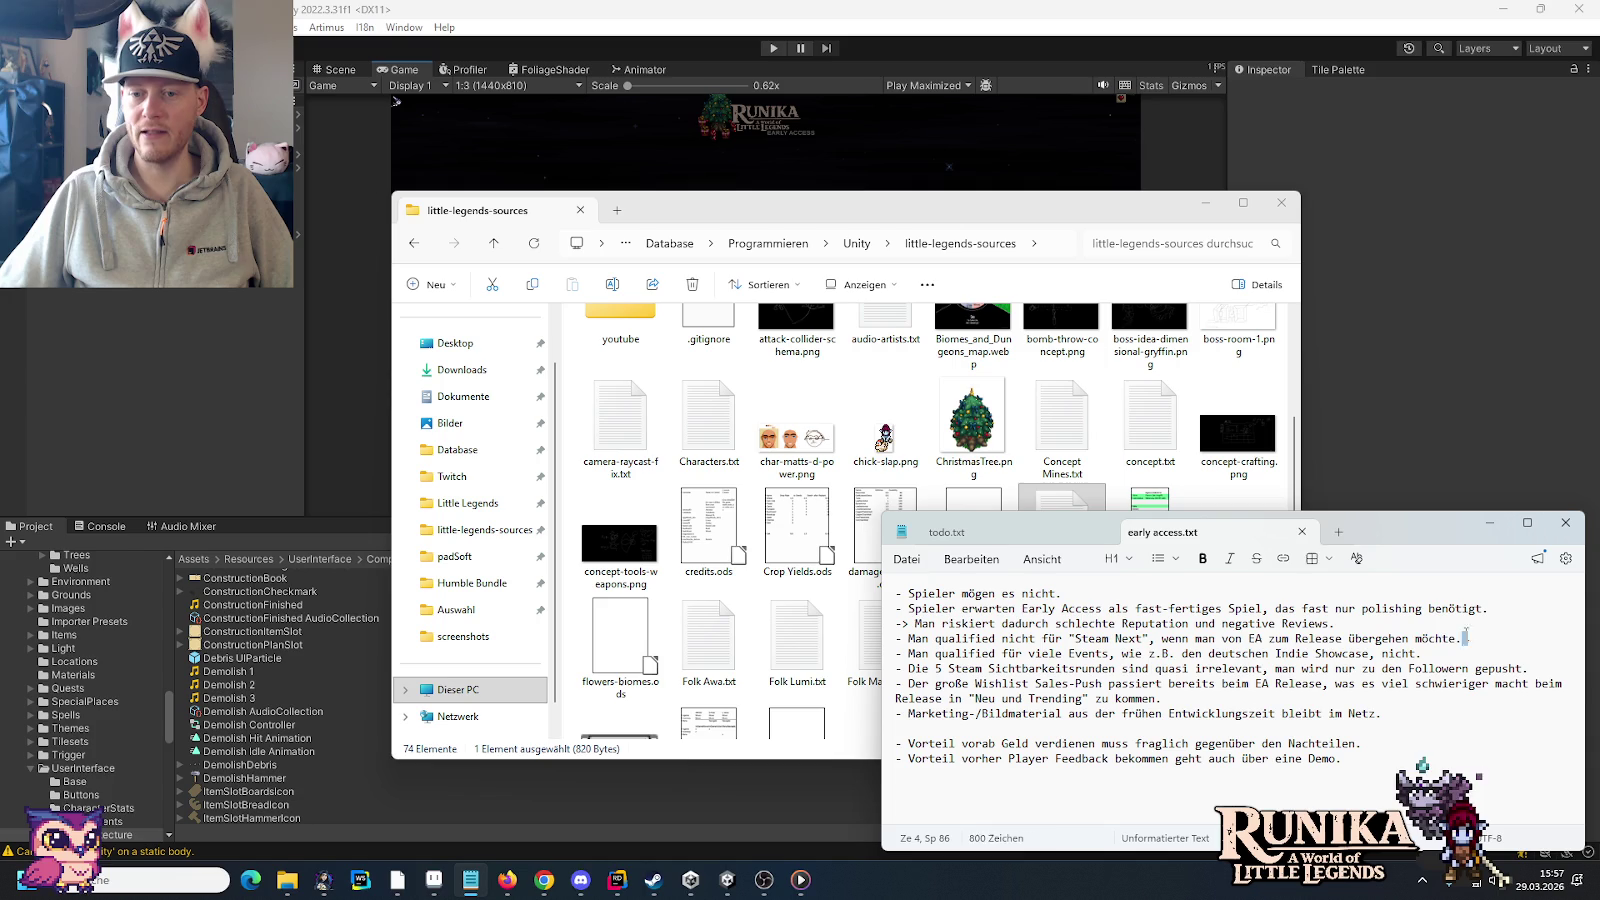
{"action": "left_click_drag", "start_coordinate": [1466, 637], "coordinate": [889, 641]}
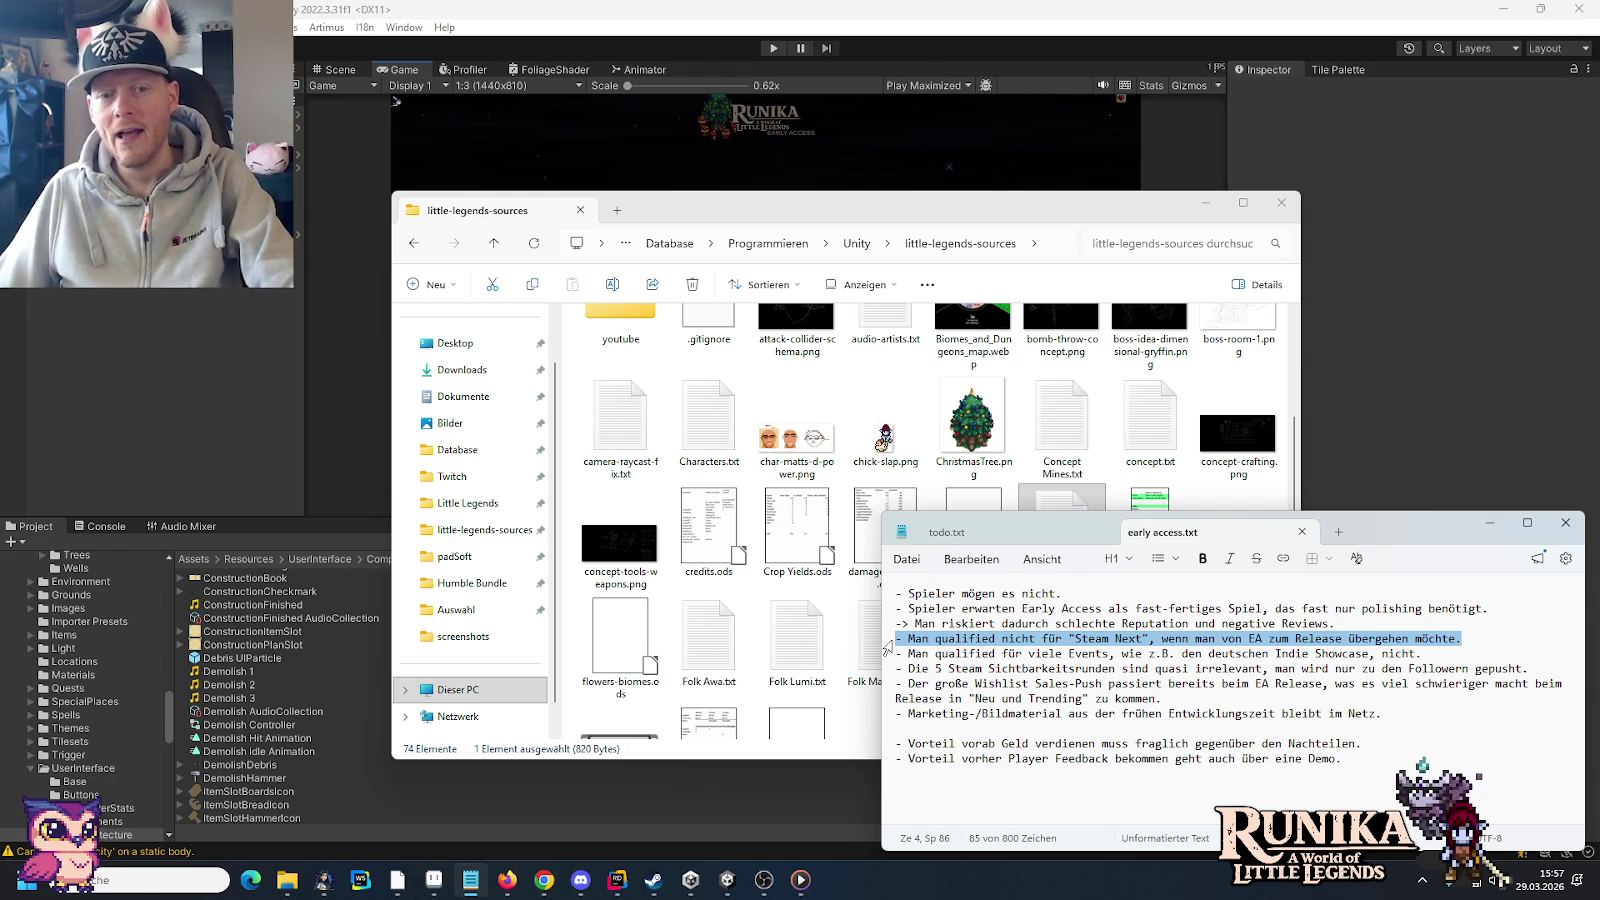
{"action": "left_click", "coordinate": [908, 653]}
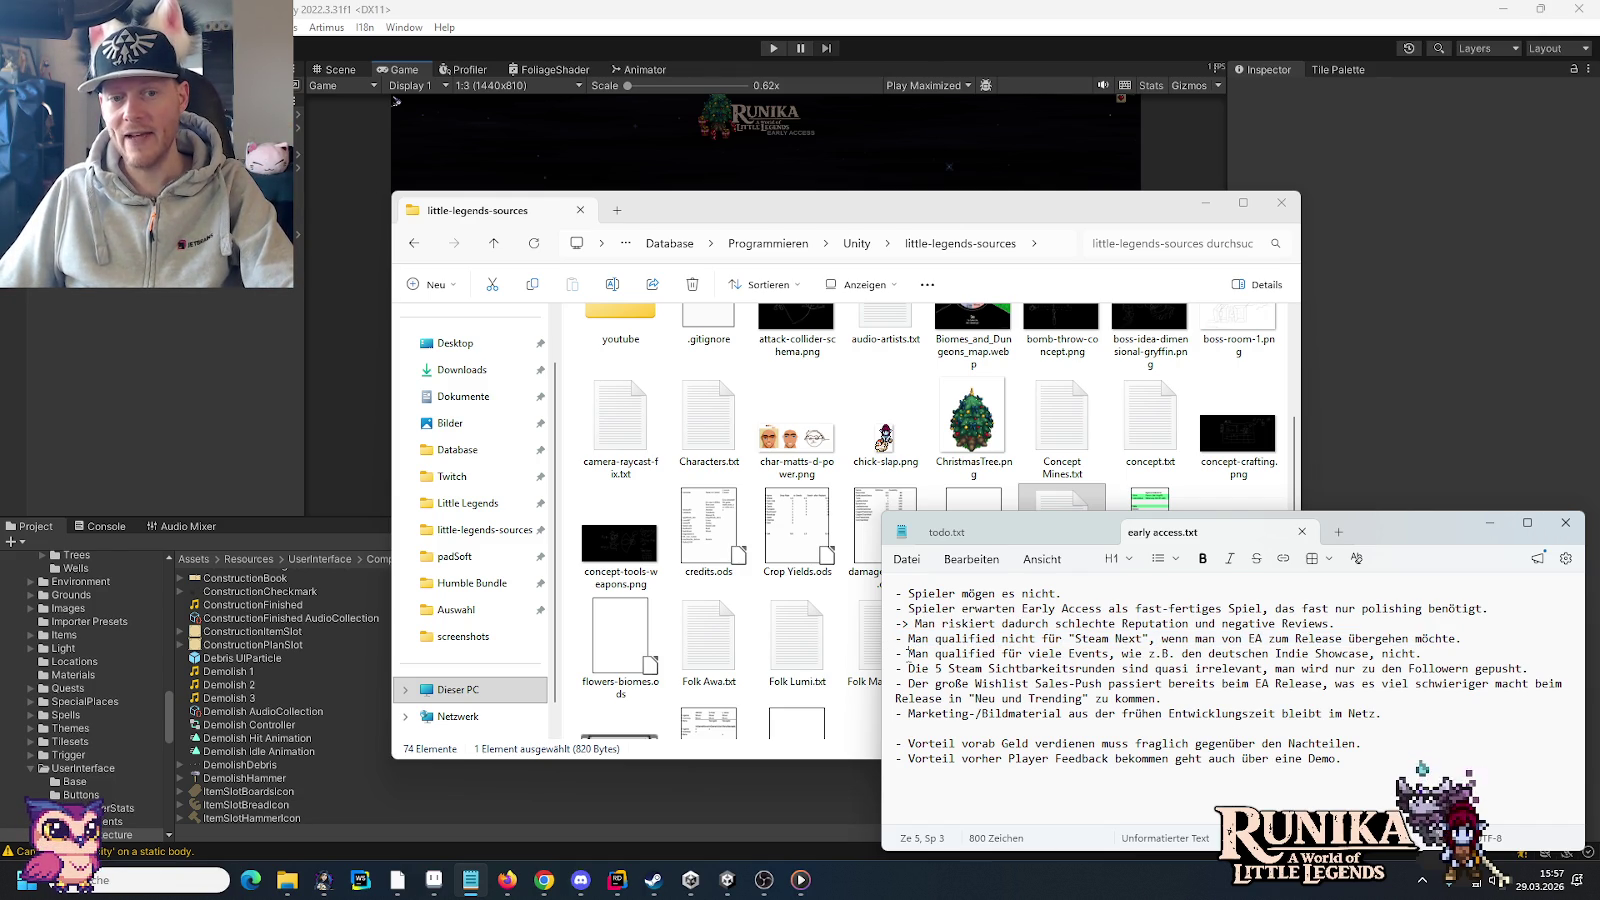
{"action": "left_click_drag", "start_coordinate": [908, 655], "coordinate": [1352, 653]}
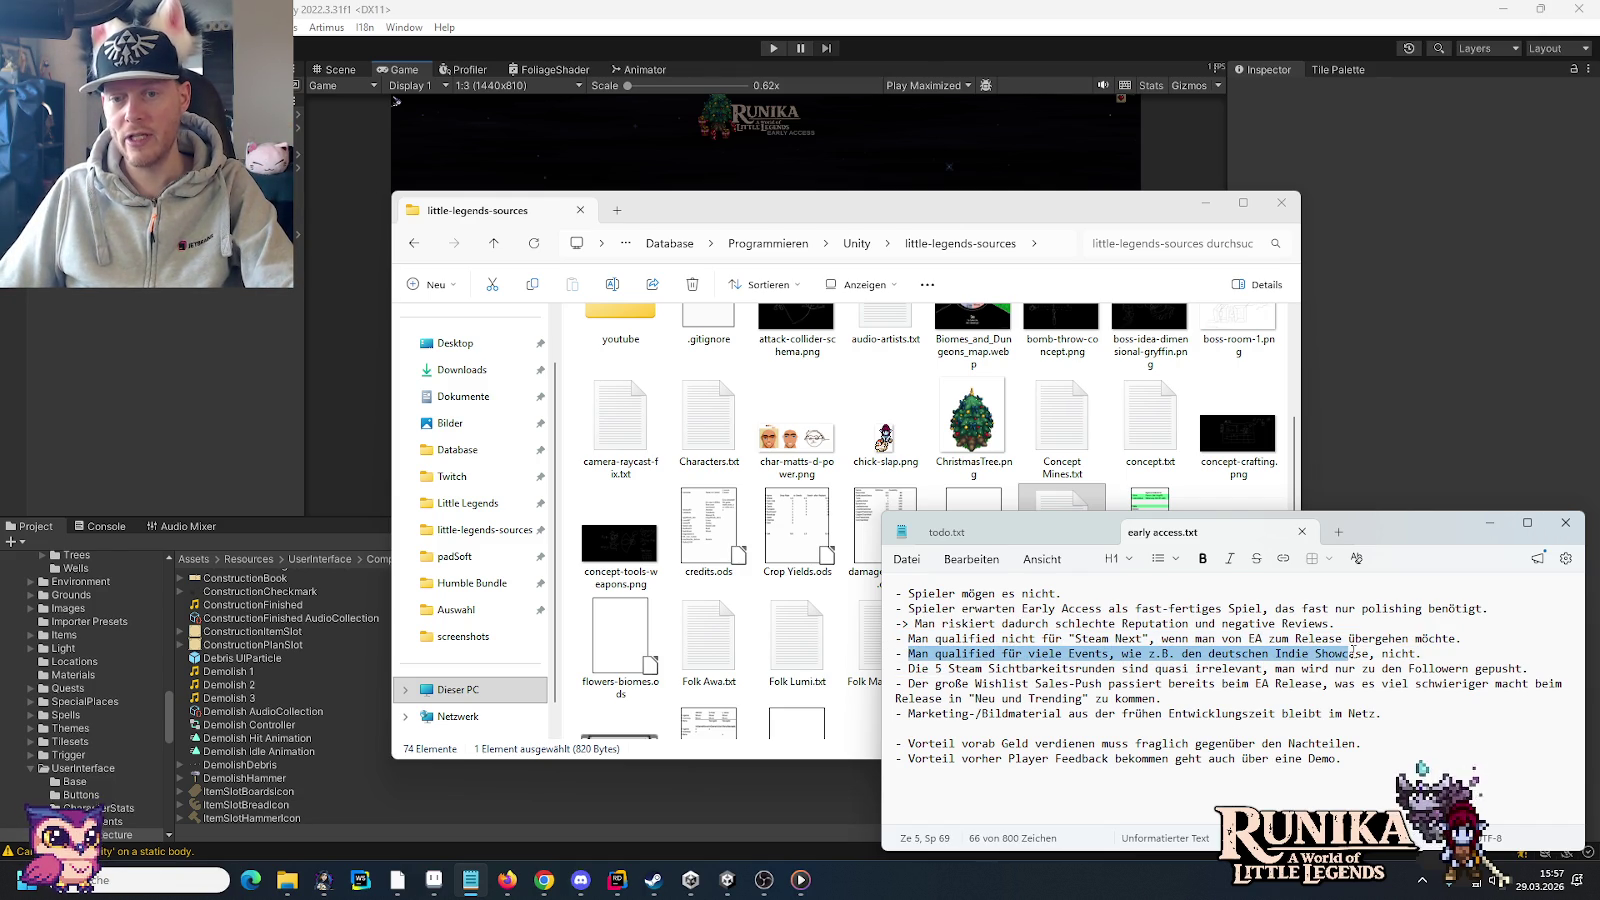
{"action": "left_click", "coordinate": [1432, 651]}
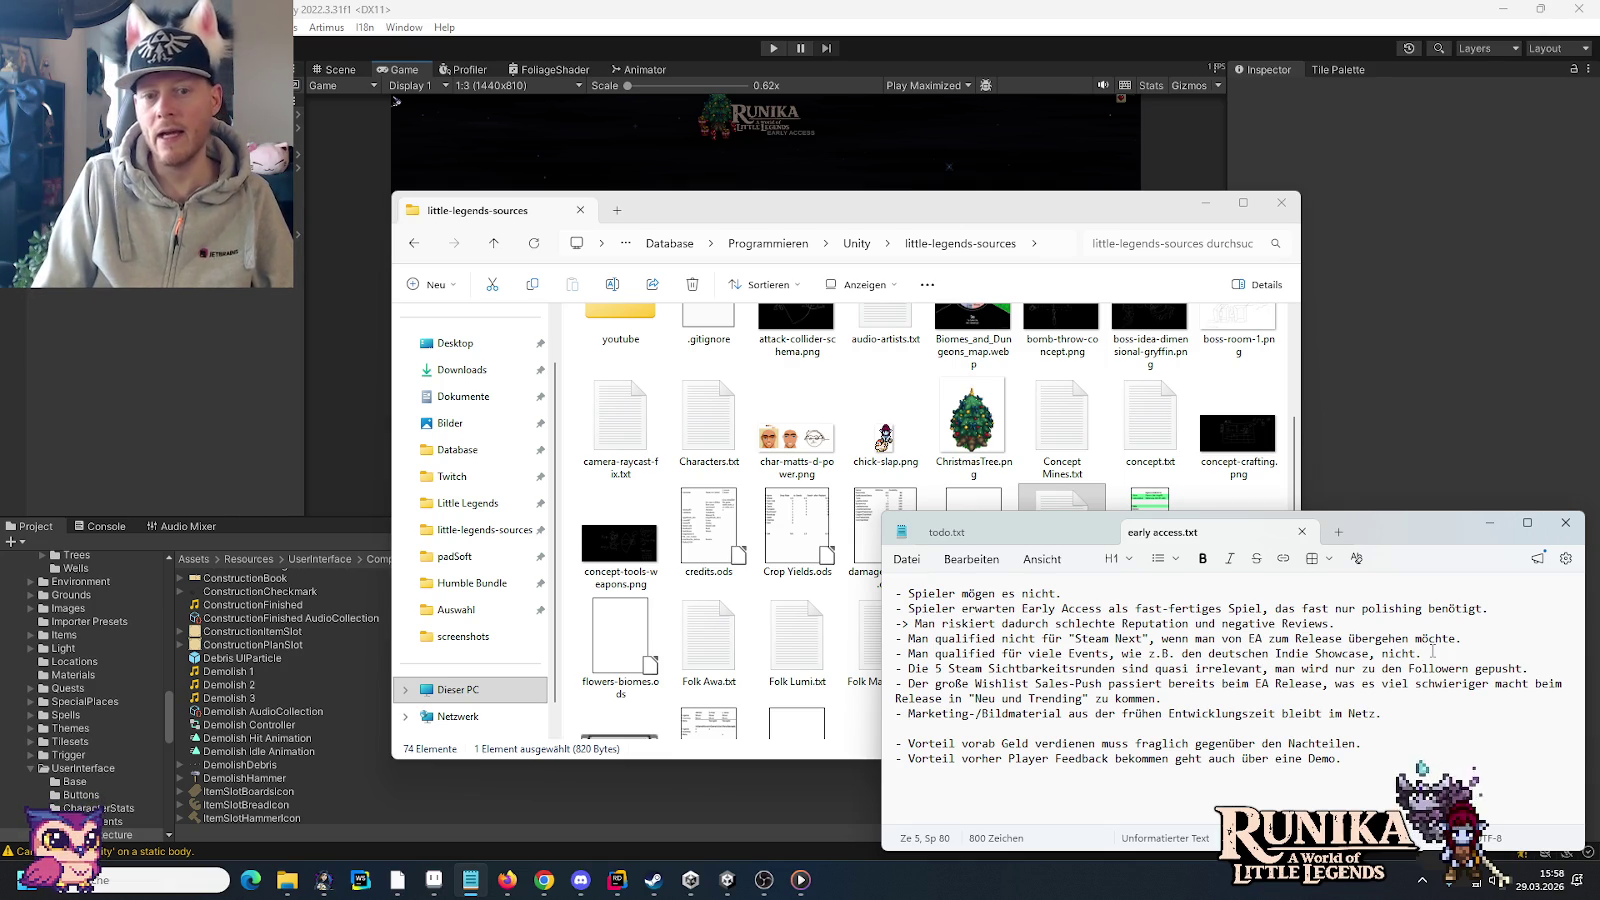
{"action": "key", "text": "Down"}
{"action": "key", "text": "shift+Home"}
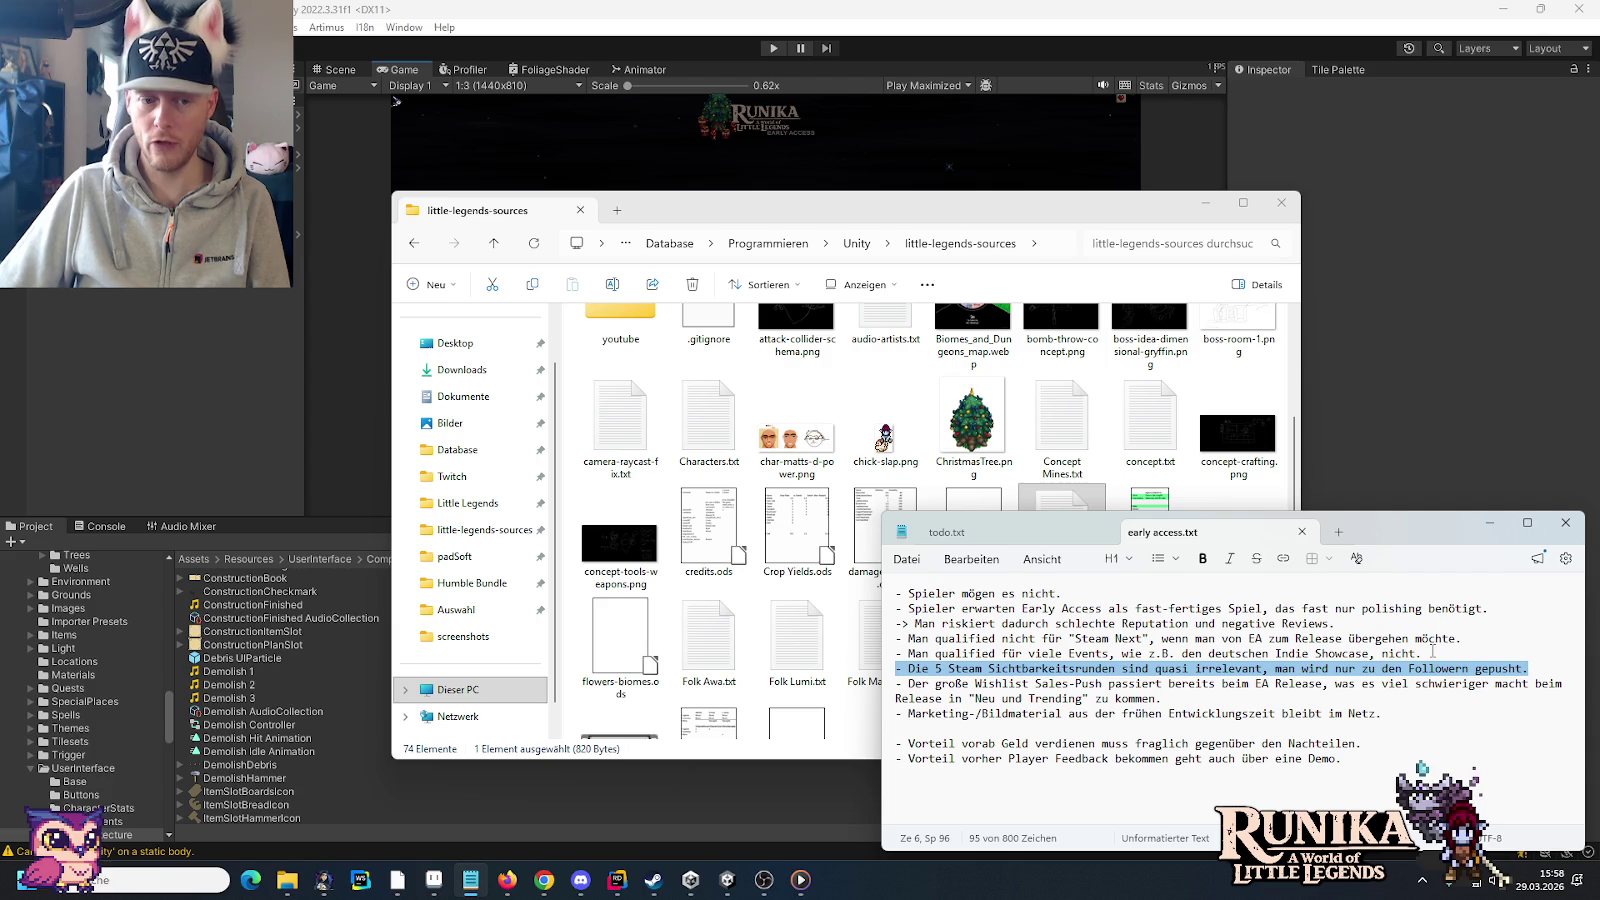
Step: Show the Steam library home, then bring the early access notes in Notepad back to the front
{"action": "left_click", "coordinate": [653, 880]}
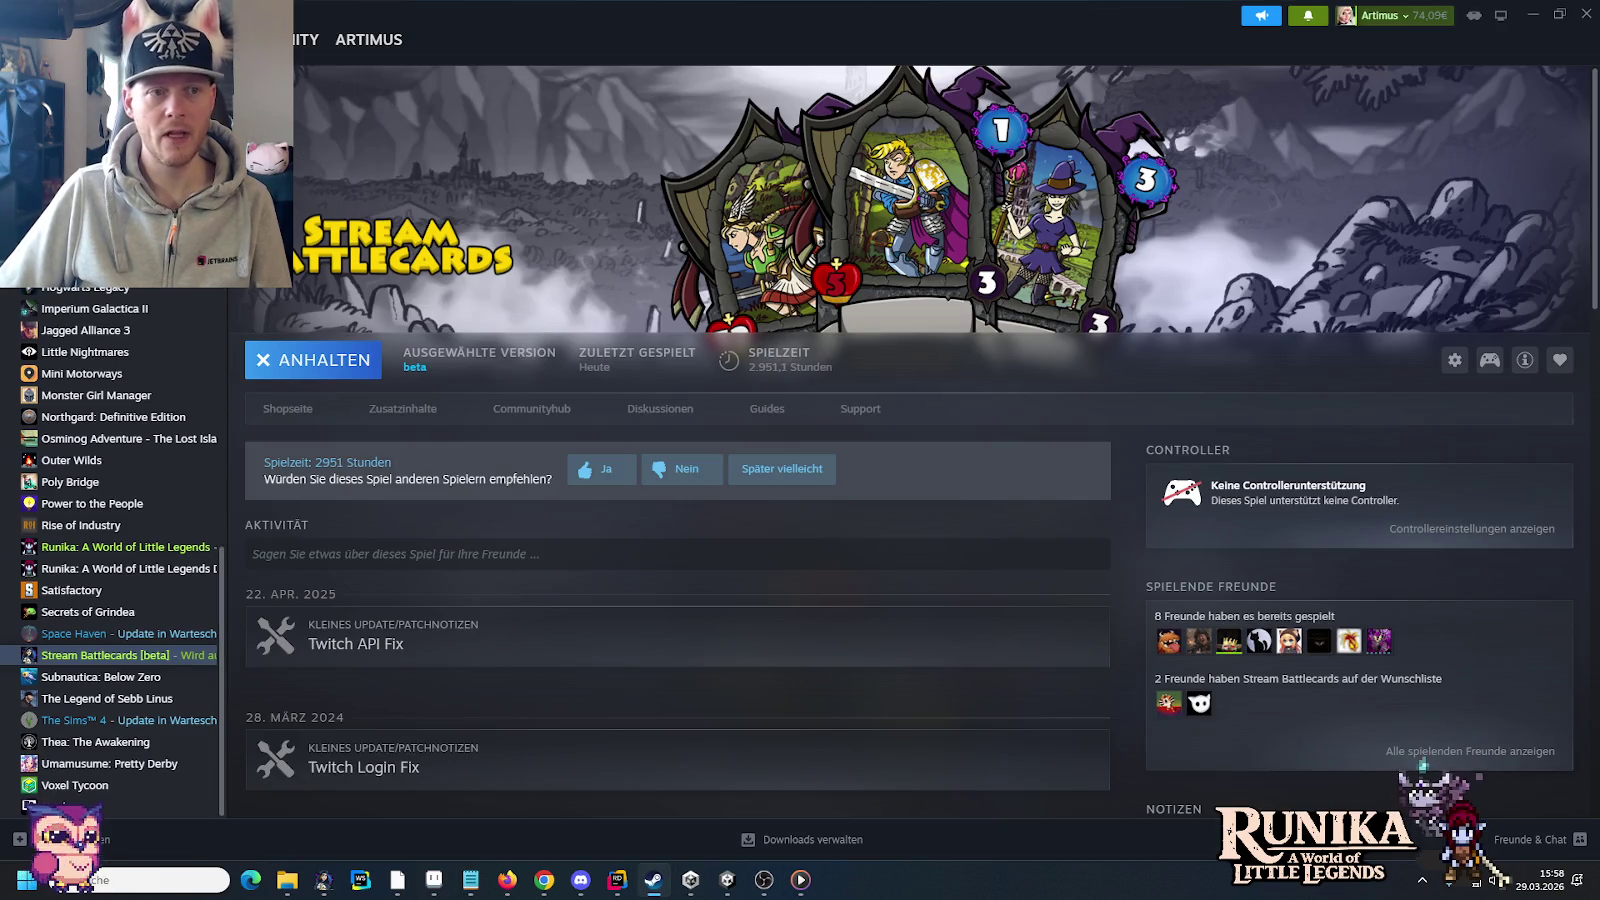
{"action": "left_click", "coordinate": [190, 39]}
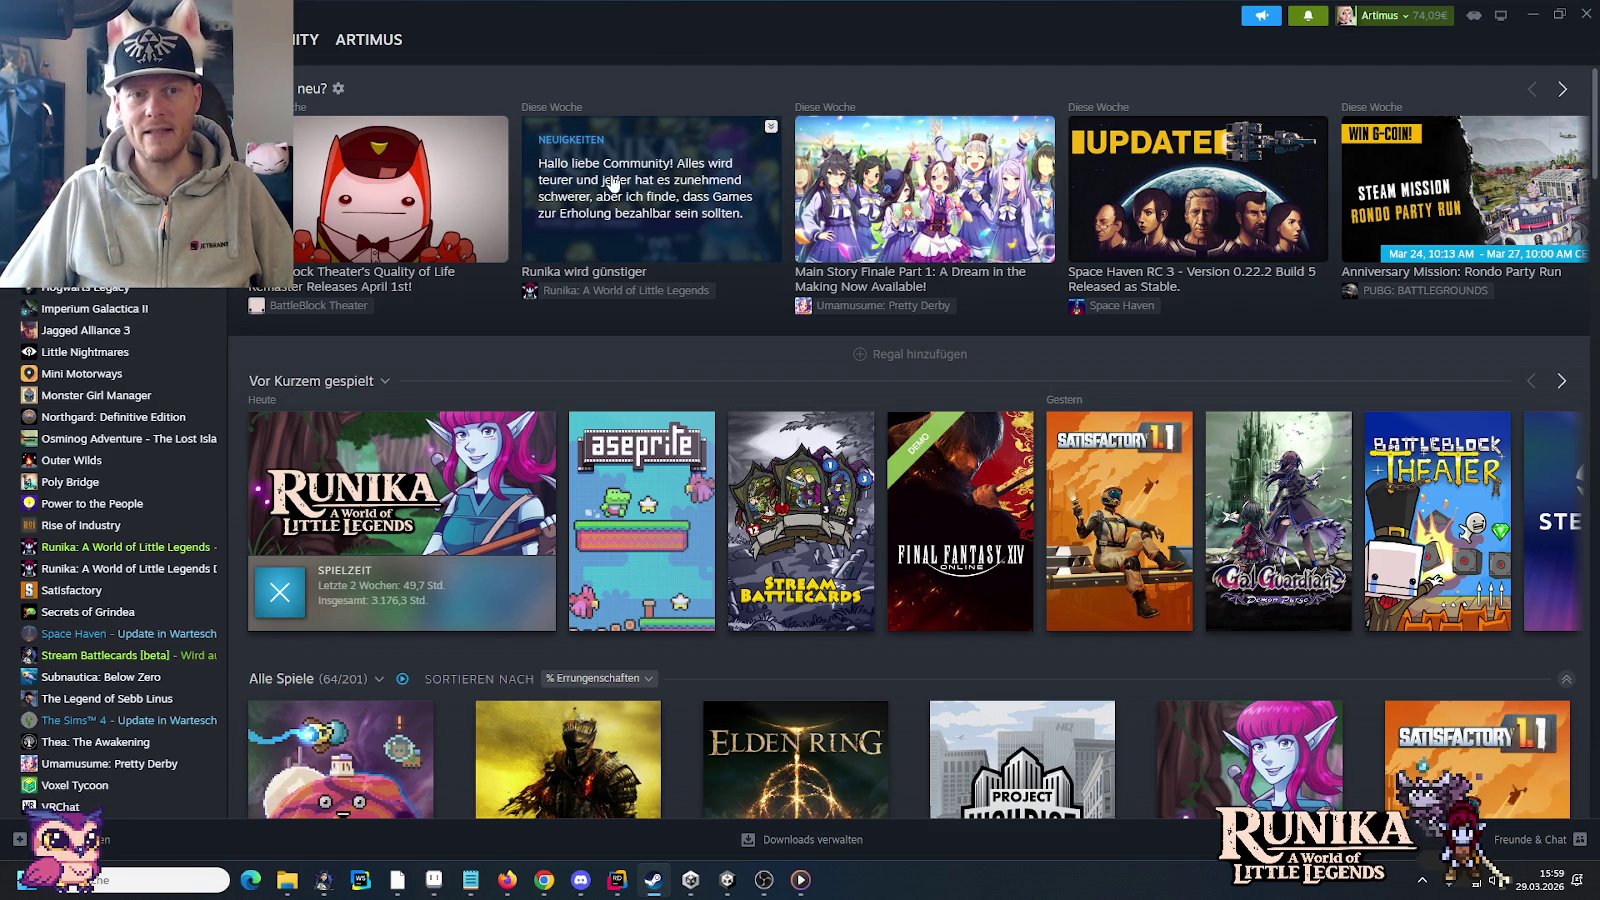
{"action": "mouse_move", "coordinate": [432, 880]}
{"action": "left_click", "coordinate": [470, 880]}
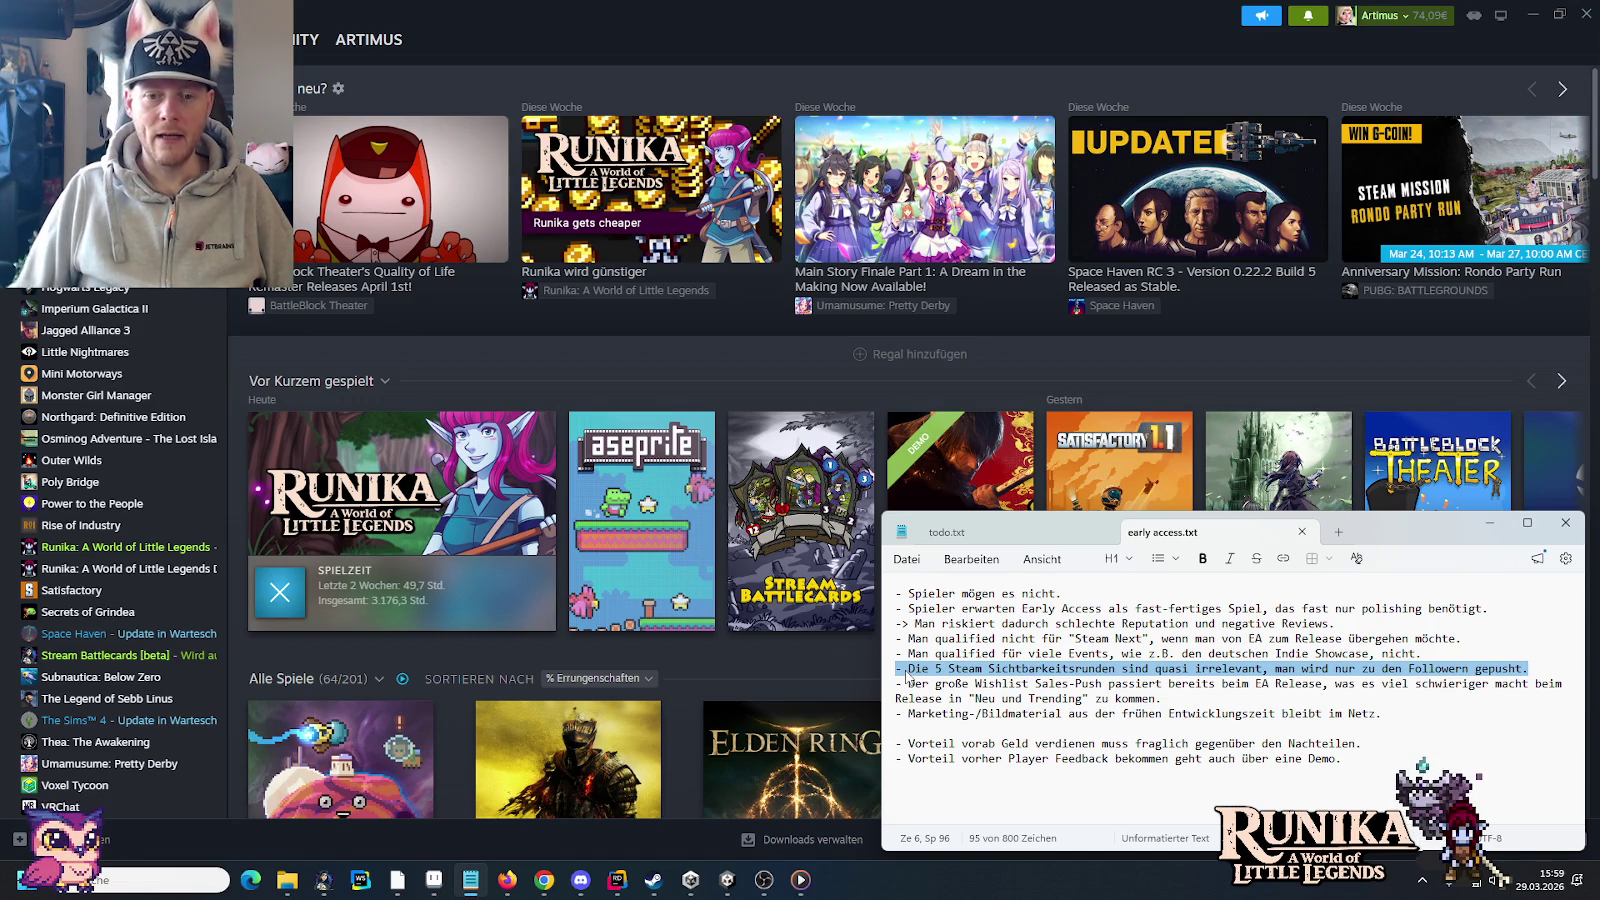
Step: Select the 'Der große Wishlist…' sales-push paragraph, then the marketing material line
{"action": "left_click_drag", "start_coordinate": [1165, 700], "coordinate": [862, 680]}
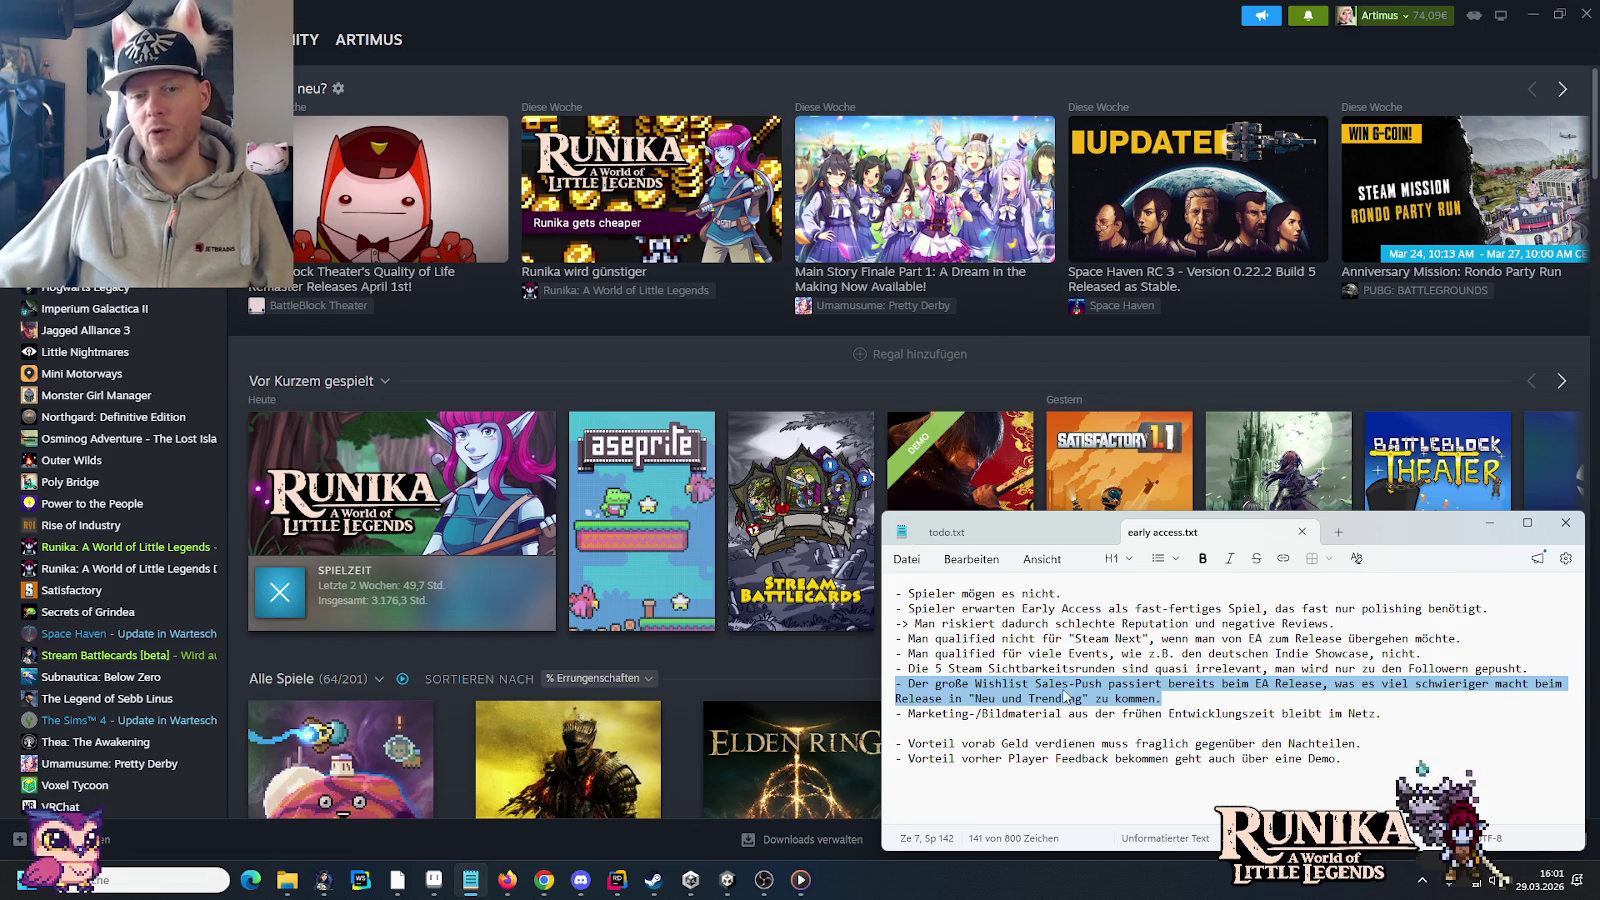
{"action": "left_click", "coordinate": [1386, 713]}
Step: Highlight the marketing, early-money and player-feedback points, then close the early access.txt tab
{"action": "left_click", "coordinate": [878, 716], "text": "shift"}
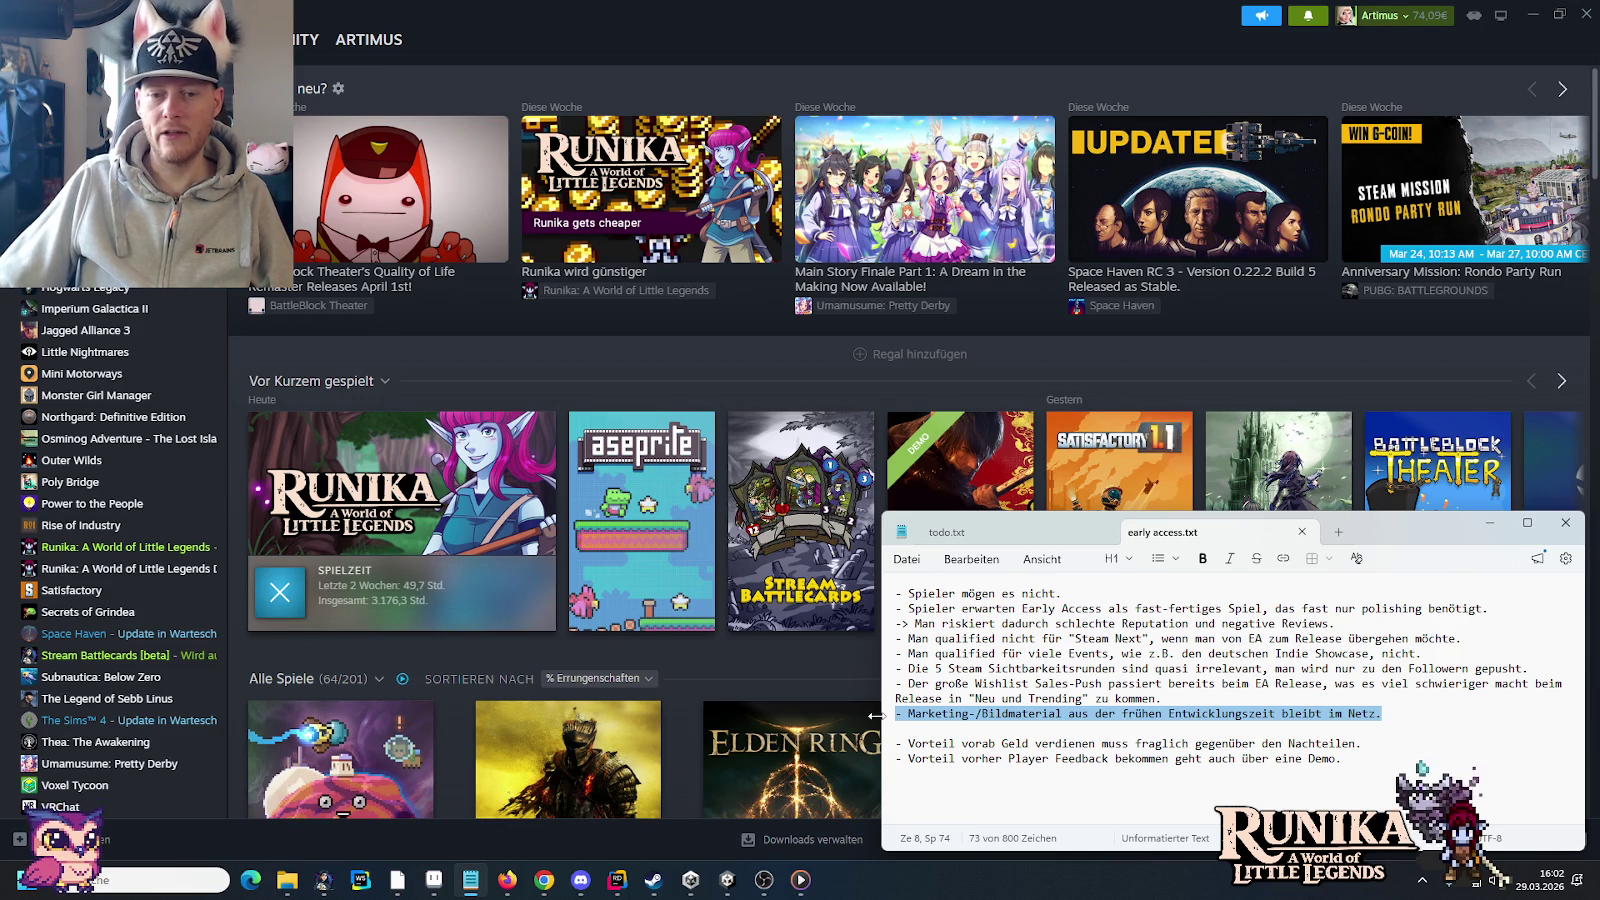
{"action": "left_click_drag", "start_coordinate": [1373, 740], "coordinate": [886, 750]}
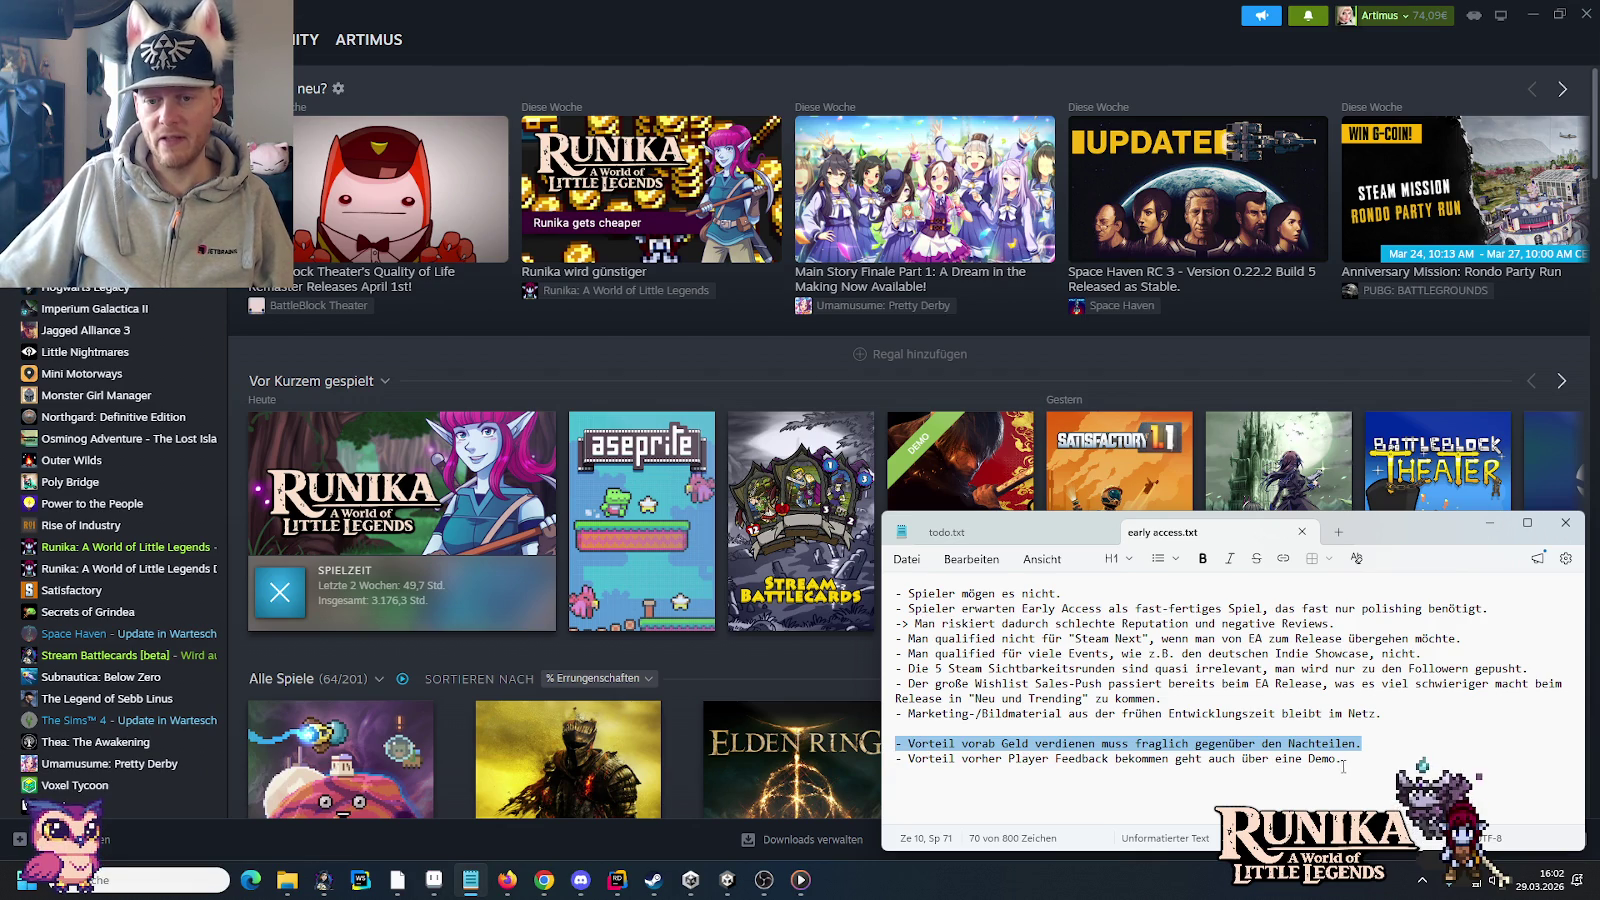
{"action": "left_click_drag", "start_coordinate": [1343, 762], "coordinate": [888, 771]}
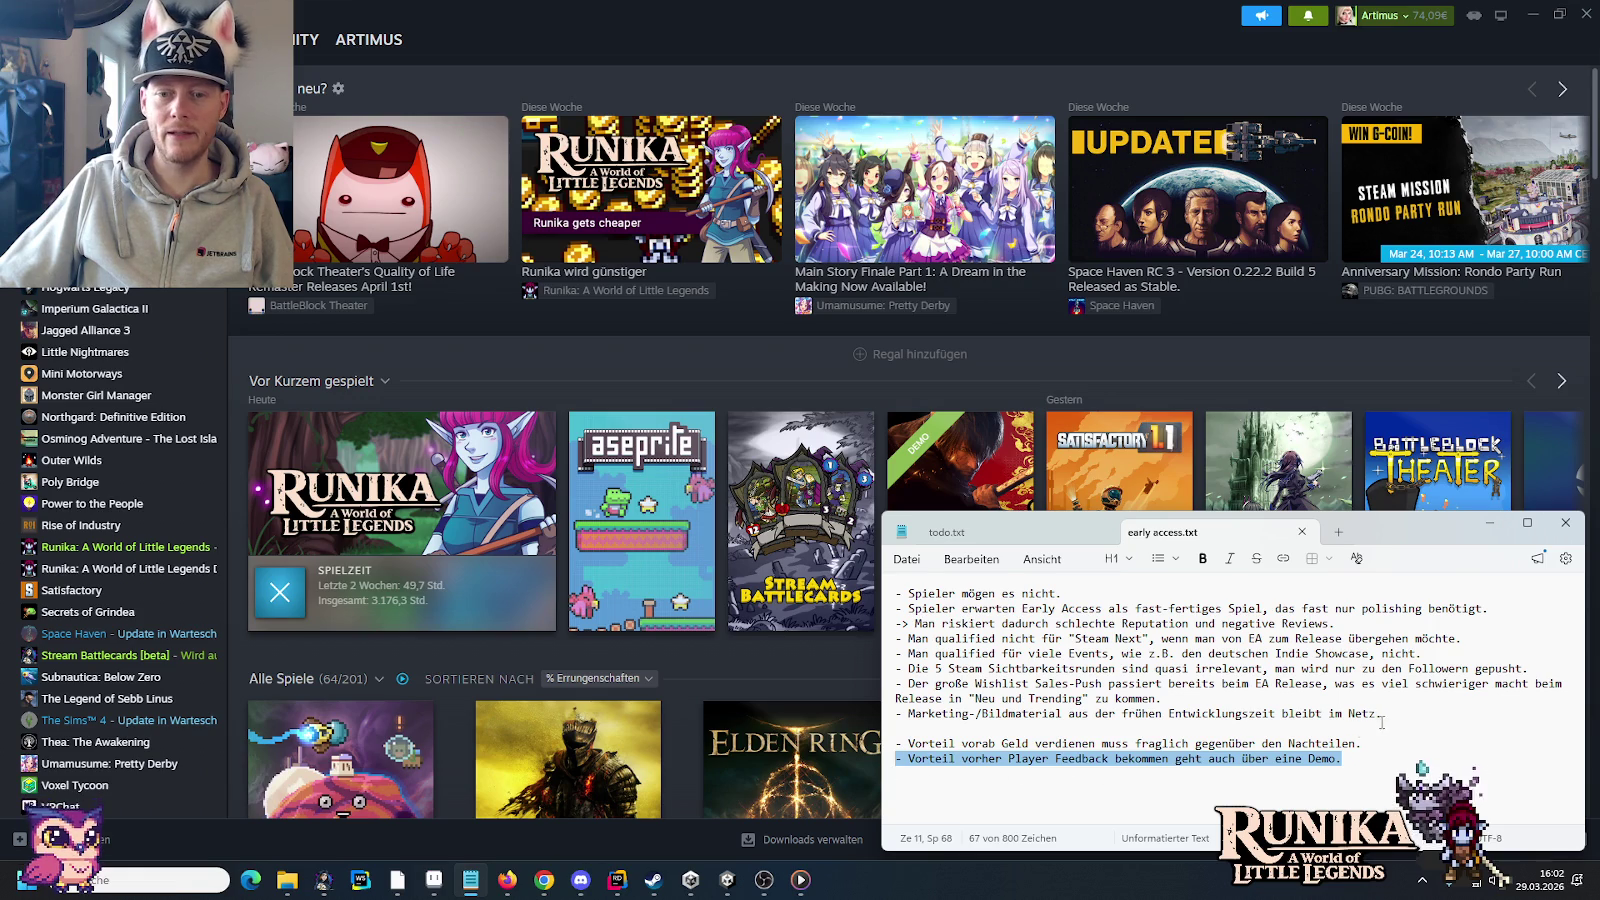
{"action": "left_click", "coordinate": [1383, 755]}
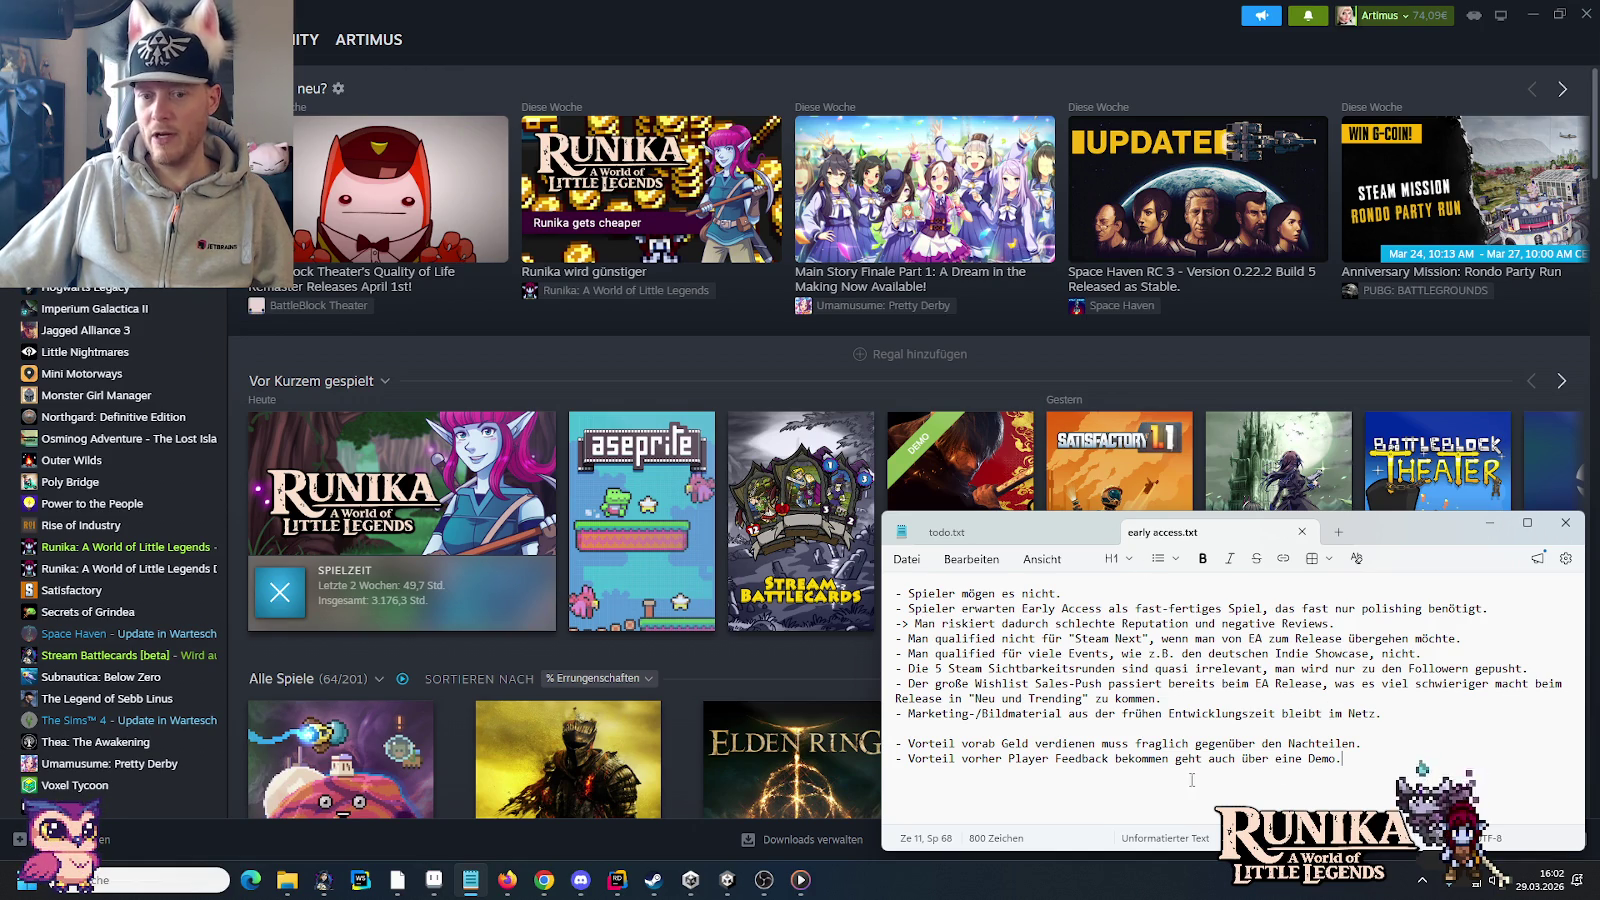
{"action": "left_click", "coordinate": [1303, 537]}
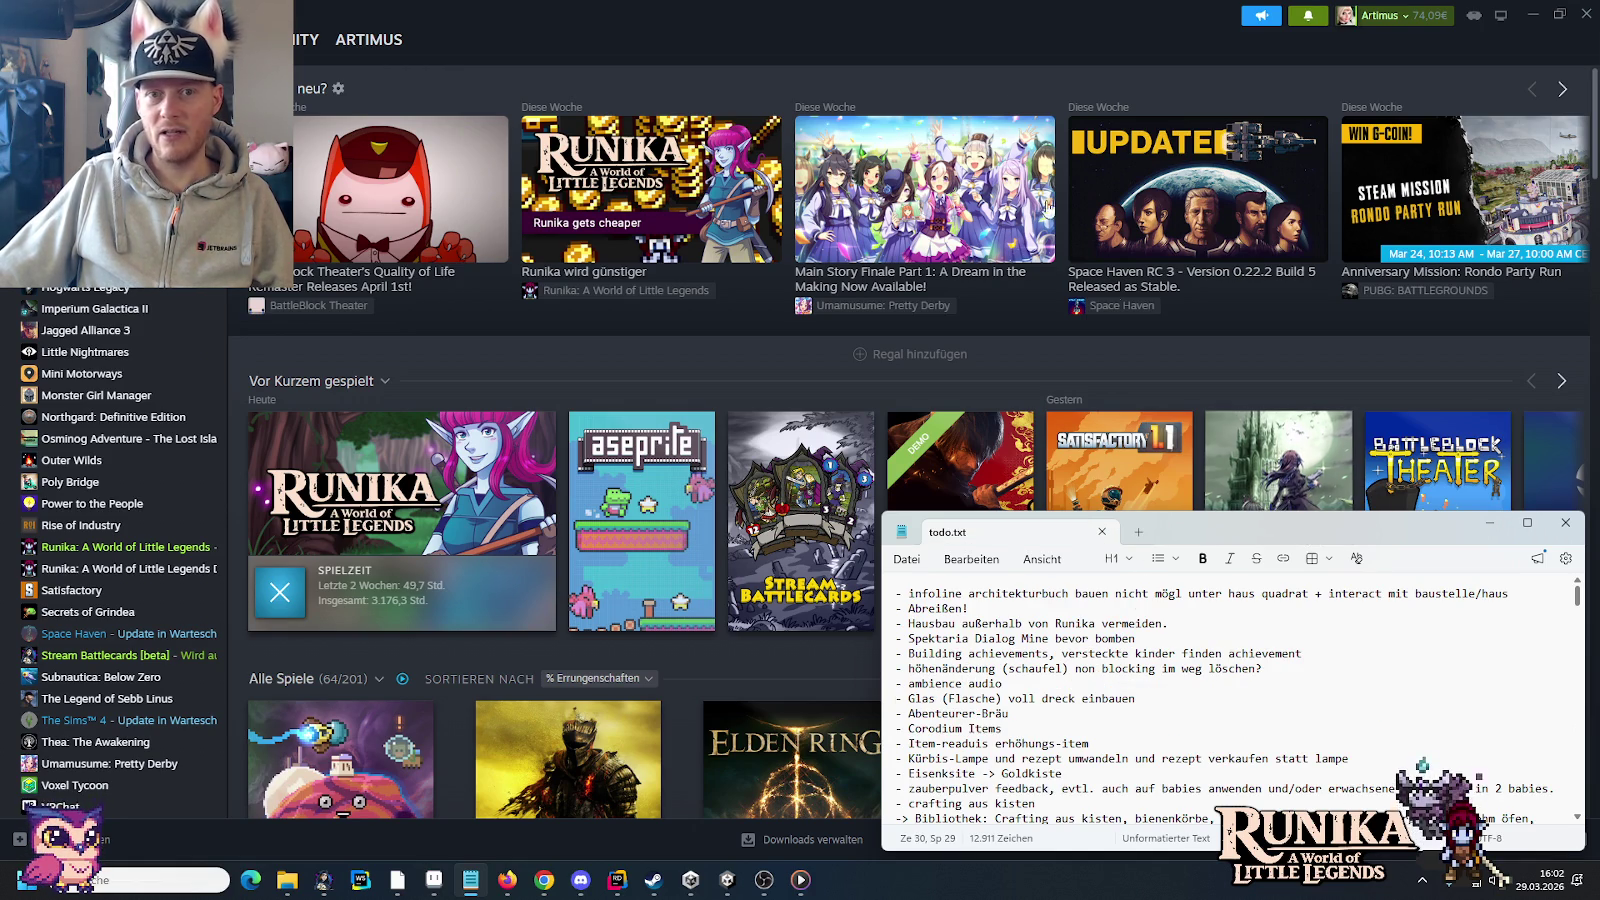
Step: Reopen early access.txt from the little-legends-sources folder
{"action": "left_click", "coordinate": [999, 56]}
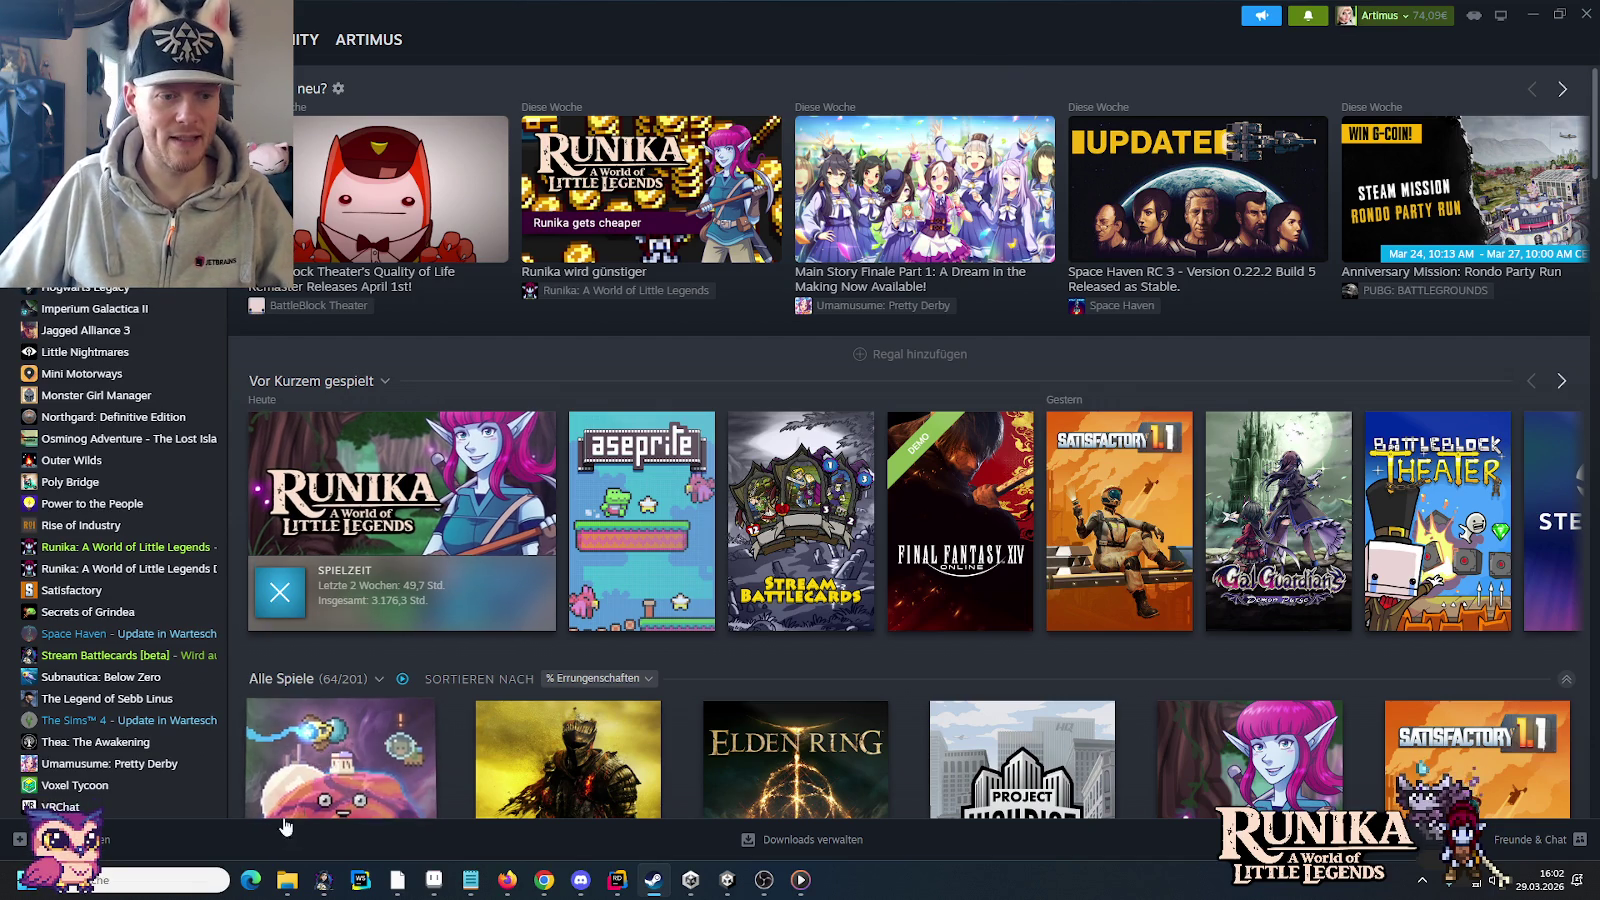
{"action": "left_click", "coordinate": [340, 815]}
{"action": "mouse_move", "coordinate": [286, 880]}
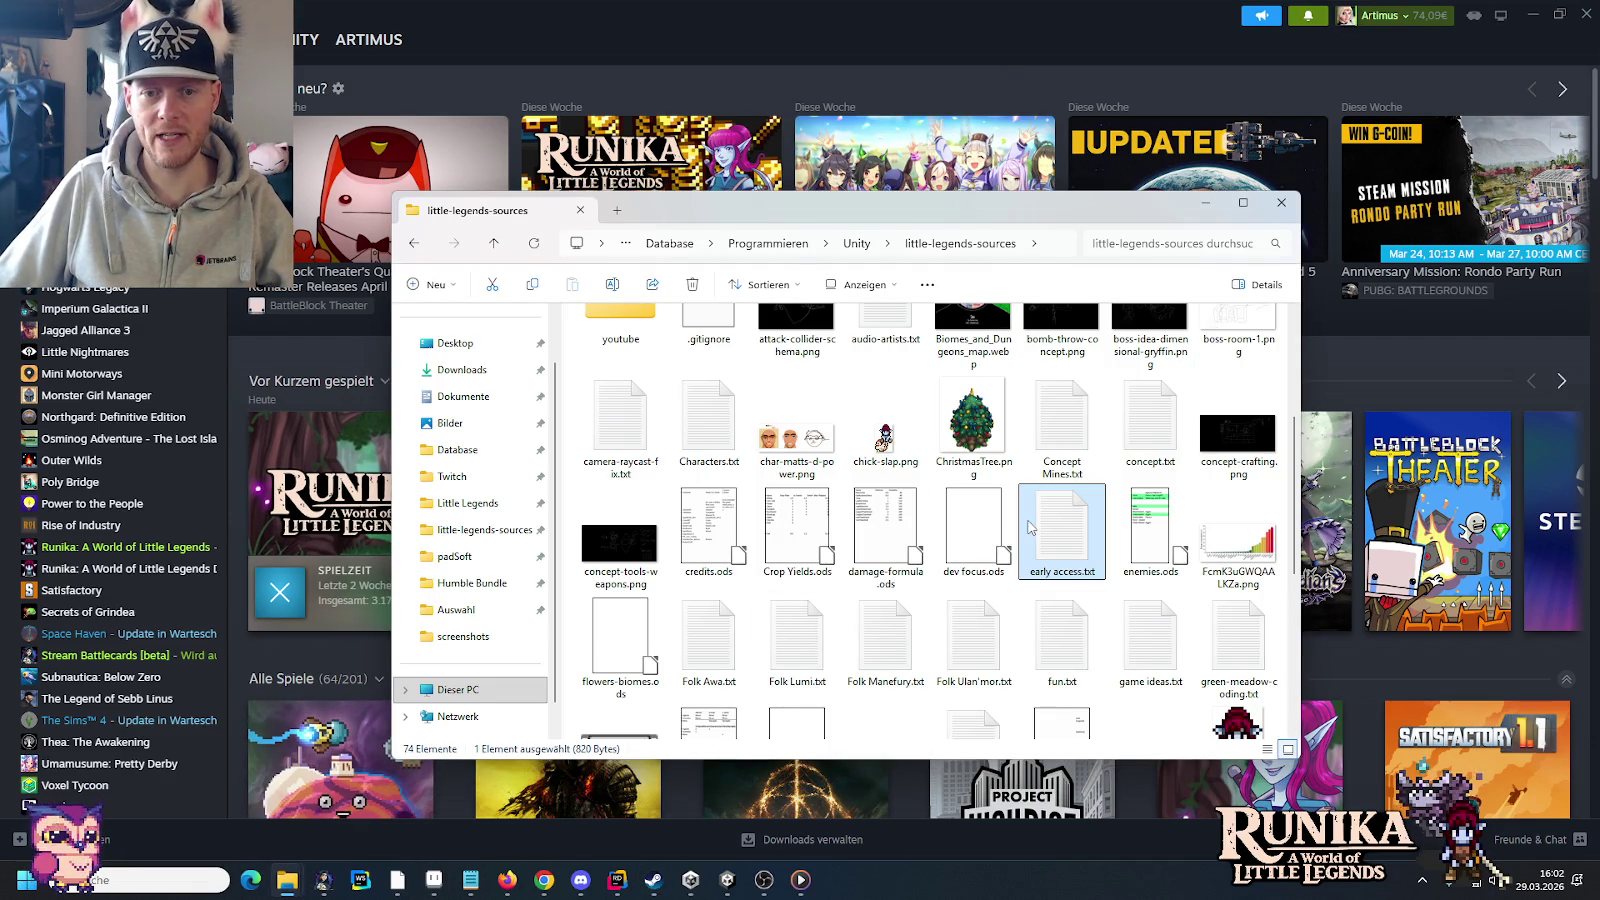
{"action": "double_click", "coordinate": [1060, 519]}
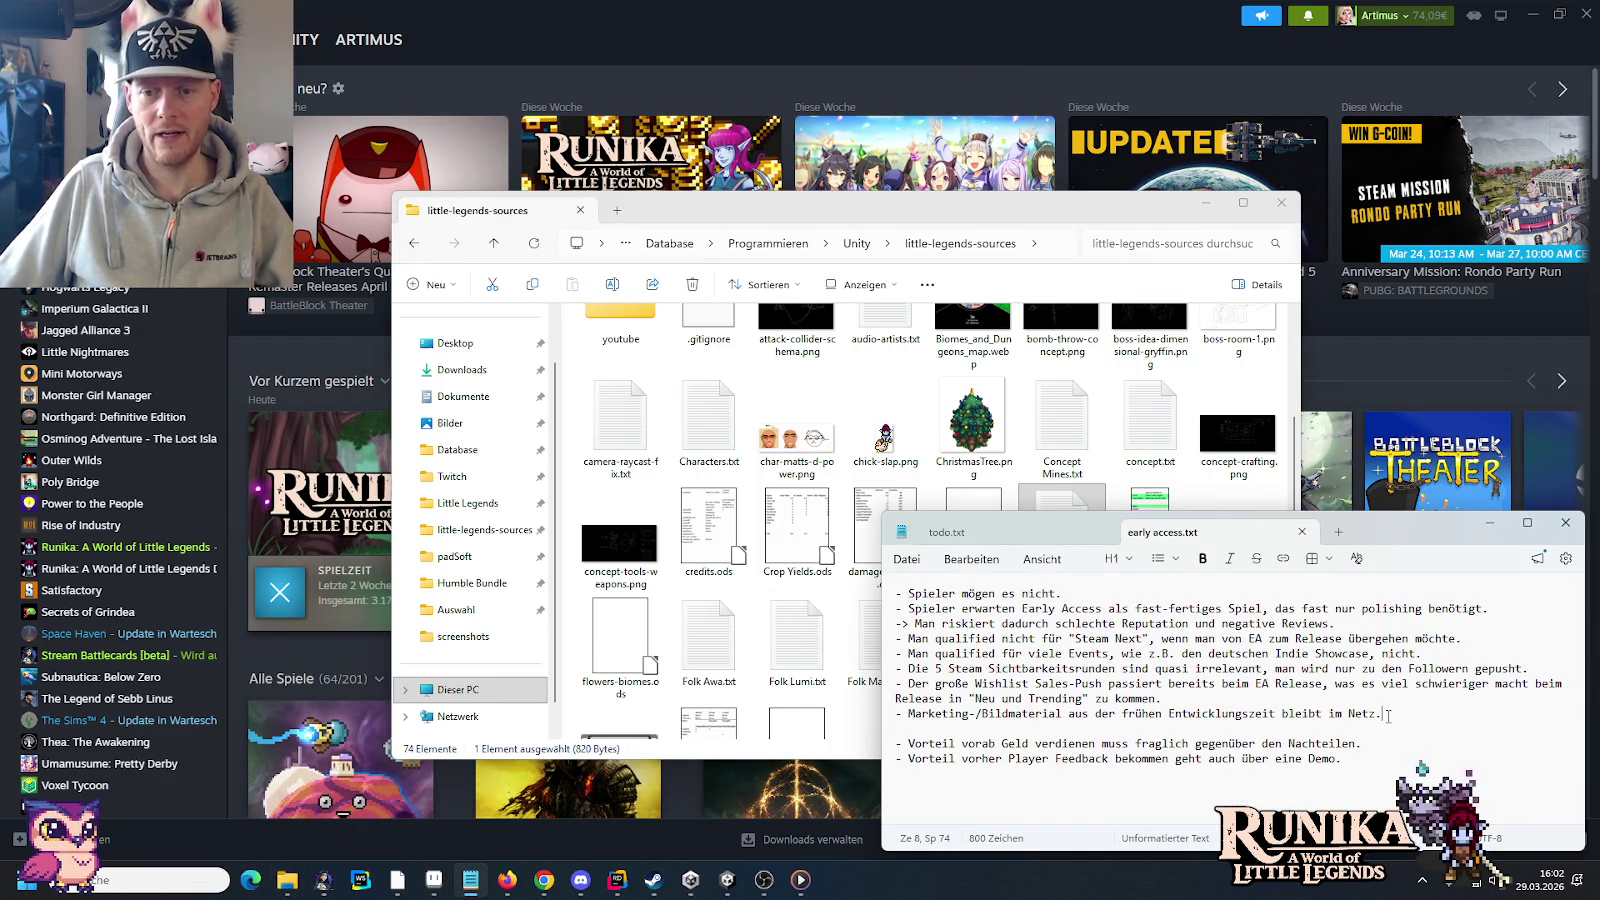
Step: Add a '- Stress/Druck' bullet about finishing an already-bought project, then close the notes and return to Steam
{"action": "key", "text": "Return"}
{"action": "type", "text": "- Str"}
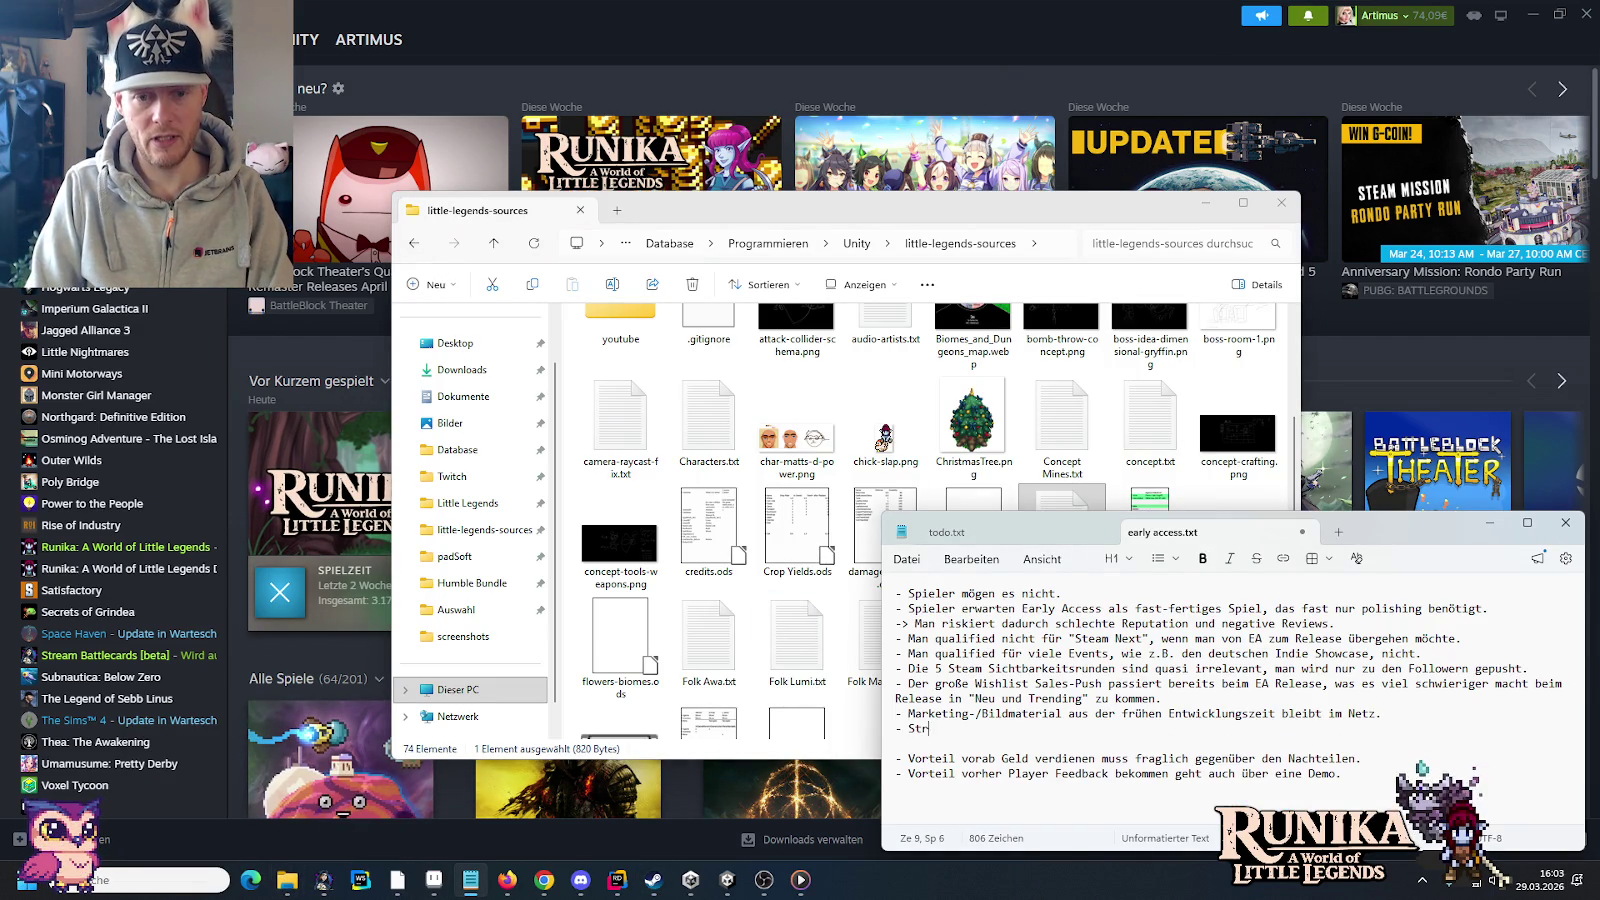
{"action": "type", "text": "ess/Druck d"}
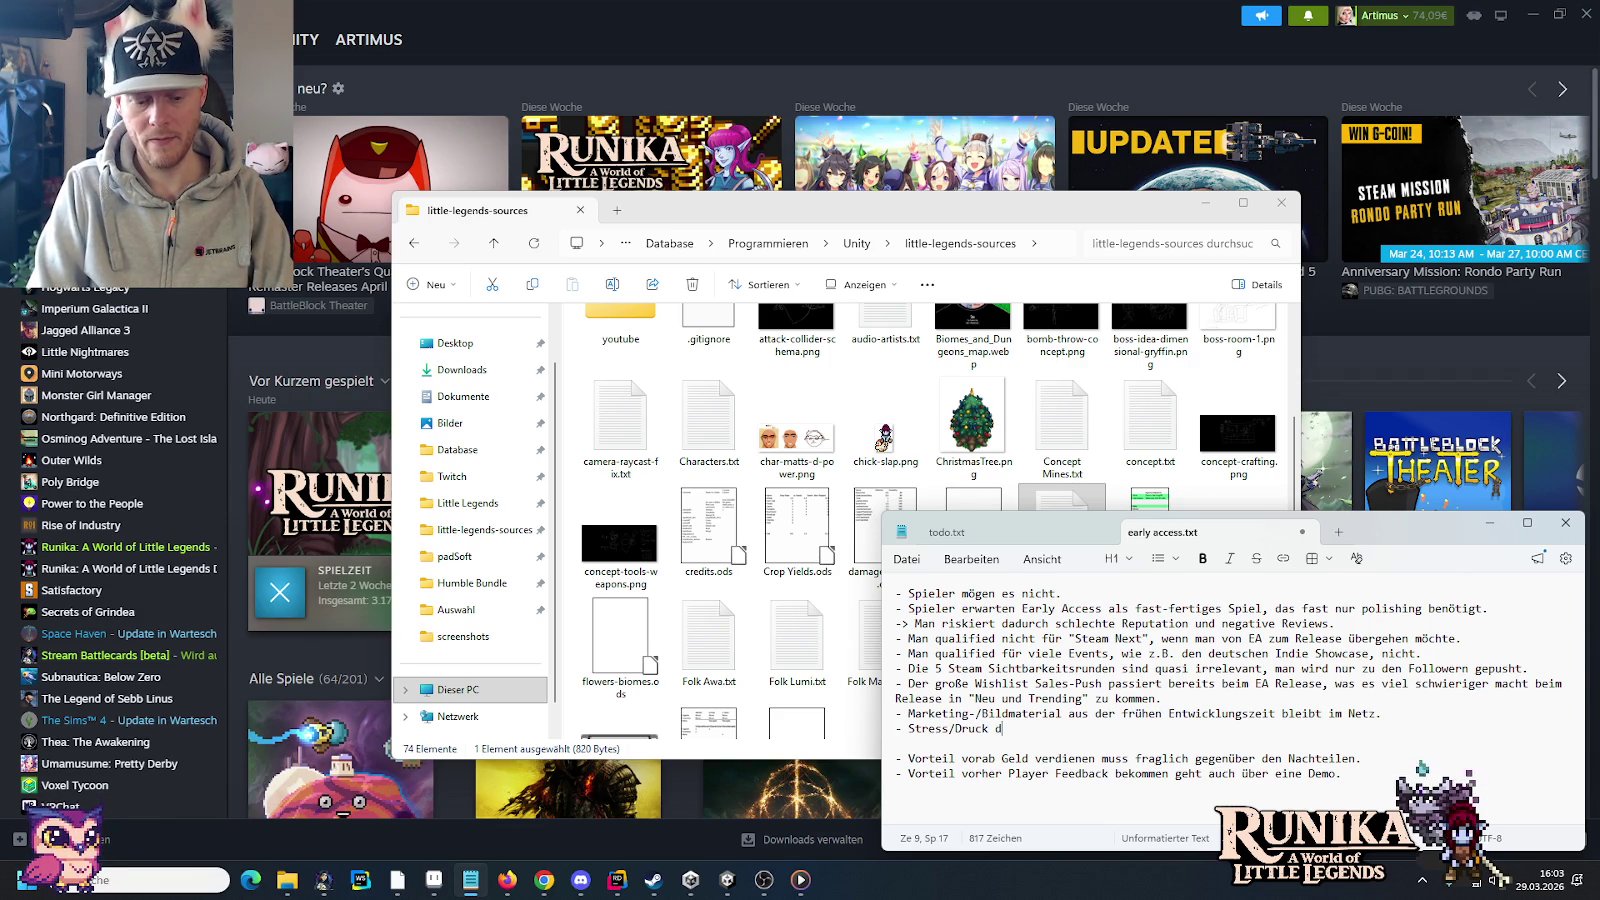
{"action": "type", "text": "as Projek"}
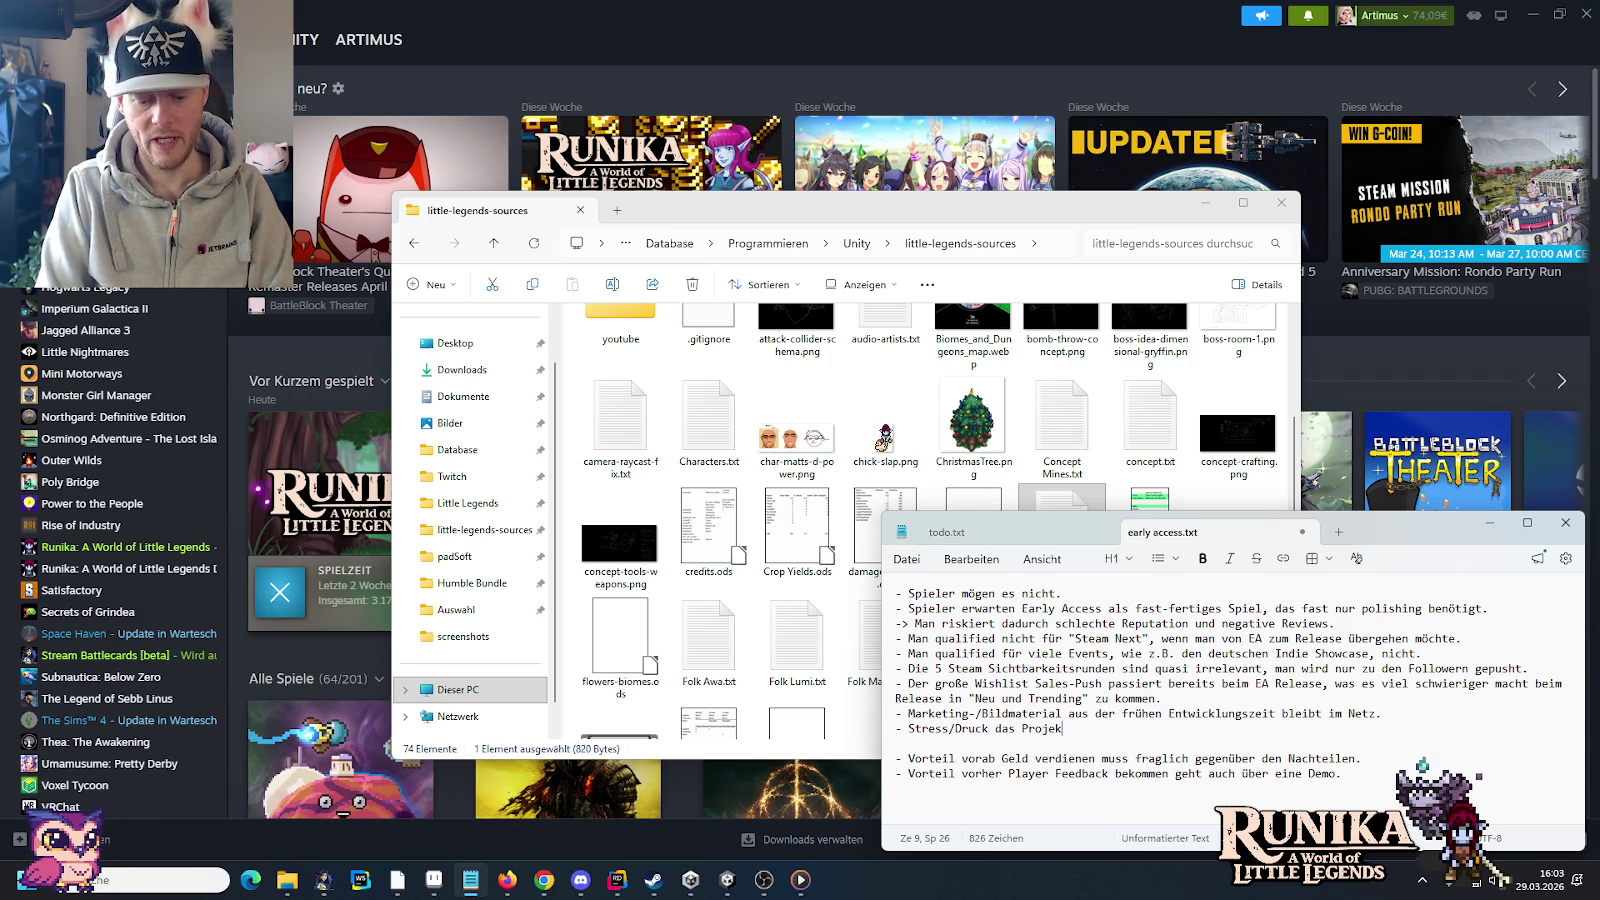
{"action": "type", "text": "ießen, wenn Leute es"}
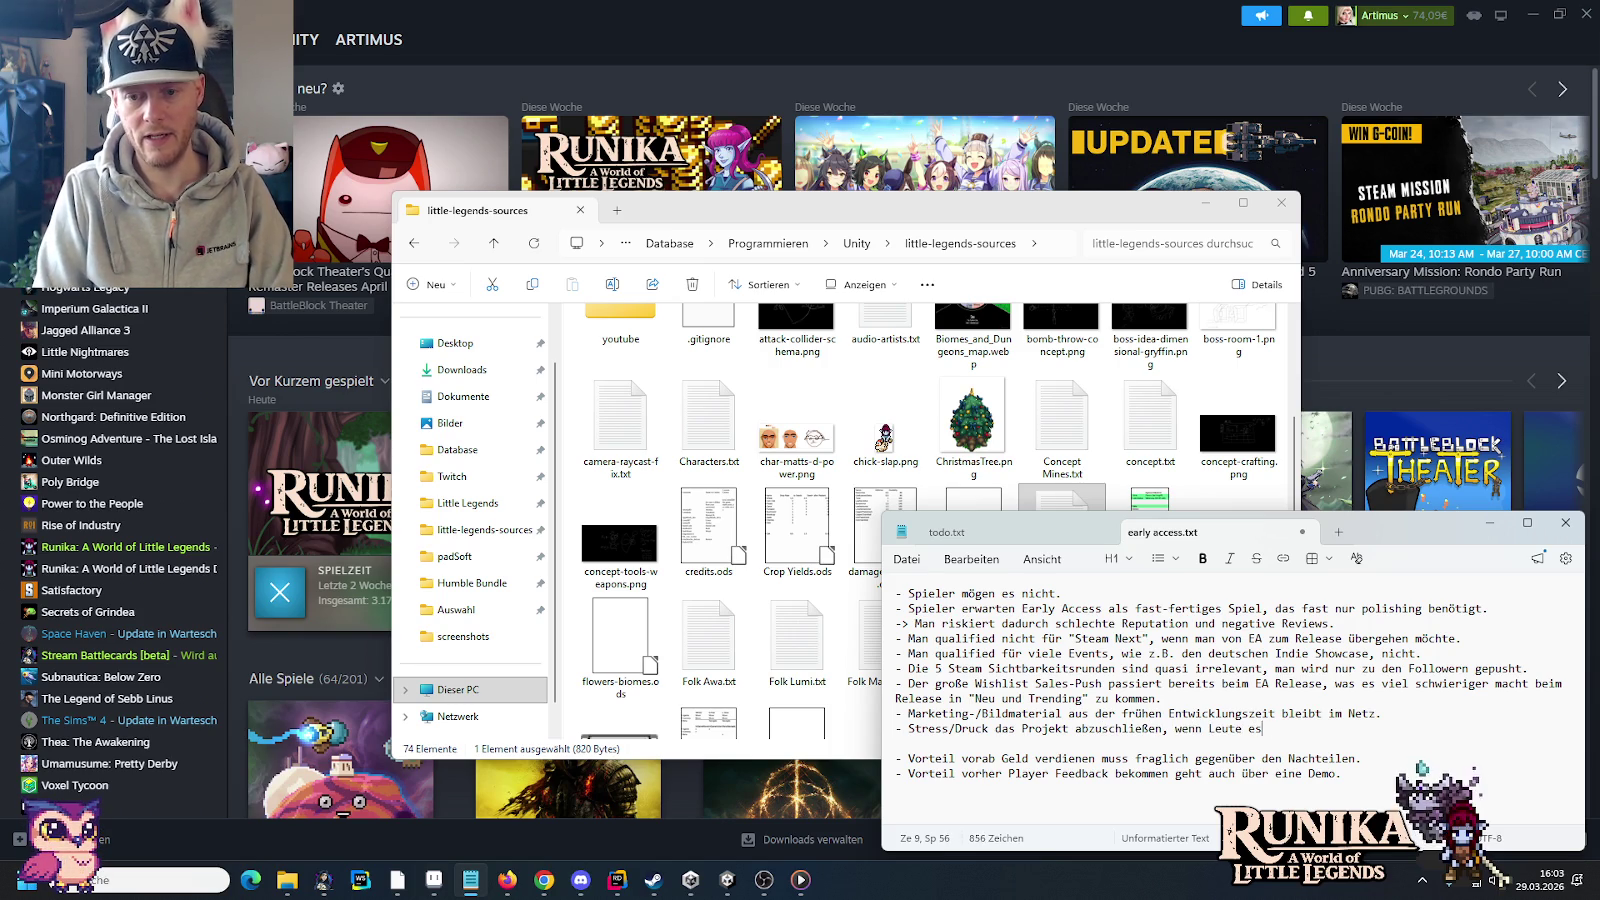
{"action": "type", "text": "auft haben."}
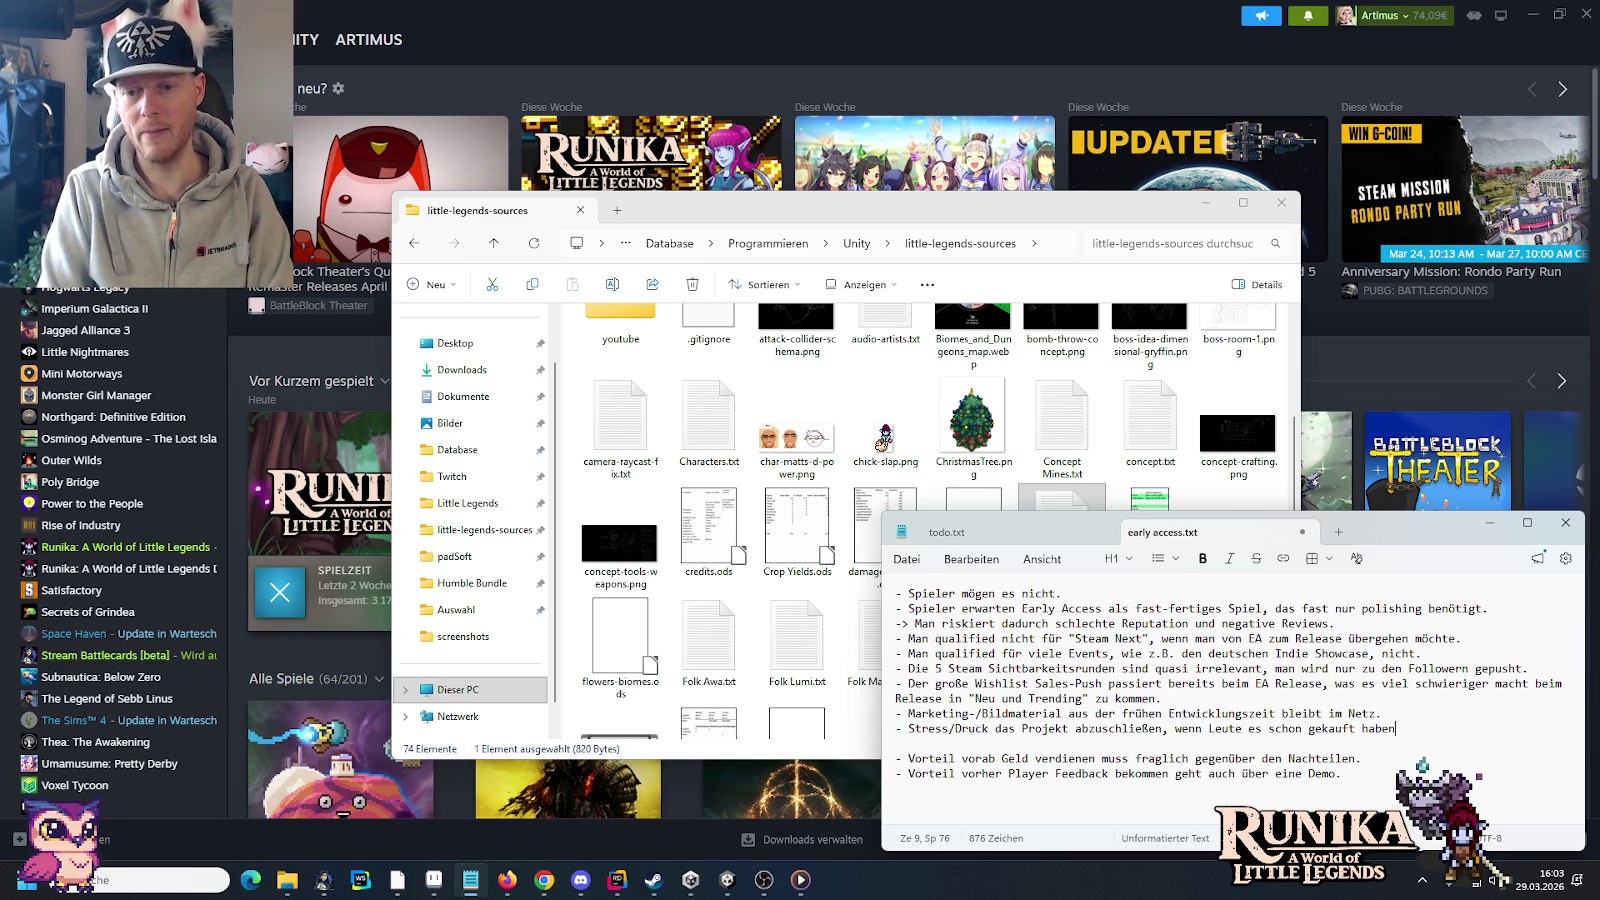
{"action": "key", "text": "Return"}
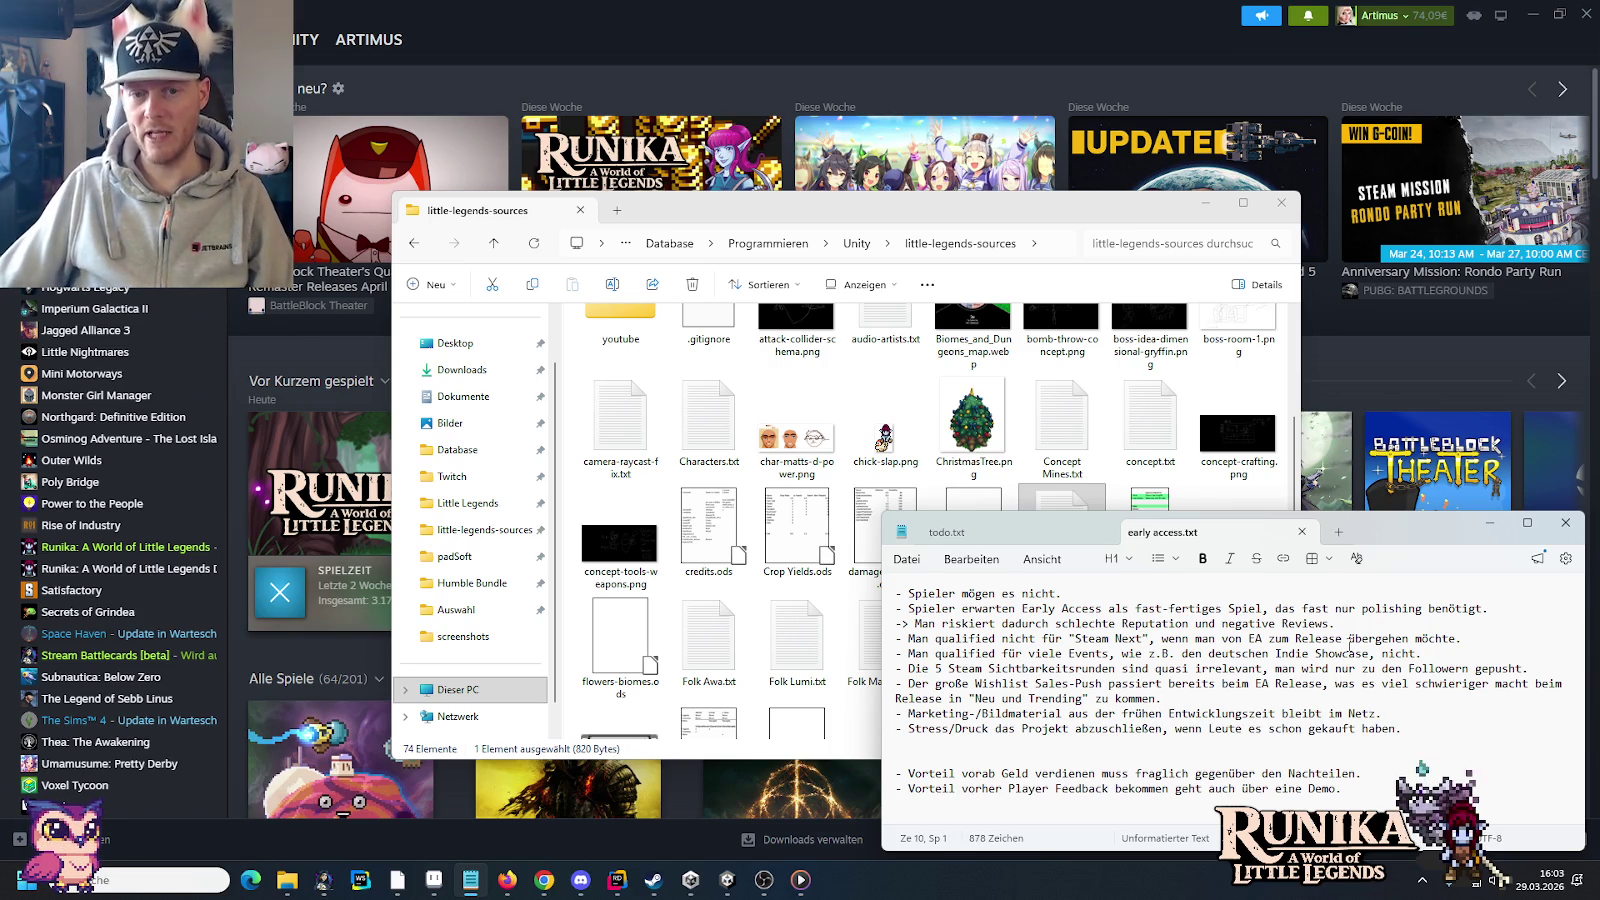
{"action": "left_click", "coordinate": [1302, 531]}
{"action": "key", "text": "alt+Tab"}
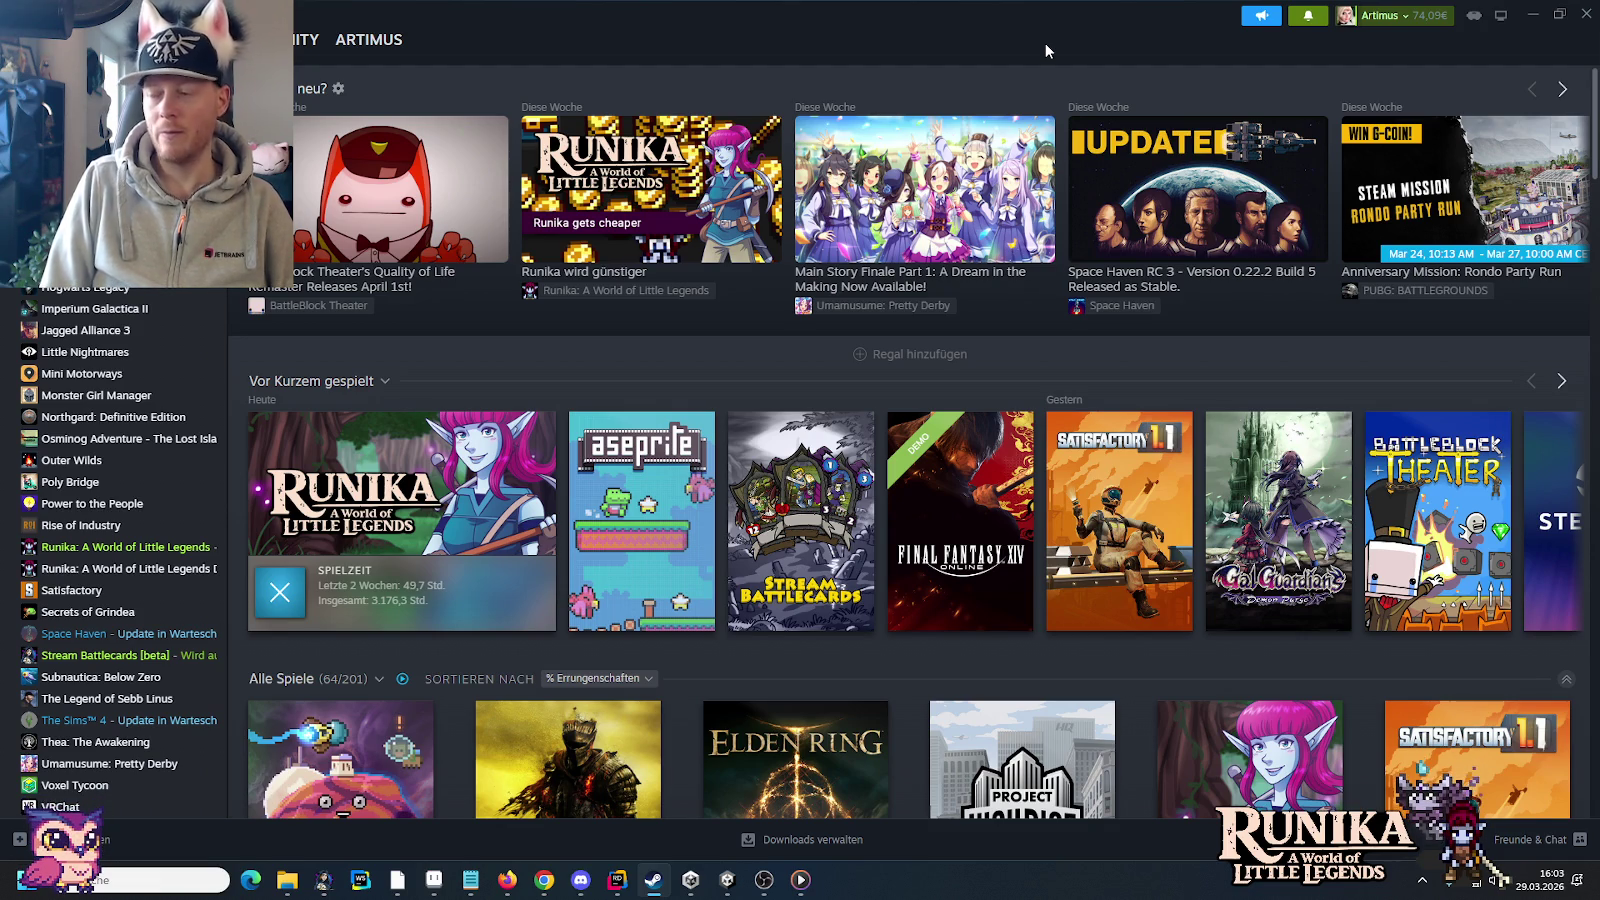
{"action": "key", "text": "alt+Tab"}
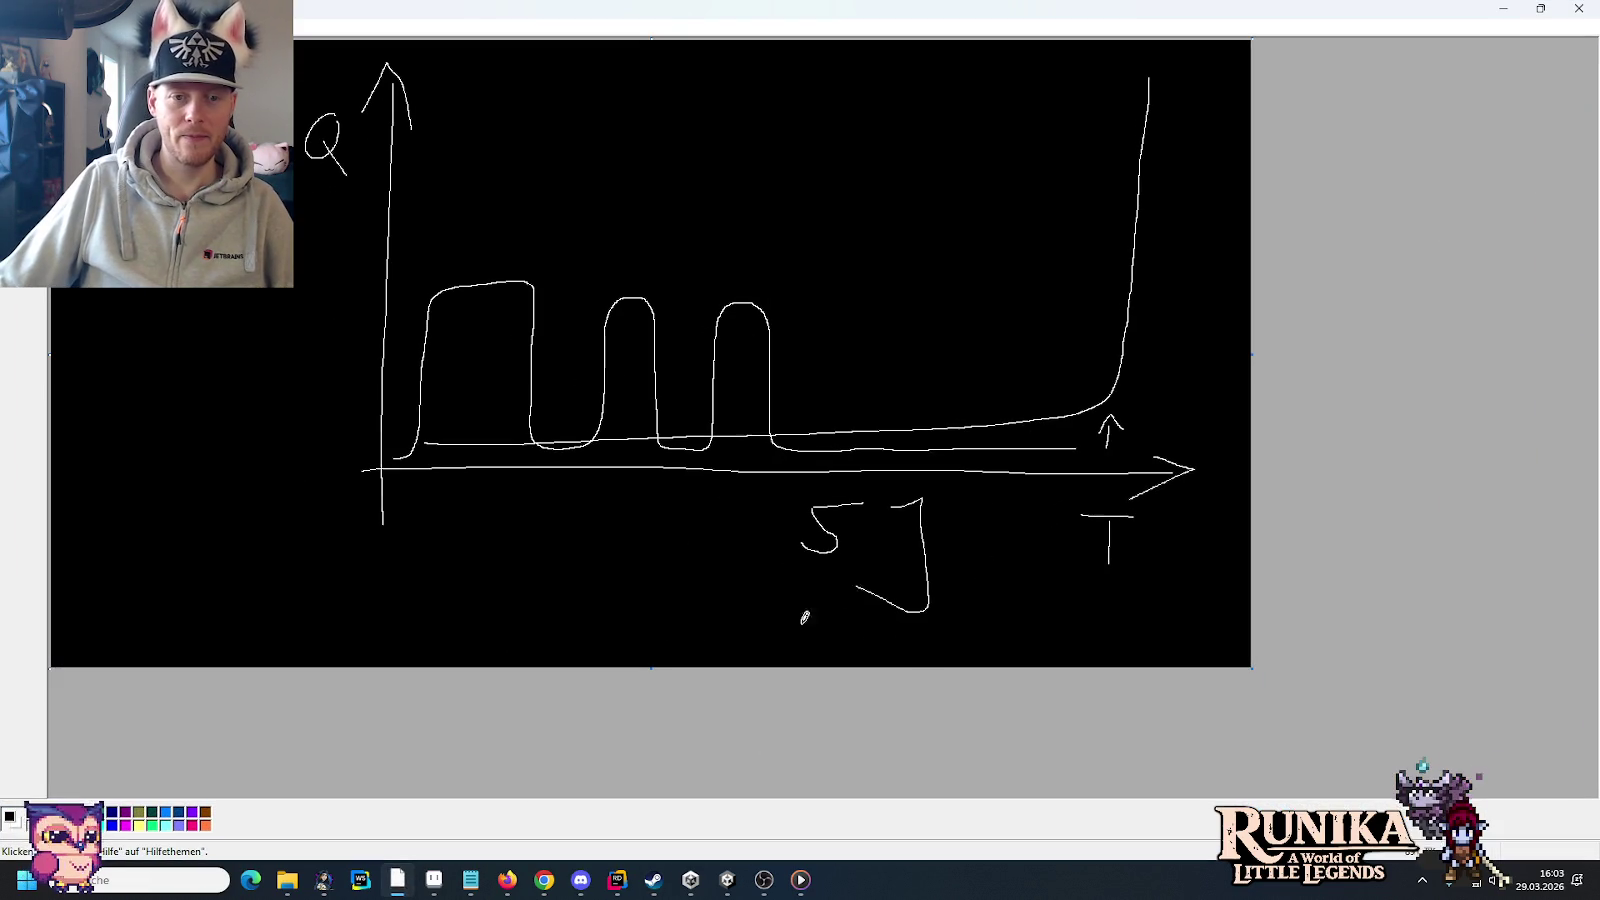
{"action": "left_click_drag", "start_coordinate": [950, 406], "coordinate": [914, 364]}
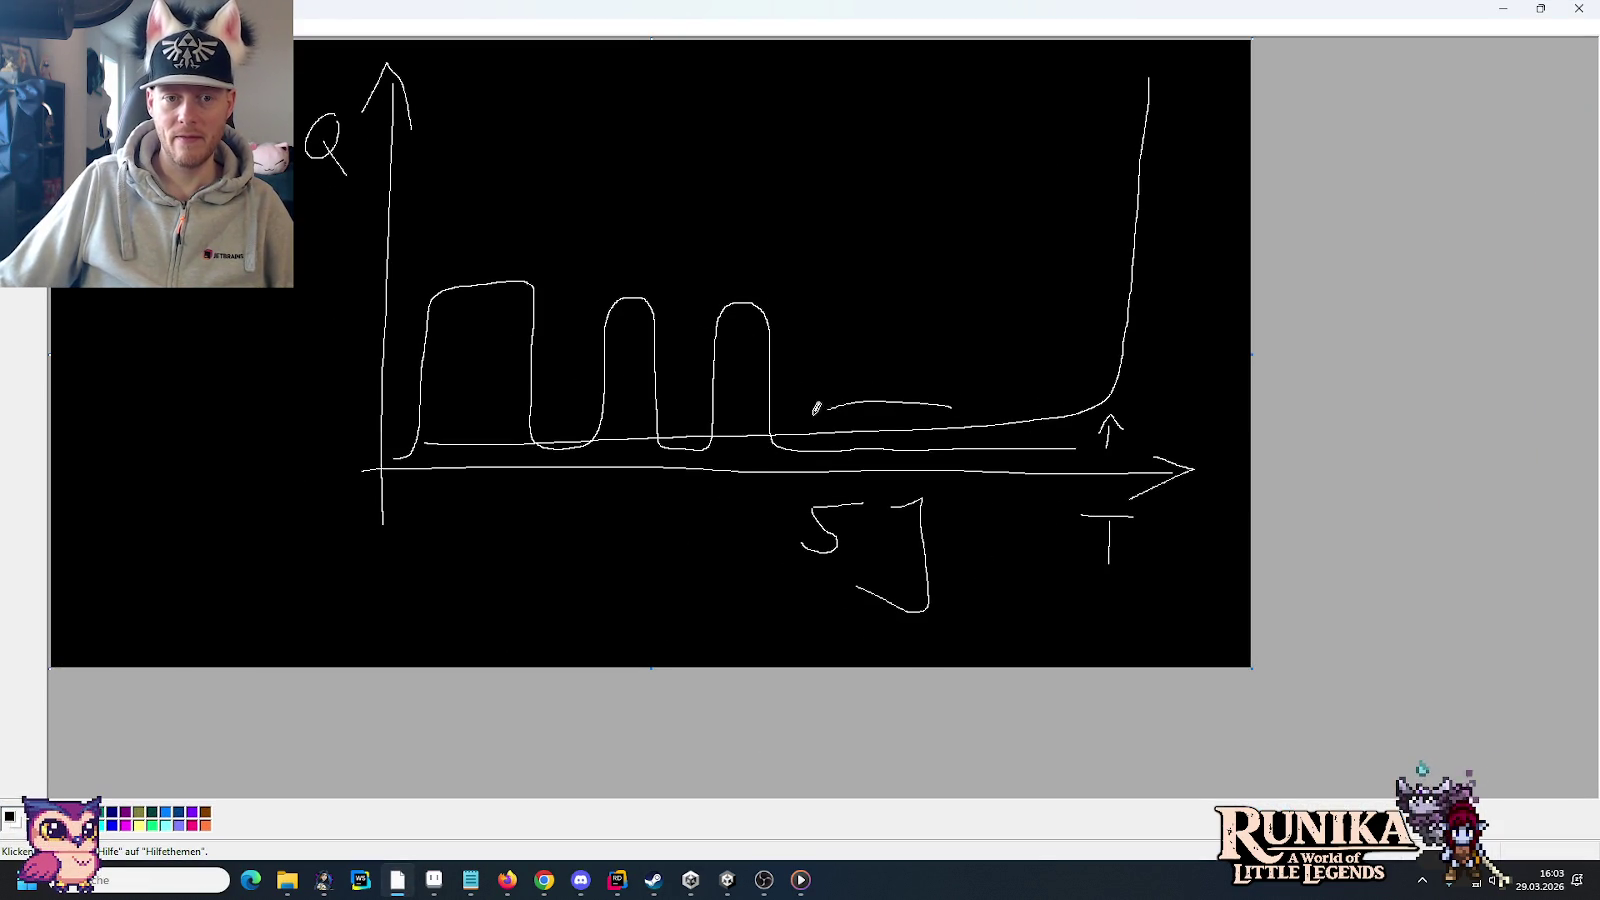
{"action": "key", "text": "ctrl+z"}
{"action": "mouse_move", "coordinate": [573, 398]}
{"action": "left_mouse_down"}
{"action": "mouse_move", "coordinate": [752, 405]}
{"action": "mouse_move", "coordinate": [543, 407]}
{"action": "left_mouse_up"}
{"action": "key", "text": "ctrl+z"}
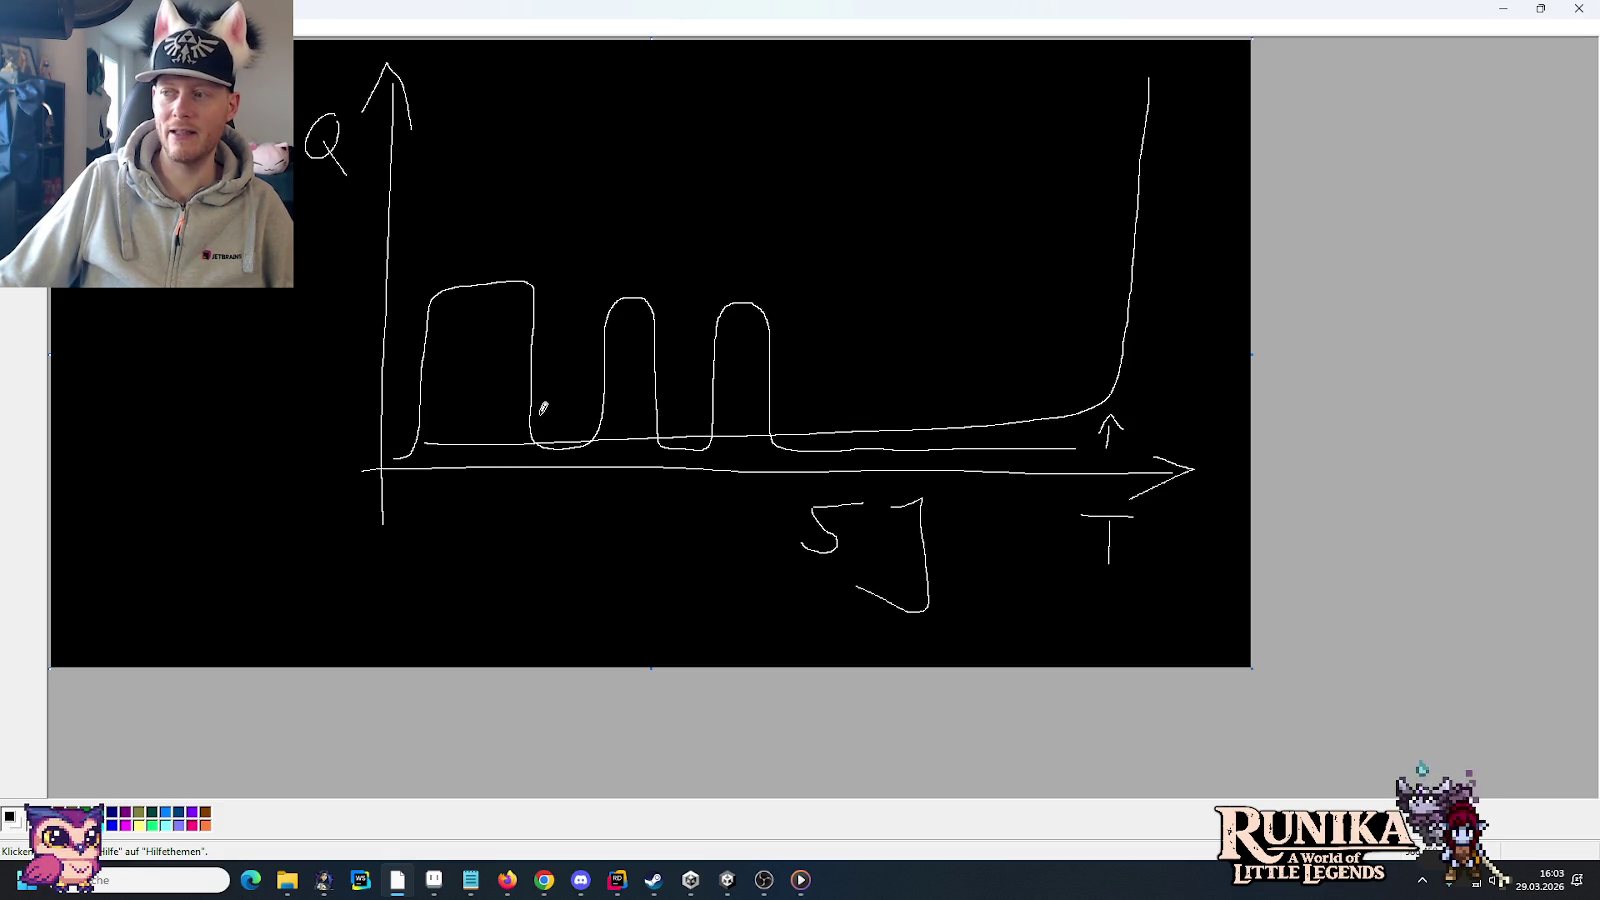
{"action": "left_click", "coordinate": [1503, 8]}
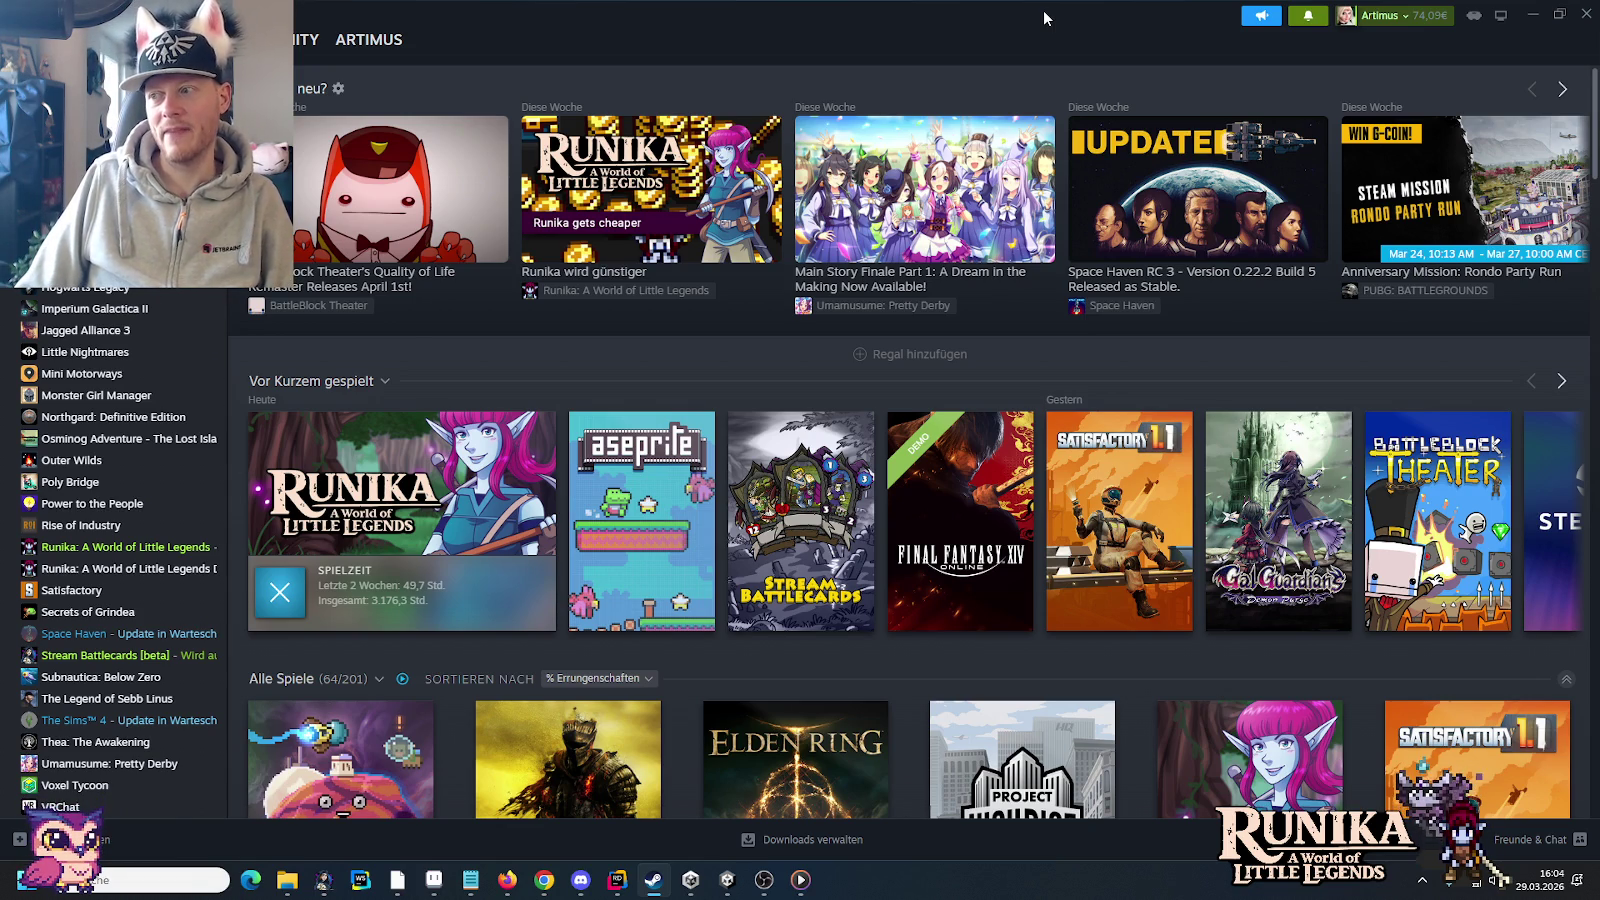
Step: Reopen early access.txt from the project sources folder
{"action": "left_click", "coordinate": [470, 880]}
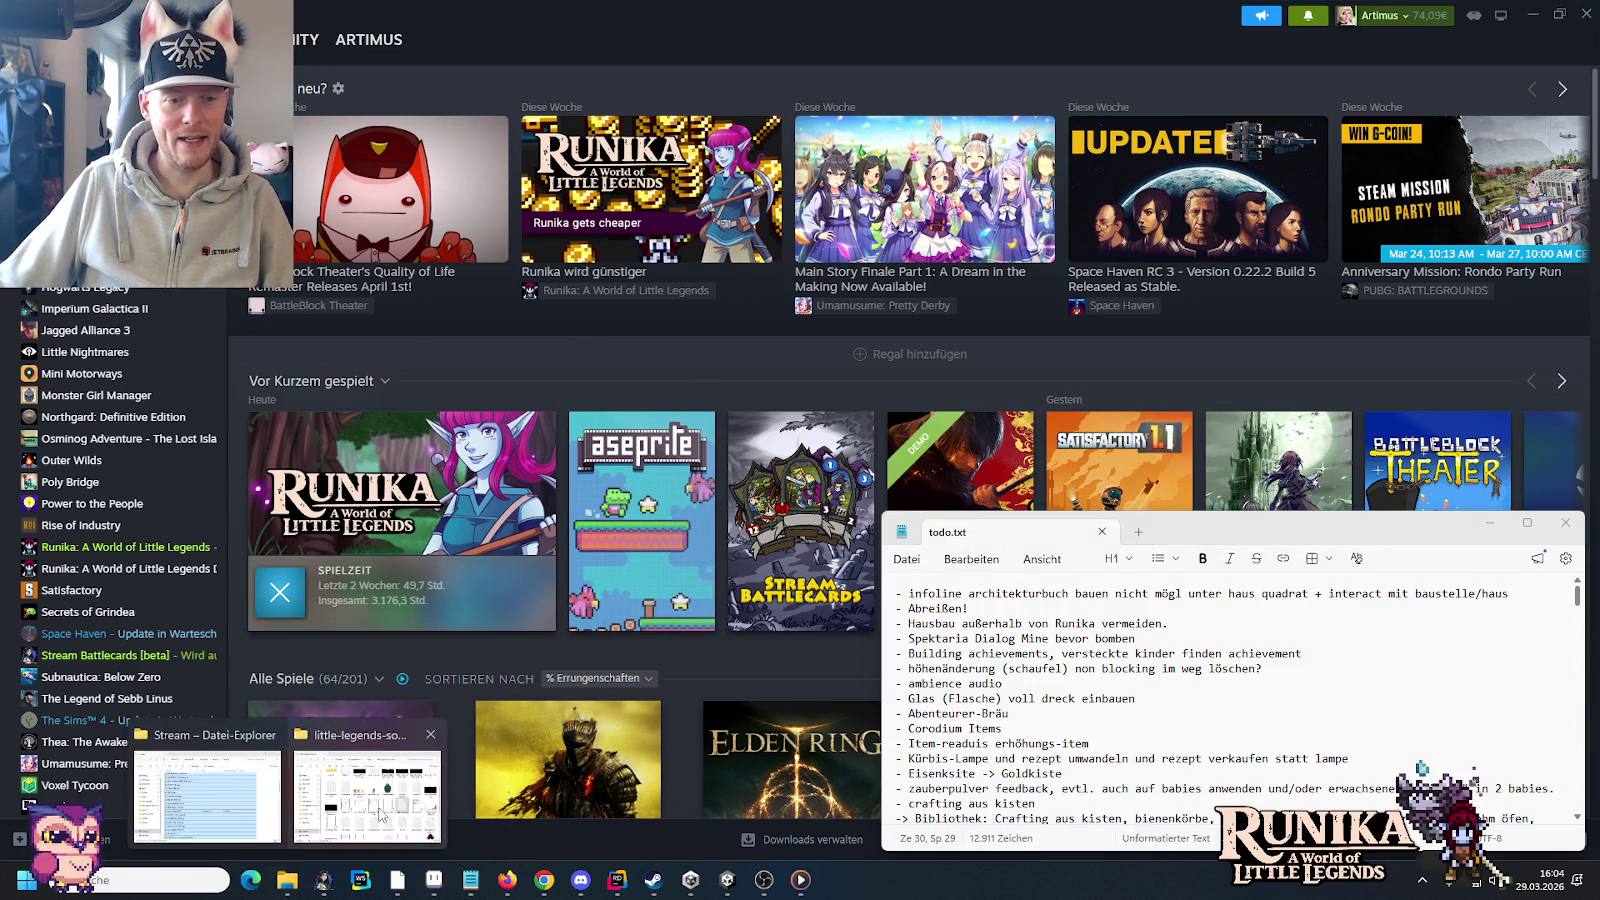
{"action": "mouse_move", "coordinate": [286, 880]}
{"action": "left_click", "coordinate": [365, 790]}
{"action": "double_click", "coordinate": [1060, 537]}
Step: Add '-> Deine persönliche Reputation hängt daran.' below the stress bullet and save the notes
{"action": "left_click", "coordinate": [1418, 731]}
{"action": "type", "text": "."}
{"action": "key", "text": "Return"}
{"action": "type", "text": "perso"}
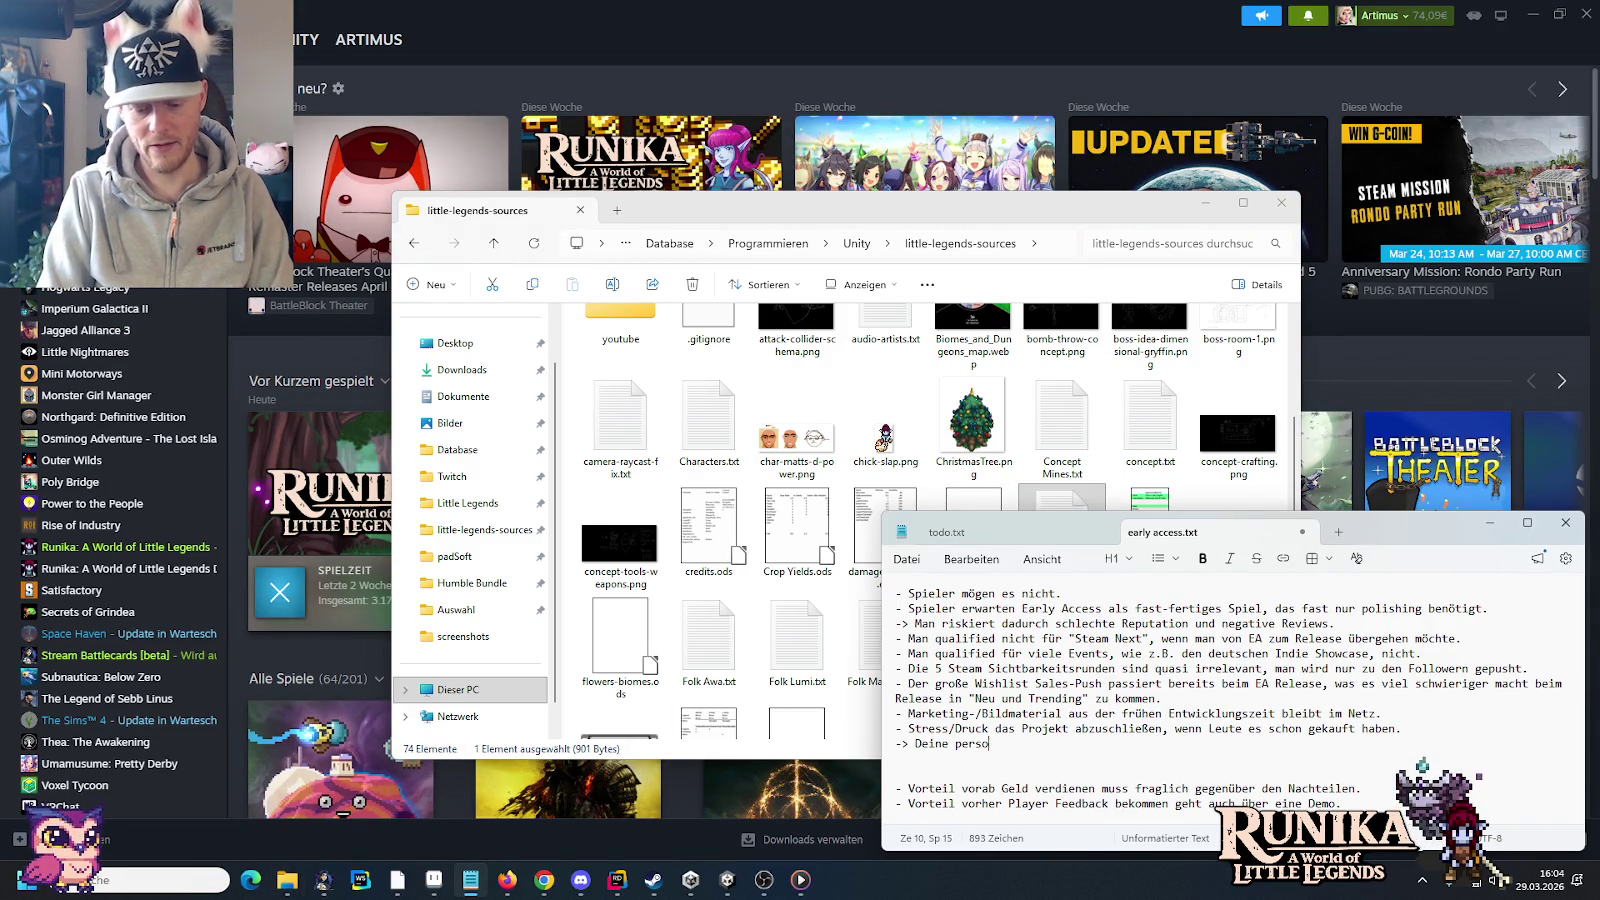
{"action": "key", "text": "BackSpace"}
{"action": "type", "text": "önliche Reputation hängt daran."}
{"action": "key", "text": "ctrl+s"}
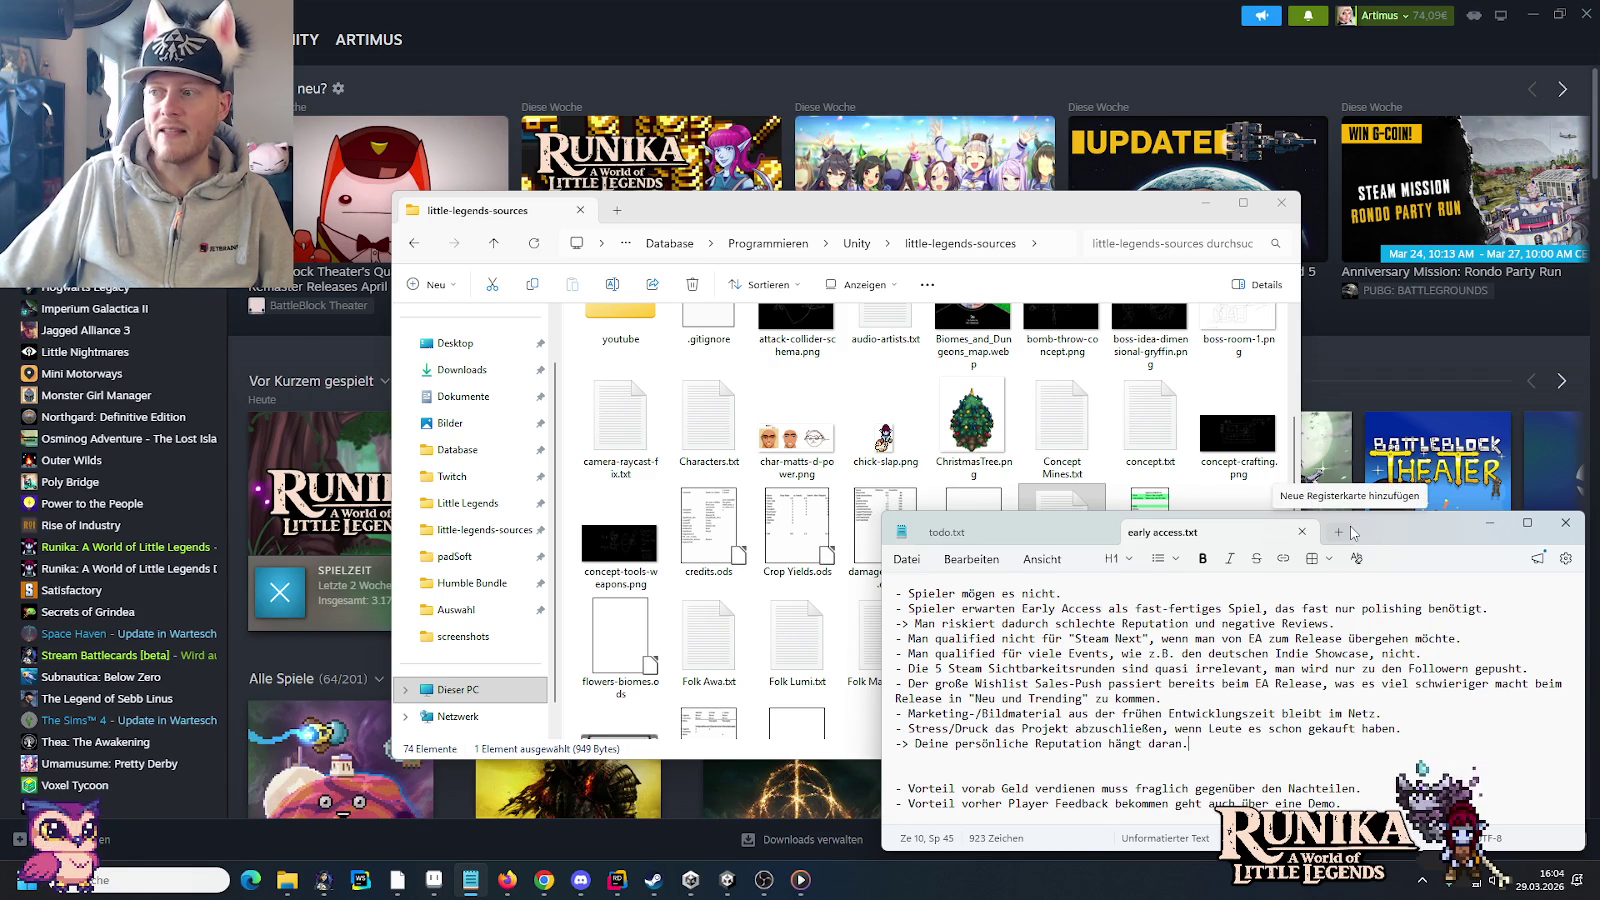
{"action": "left_click", "coordinate": [945, 32]}
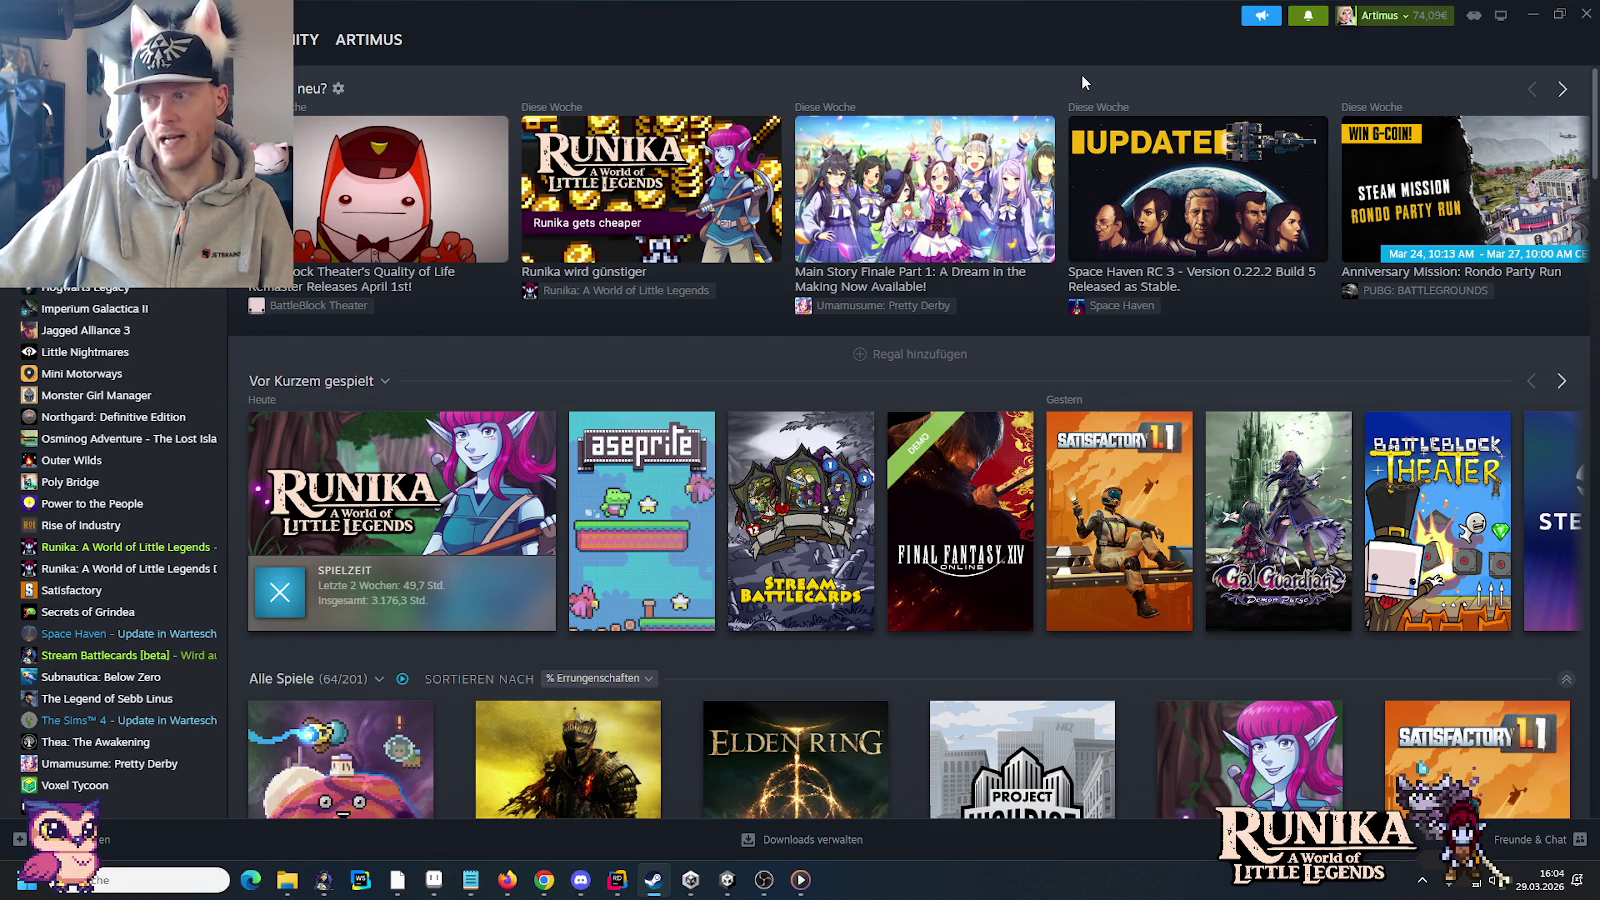
Step: Minimize Steam, bring up Unity, then switch to the open-book inventory artwork in Pro Motion NG
{"action": "left_click", "coordinate": [1527, 20]}
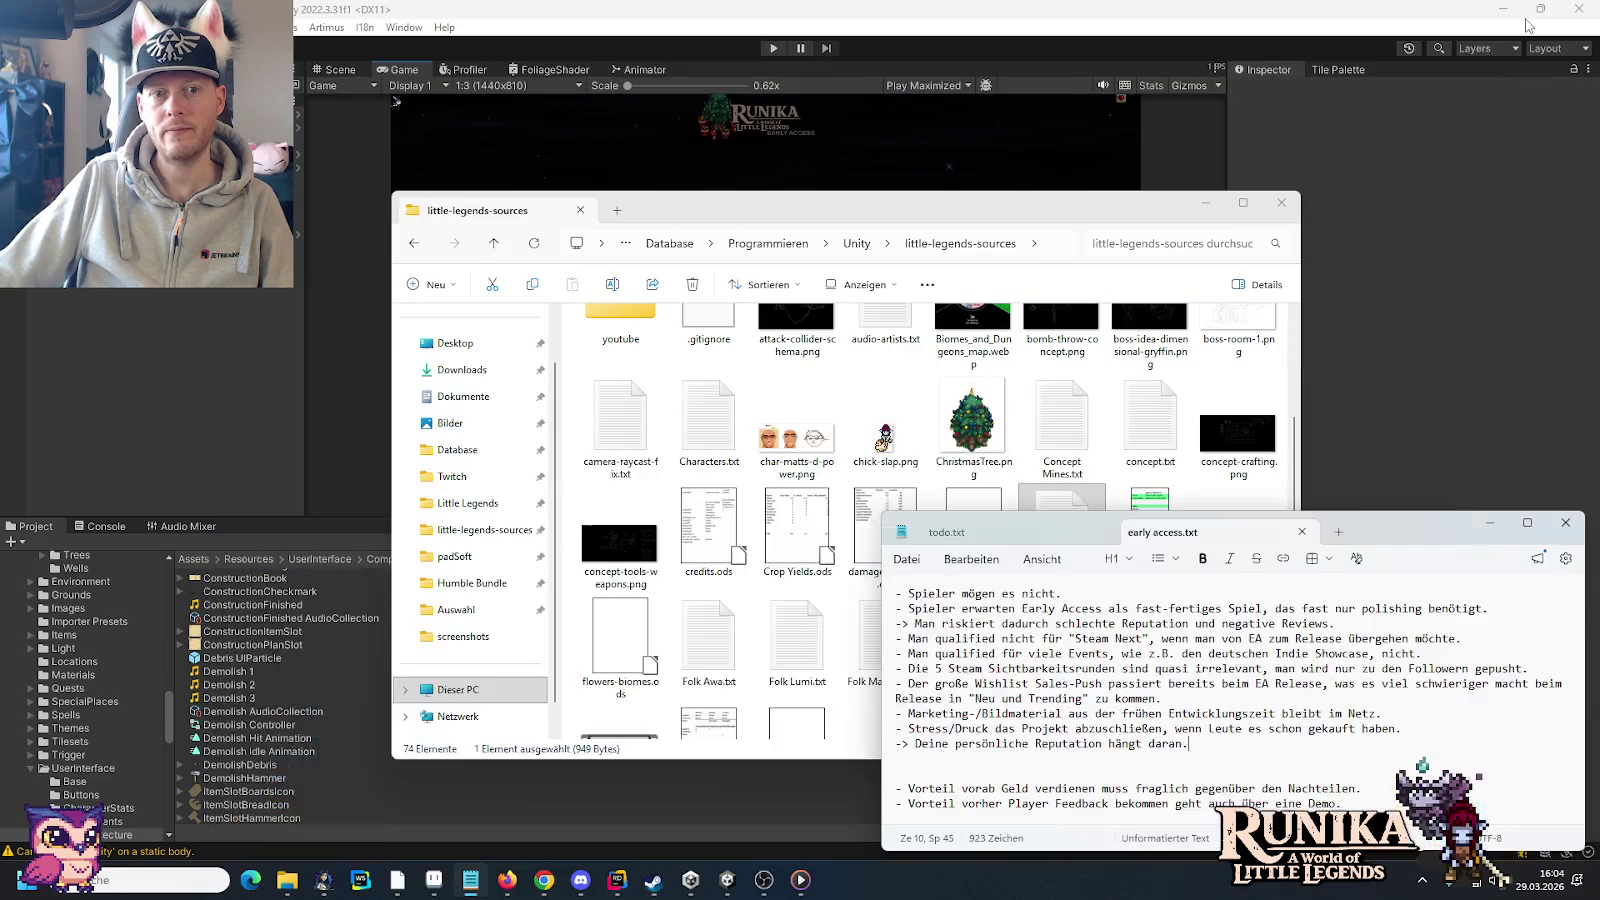
{"action": "left_click", "coordinate": [1399, 164]}
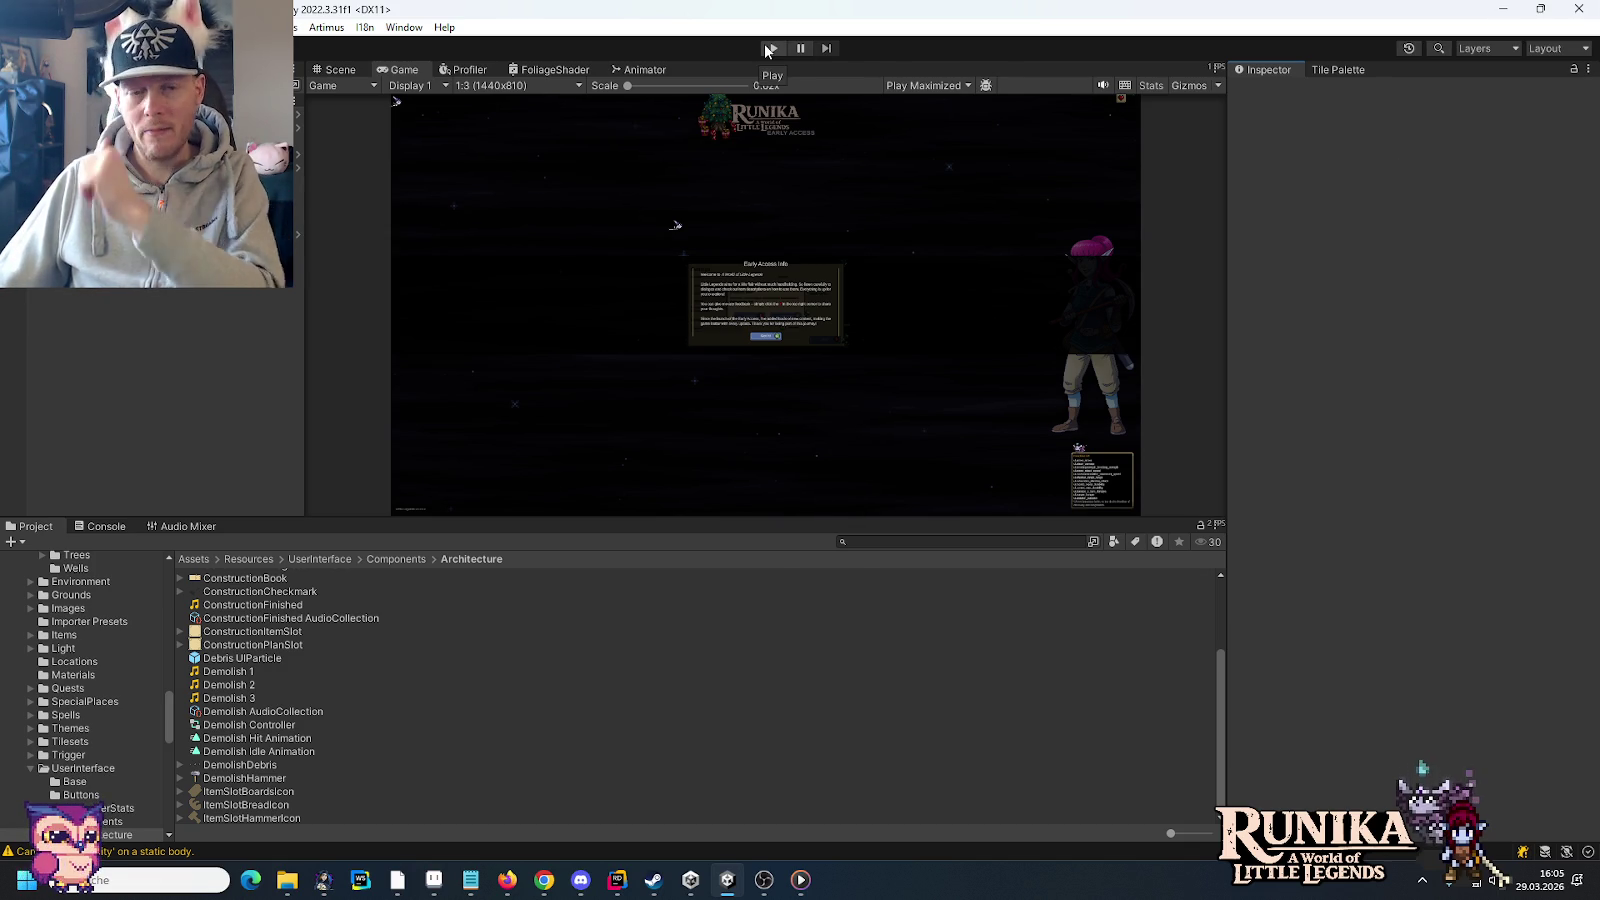
{"action": "left_click", "coordinate": [429, 885]}
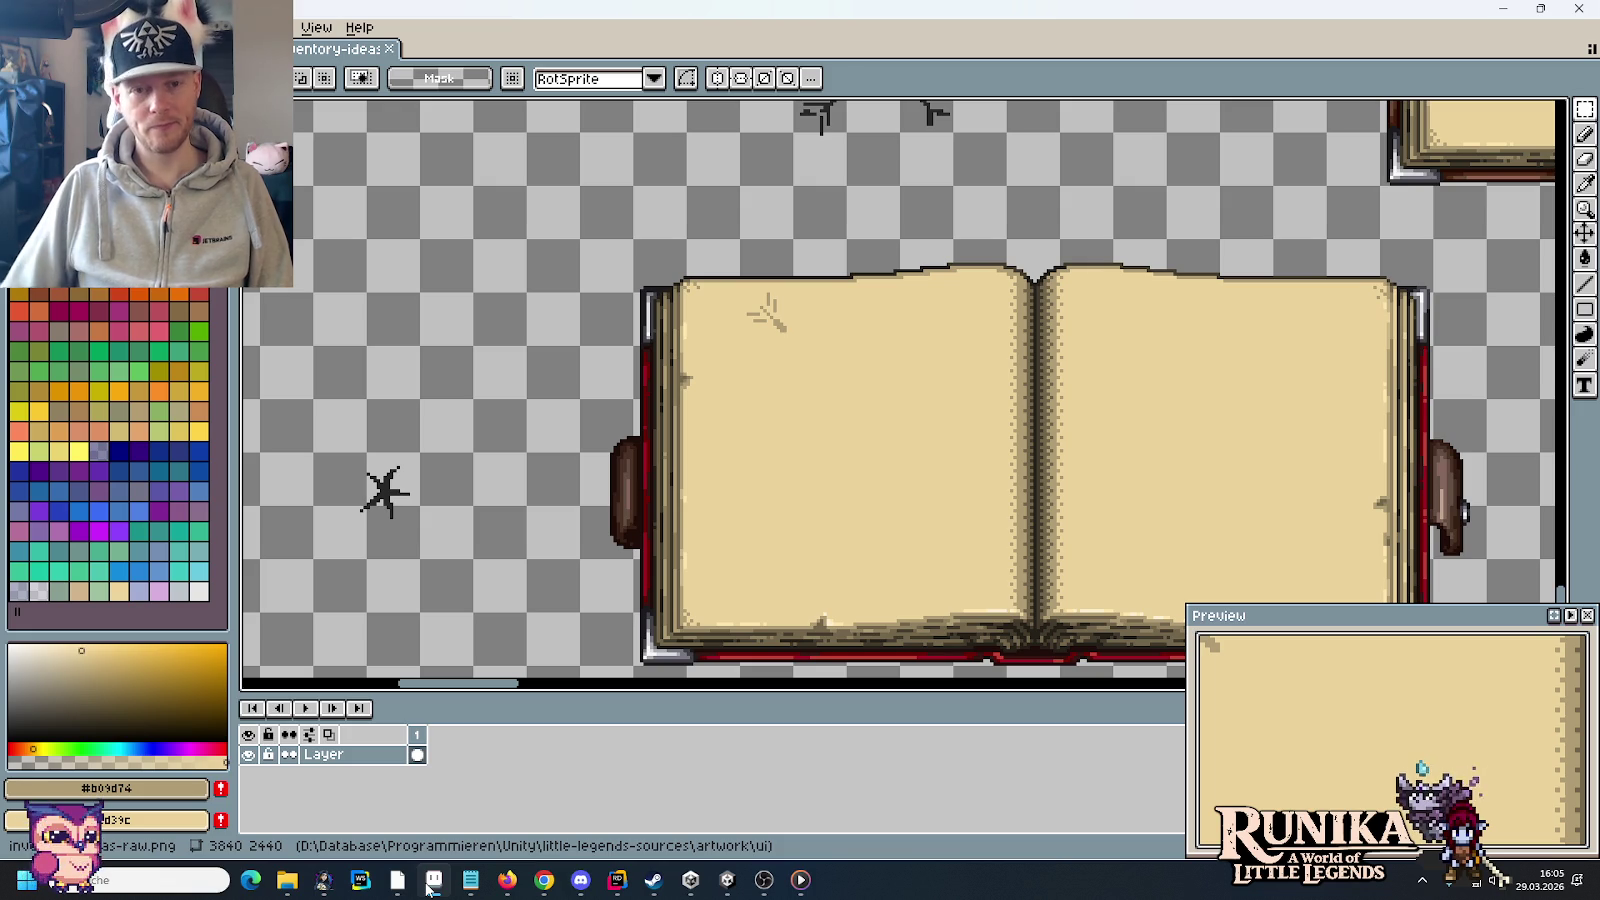
Step: Move the twig mark into the left page's top-left corner
{"action": "left_click_drag", "start_coordinate": [851, 374], "coordinate": [851, 425]}
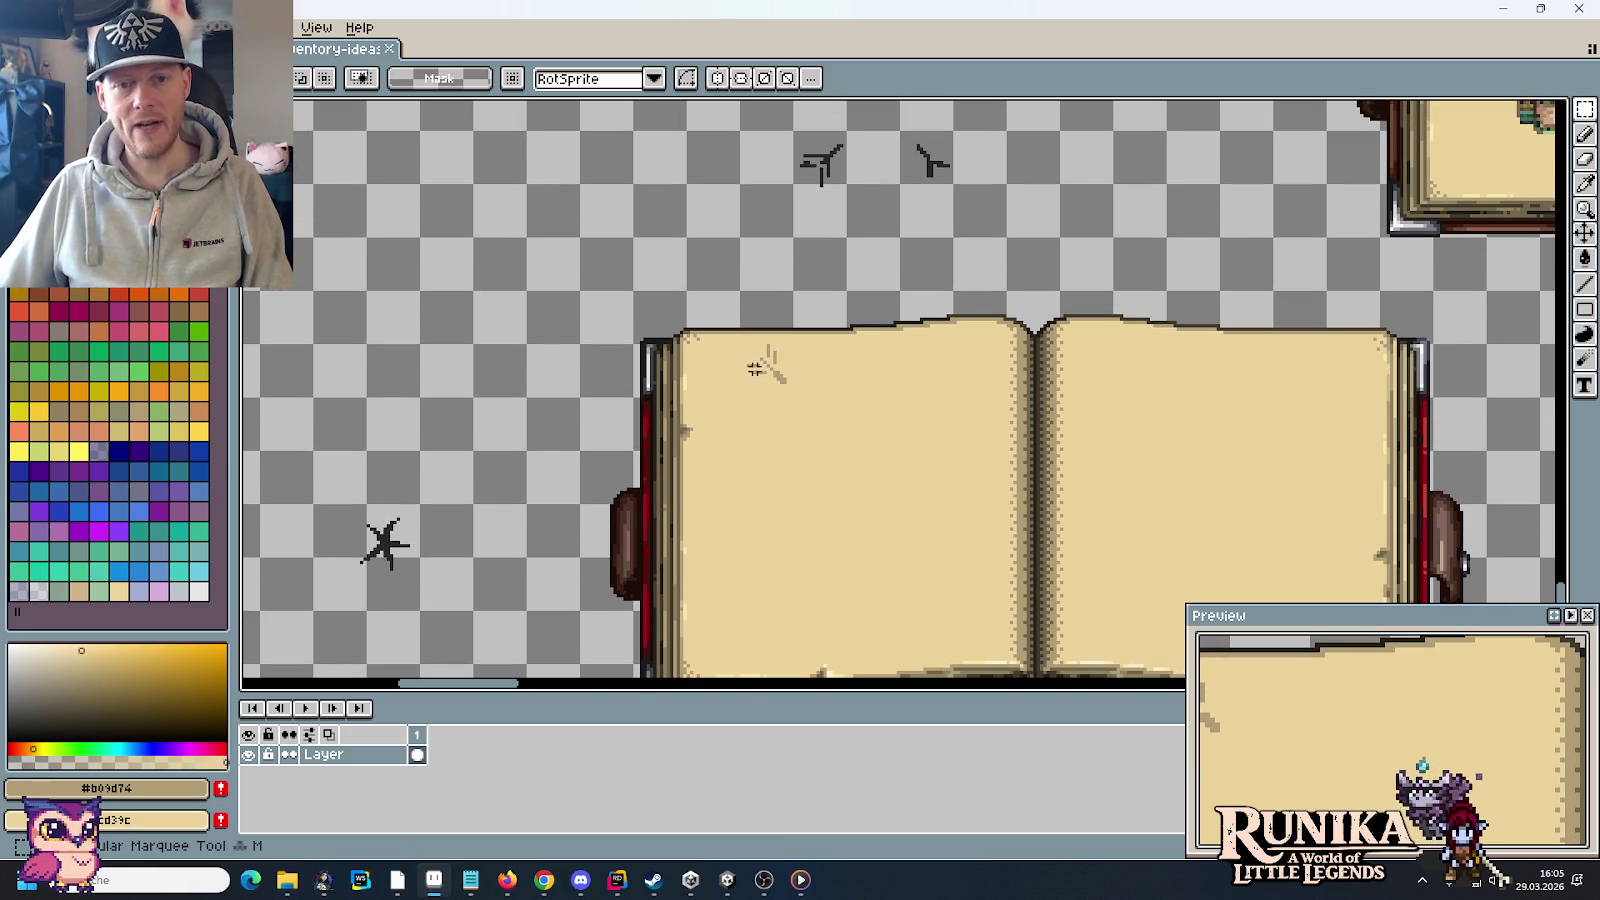
{"action": "scroll", "coordinate": [741, 341], "scroll_direction": "up", "scroll_amount": 1}
{"action": "scroll", "coordinate": [741, 341], "scroll_direction": "up", "scroll_amount": 1}
{"action": "mouse_move", "coordinate": [741, 341]}
{"action": "left_mouse_down"}
{"action": "mouse_move", "coordinate": [948, 495]}
{"action": "mouse_move", "coordinate": [786, 447]}
{"action": "mouse_move", "coordinate": [754, 458]}
{"action": "left_mouse_up"}
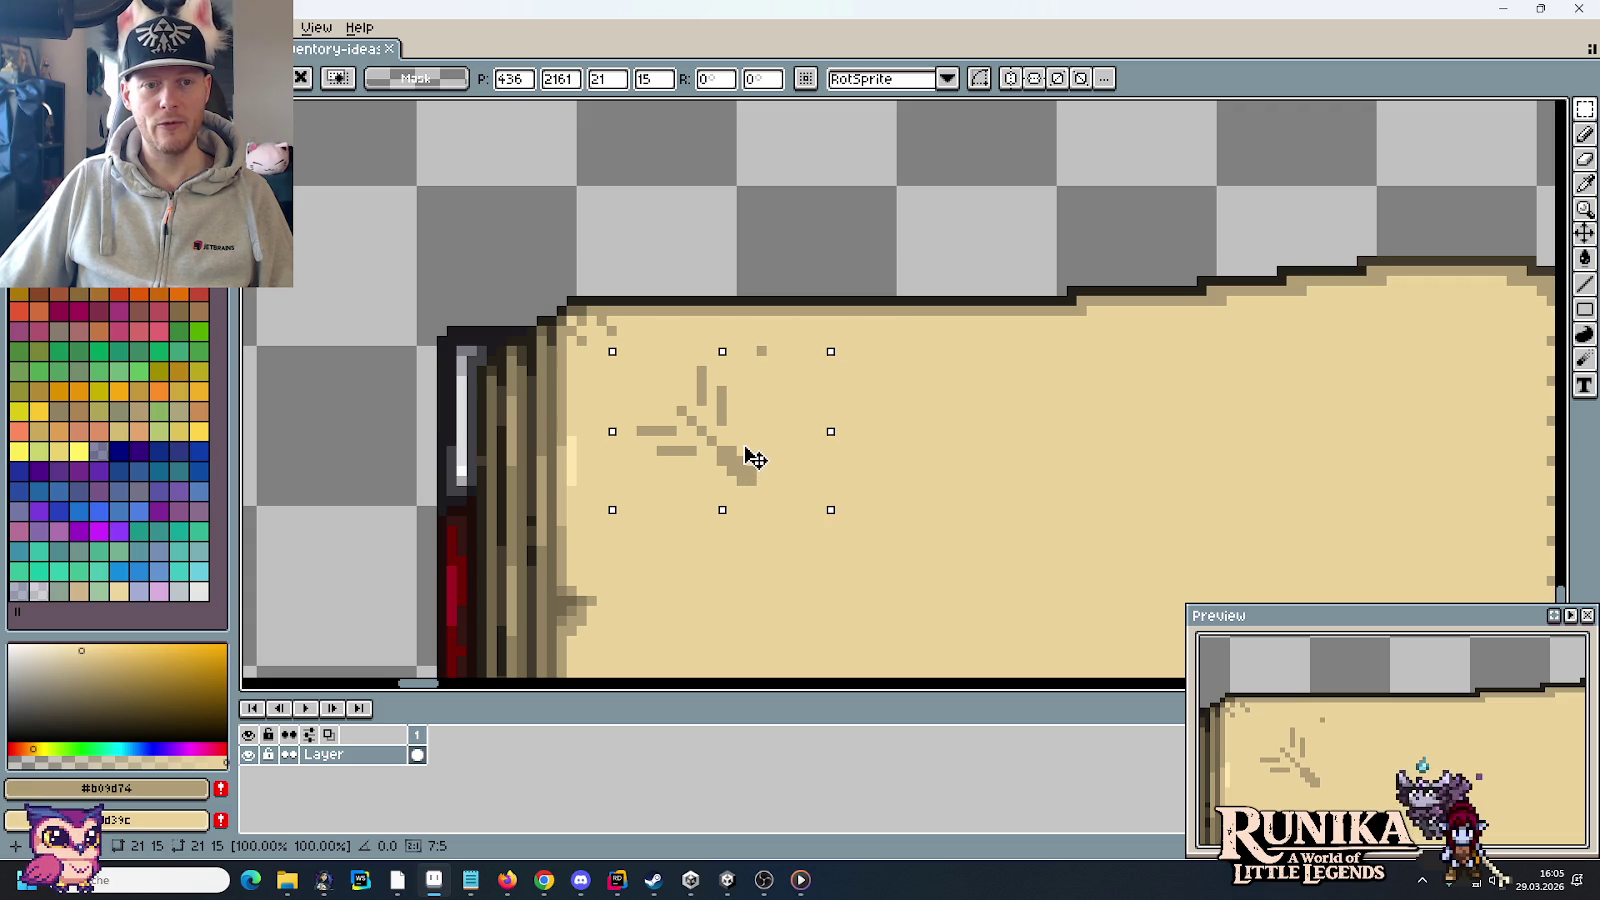
{"action": "left_click", "coordinate": [950, 457]}
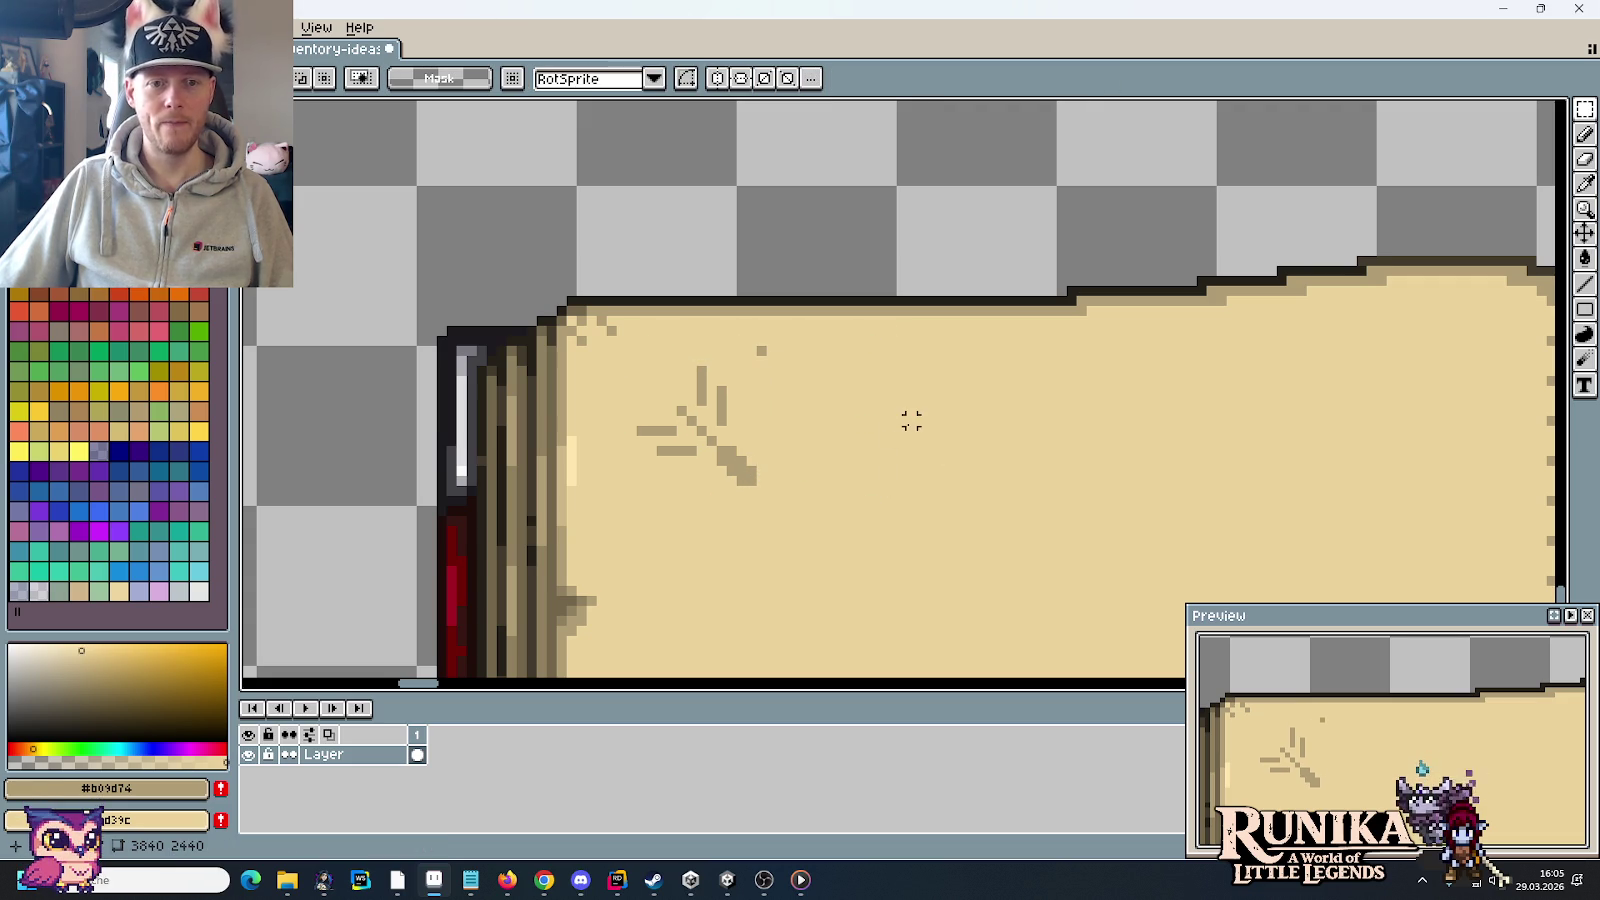
Step: Paint over stray dark dots with the page colour and delete a stray rectangle
{"action": "key", "text": "i"}
{"action": "left_click", "coordinate": [871, 410]}
{"action": "key", "text": "b"}
{"action": "left_click", "coordinate": [761, 350]}
{"action": "key", "text": "m"}
{"action": "mouse_move", "coordinate": [689, 363]}
{"action": "left_mouse_down"}
{"action": "mouse_move", "coordinate": [722, 328]}
{"action": "mouse_move", "coordinate": [580, 445]}
{"action": "left_mouse_up"}
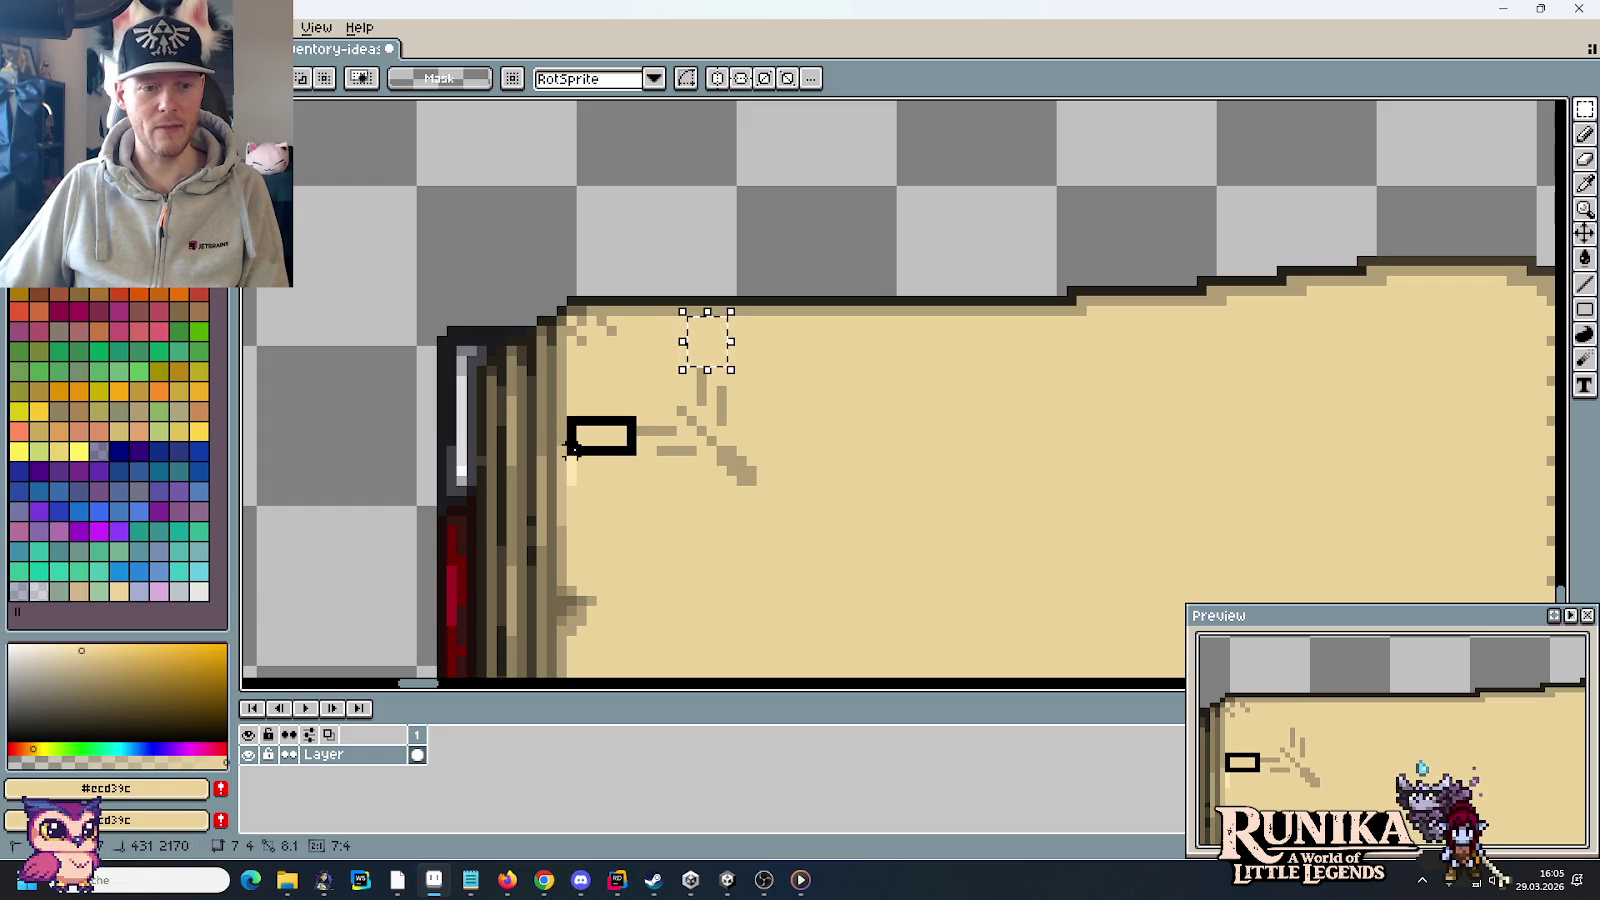
{"action": "key", "text": "Delete"}
{"action": "key", "text": "ctrl+d"}
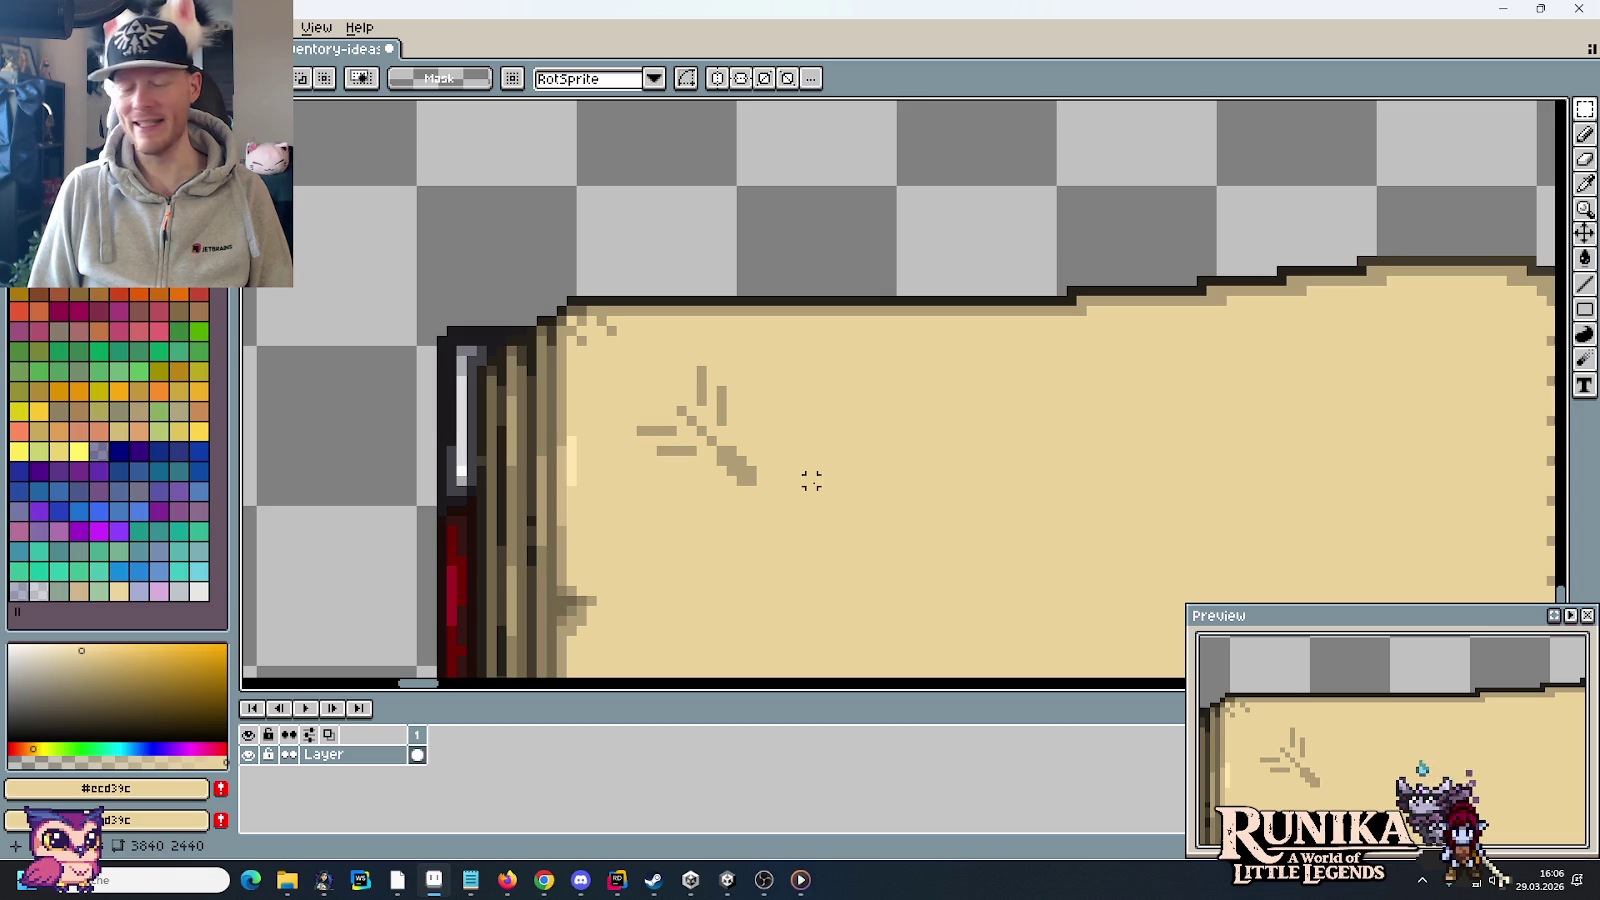
Step: Reselect the twig and nudge it one pixel left
{"action": "mouse_move", "coordinate": [811, 499]}
{"action": "left_mouse_down"}
{"action": "mouse_move", "coordinate": [742, 422]}
{"action": "mouse_move", "coordinate": [622, 352]}
{"action": "left_mouse_up"}
{"action": "key", "text": "Left"}
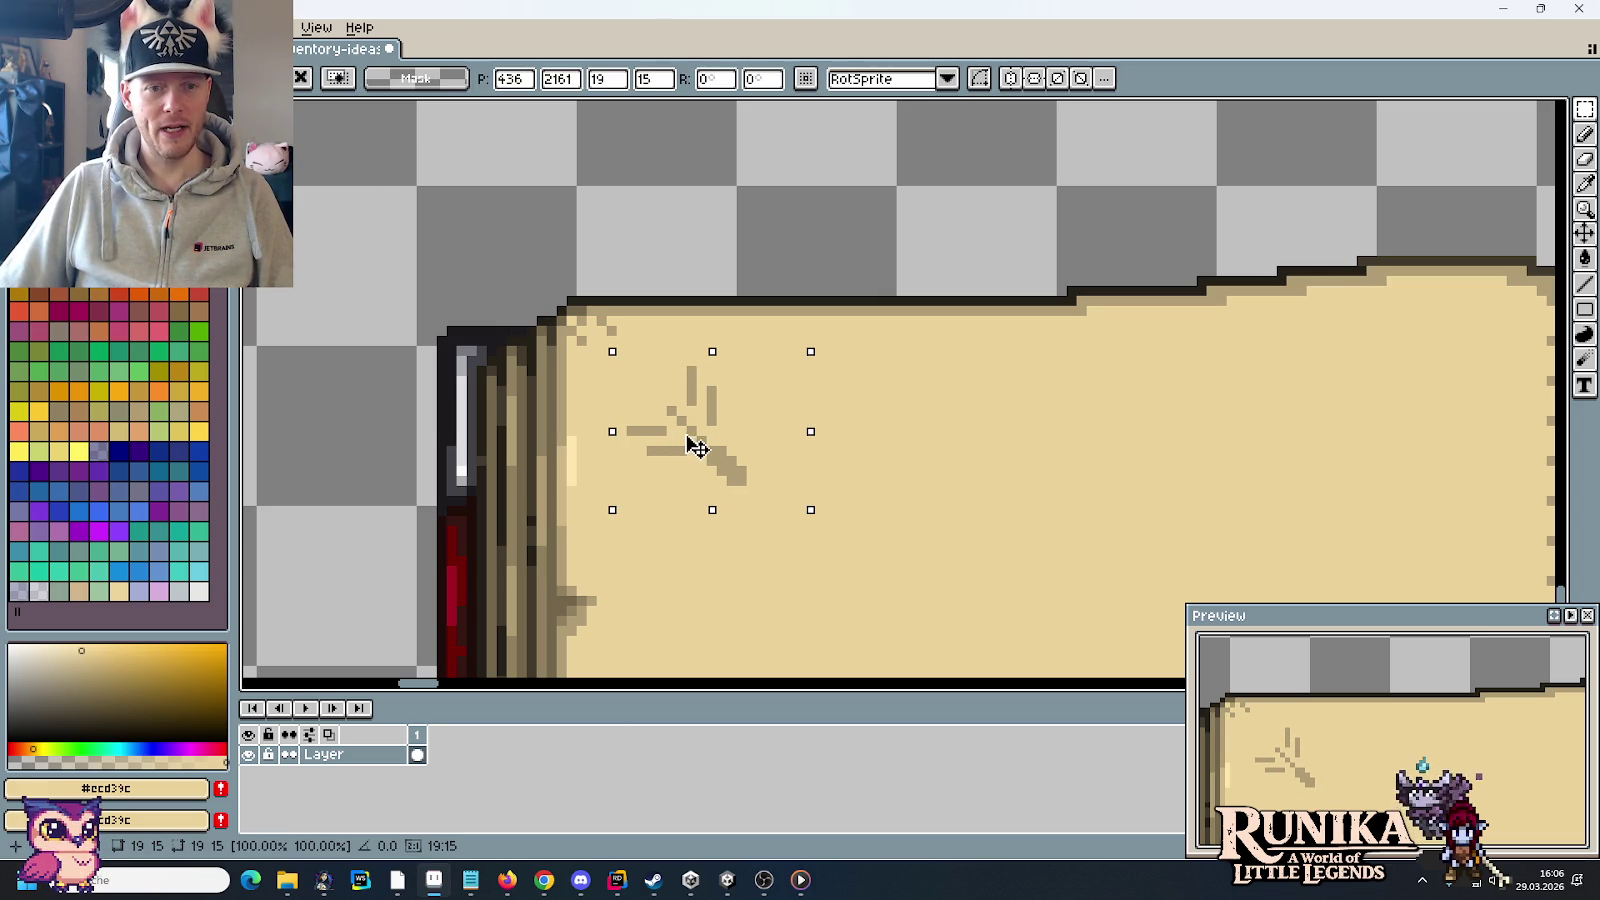
{"action": "left_click", "coordinate": [910, 478]}
Step: Copy the twig, flip it horizontally and place it at the page's top-right corner
{"action": "left_click_drag", "start_coordinate": [631, 371], "coordinate": [683, 418]}
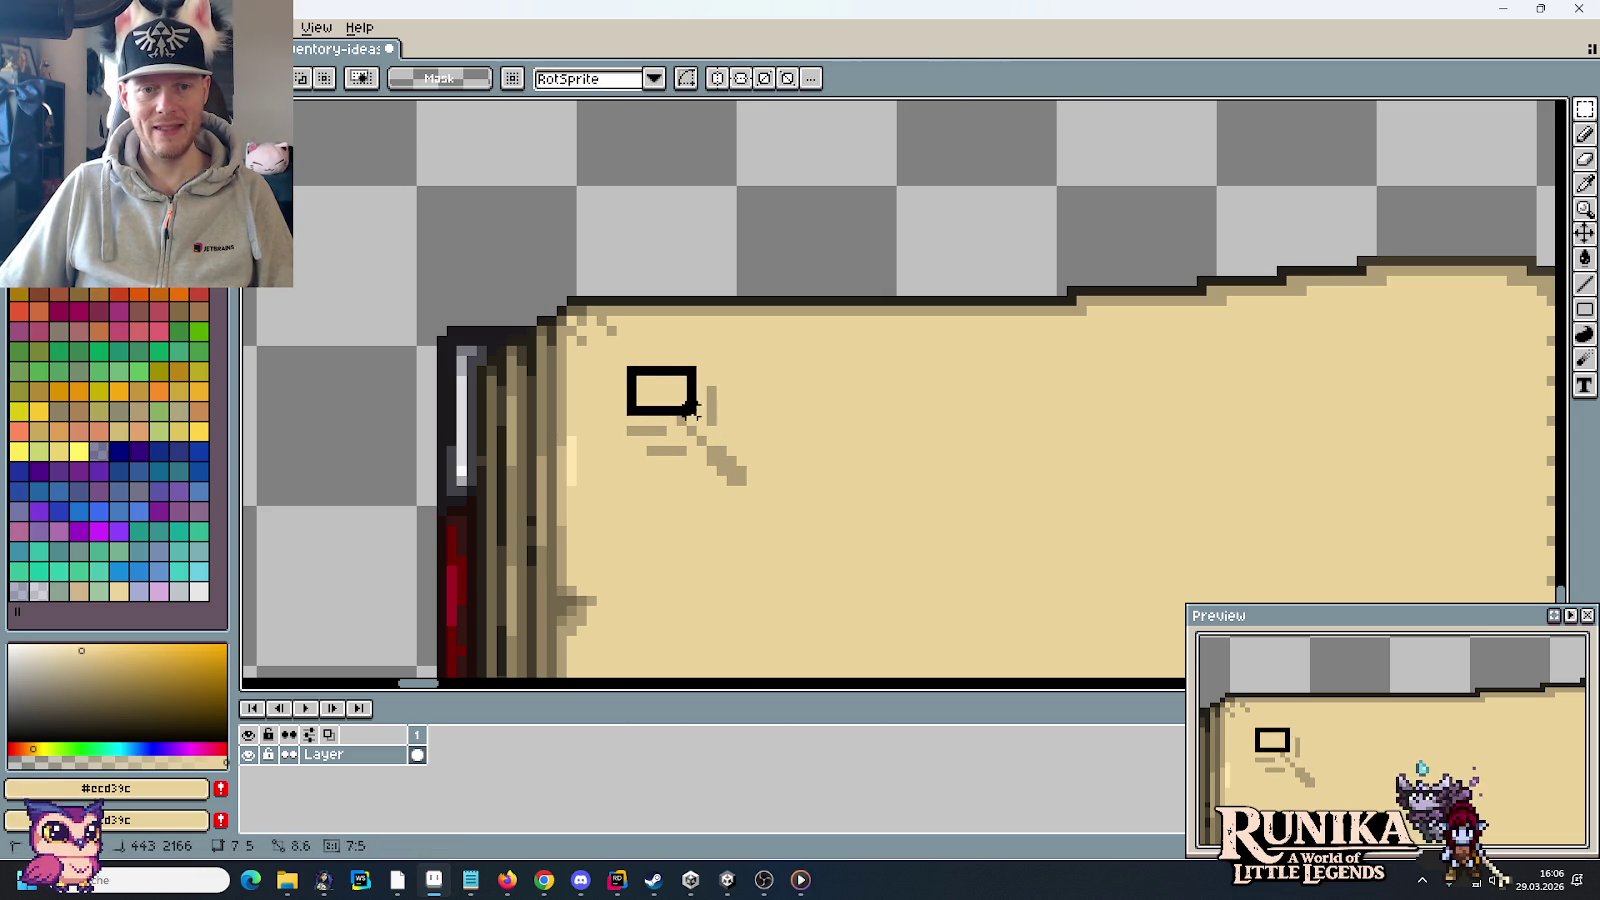
{"action": "mouse_move", "coordinate": [681, 418]}
{"action": "left_mouse_down"}
{"action": "mouse_move", "coordinate": [749, 489]}
{"action": "mouse_move", "coordinate": [878, 455]}
{"action": "left_mouse_up"}
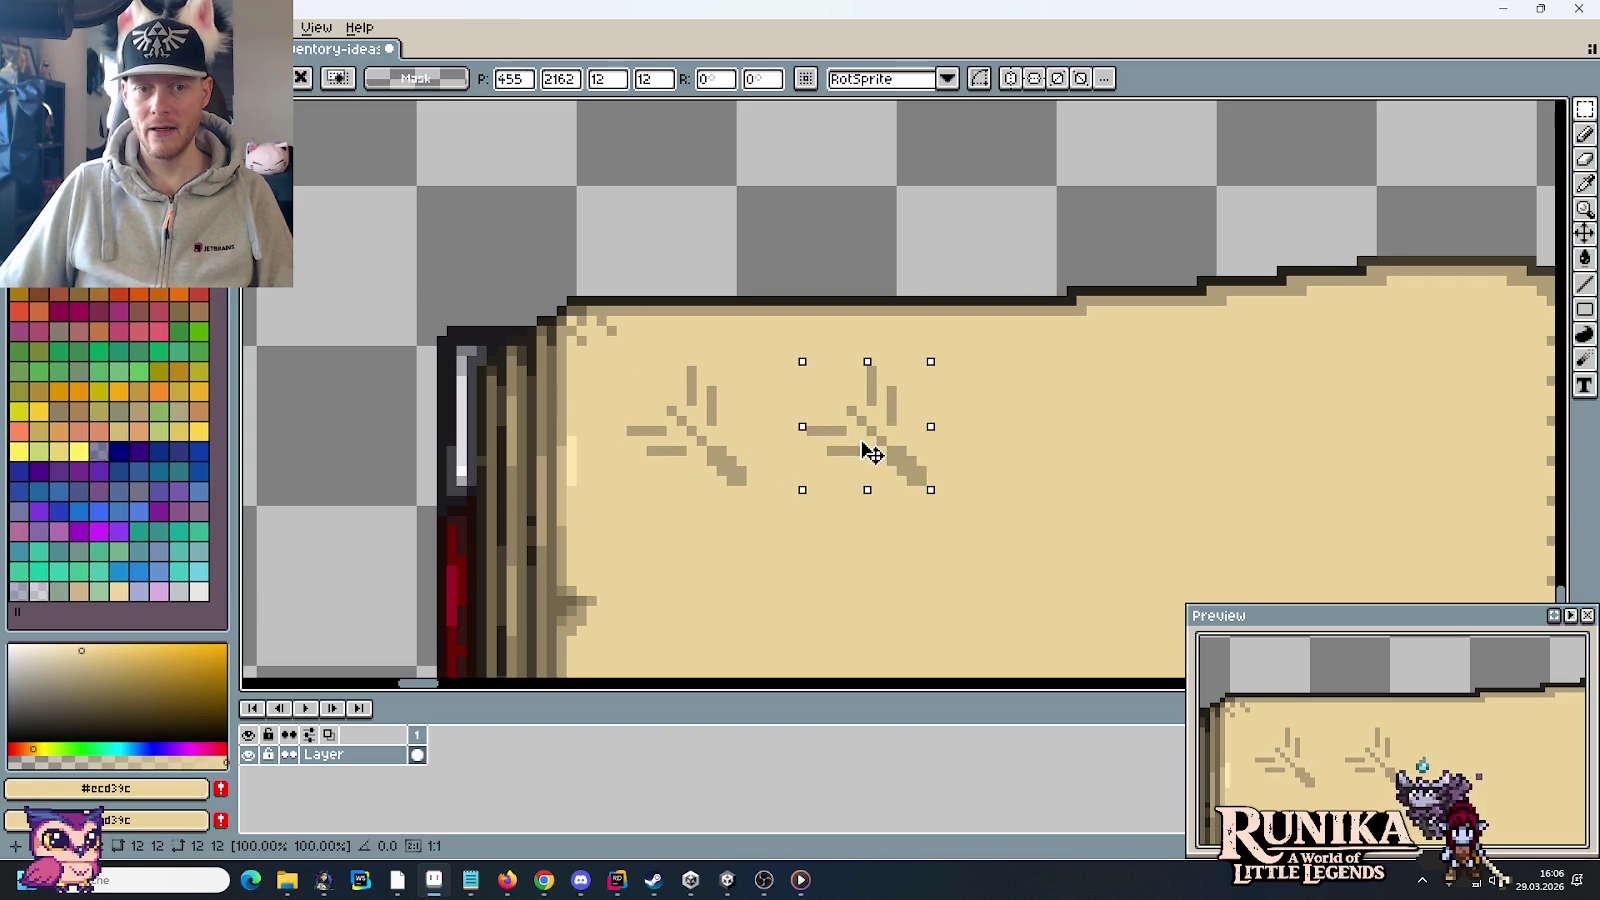
{"action": "left_click", "coordinate": [55, 27]}
{"action": "left_click", "coordinate": [105, 291]}
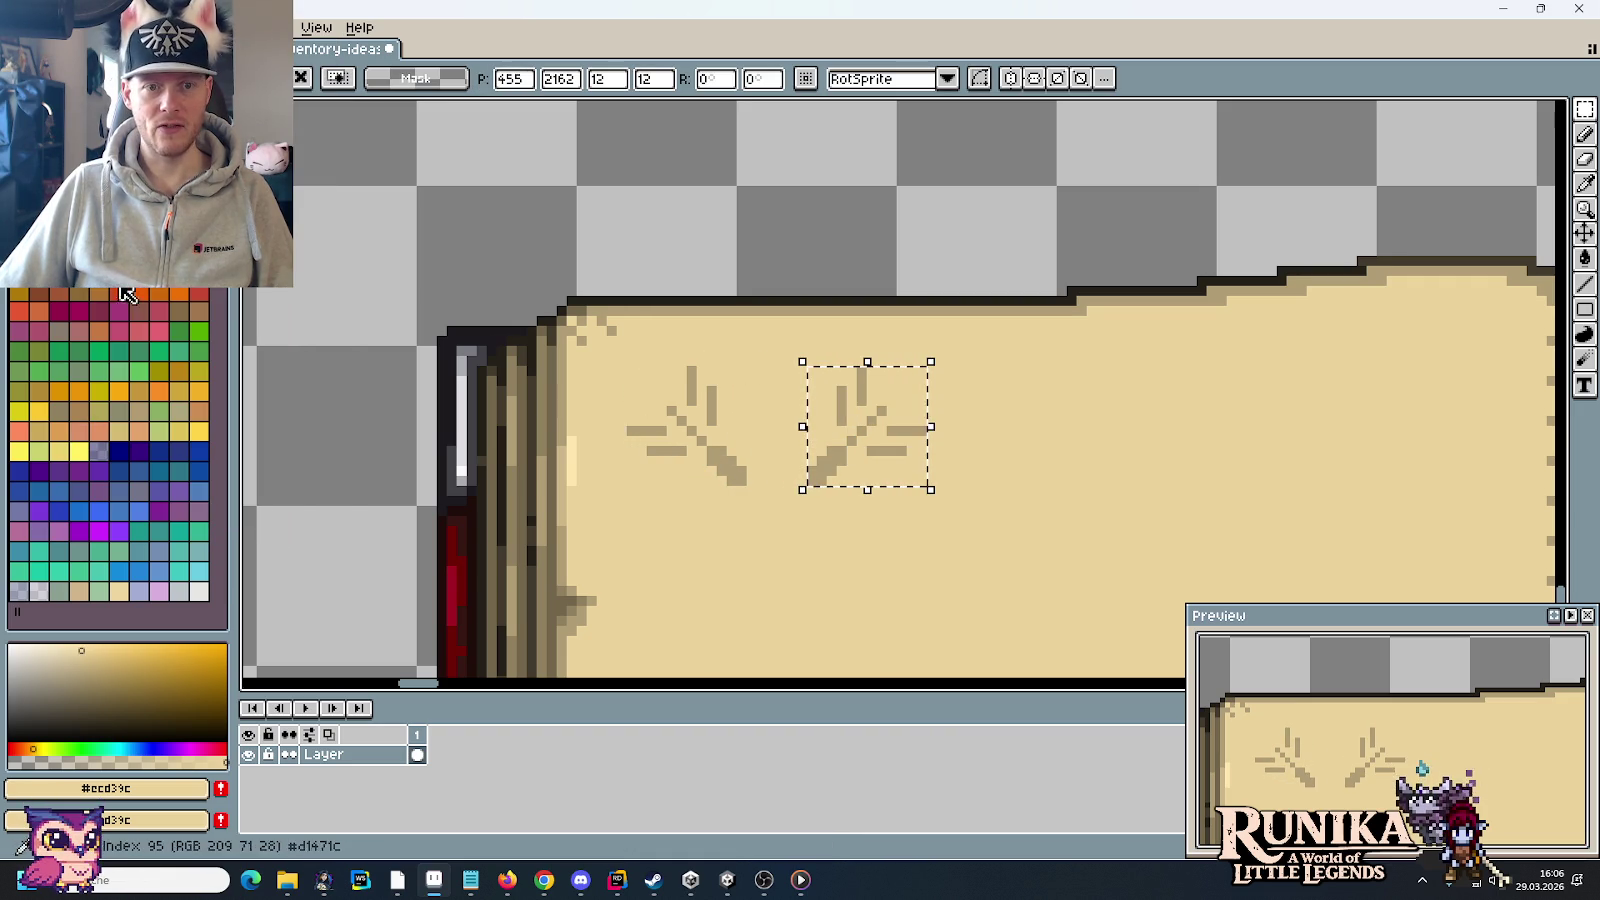
{"action": "left_click_drag", "start_coordinate": [857, 418], "coordinate": [1435, 425]}
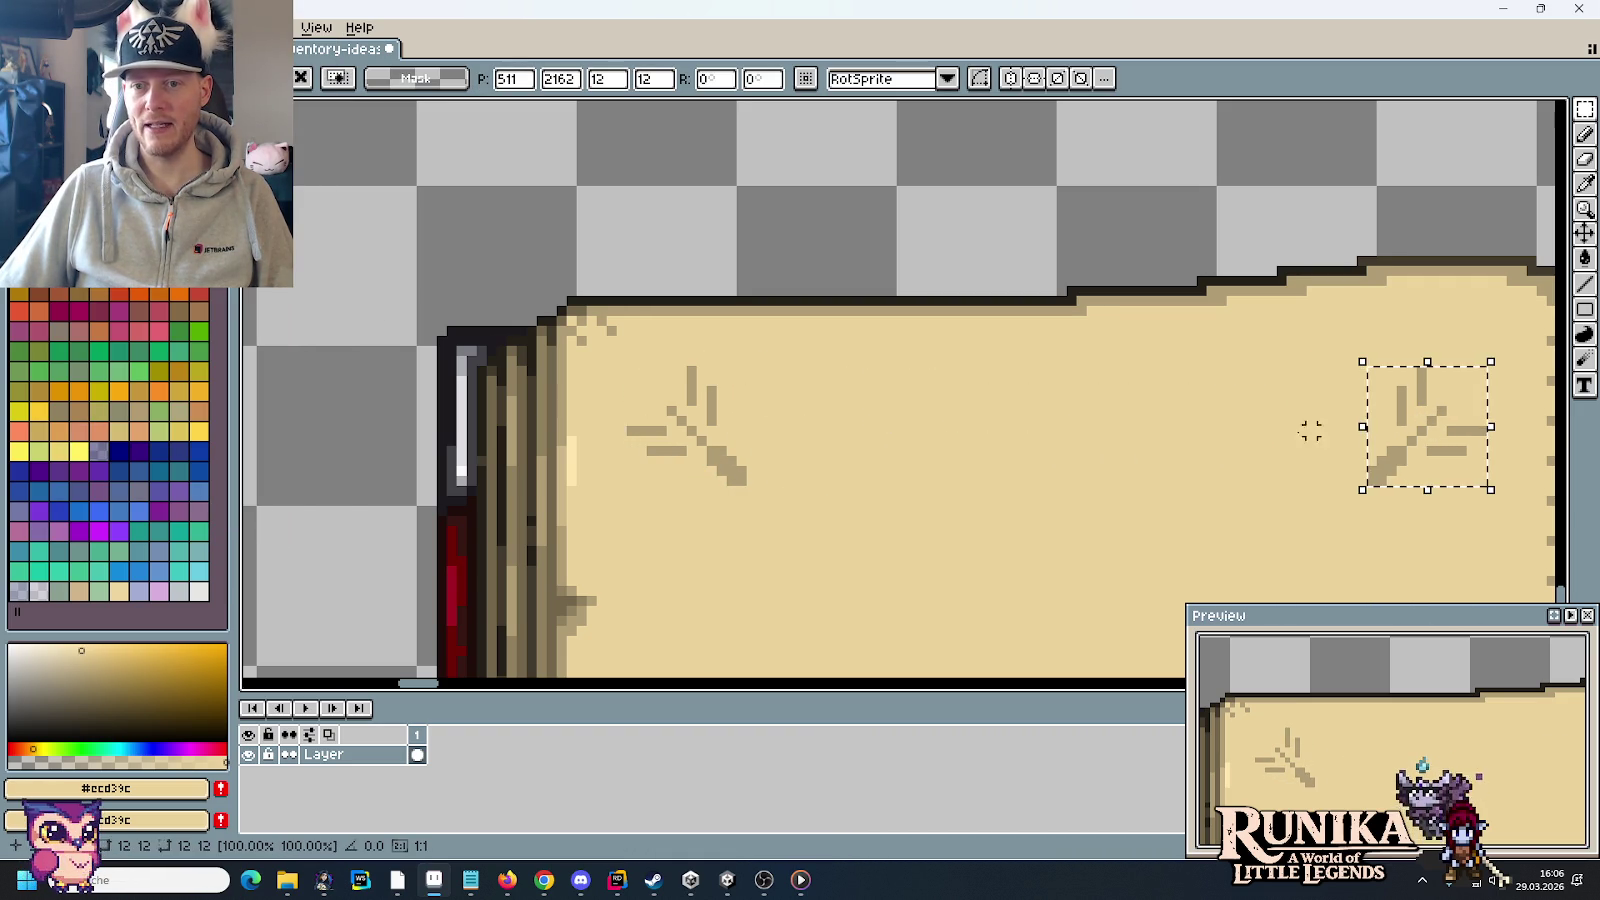
{"action": "scroll", "coordinate": [1232, 443], "scroll_direction": "right", "scroll_amount": 3}
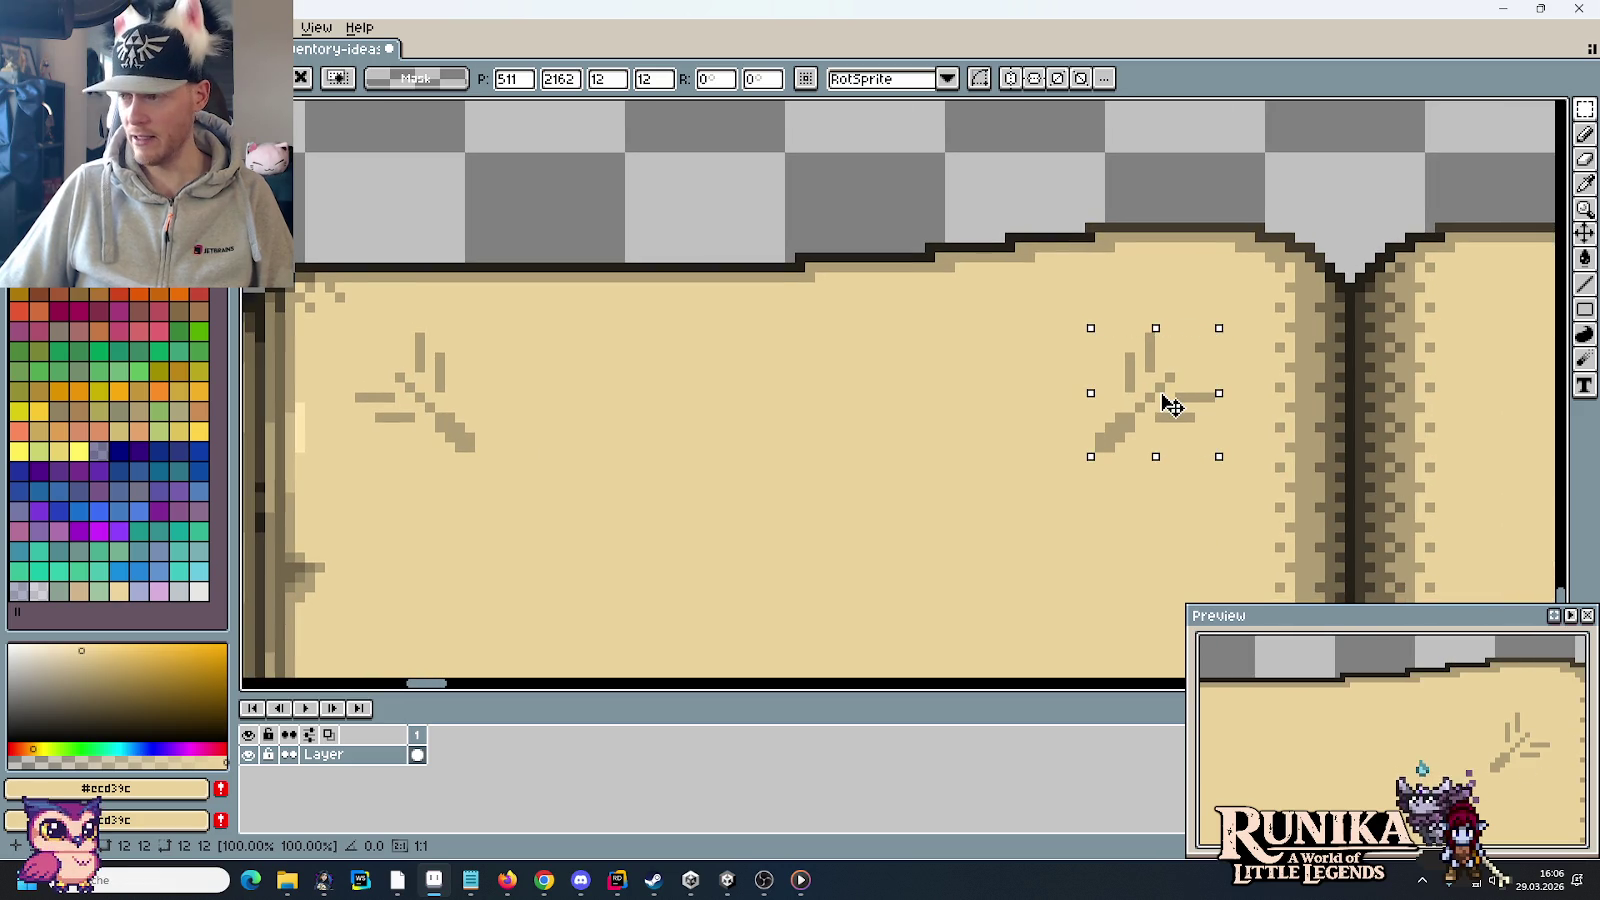
{"action": "left_click_drag", "start_coordinate": [1170, 404], "coordinate": [1180, 405]}
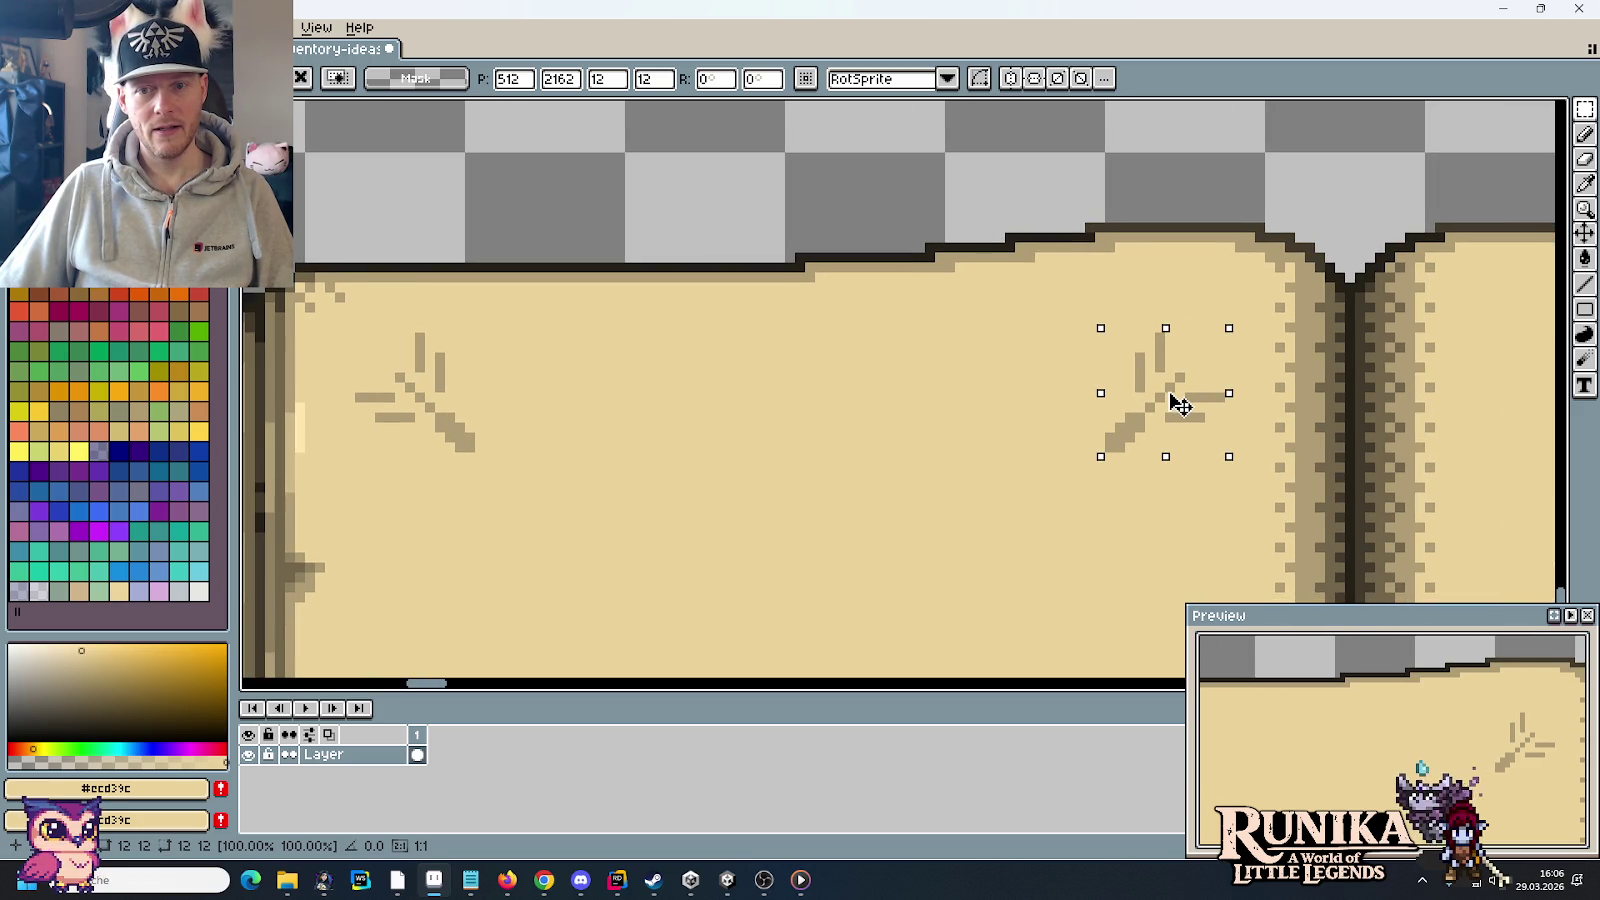
Step: Pan to the whole left page and select both top-corner twigs
{"action": "scroll", "coordinate": [977, 465], "scroll_direction": "down", "scroll_amount": 1}
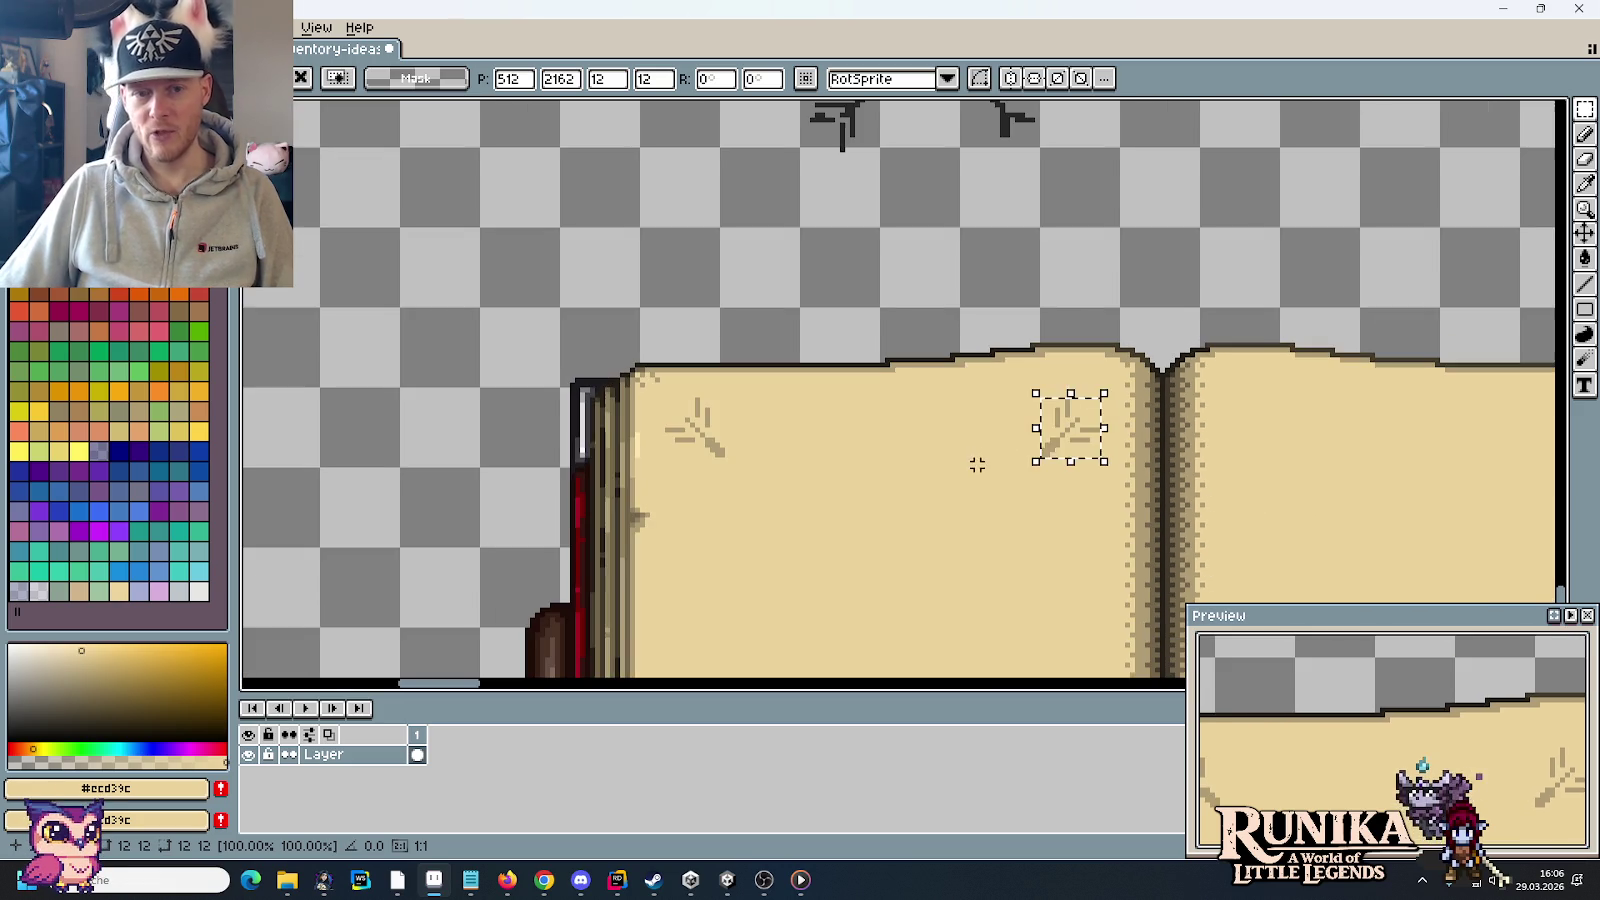
{"action": "left_click_drag", "start_coordinate": [882, 539], "coordinate": [911, 286]}
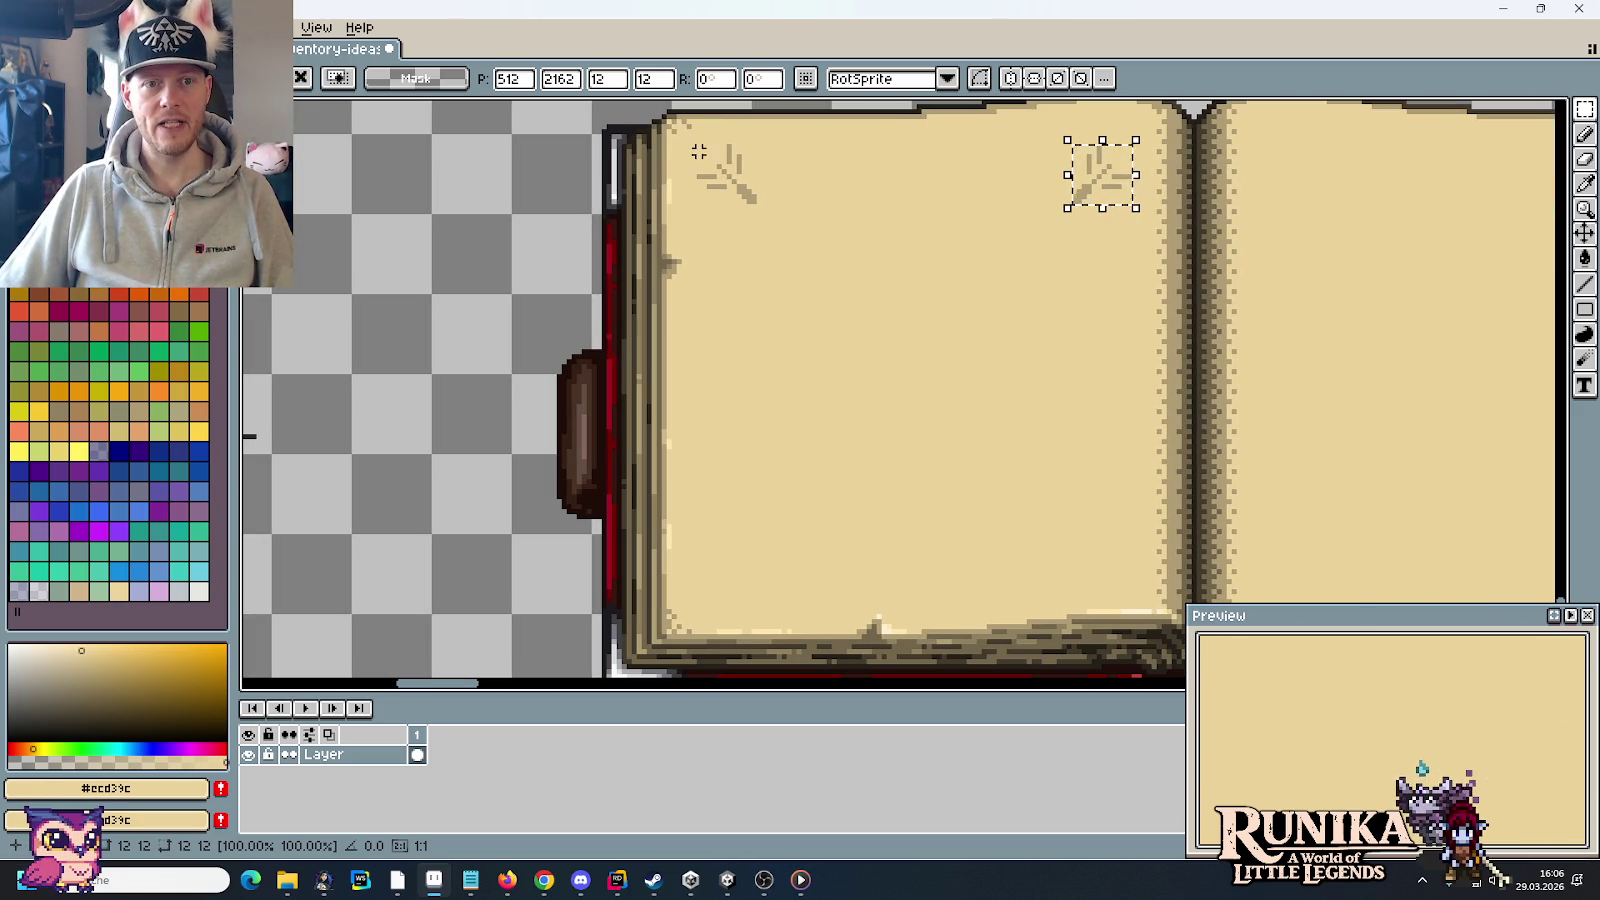
{"action": "mouse_move", "coordinate": [699, 148]}
{"action": "left_mouse_down"}
{"action": "mouse_move", "coordinate": [1130, 204]}
{"action": "mouse_move", "coordinate": [1068, 262]}
{"action": "left_mouse_up"}
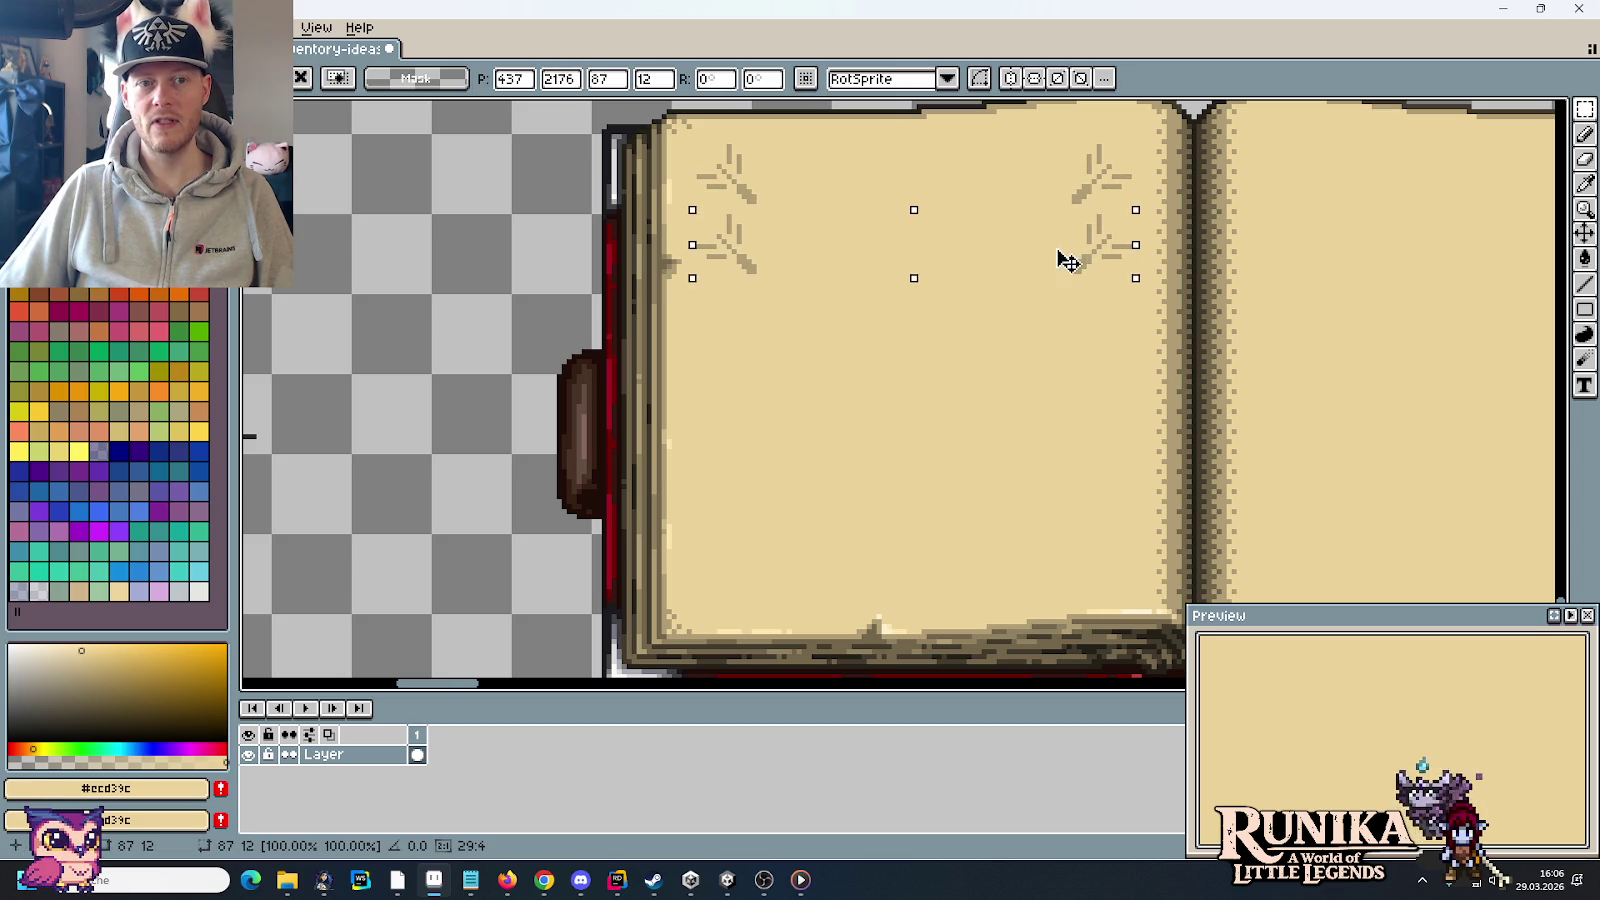
Step: Flip the twig pair vertically and slide it down into the bottom corners
{"action": "left_click", "coordinate": [48, 27]}
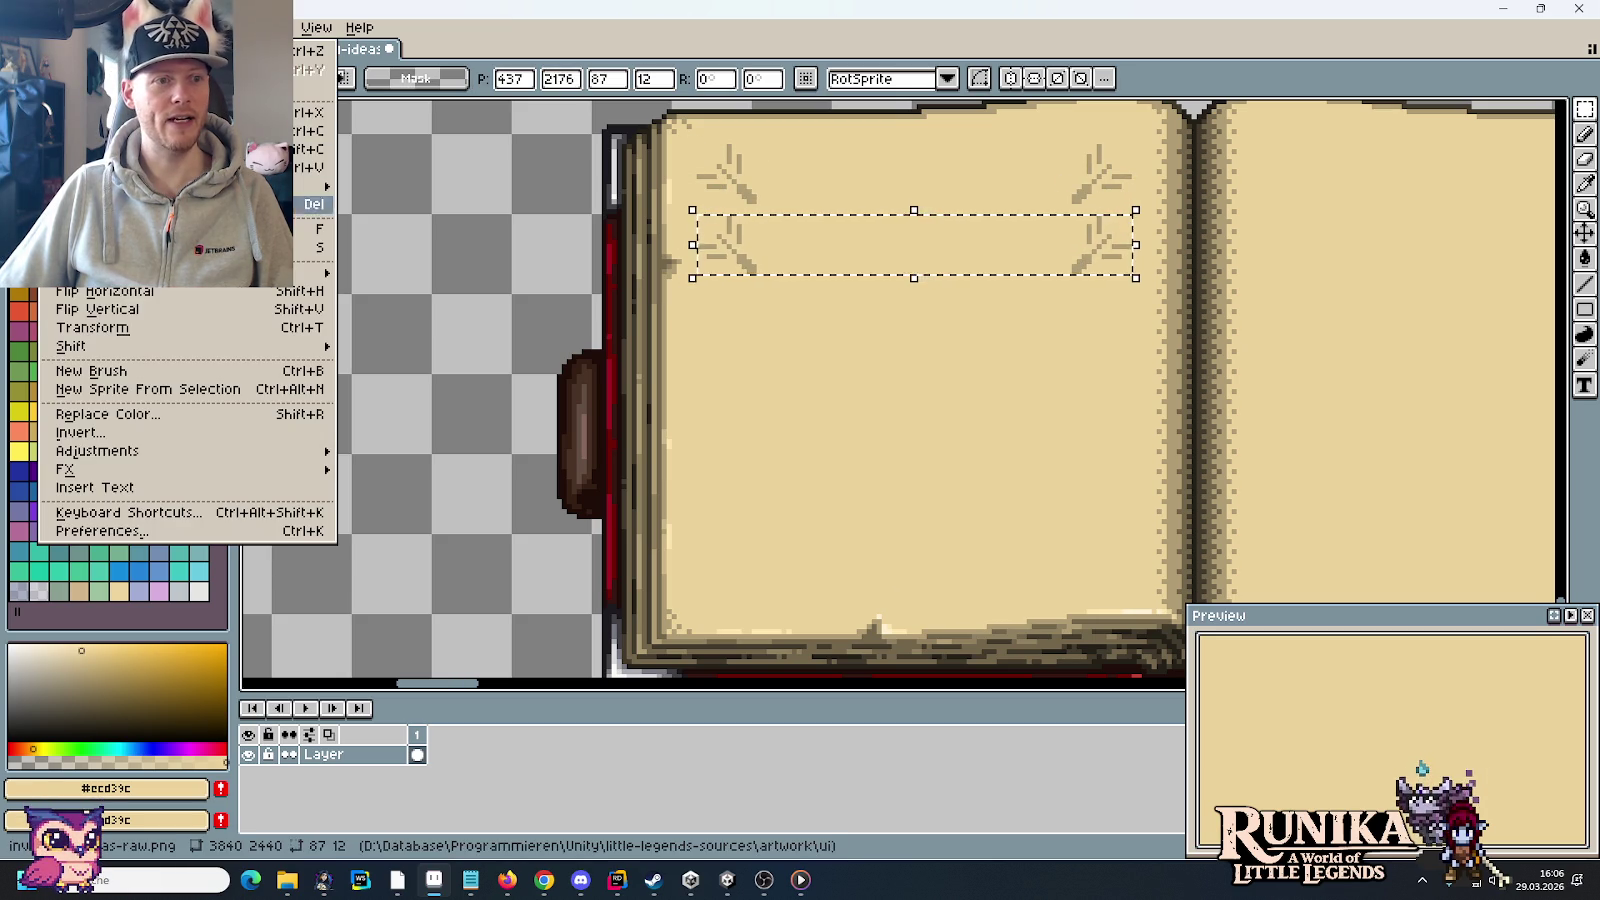
{"action": "left_click", "coordinate": [128, 312]}
{"action": "left_click_drag", "start_coordinate": [850, 253], "coordinate": [858, 257]}
{"action": "key", "text": "Down"}
{"action": "key", "text": "Down"}
{"action": "key", "text": "Down"}
{"action": "key", "text": "Down"}
{"action": "key", "text": "Down"}
{"action": "key", "text": "Down"}
{"action": "key", "text": "Down"}
{"action": "key", "text": "Down"}
{"action": "key", "text": "Down"}
{"action": "key", "text": "Down"}
{"action": "key", "text": "Down"}
{"action": "key", "text": "Down"}
{"action": "key", "text": "Down"}
{"action": "key", "text": "Down"}
{"action": "key", "text": "Down"}
{"action": "key", "text": "Down"}
{"action": "key", "text": "Down"}
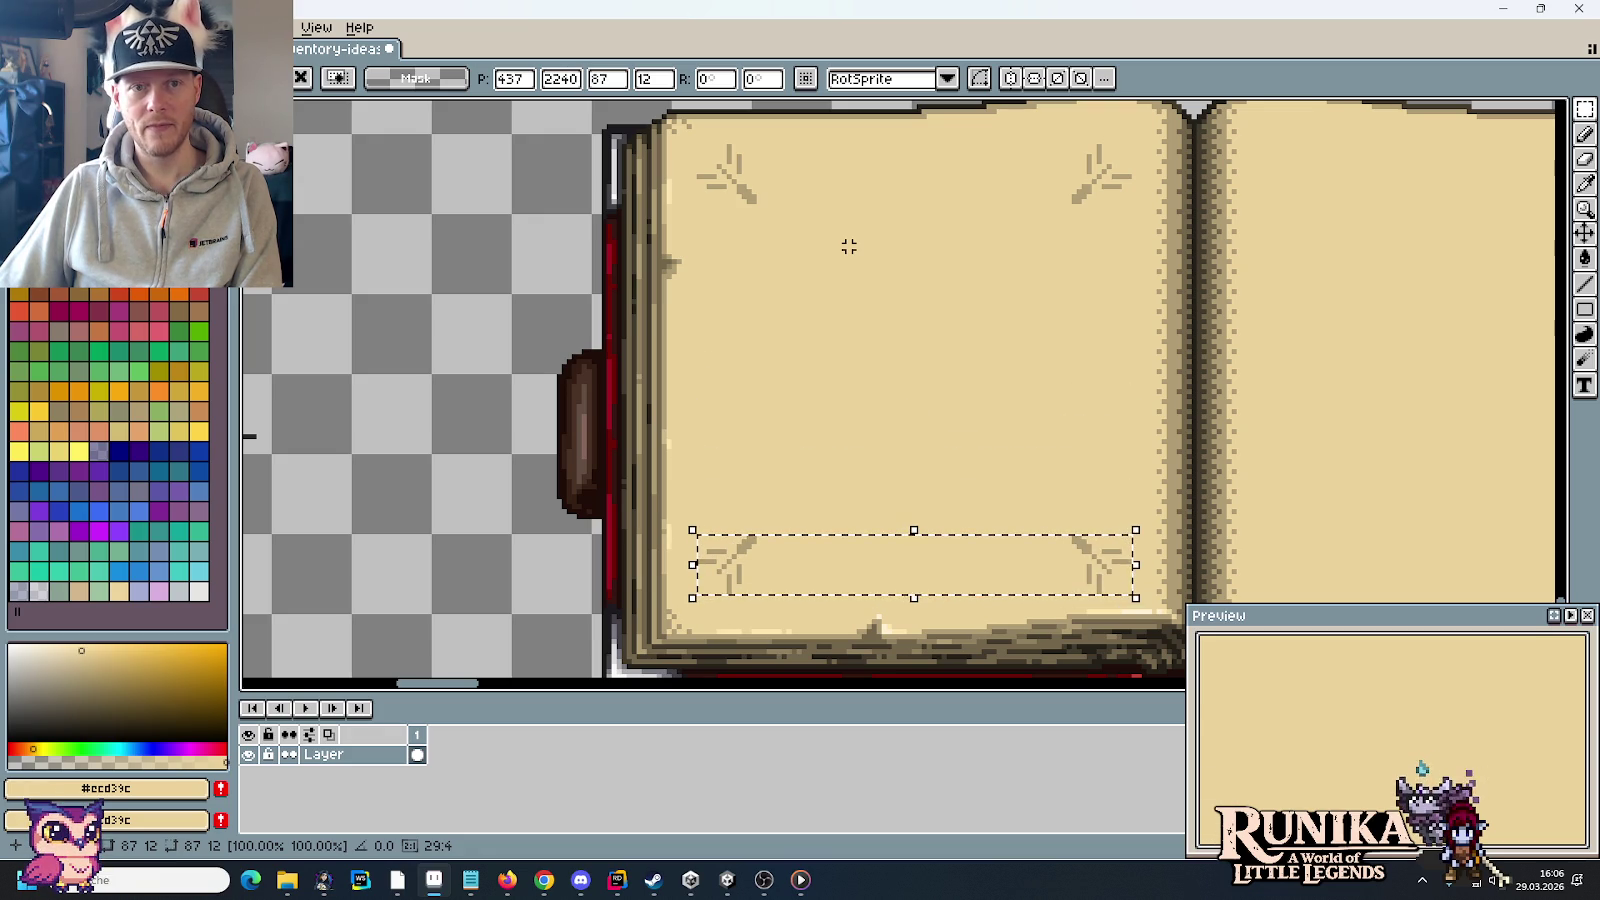
{"action": "key", "text": "Down"}
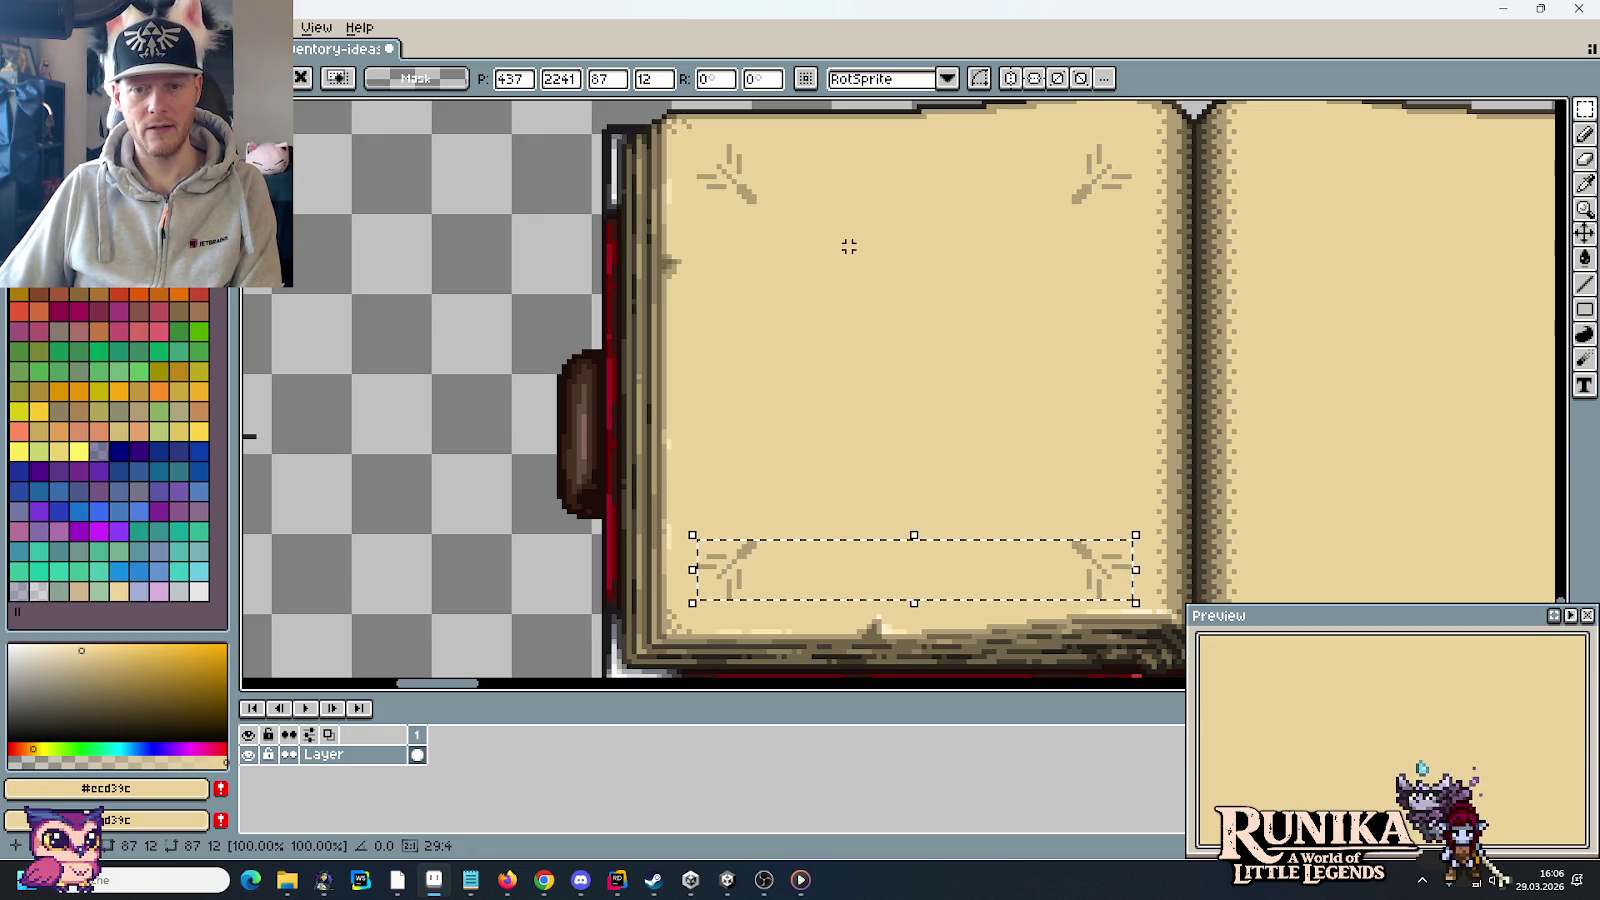
{"action": "key", "text": "ctrl+d"}
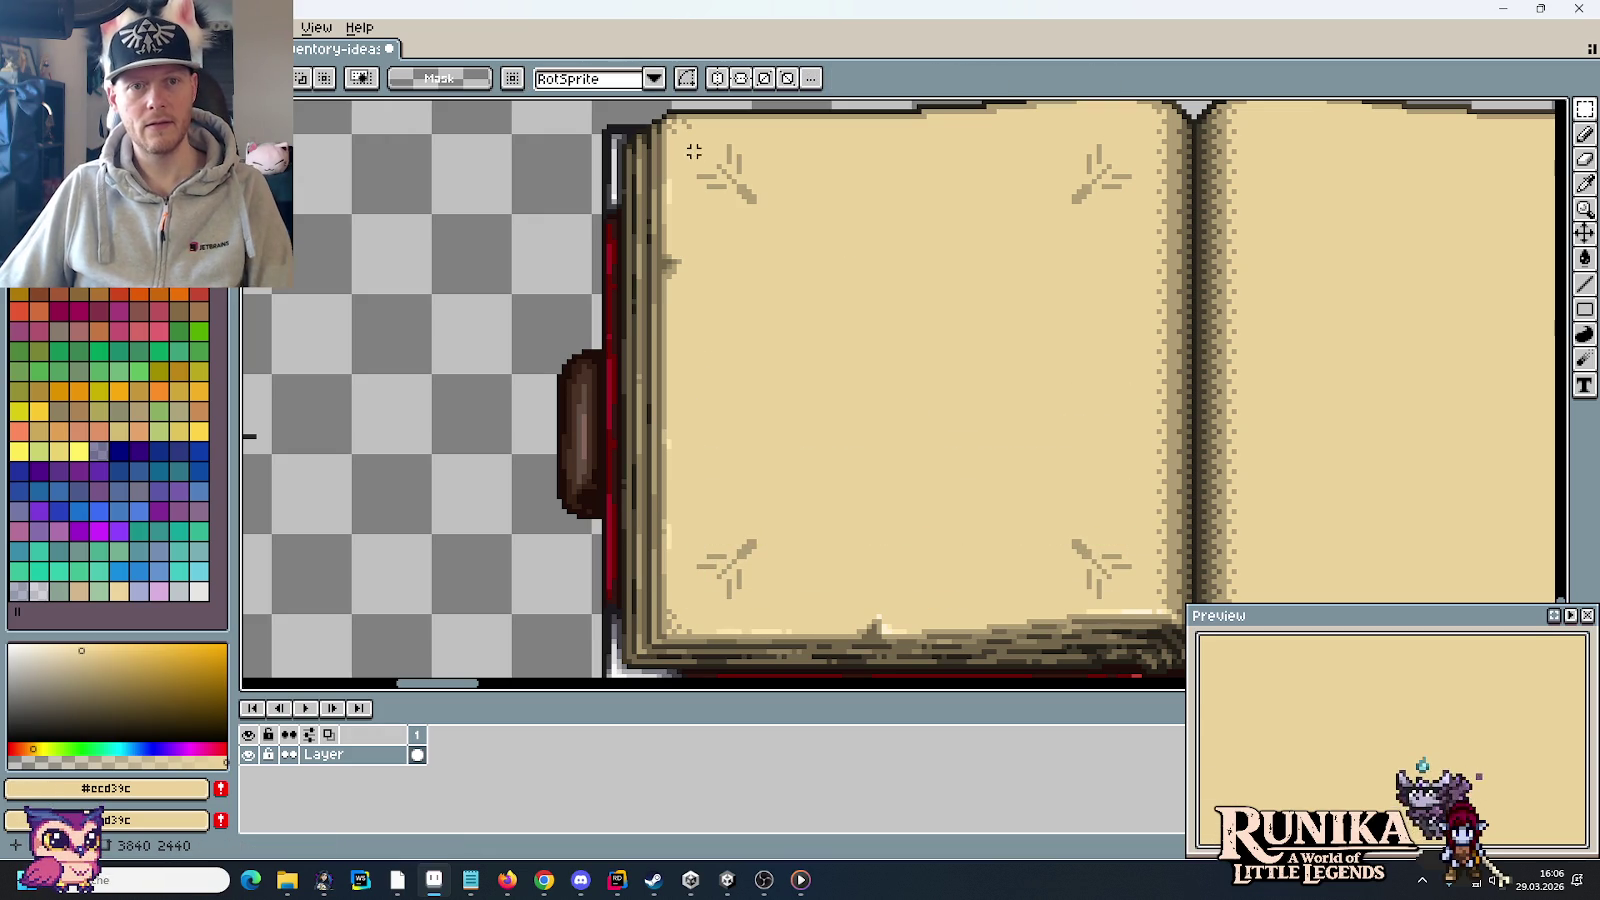
Step: Select the top row of twigs, then the right-hand twig column
{"action": "left_click_drag", "start_coordinate": [688, 147], "coordinate": [1104, 201]}
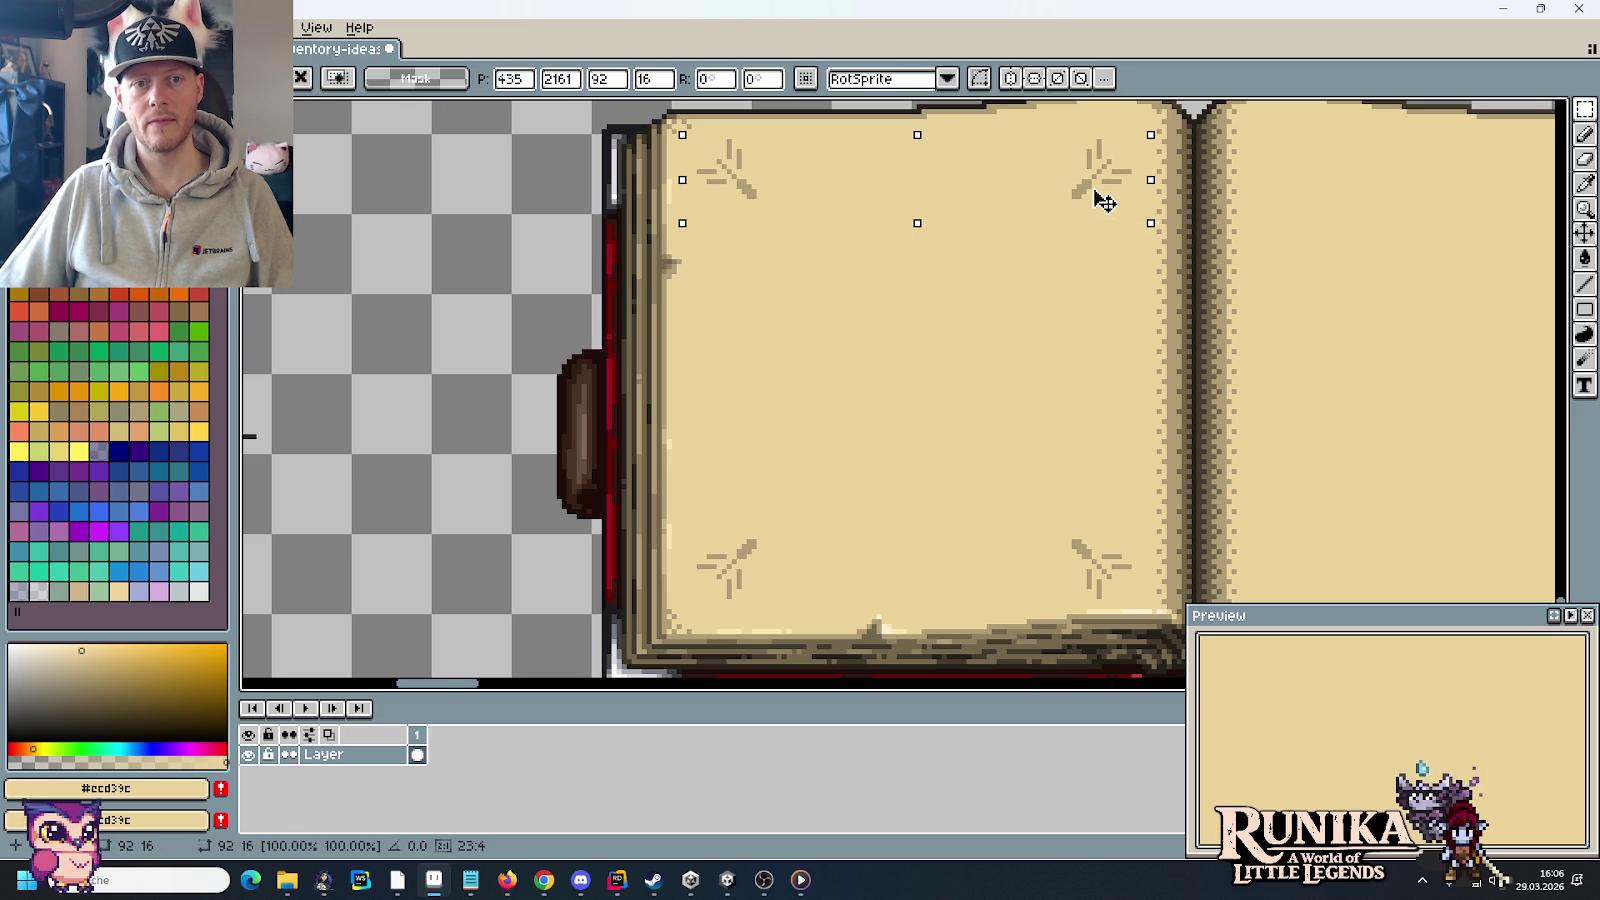
{"action": "key", "text": "ctrl+d"}
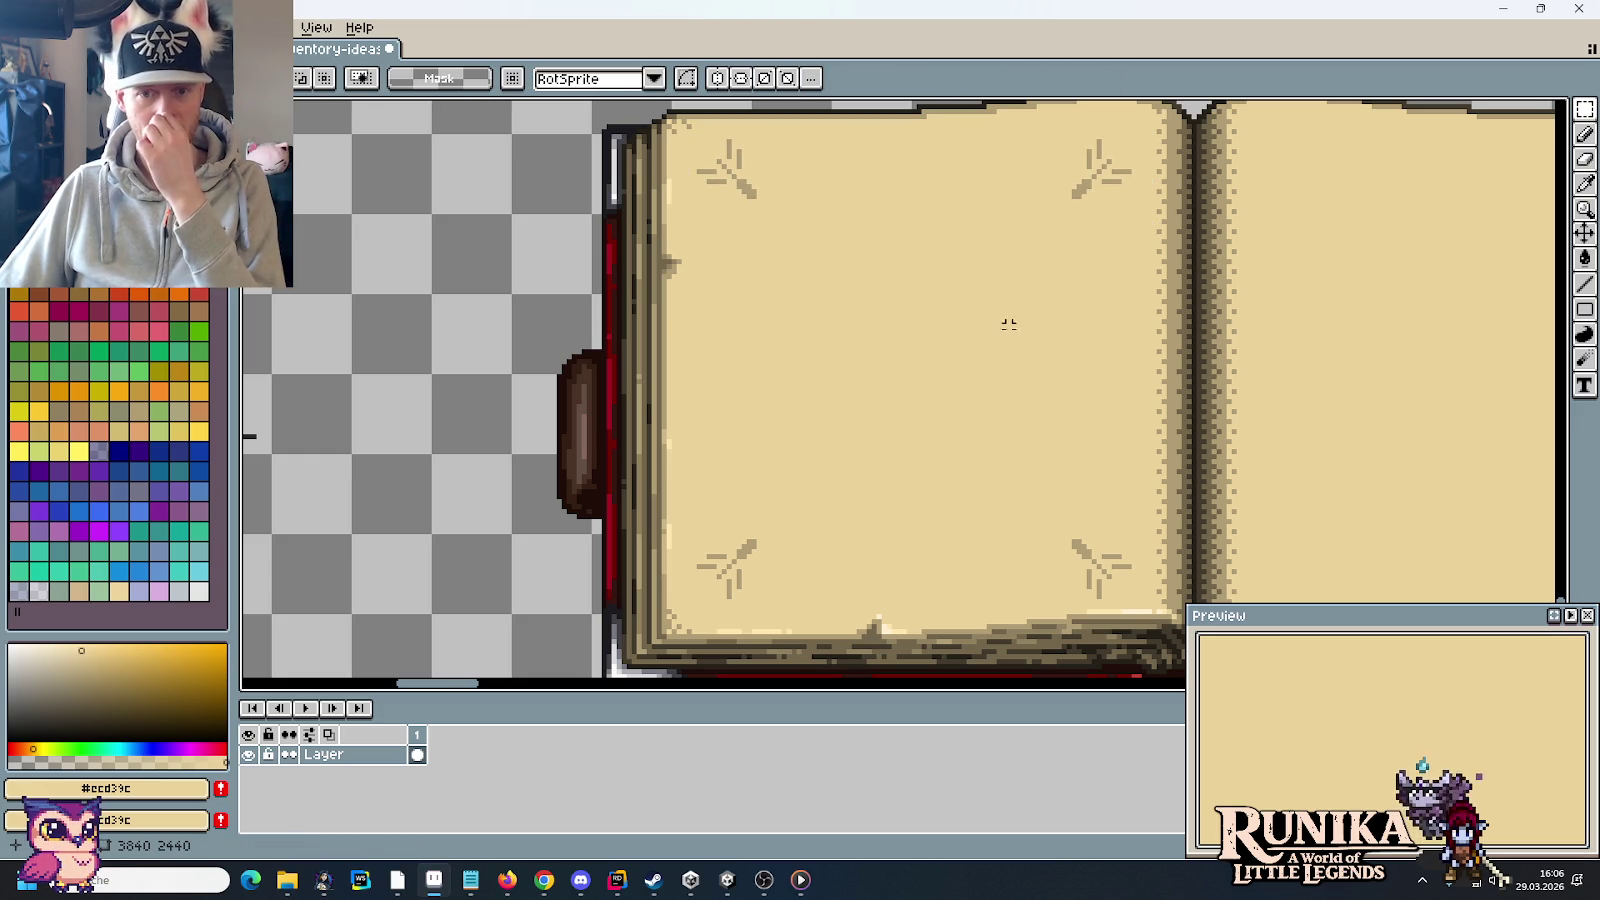
{"action": "scroll", "coordinate": [836, 457], "scroll_direction": "up", "scroll_amount": 1}
{"action": "scroll", "coordinate": [821, 467], "scroll_direction": "down", "scroll_amount": 2}
{"action": "mouse_move", "coordinate": [970, 234]}
{"action": "left_mouse_down"}
{"action": "mouse_move", "coordinate": [1039, 555]}
{"action": "mouse_move", "coordinate": [1020, 512]}
{"action": "left_mouse_up"}
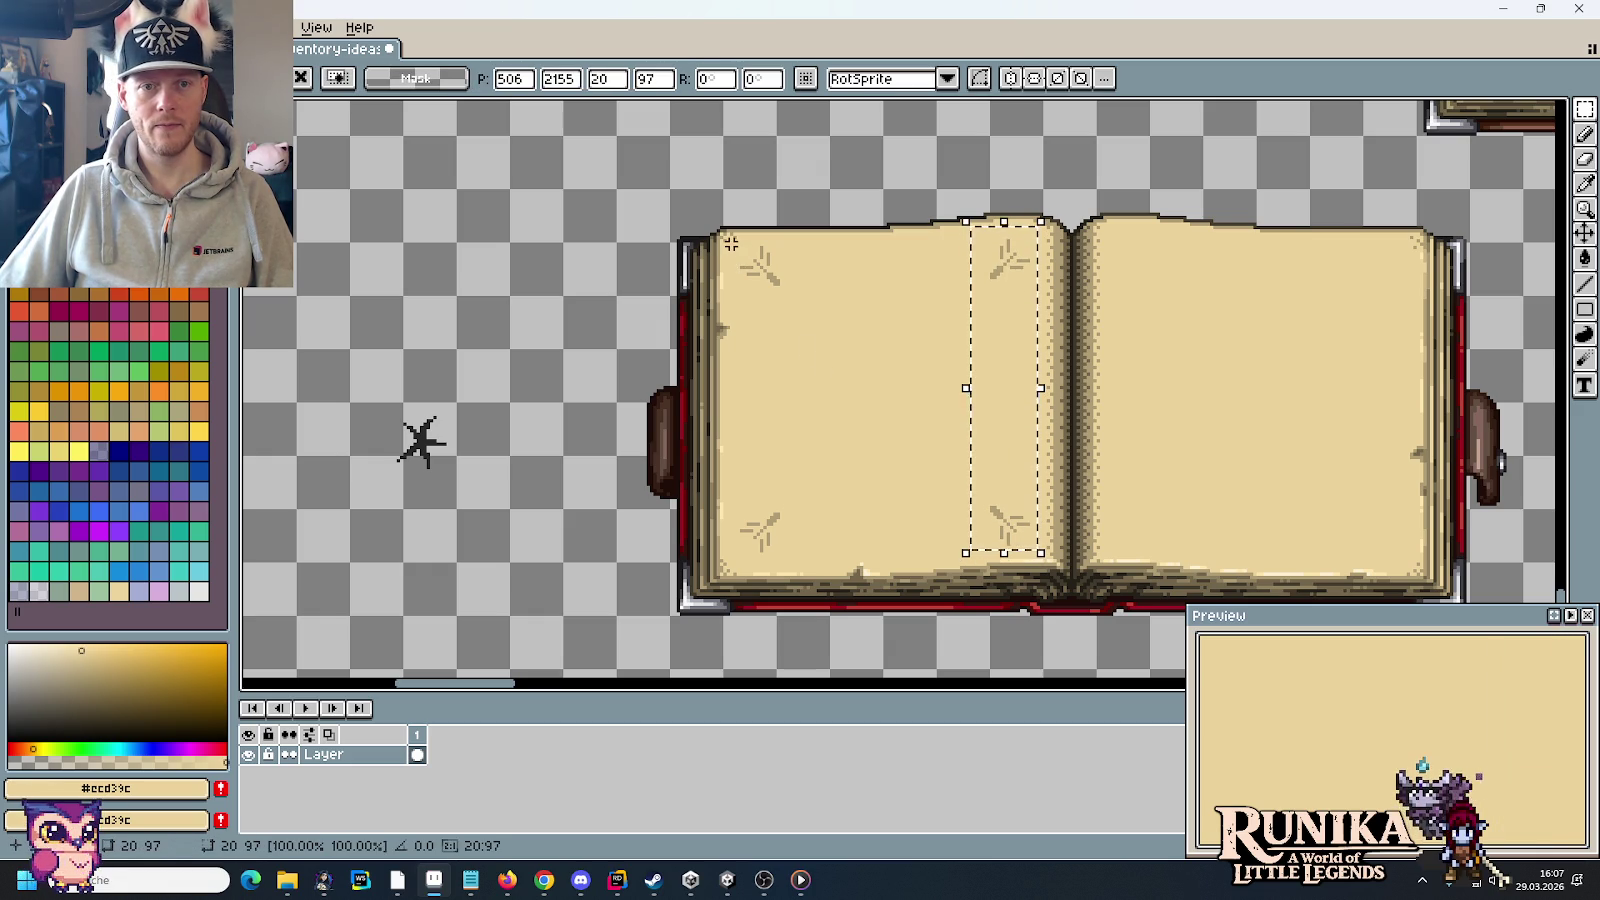
{"action": "left_click_drag", "start_coordinate": [726, 239], "coordinate": [797, 336]}
{"action": "key", "text": "ctrl+d"}
{"action": "key", "text": "u"}
Step: Select the left twig column, adjust it and set it back in place
{"action": "left_click_drag", "start_coordinate": [792, 244], "coordinate": [738, 543]}
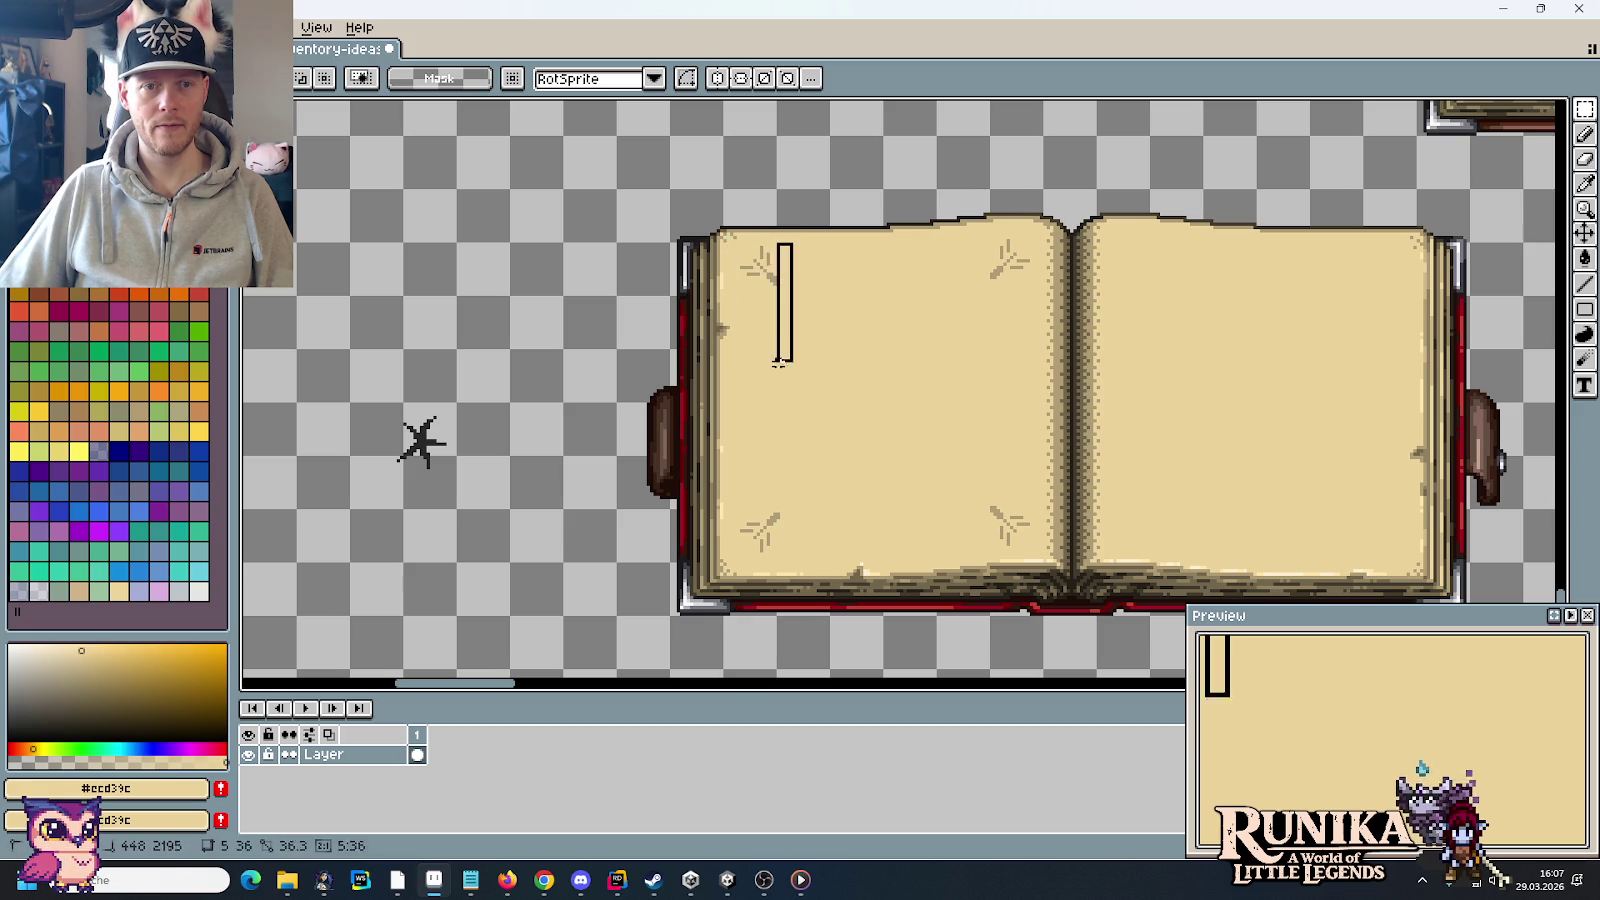
{"action": "key", "text": "ctrl+z"}
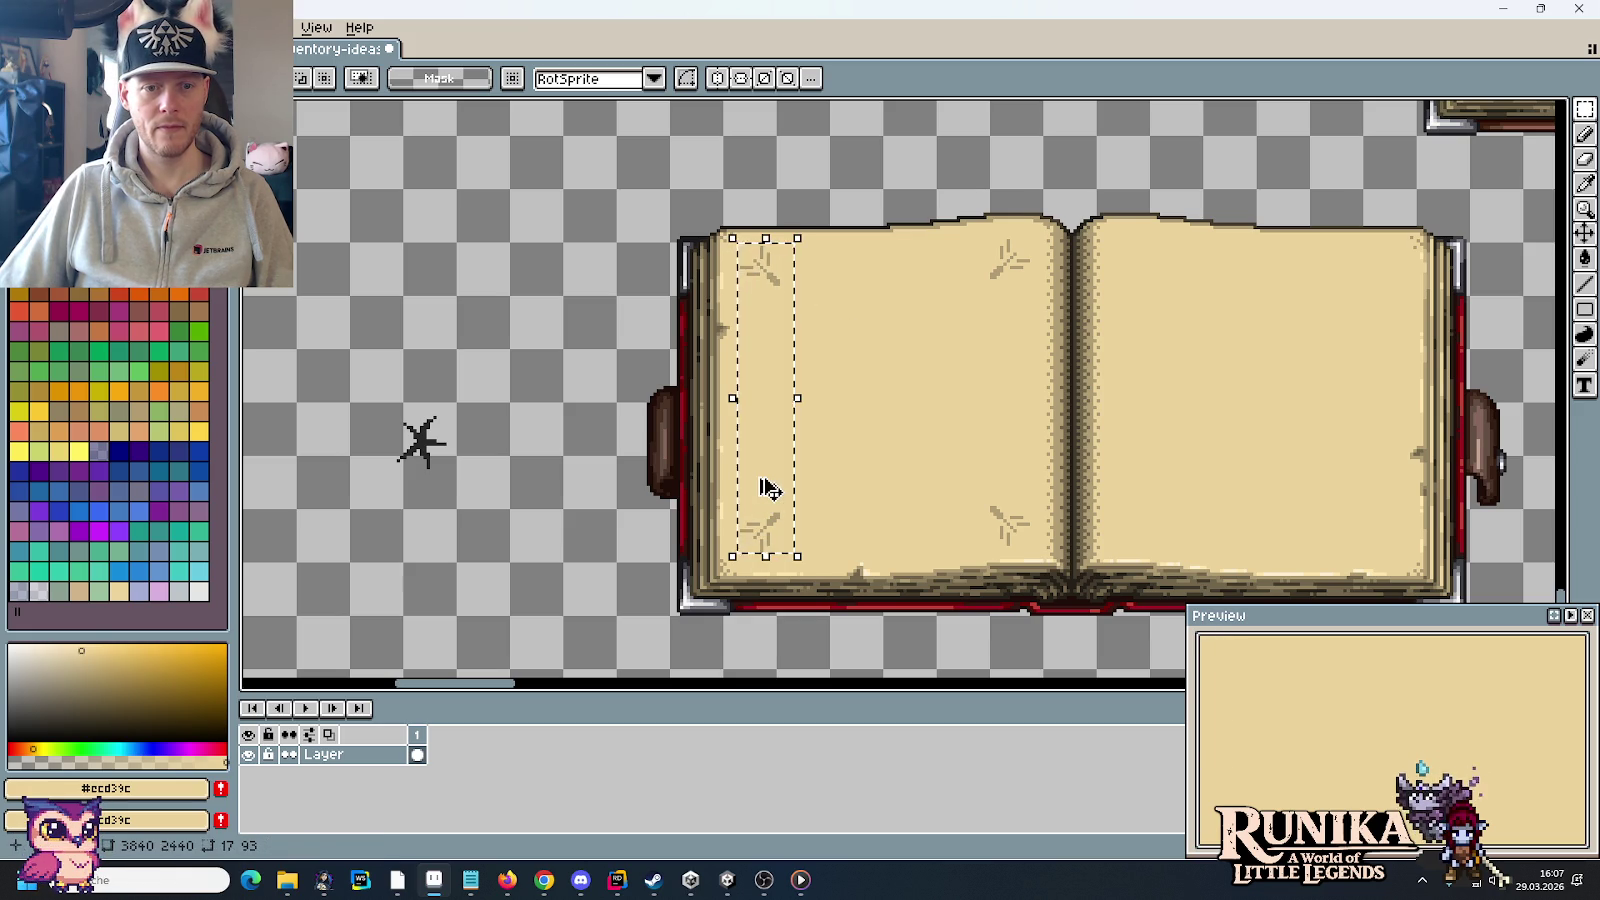
{"action": "left_click", "coordinate": [760, 489]}
{"action": "key", "text": "ctrl+d"}
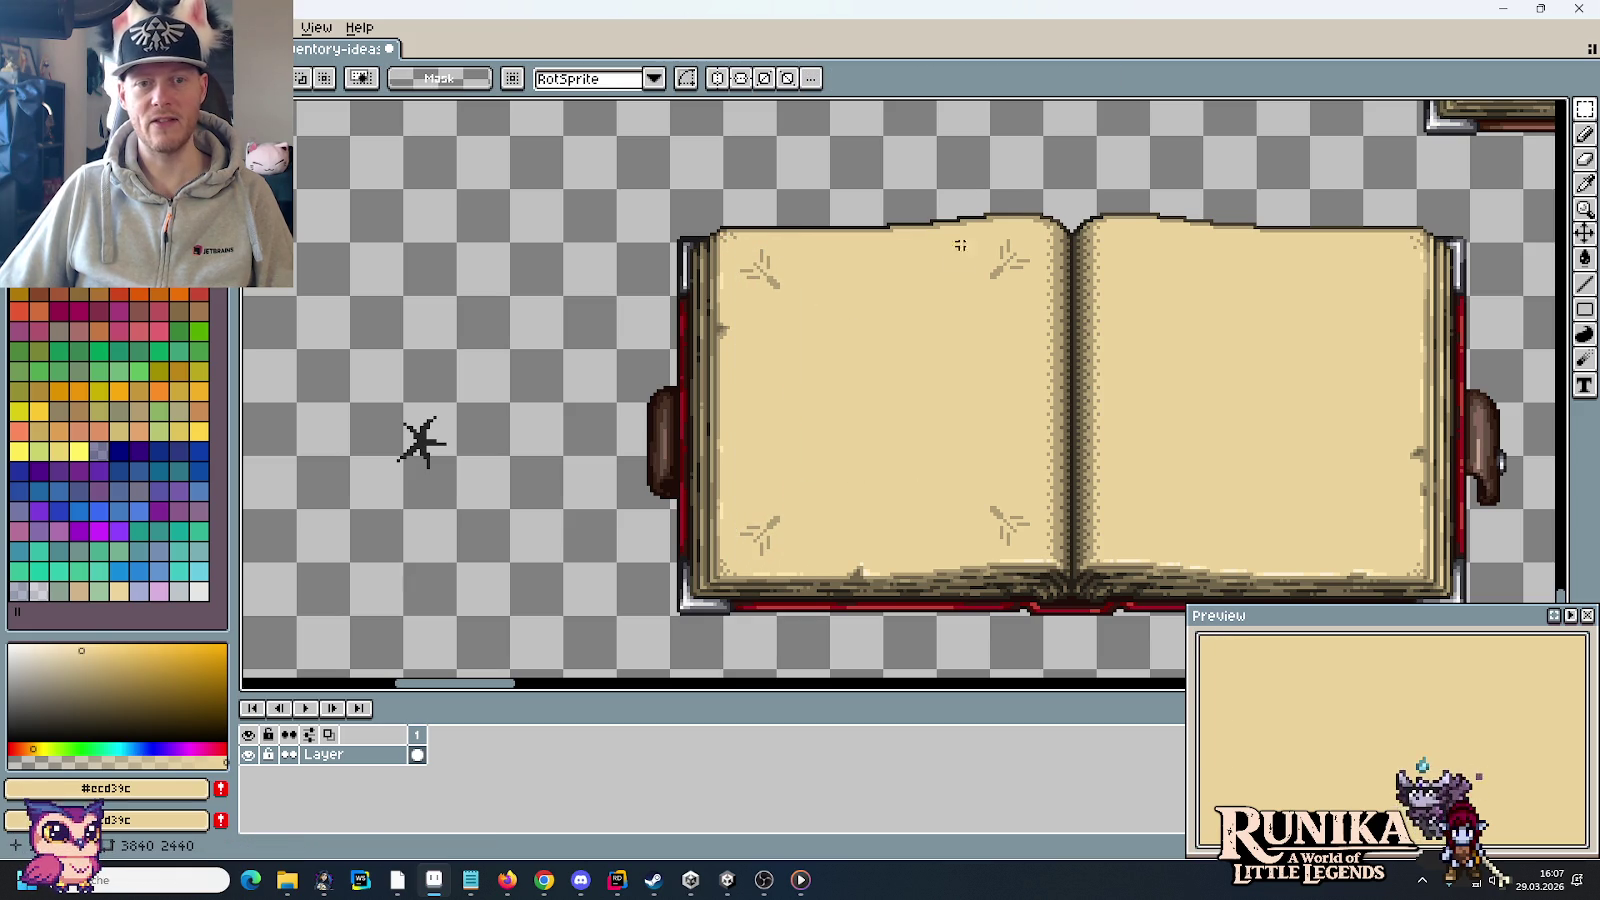
{"action": "scroll", "coordinate": [1001, 421], "scroll_direction": "down", "scroll_amount": 1}
{"action": "scroll", "coordinate": [995, 406], "scroll_direction": "up", "scroll_amount": 1}
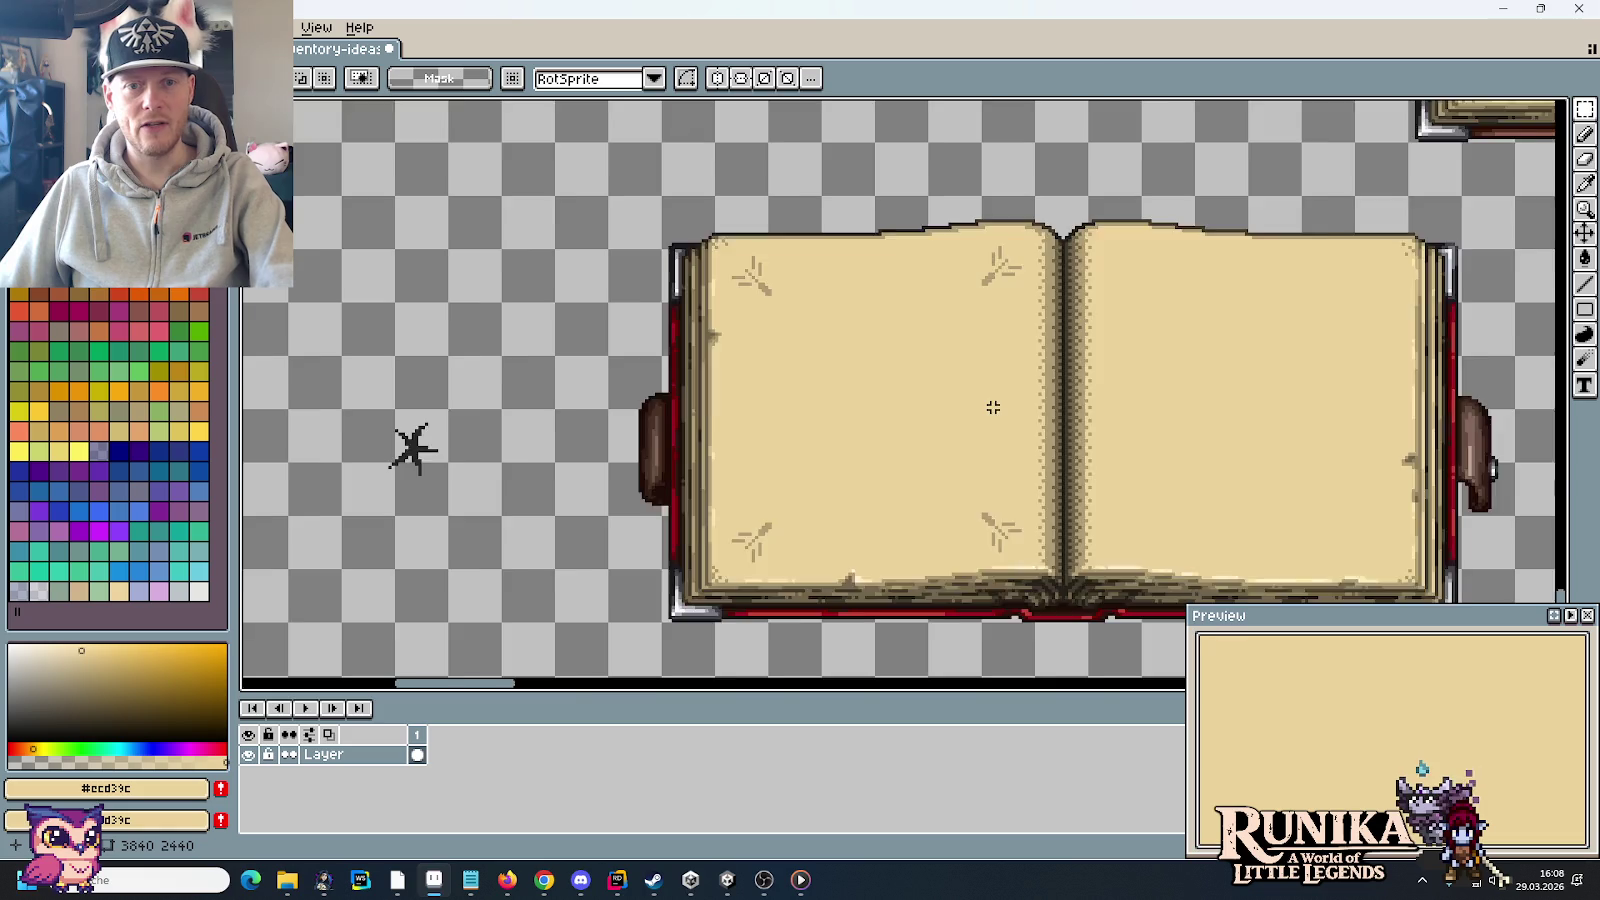
Step: Delete the four small crack sprites above the books, then scroll back to the inventory books
{"action": "scroll", "coordinate": [993, 404], "scroll_direction": "down", "scroll_amount": 2}
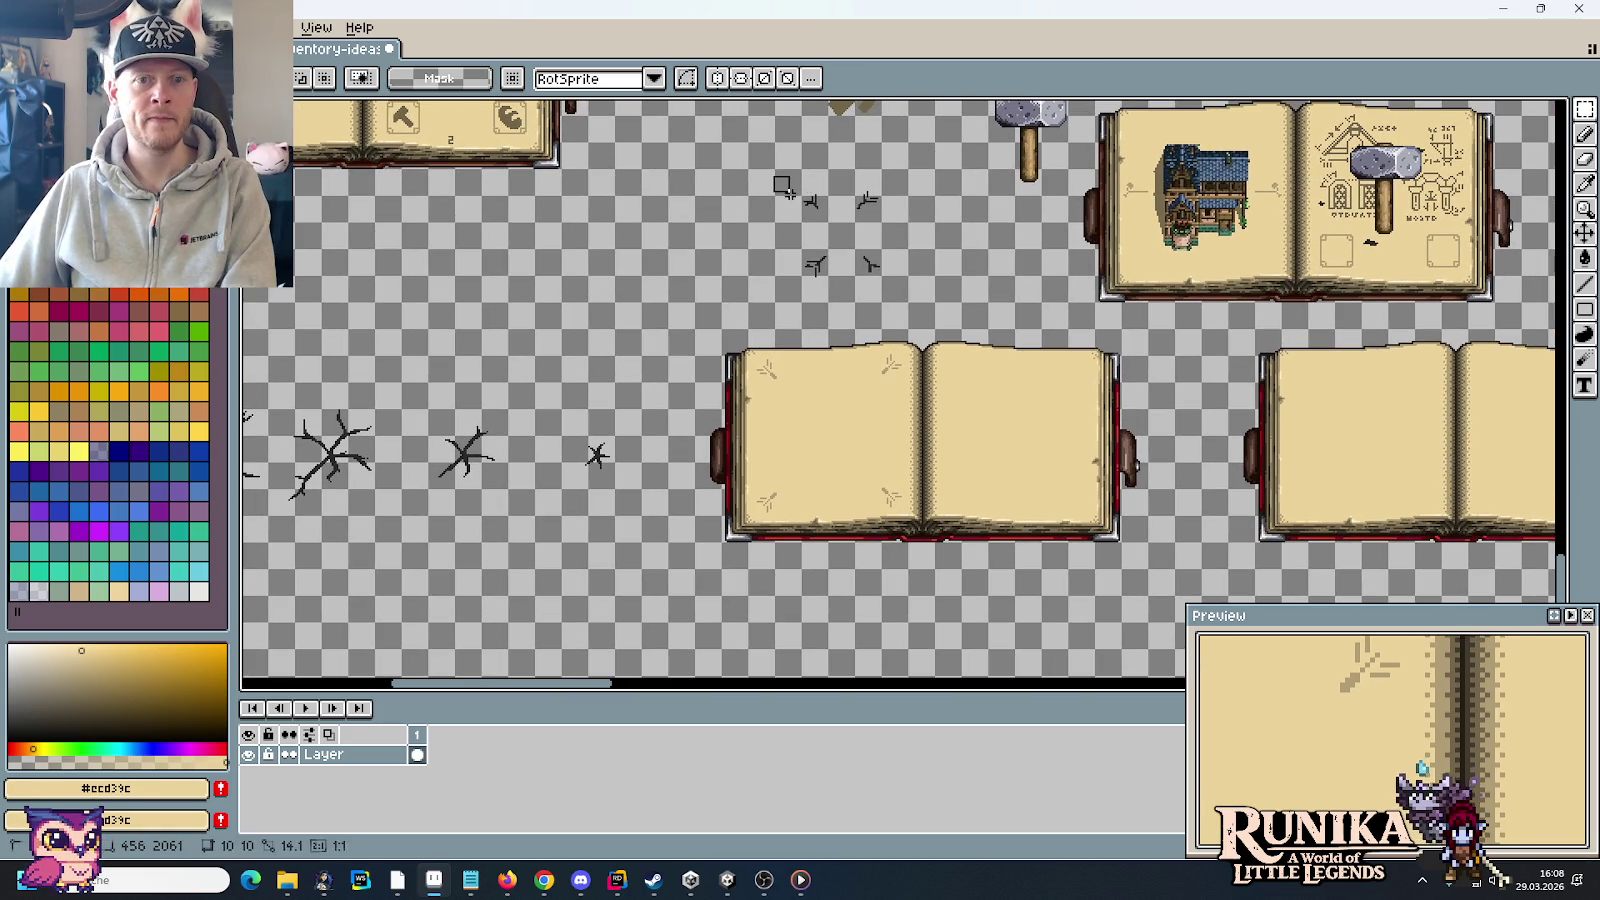
{"action": "left_click_drag", "start_coordinate": [770, 172], "coordinate": [906, 295]}
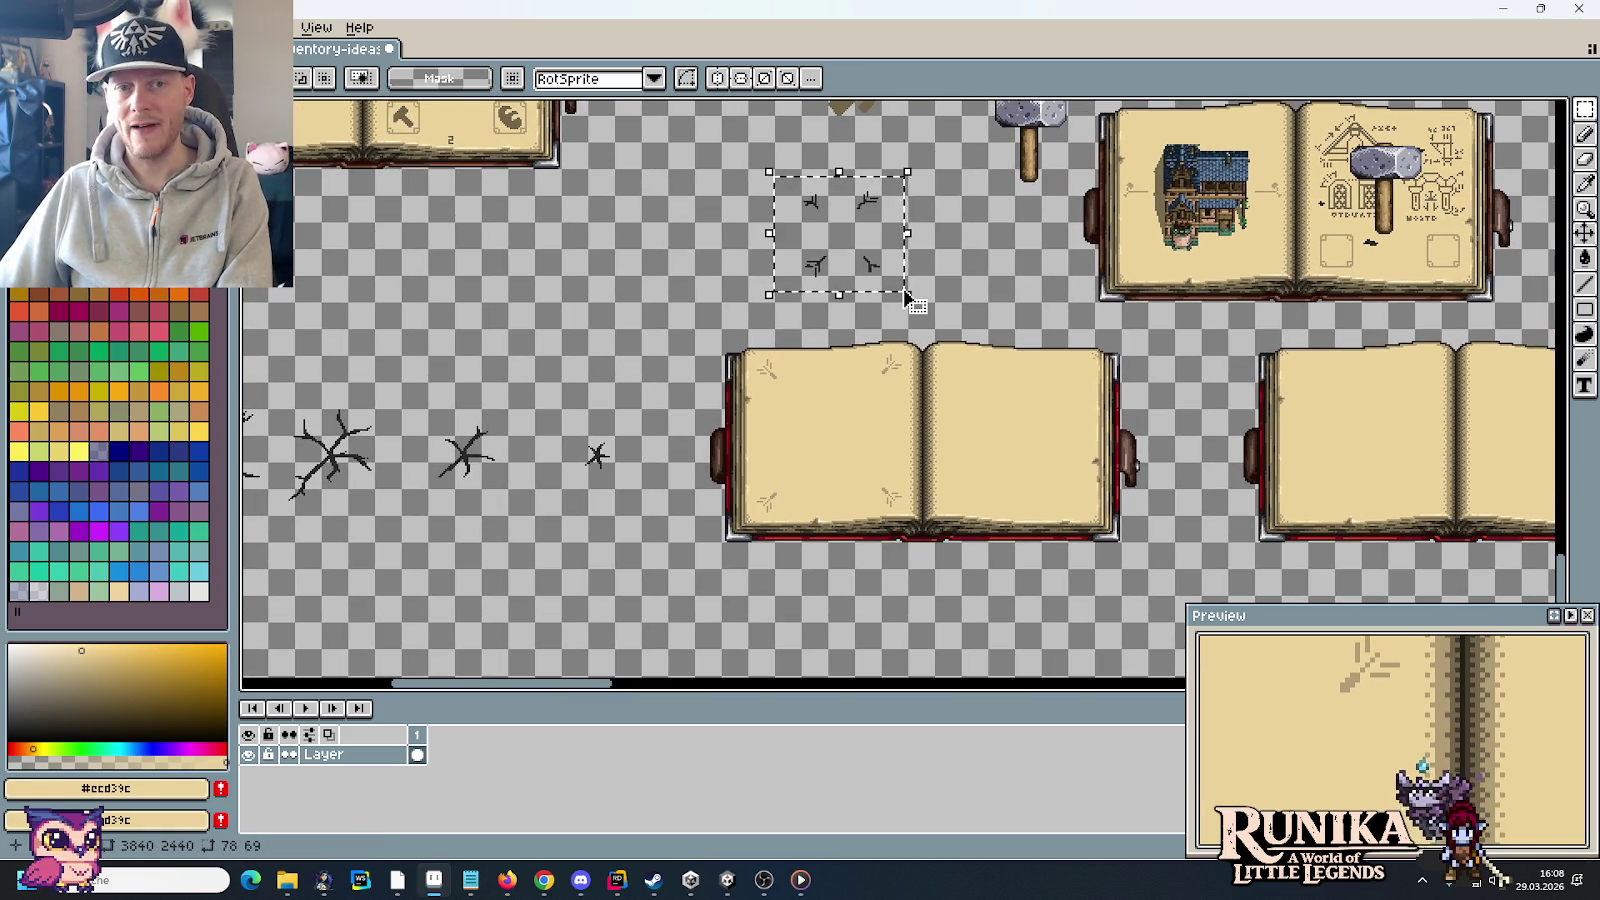
{"action": "key", "text": "Delete"}
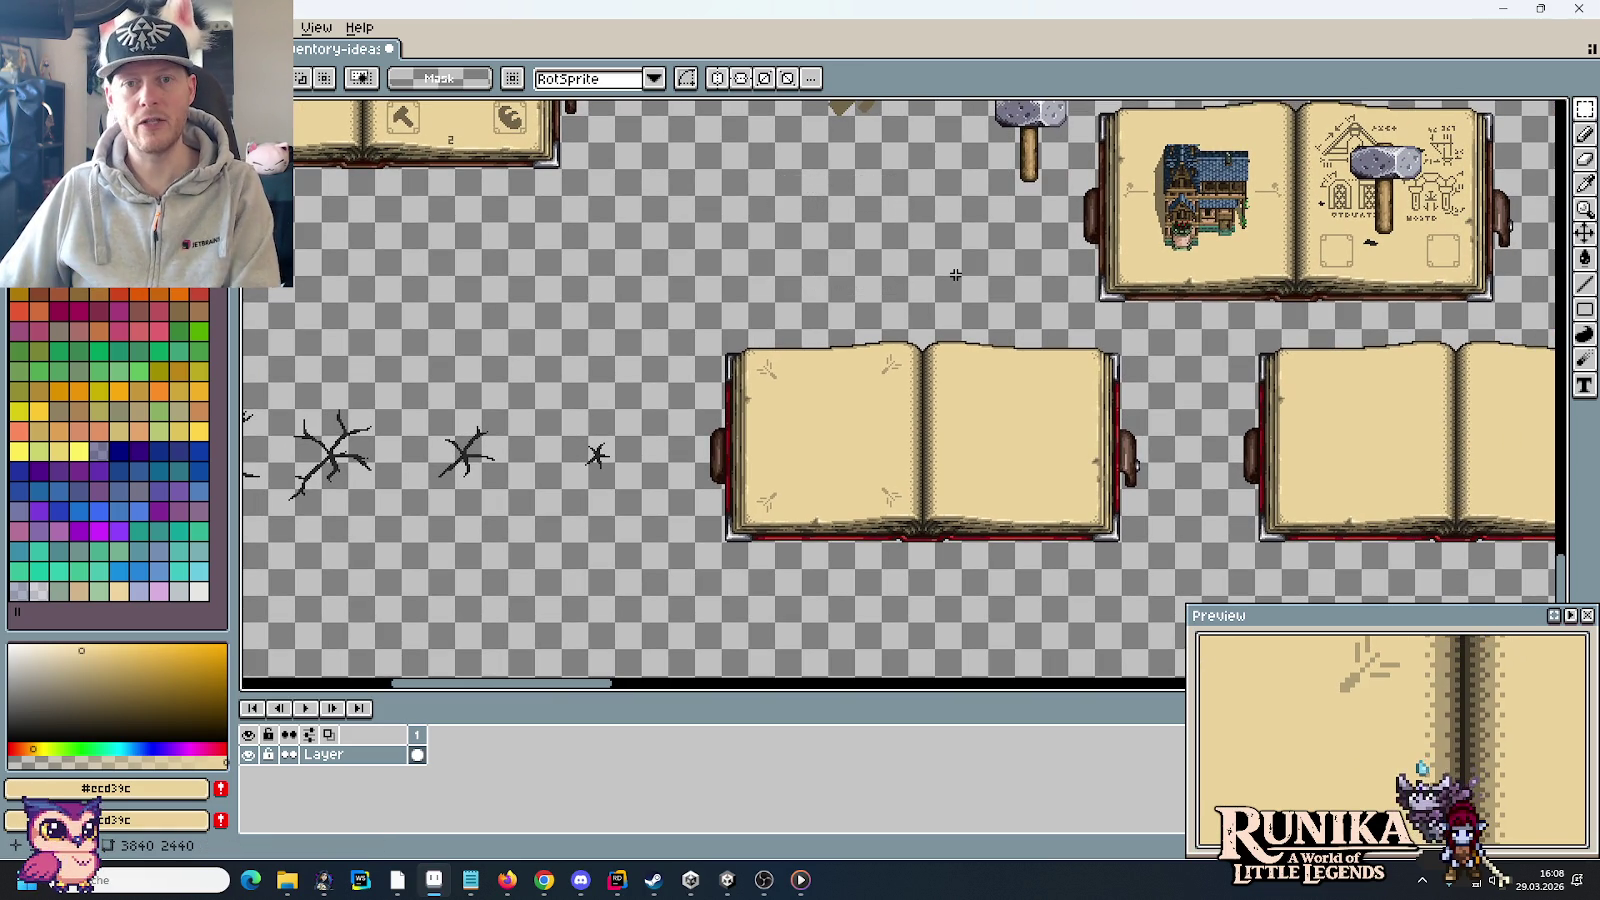
{"action": "scroll", "coordinate": [955, 274], "scroll_direction": "right", "scroll_amount": 3}
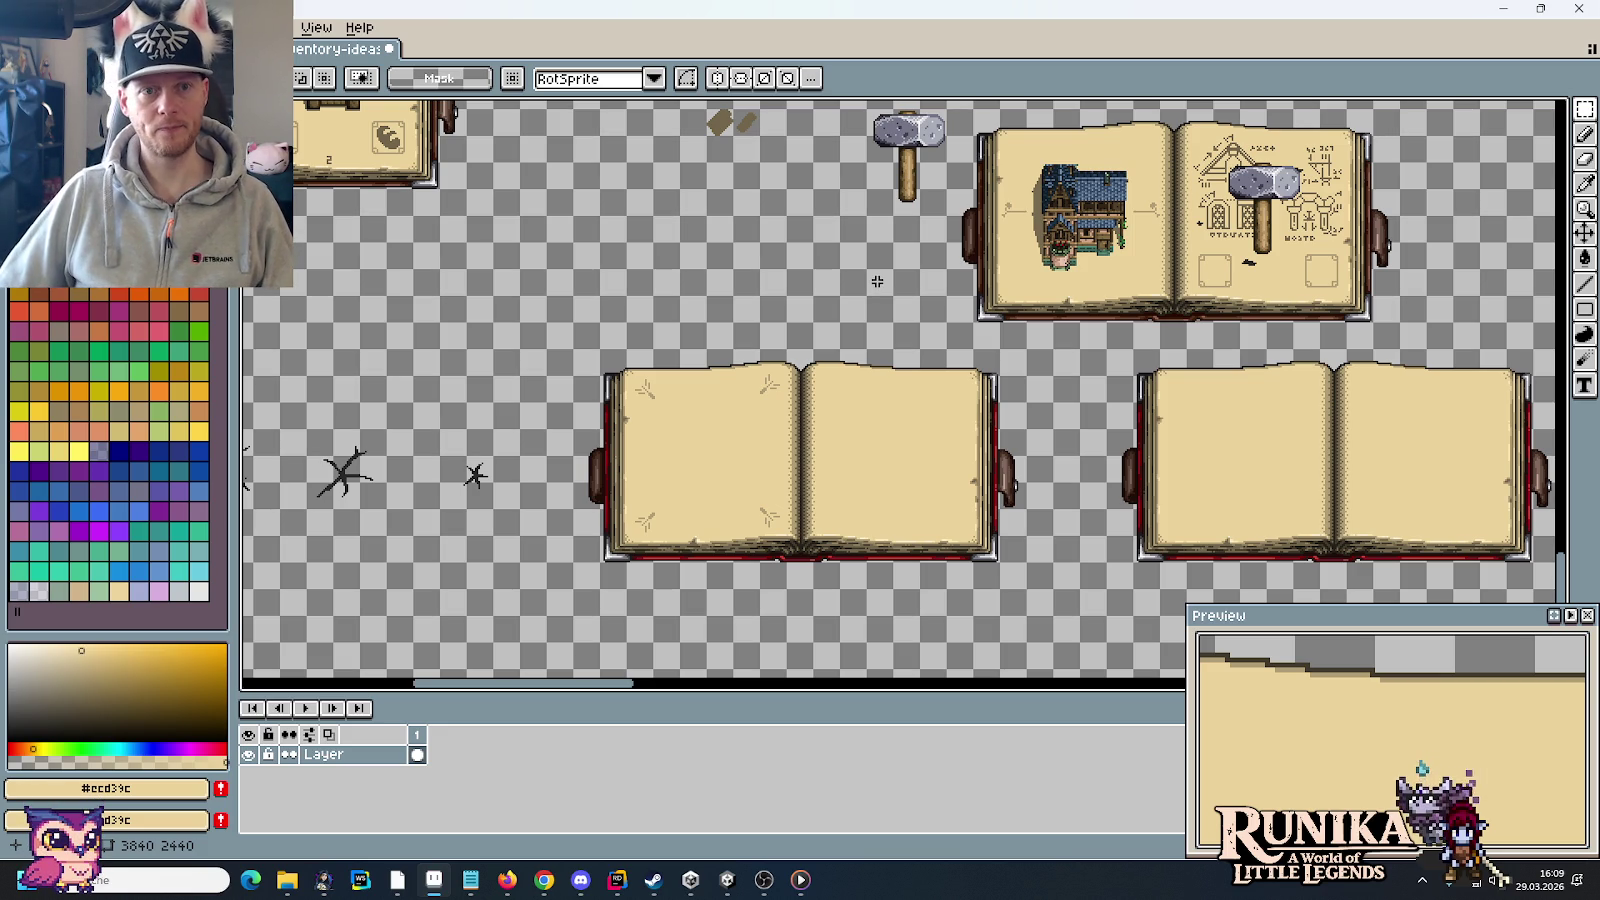
{"action": "scroll", "coordinate": [731, 235], "scroll_direction": "up", "scroll_amount": 5}
{"action": "scroll", "coordinate": [731, 235], "scroll_direction": "left", "scroll_amount": 4}
{"action": "scroll", "coordinate": [885, 378], "scroll_direction": "up", "scroll_amount": 2}
{"action": "scroll", "coordinate": [885, 378], "scroll_direction": "left", "scroll_amount": 1}
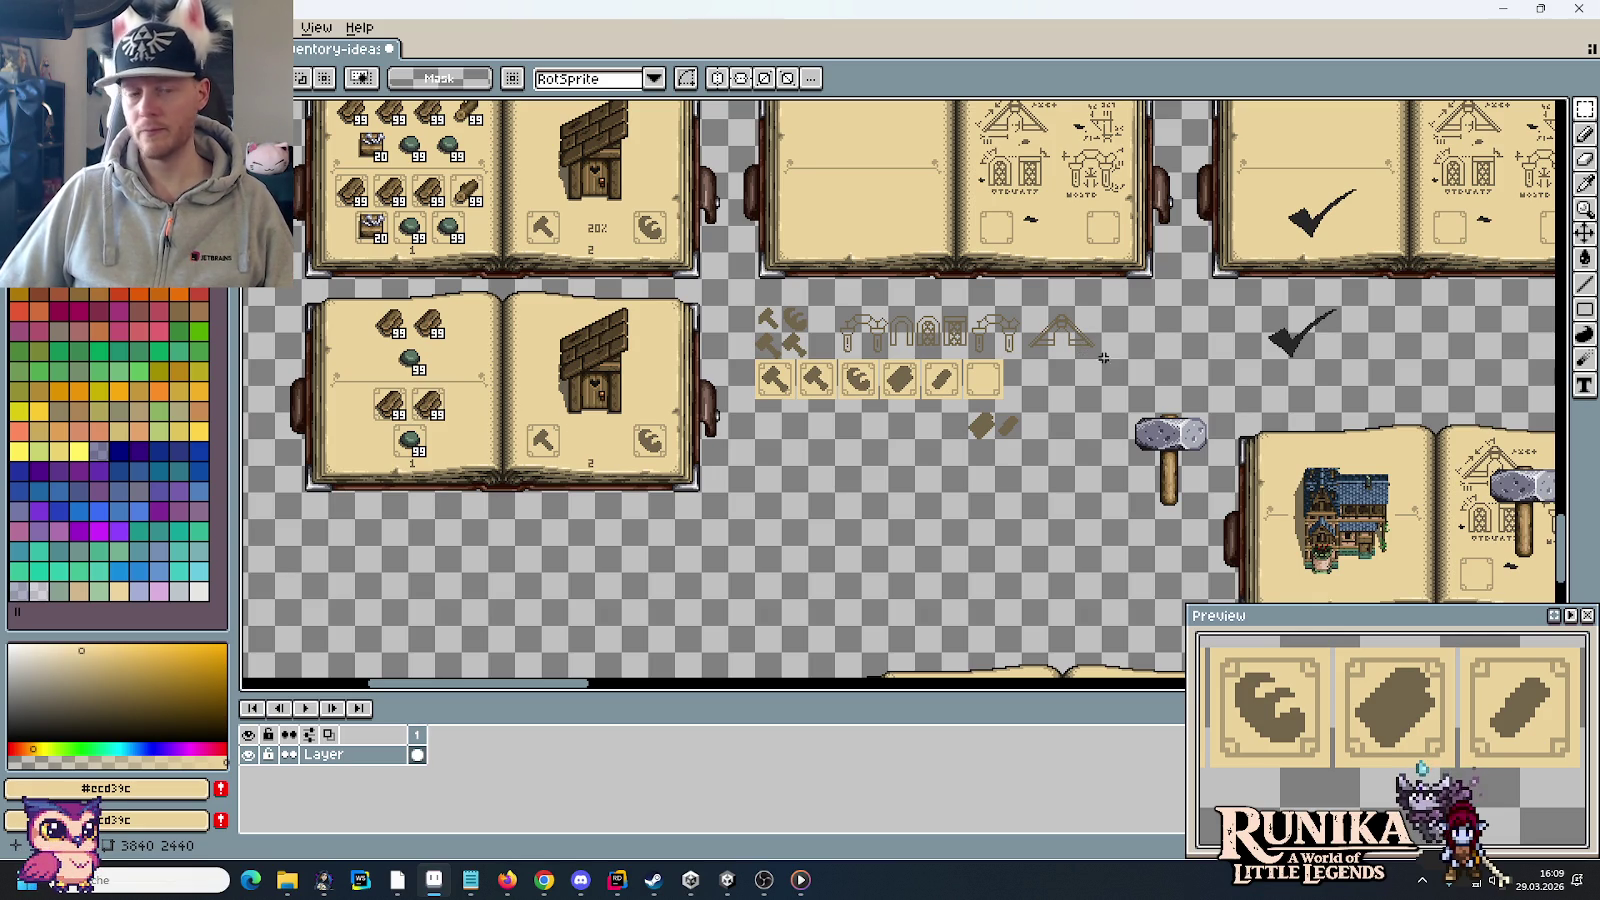
{"action": "left_click_drag", "start_coordinate": [1164, 382], "coordinate": [769, 243]}
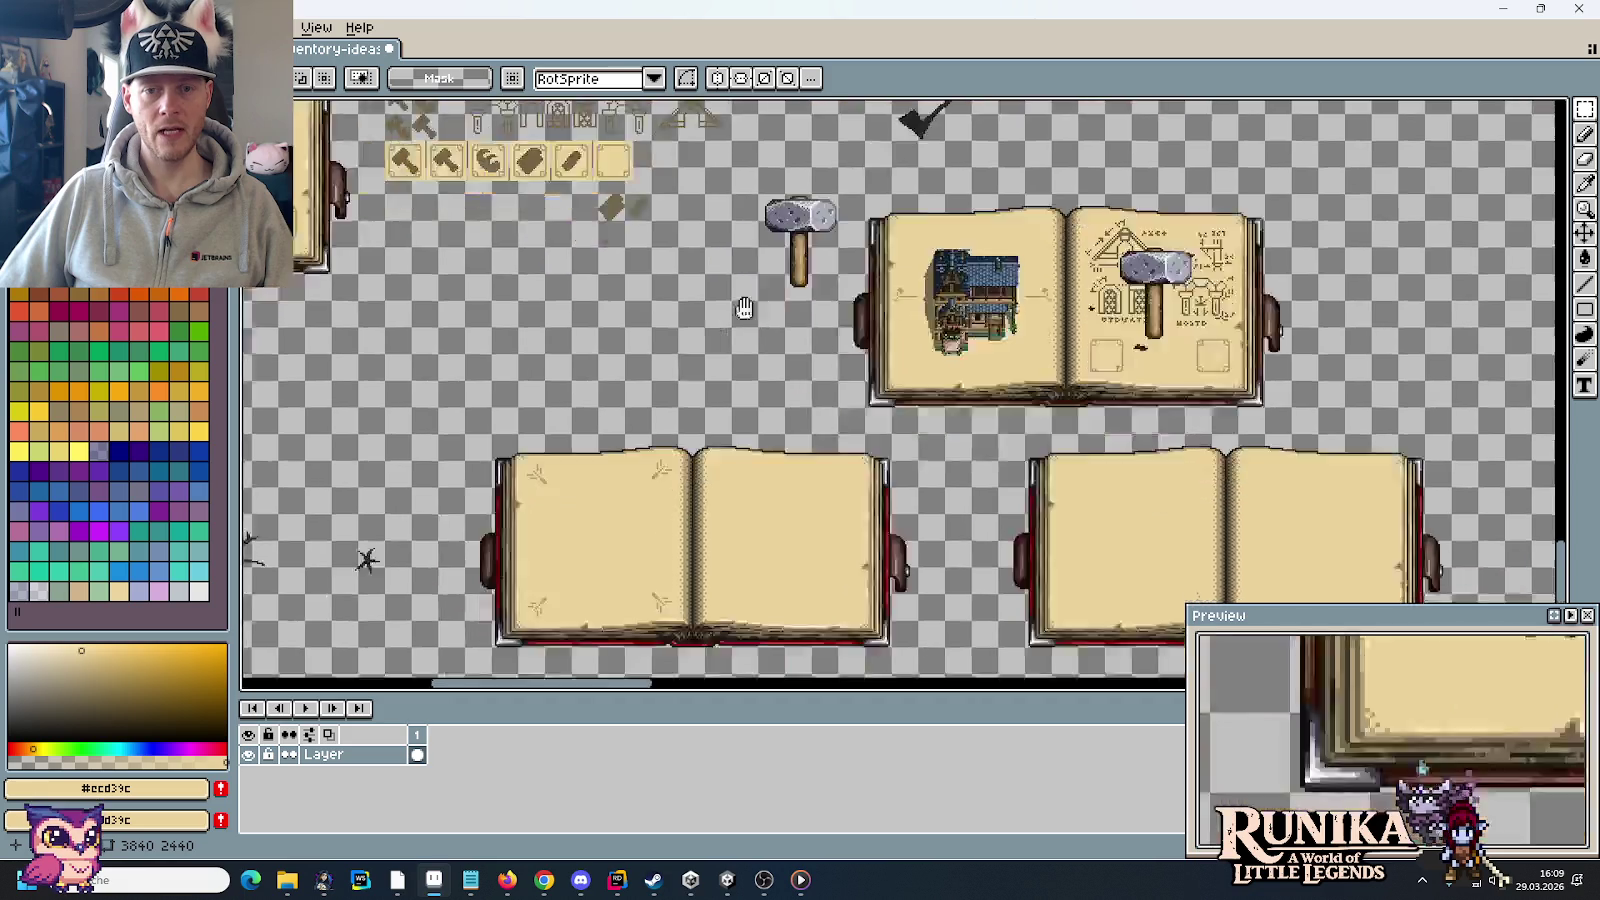
{"action": "left_click_drag", "start_coordinate": [714, 413], "coordinate": [790, 240]}
{"action": "scroll", "coordinate": [719, 505], "scroll_direction": "up", "scroll_amount": 2}
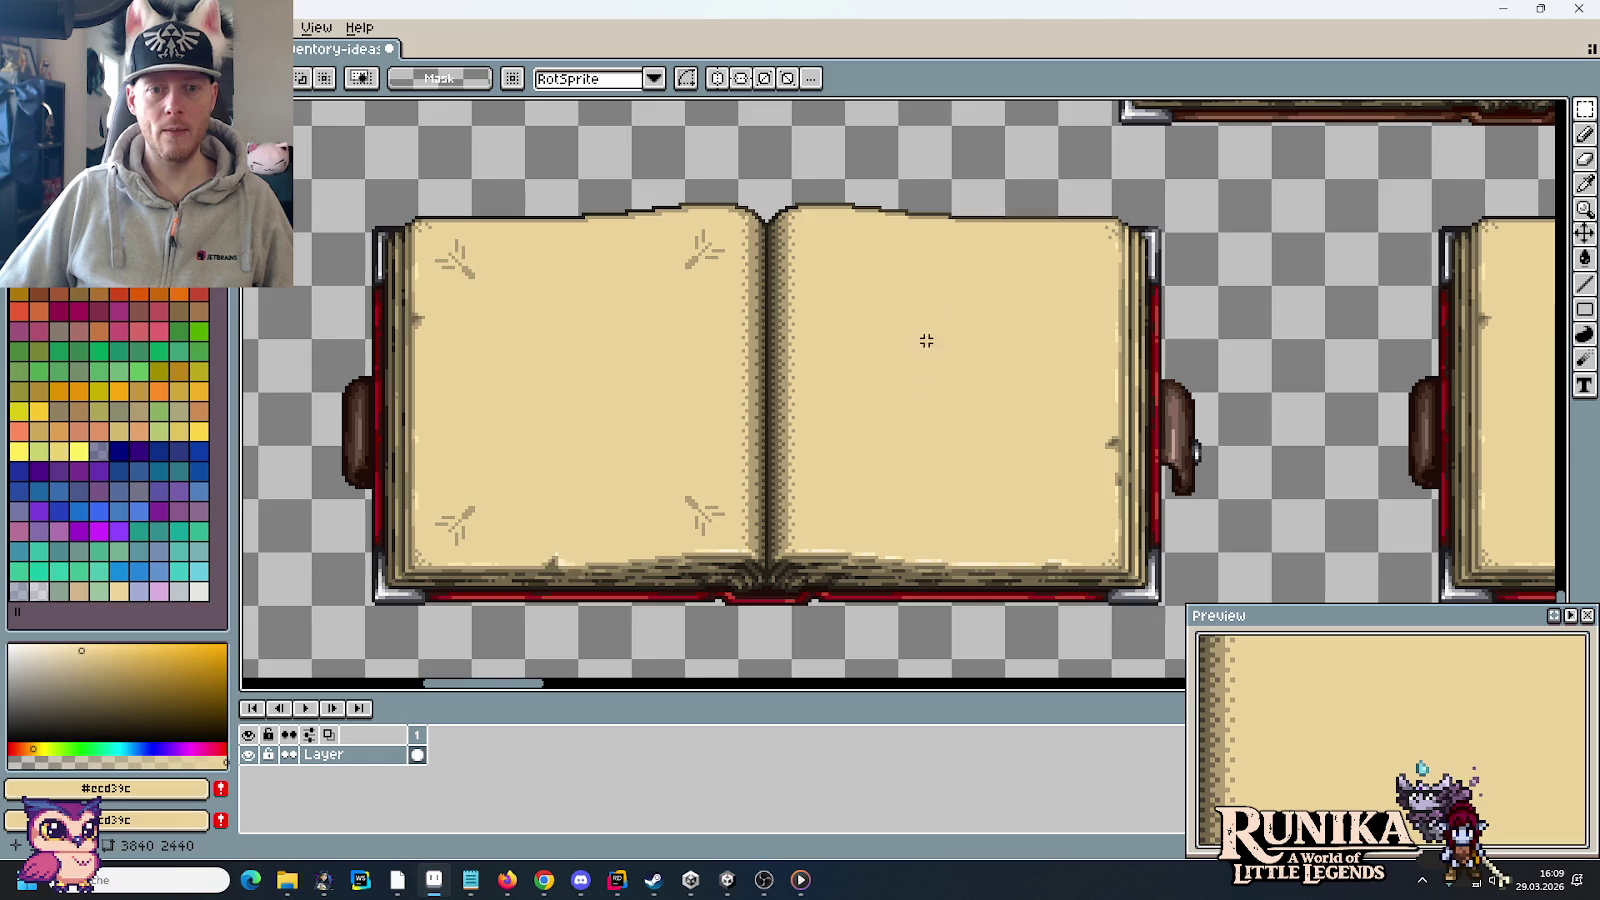
{"action": "scroll", "coordinate": [945, 464], "scroll_direction": "down", "scroll_amount": 2}
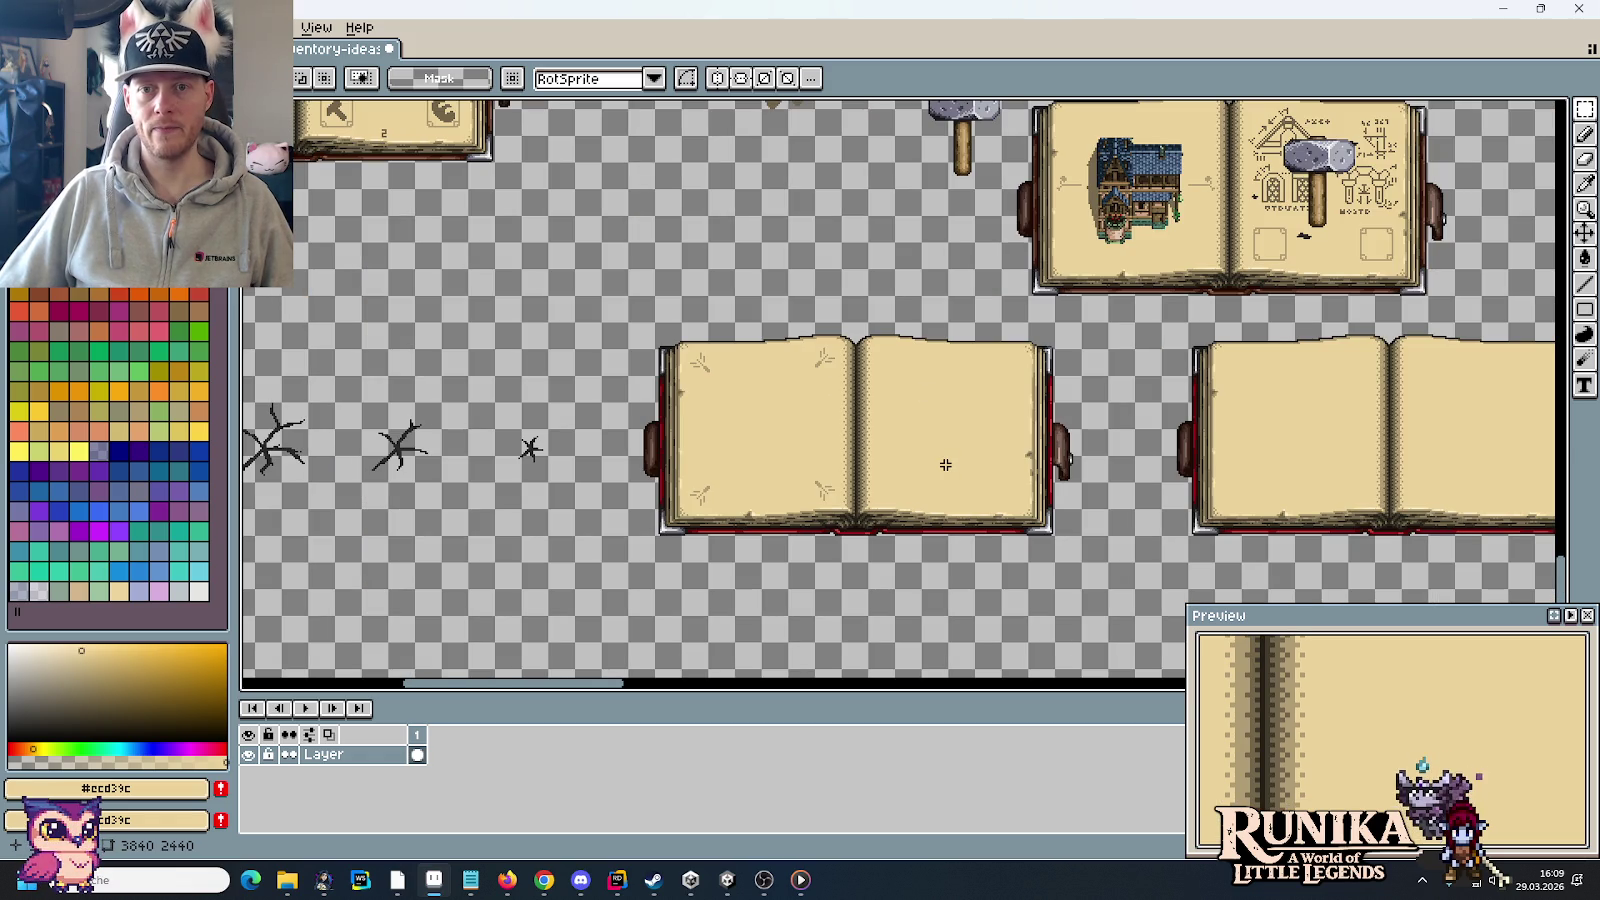
{"action": "left_click_drag", "start_coordinate": [1008, 270], "coordinate": [1002, 398]}
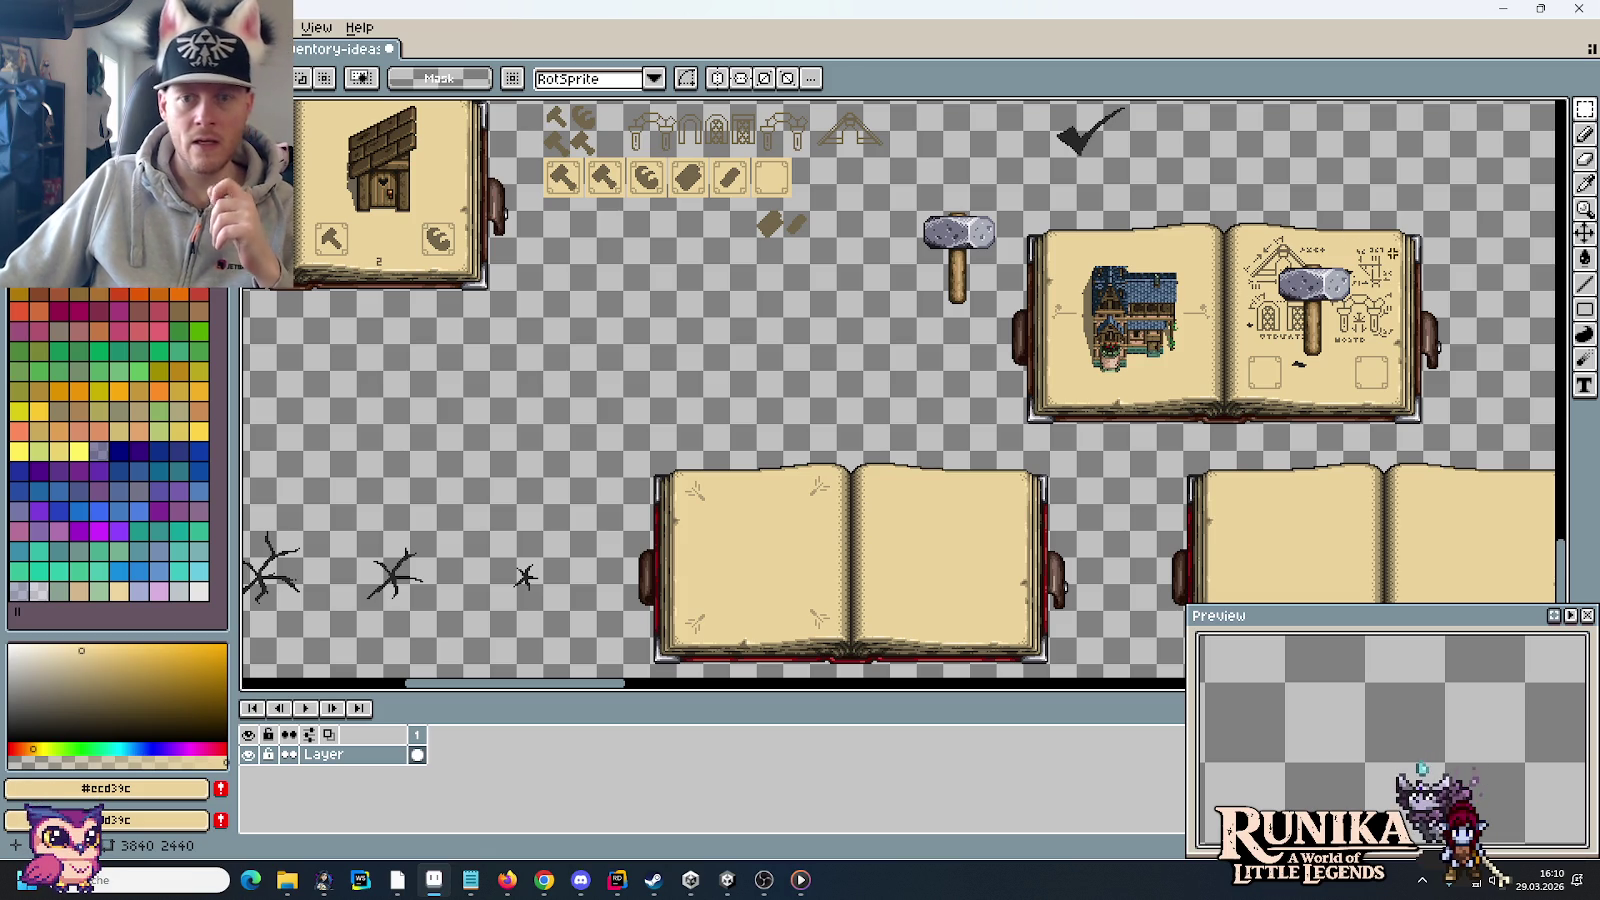
{"action": "scroll", "coordinate": [1123, 276], "scroll_direction": "up", "scroll_amount": 3}
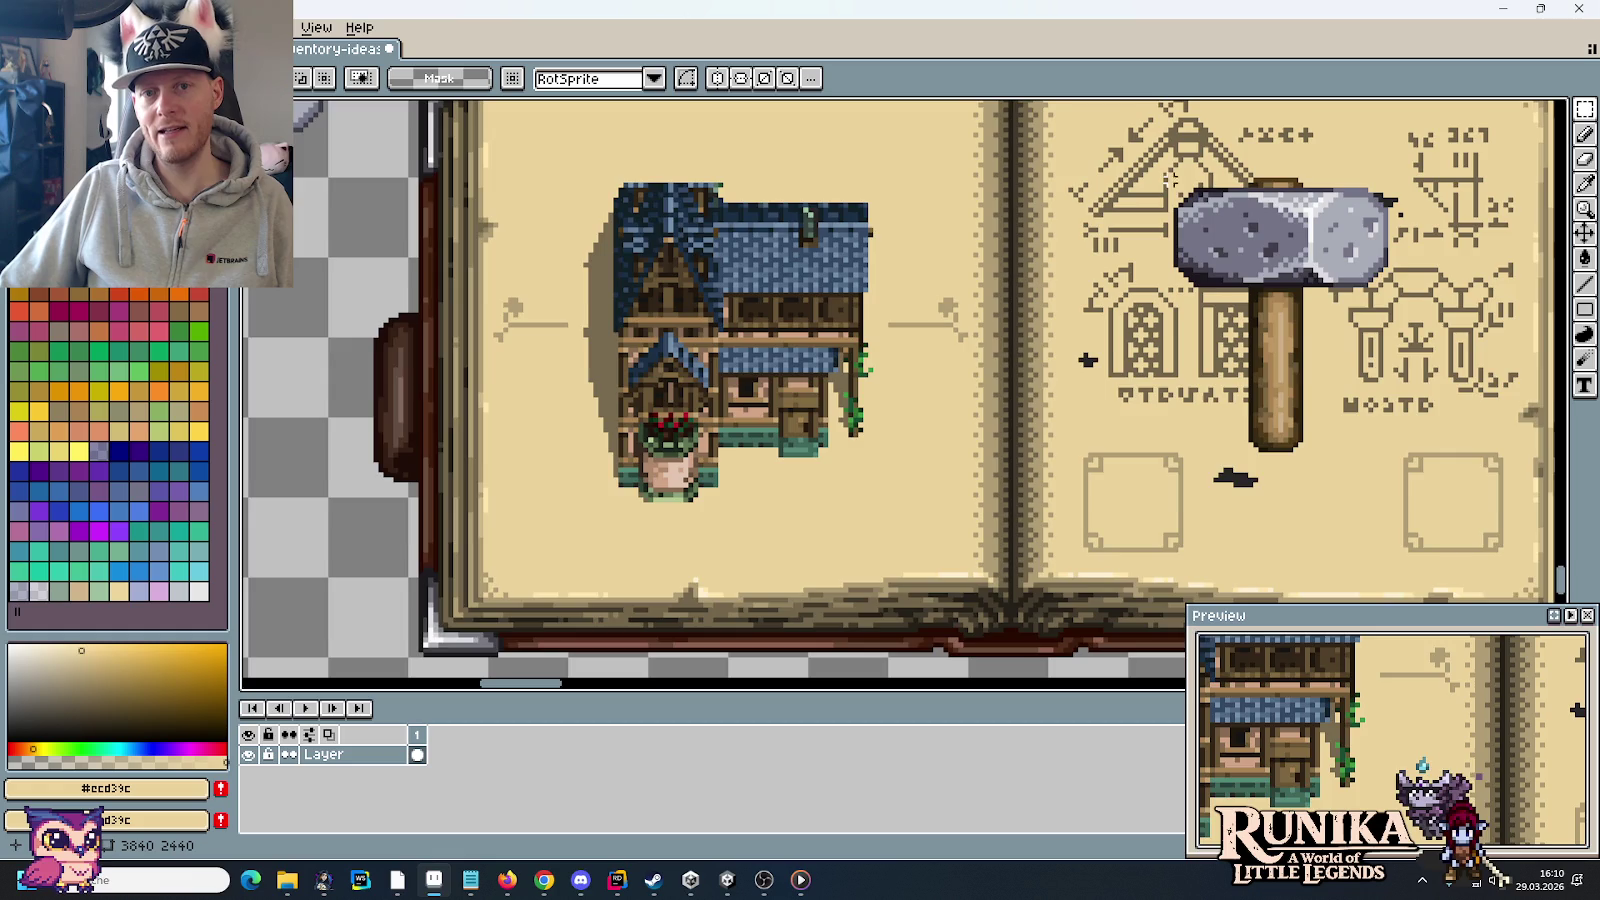
{"action": "scroll", "coordinate": [1123, 276], "scroll_direction": "right", "scroll_amount": 1}
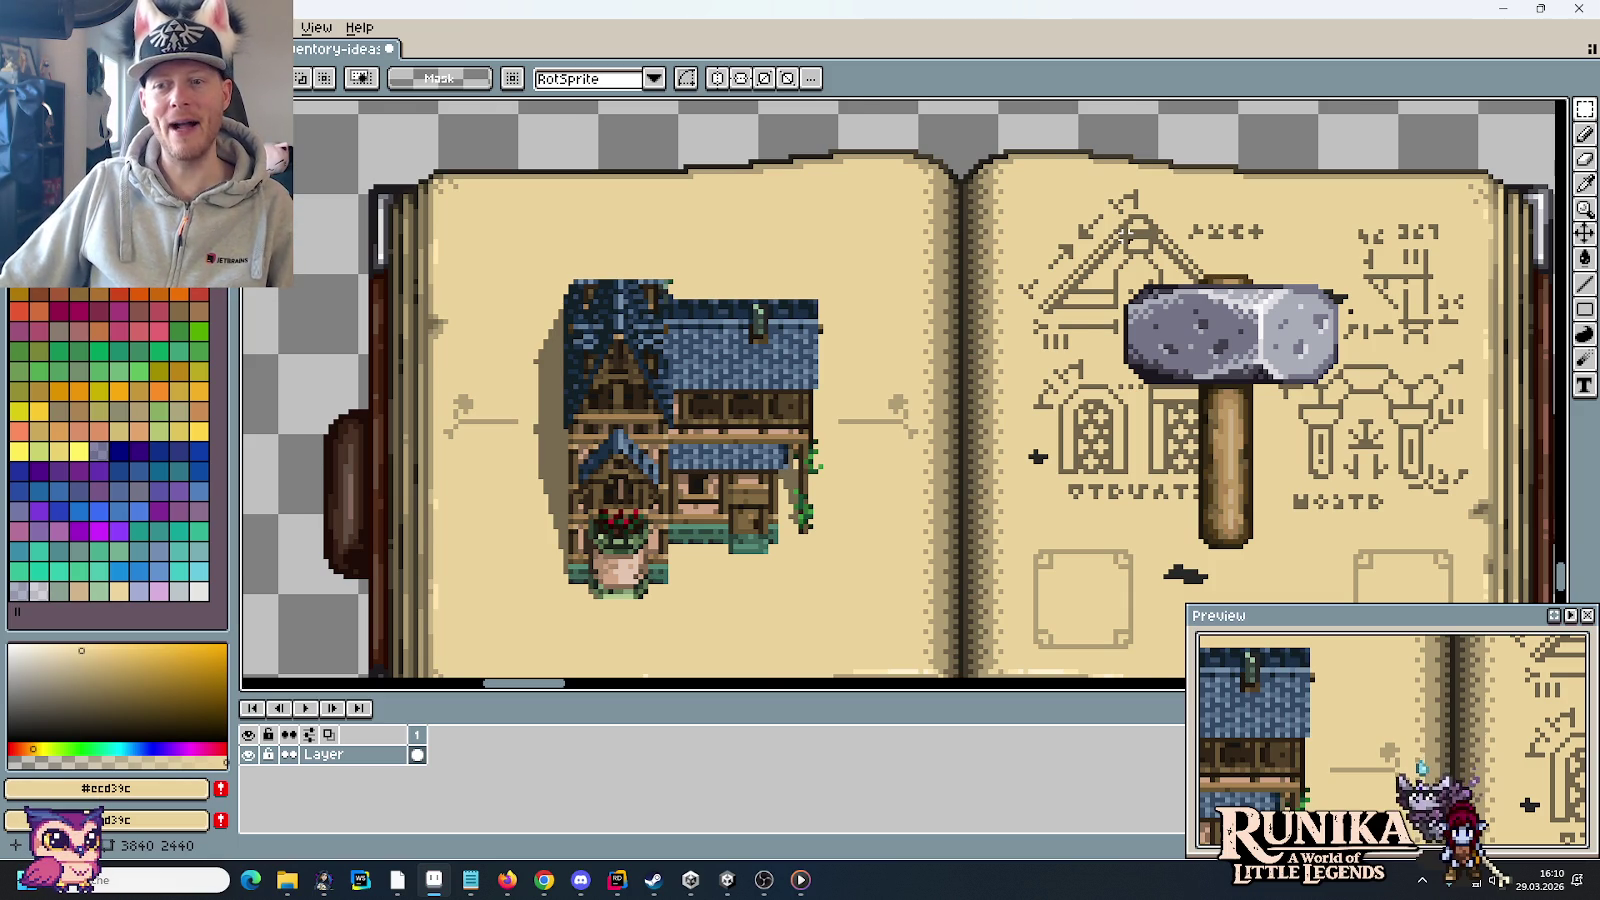
{"action": "scroll", "coordinate": [1126, 232], "scroll_direction": "down", "scroll_amount": 1}
{"action": "scroll", "coordinate": [1056, 234], "scroll_direction": "down", "scroll_amount": 2}
{"action": "scroll", "coordinate": [1058, 201], "scroll_direction": "up", "scroll_amount": 1}
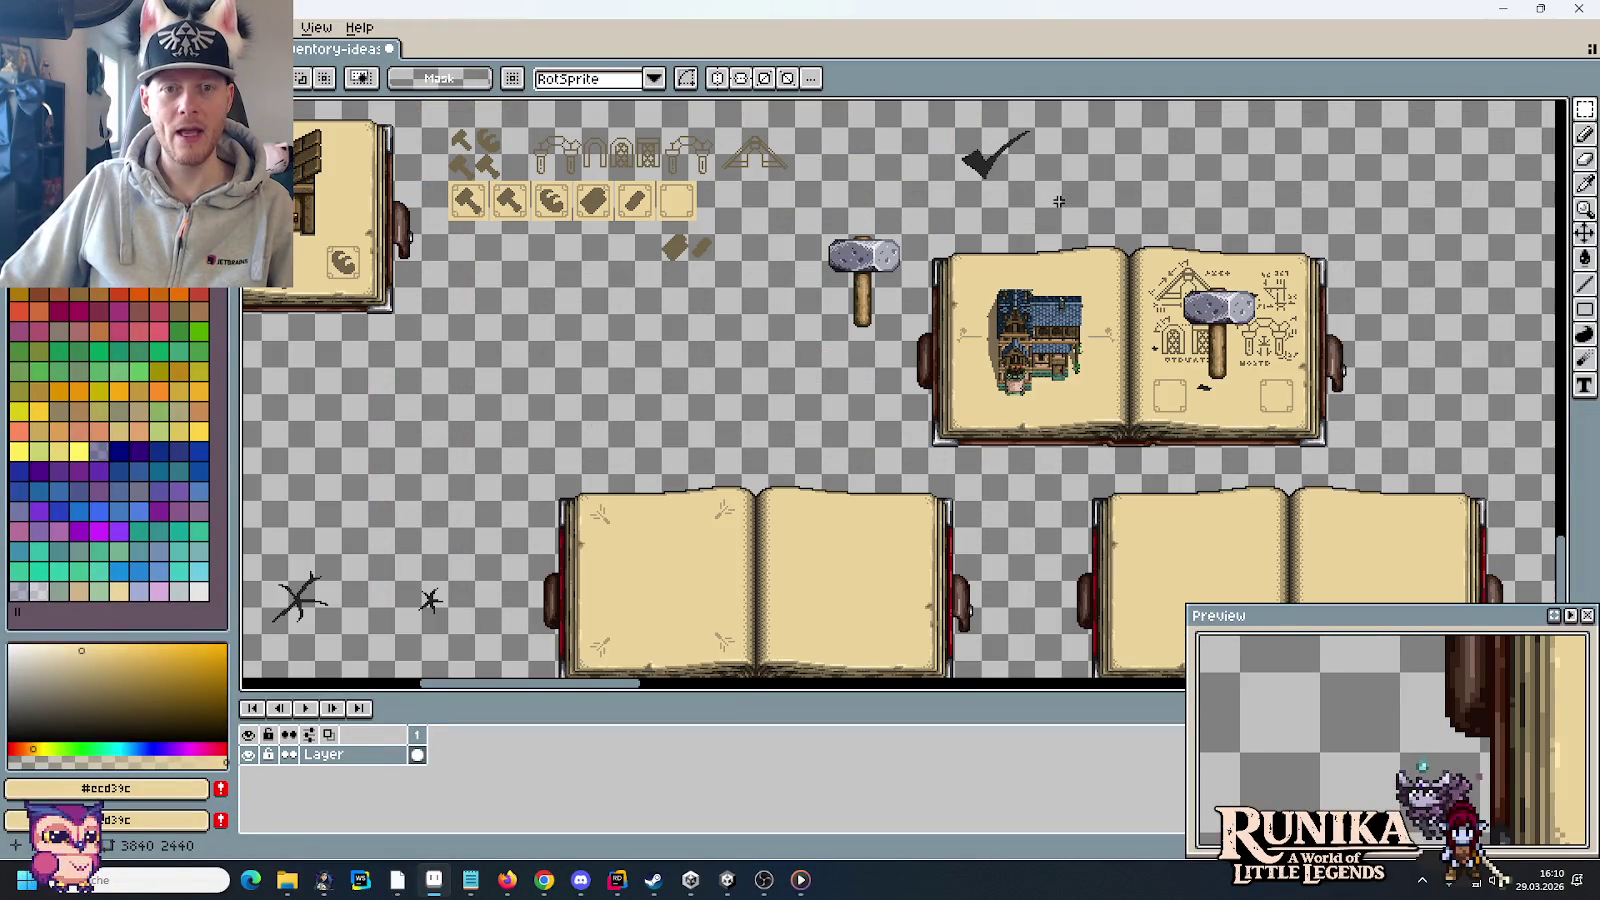
{"action": "scroll", "coordinate": [960, 230], "scroll_direction": "up", "scroll_amount": 5}
{"action": "scroll", "coordinate": [960, 230], "scroll_direction": "left", "scroll_amount": 3}
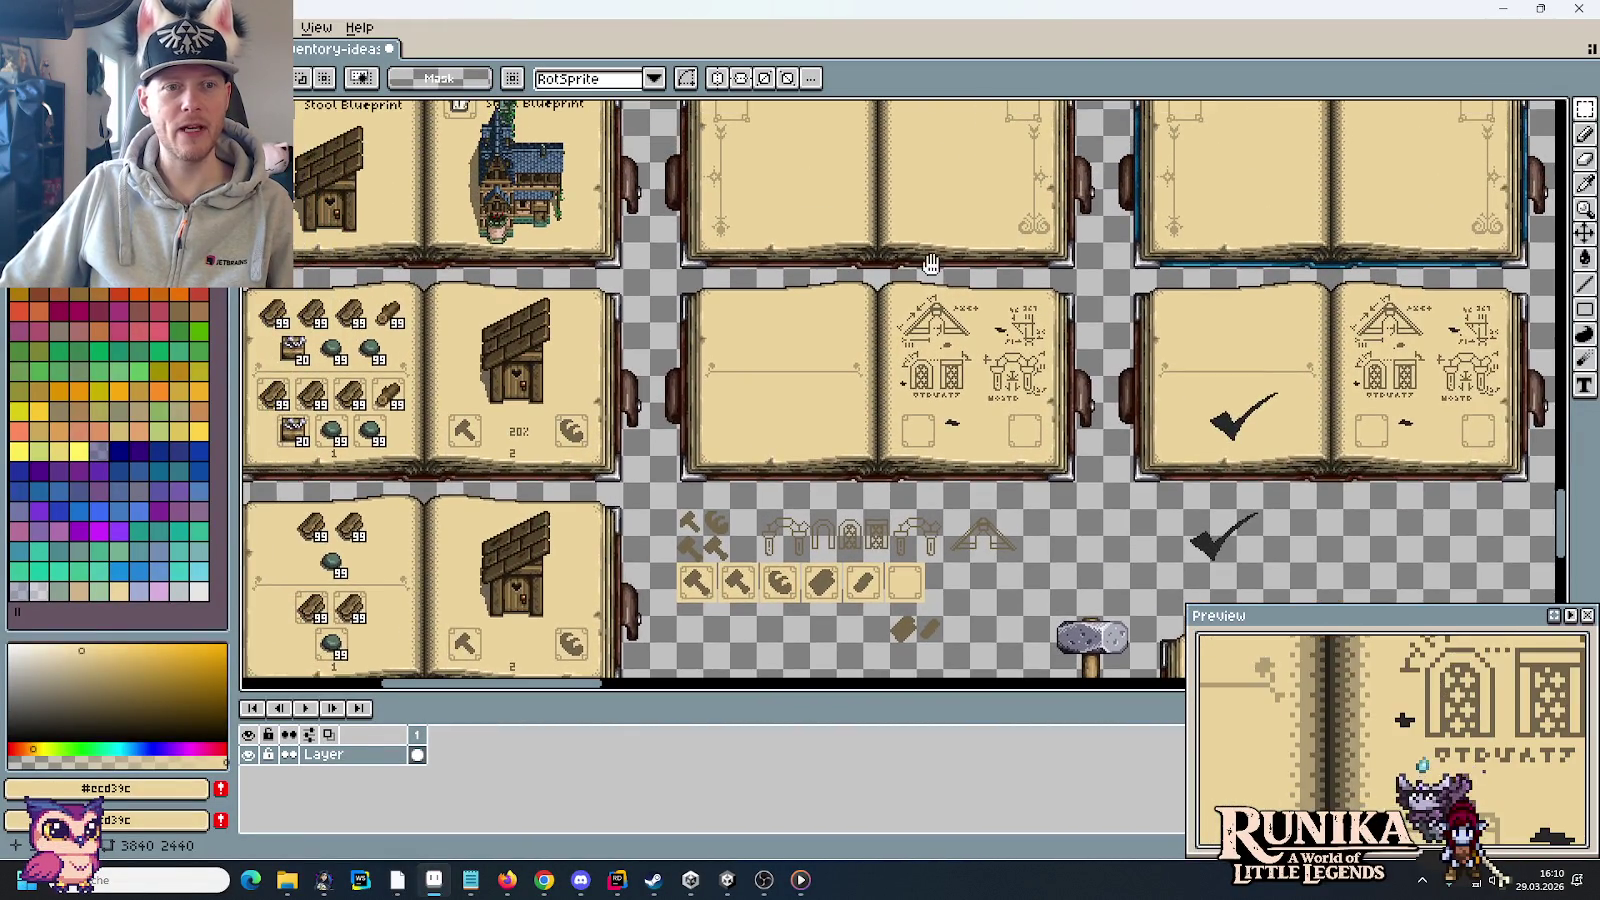
{"action": "mouse_move", "coordinate": [930, 263]}
{"action": "left_mouse_down"}
{"action": "mouse_move", "coordinate": [978, 423]}
{"action": "mouse_move", "coordinate": [1077, 475]}
{"action": "left_mouse_up"}
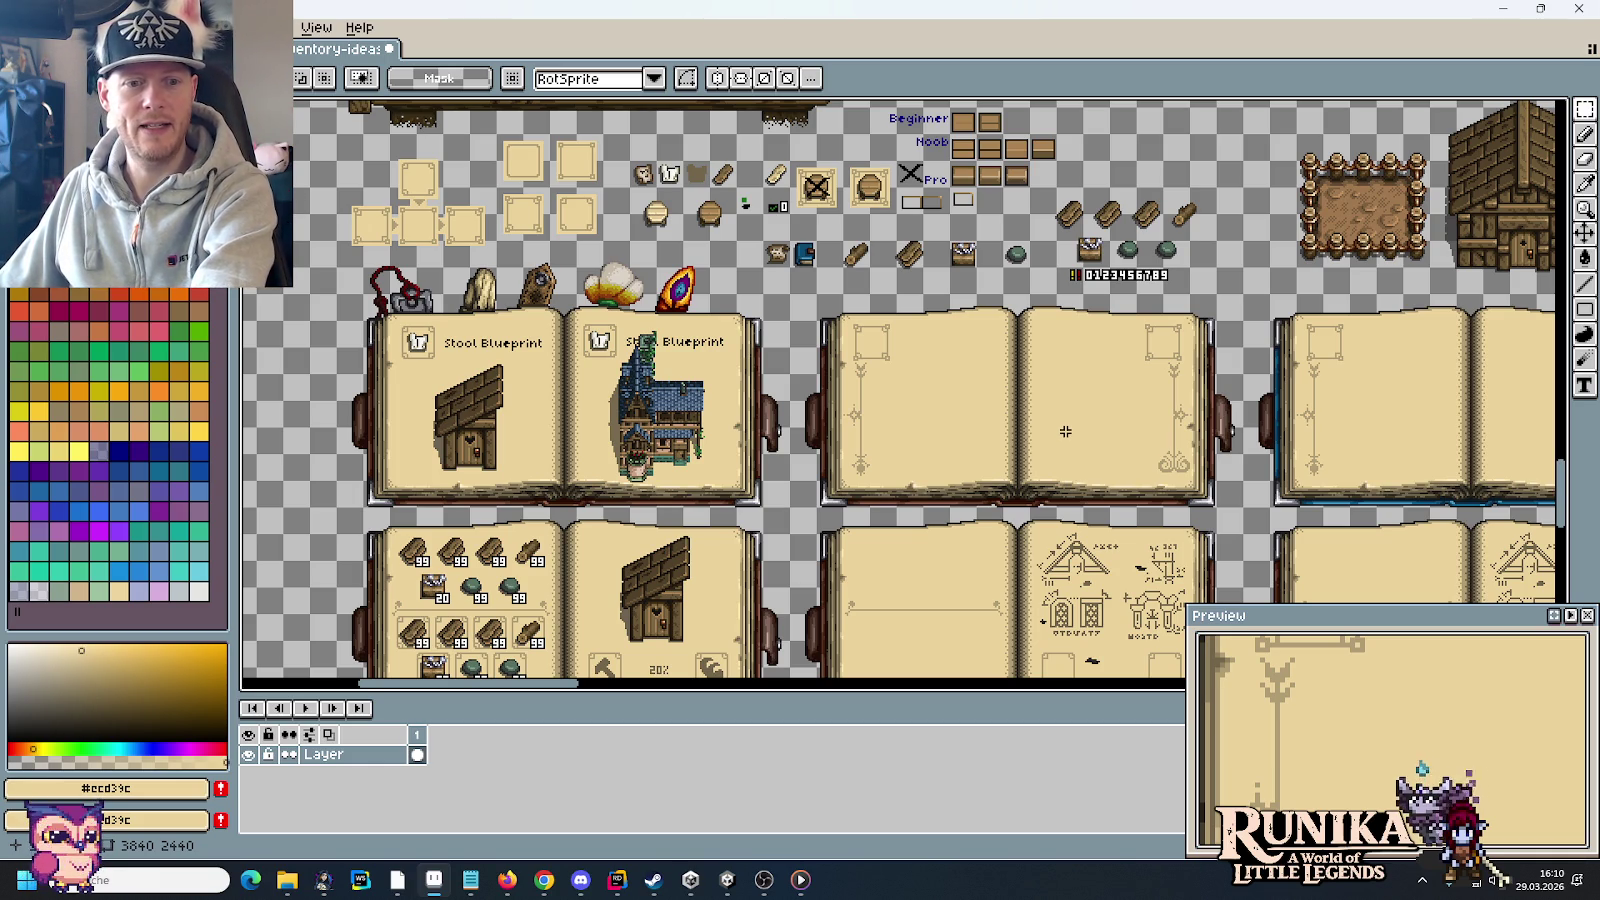
{"action": "scroll", "coordinate": [1060, 430], "scroll_direction": "up", "scroll_amount": 3}
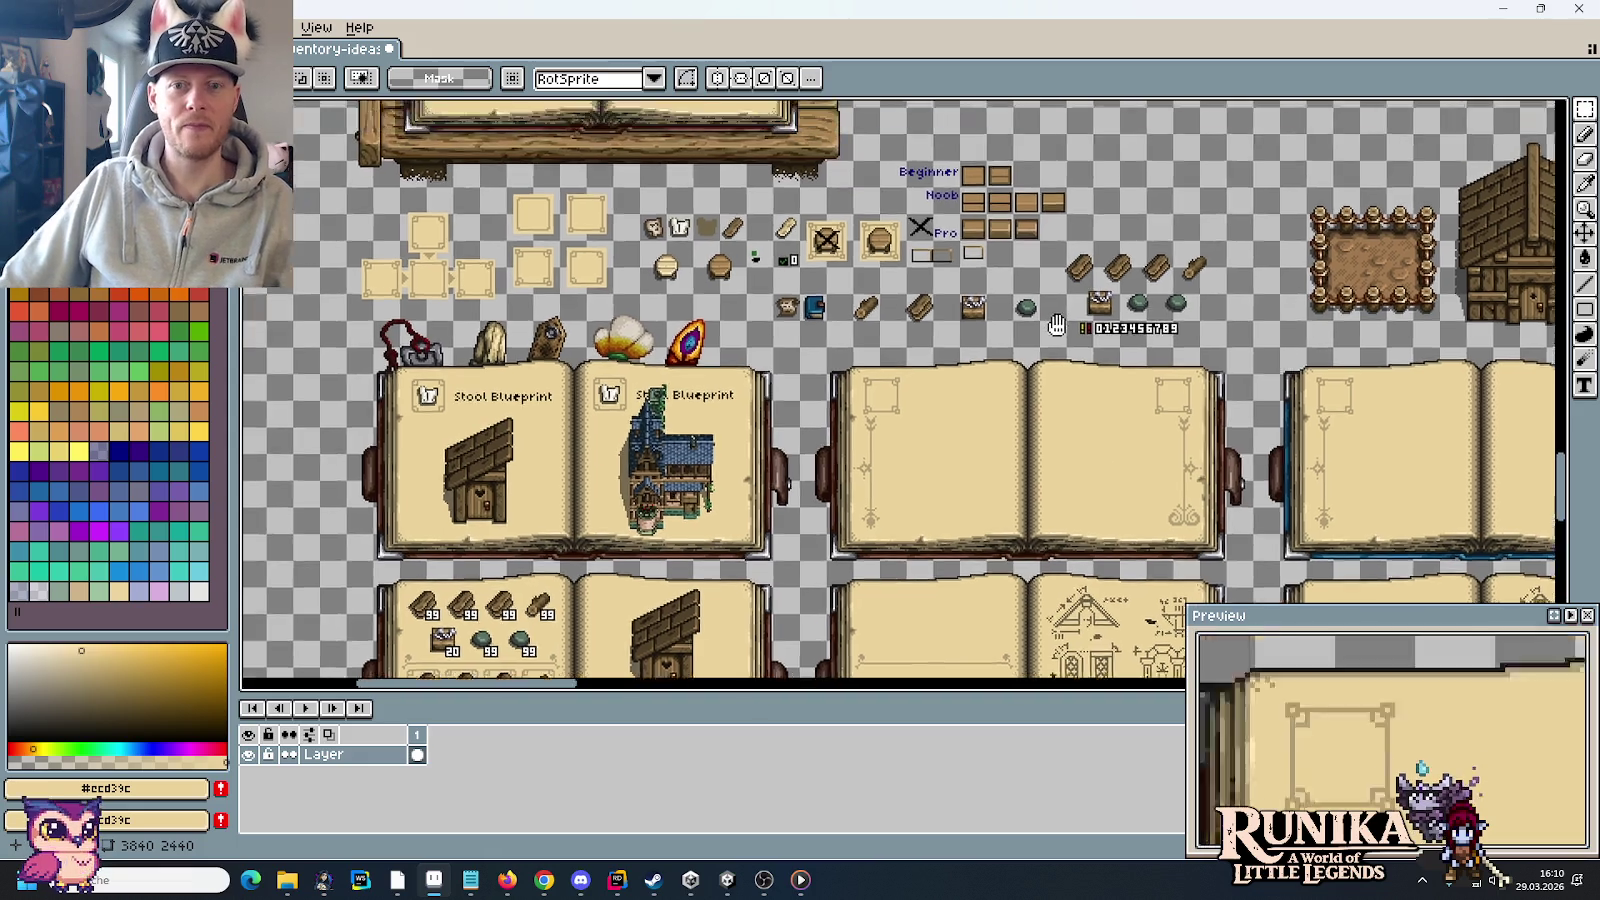
{"action": "scroll", "coordinate": [710, 485], "scroll_direction": "right", "scroll_amount": 3}
{"action": "scroll", "coordinate": [710, 485], "scroll_direction": "down", "scroll_amount": 5}
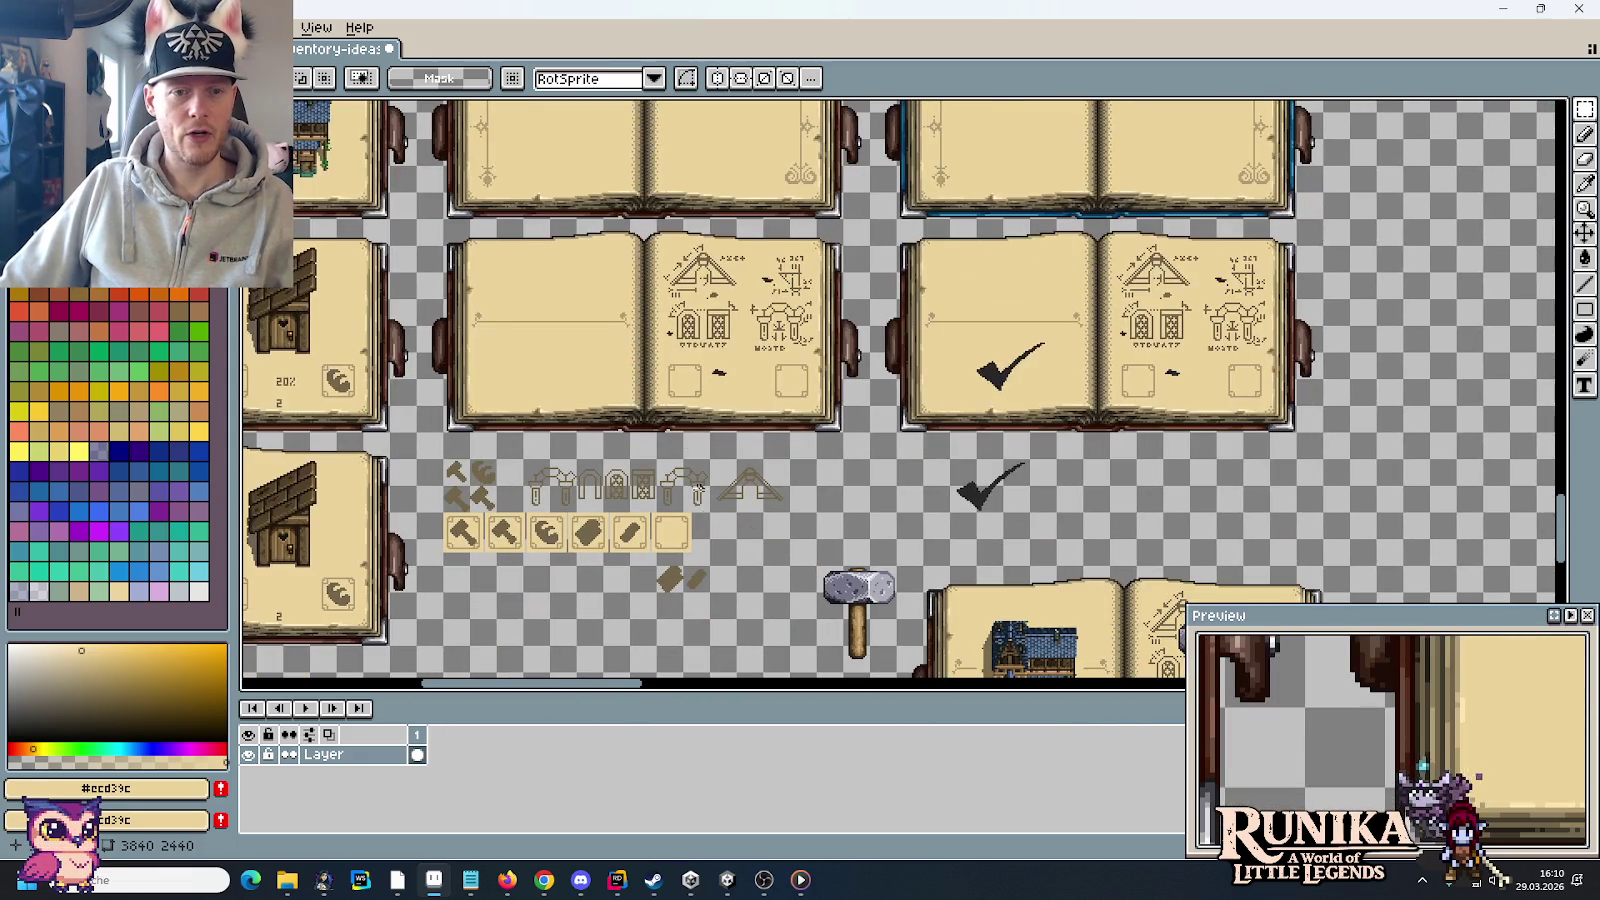
{"action": "scroll", "coordinate": [707, 511], "scroll_direction": "down", "scroll_amount": 1}
{"action": "scroll", "coordinate": [707, 511], "scroll_direction": "down", "scroll_amount": 6}
{"action": "scroll", "coordinate": [795, 287], "scroll_direction": "down", "scroll_amount": 3}
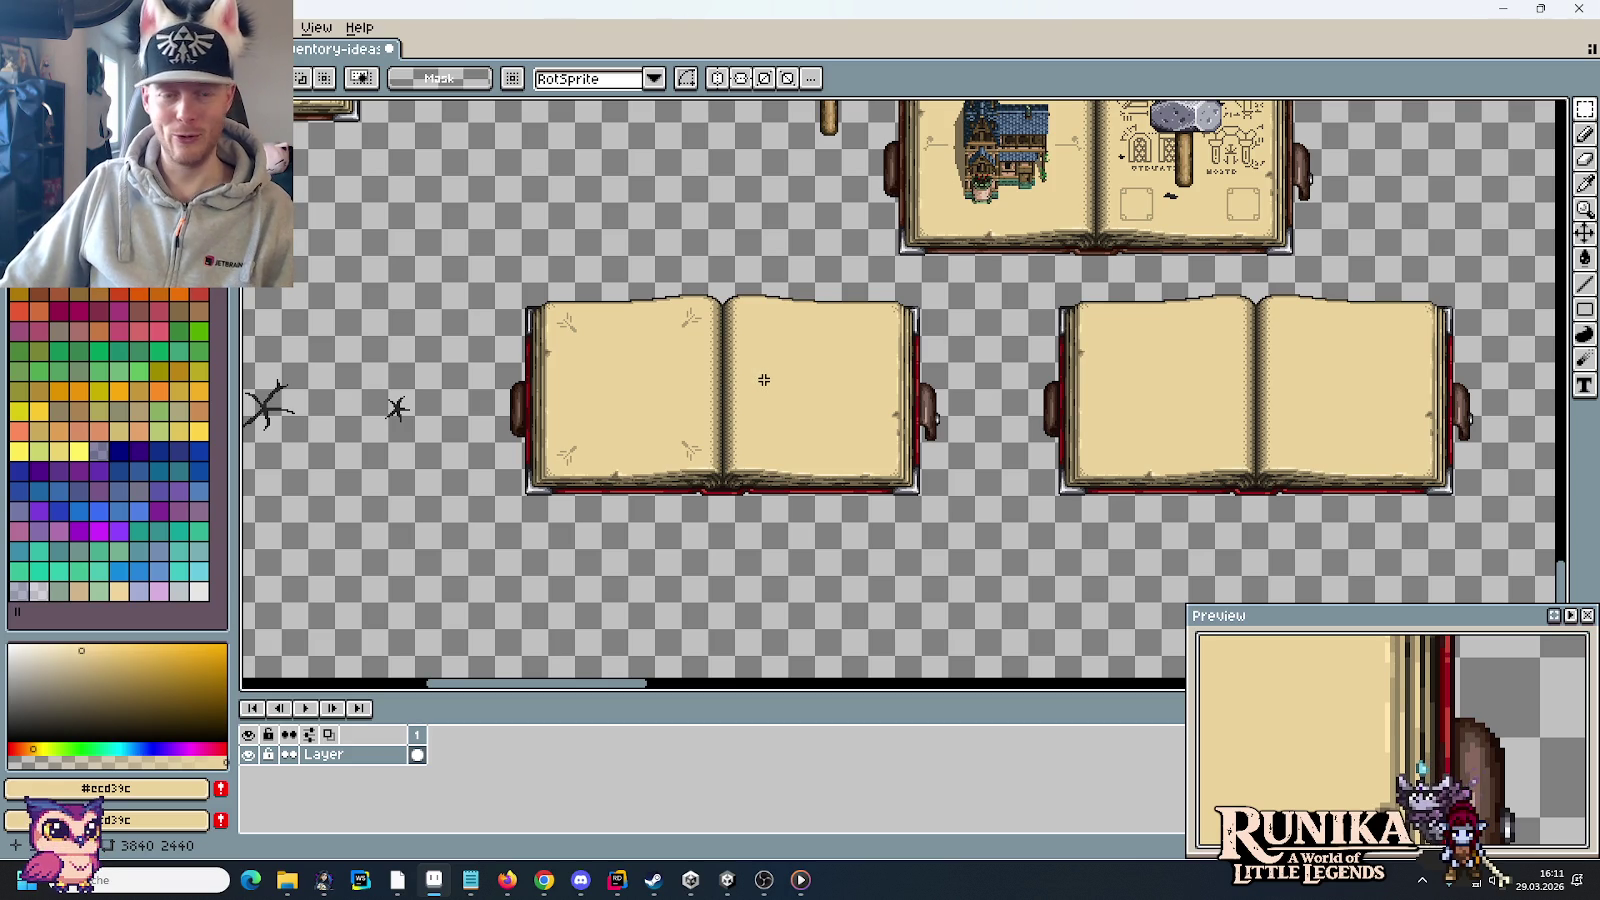
{"action": "scroll", "coordinate": [796, 418], "scroll_direction": "up", "scroll_amount": 2}
{"action": "scroll", "coordinate": [824, 527], "scroll_direction": "up", "scroll_amount": 4}
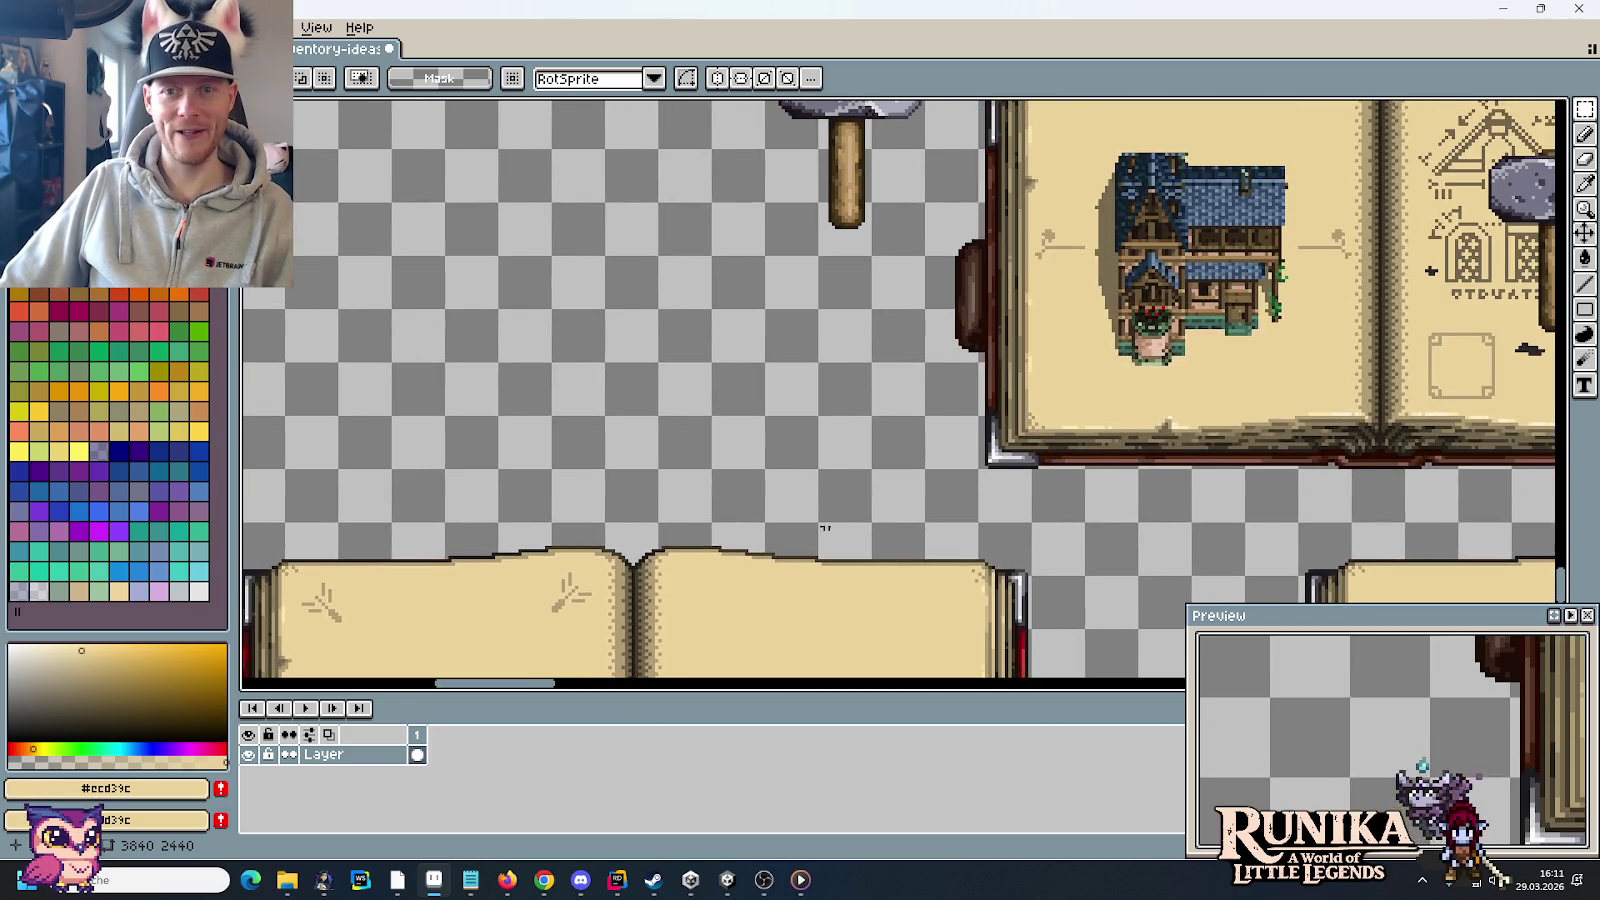
{"action": "scroll", "coordinate": [824, 527], "scroll_direction": "up", "scroll_amount": 2}
{"action": "scroll", "coordinate": [681, 432], "scroll_direction": "right", "scroll_amount": 3}
{"action": "left_click_drag", "start_coordinate": [604, 275], "coordinate": [1072, 505]}
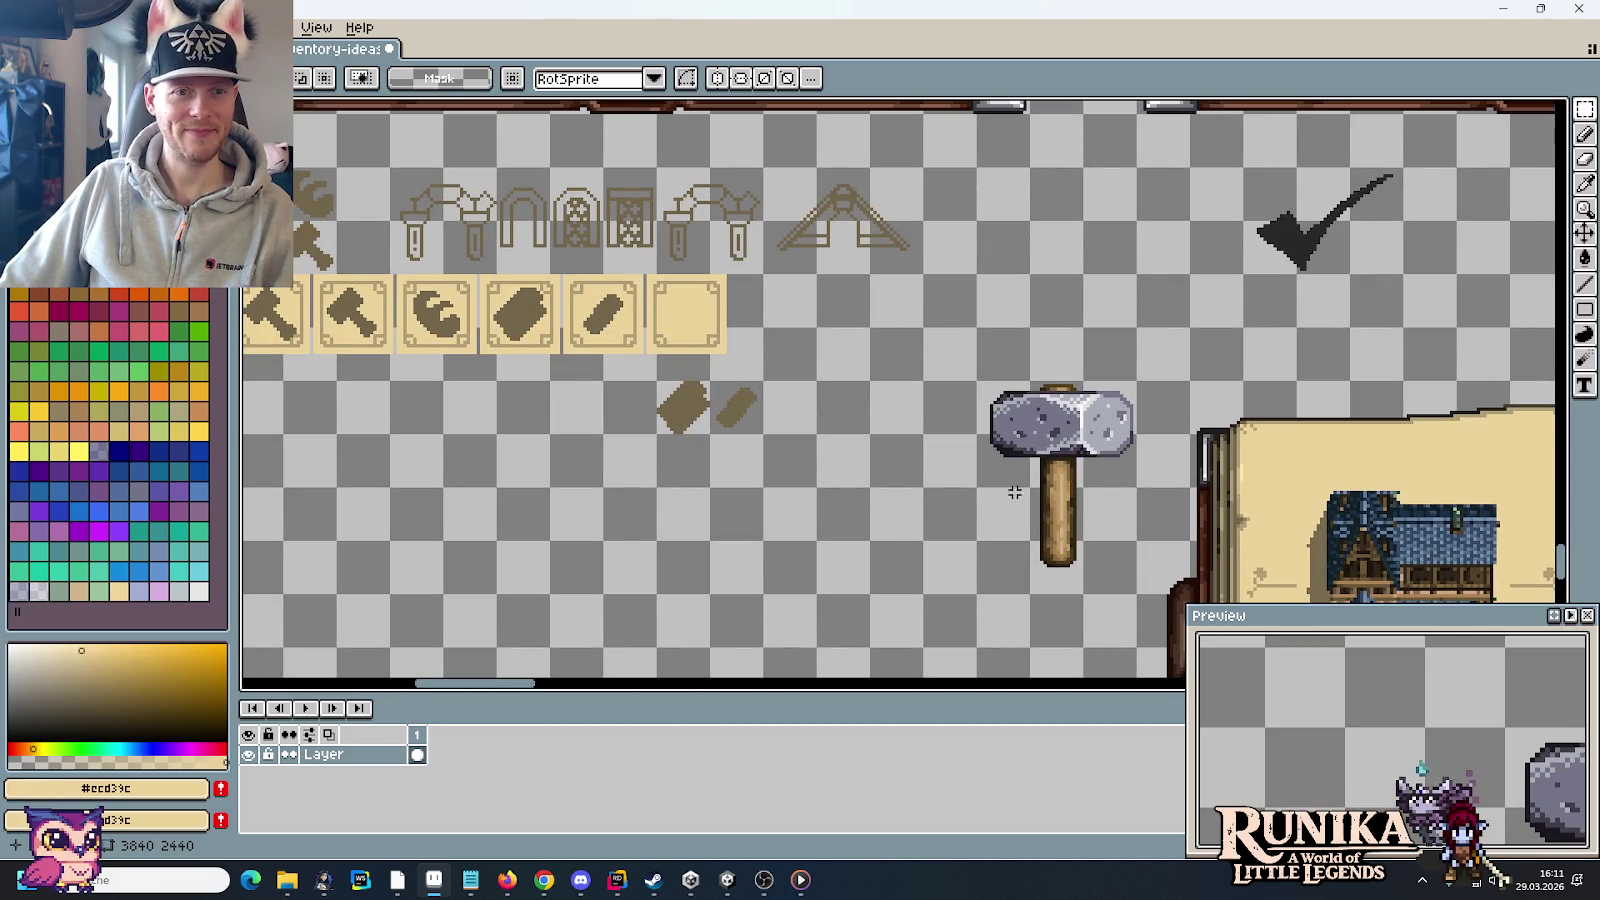
{"action": "scroll", "coordinate": [1014, 492], "scroll_direction": "left", "scroll_amount": 2}
{"action": "scroll", "coordinate": [943, 474], "scroll_direction": "left", "scroll_amount": 3}
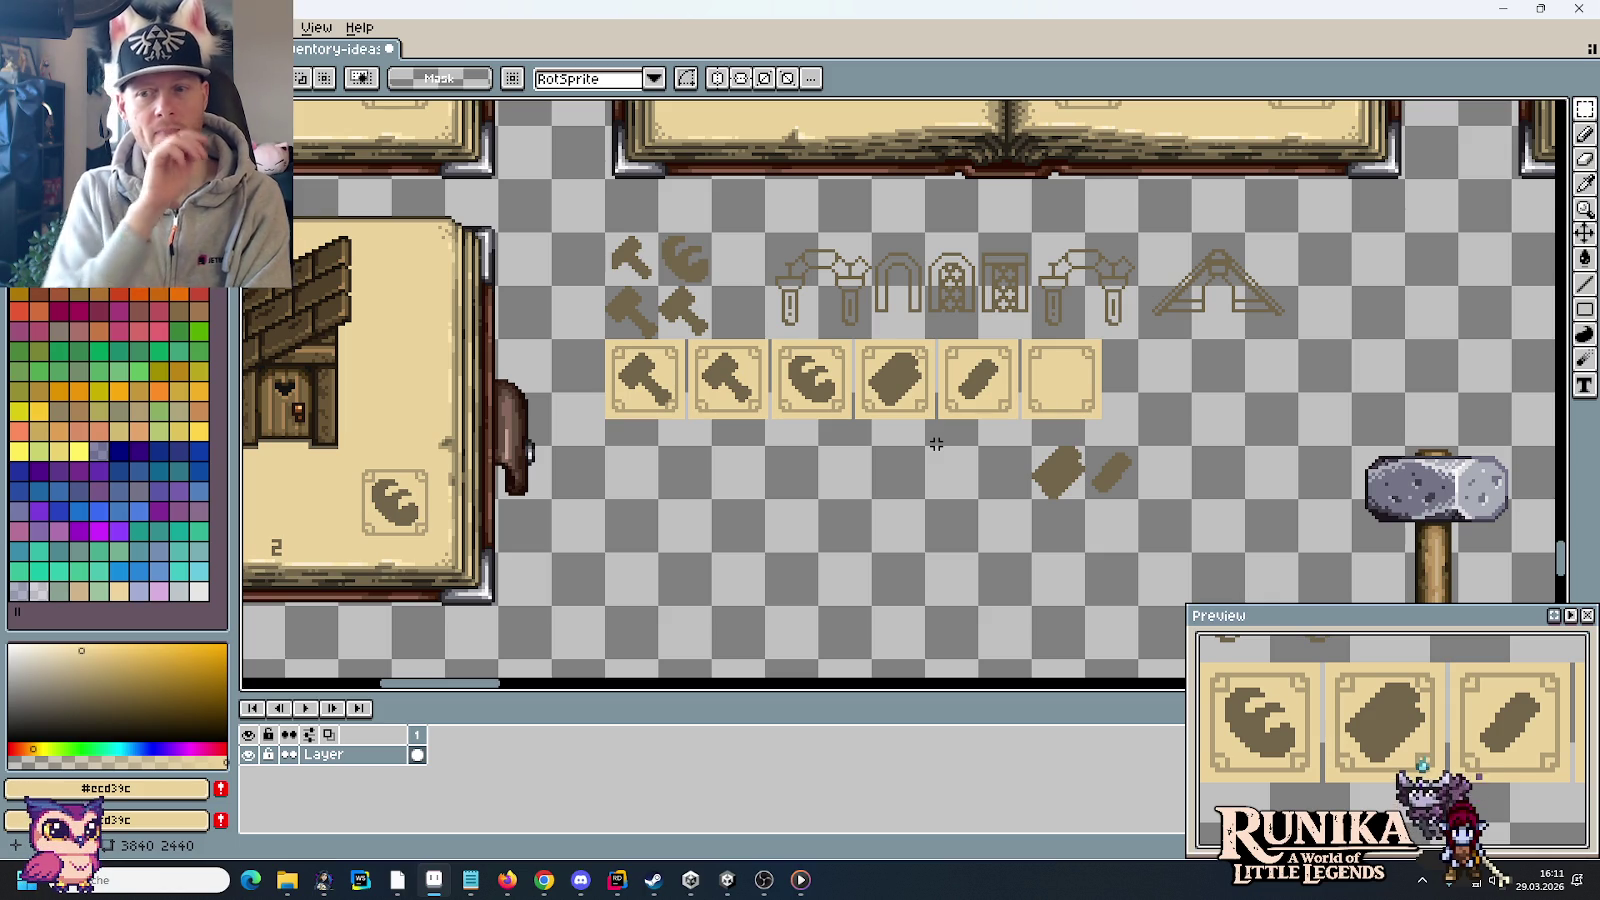
{"action": "scroll", "coordinate": [938, 471], "scroll_direction": "down", "scroll_amount": 2}
{"action": "scroll", "coordinate": [904, 457], "scroll_direction": "up", "scroll_amount": 2}
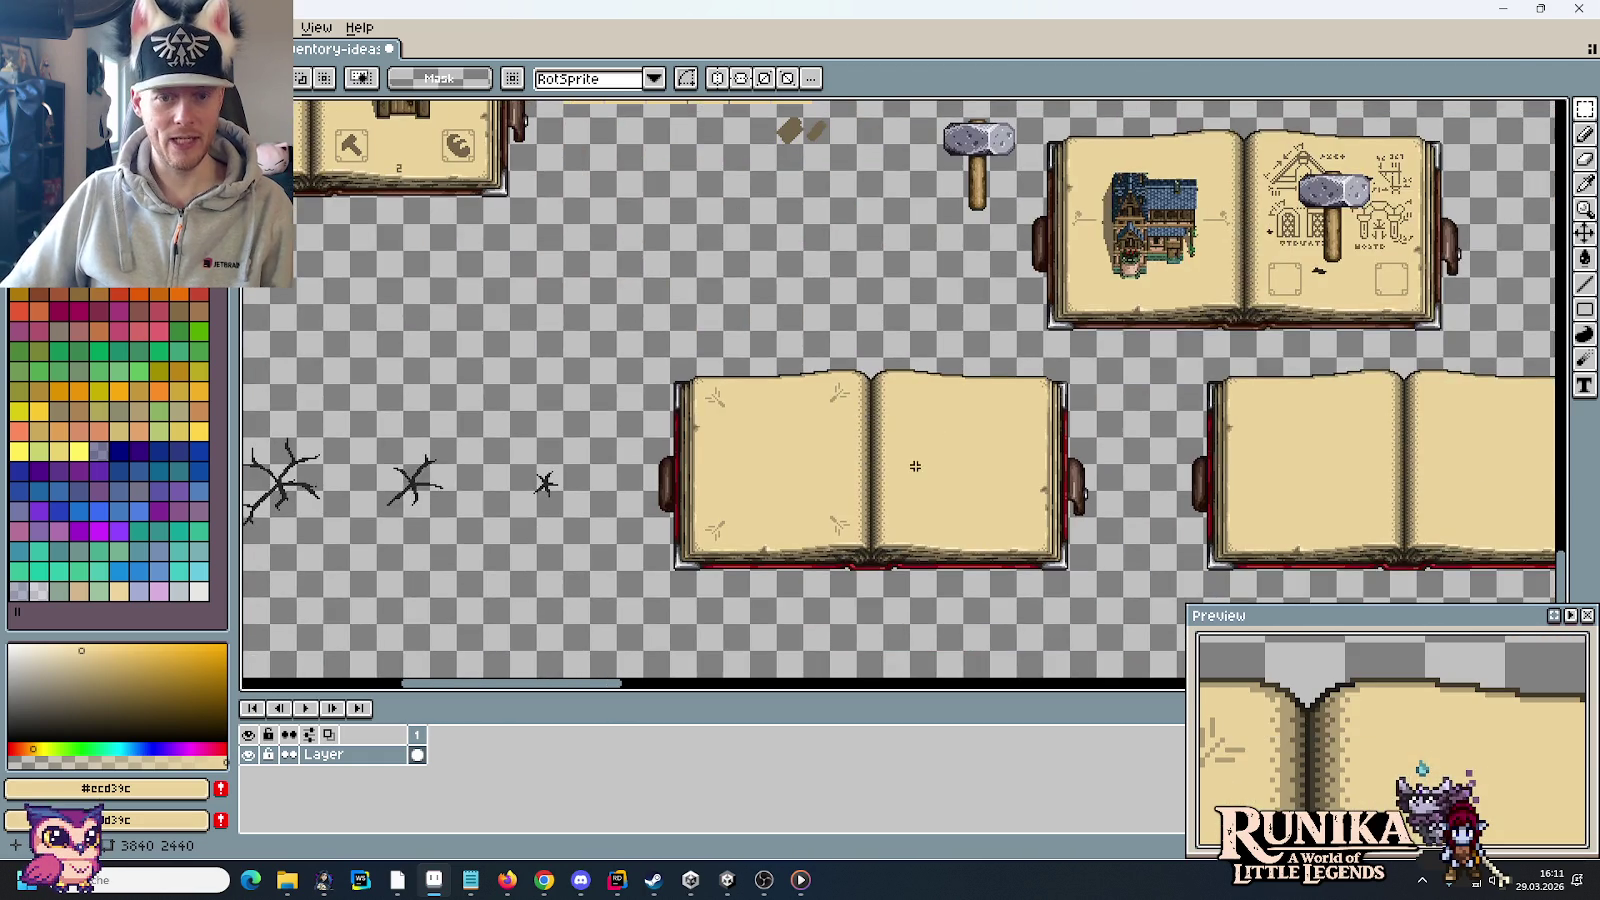
Step: Zoom in and back out over the sprite sheet to inspect the books
{"action": "scroll", "coordinate": [829, 404], "scroll_direction": "up", "scroll_amount": 1}
{"action": "scroll", "coordinate": [821, 429], "scroll_direction": "up", "scroll_amount": 1}
{"action": "scroll", "coordinate": [830, 523], "scroll_direction": "up", "scroll_amount": 1}
{"action": "scroll", "coordinate": [690, 516], "scroll_direction": "down", "scroll_amount": 2}
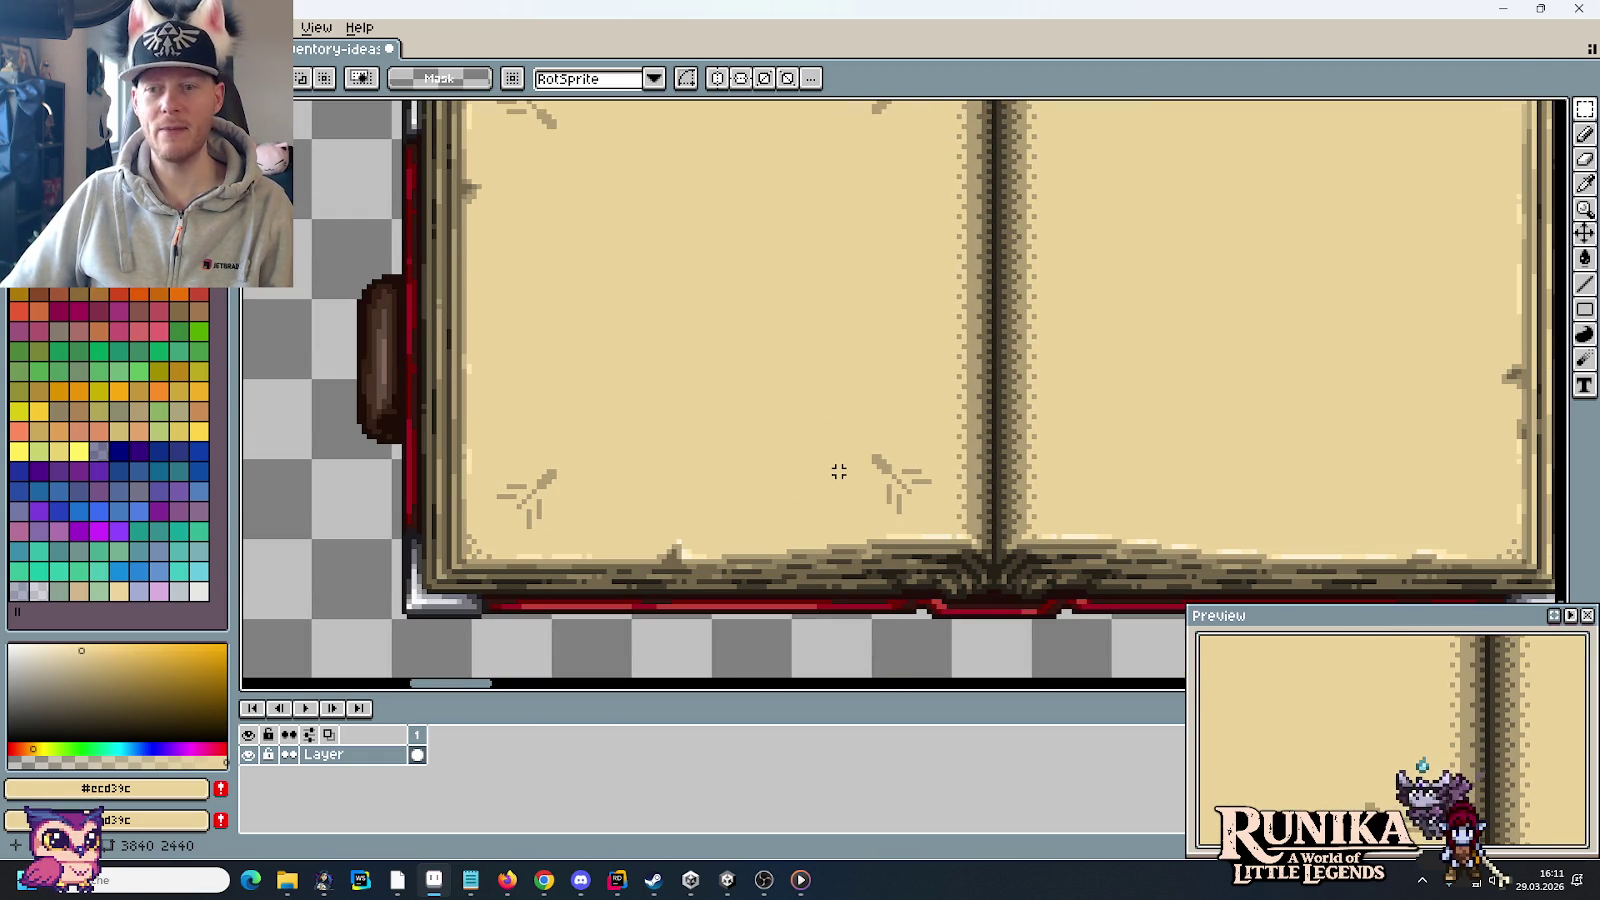
{"action": "scroll", "coordinate": [839, 471], "scroll_direction": "down", "scroll_amount": 3}
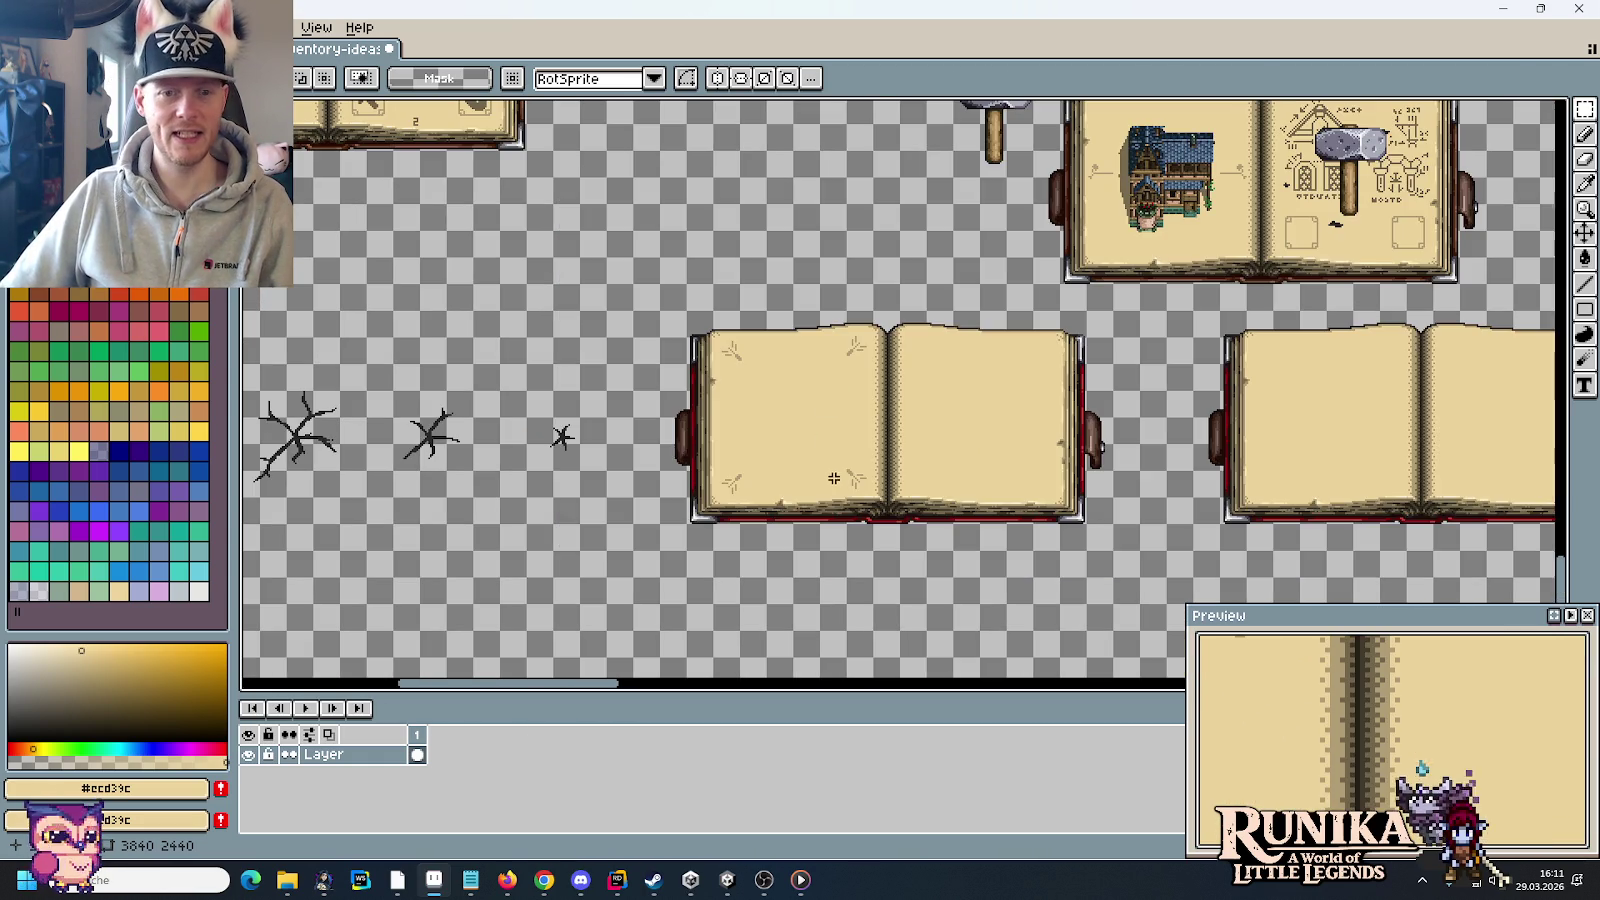
{"action": "scroll", "coordinate": [833, 478], "scroll_direction": "up", "scroll_amount": 5}
{"action": "scroll", "coordinate": [1299, 443], "scroll_direction": "up", "scroll_amount": 3}
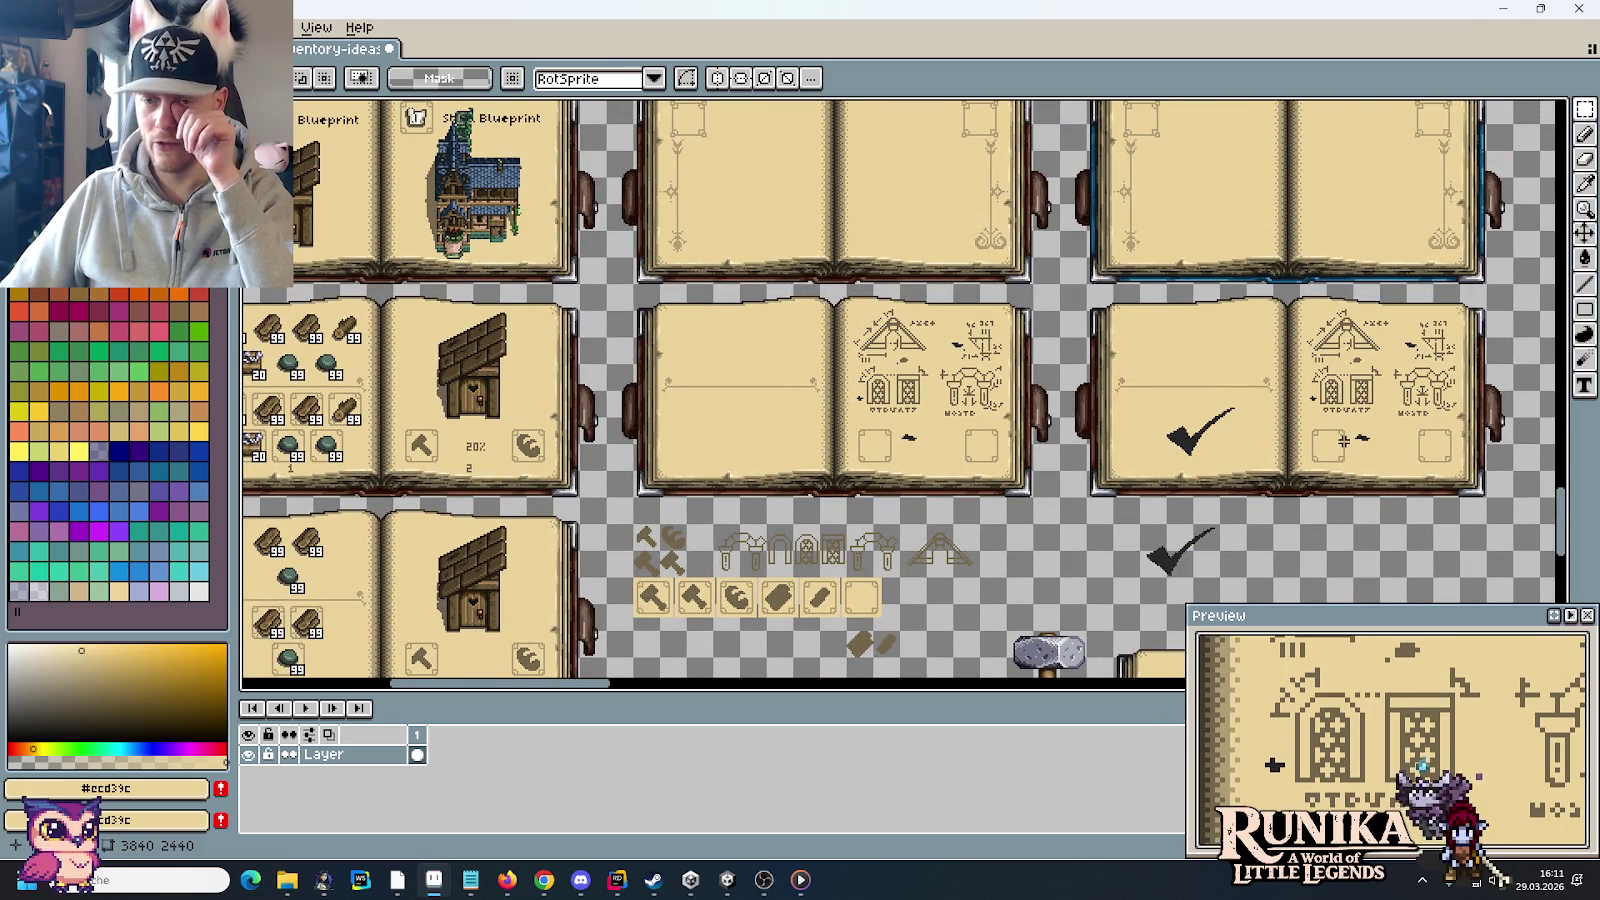
{"action": "left_click_drag", "start_coordinate": [954, 578], "coordinate": [953, 573]}
{"action": "scroll", "coordinate": [953, 573], "scroll_direction": "down", "scroll_amount": 3}
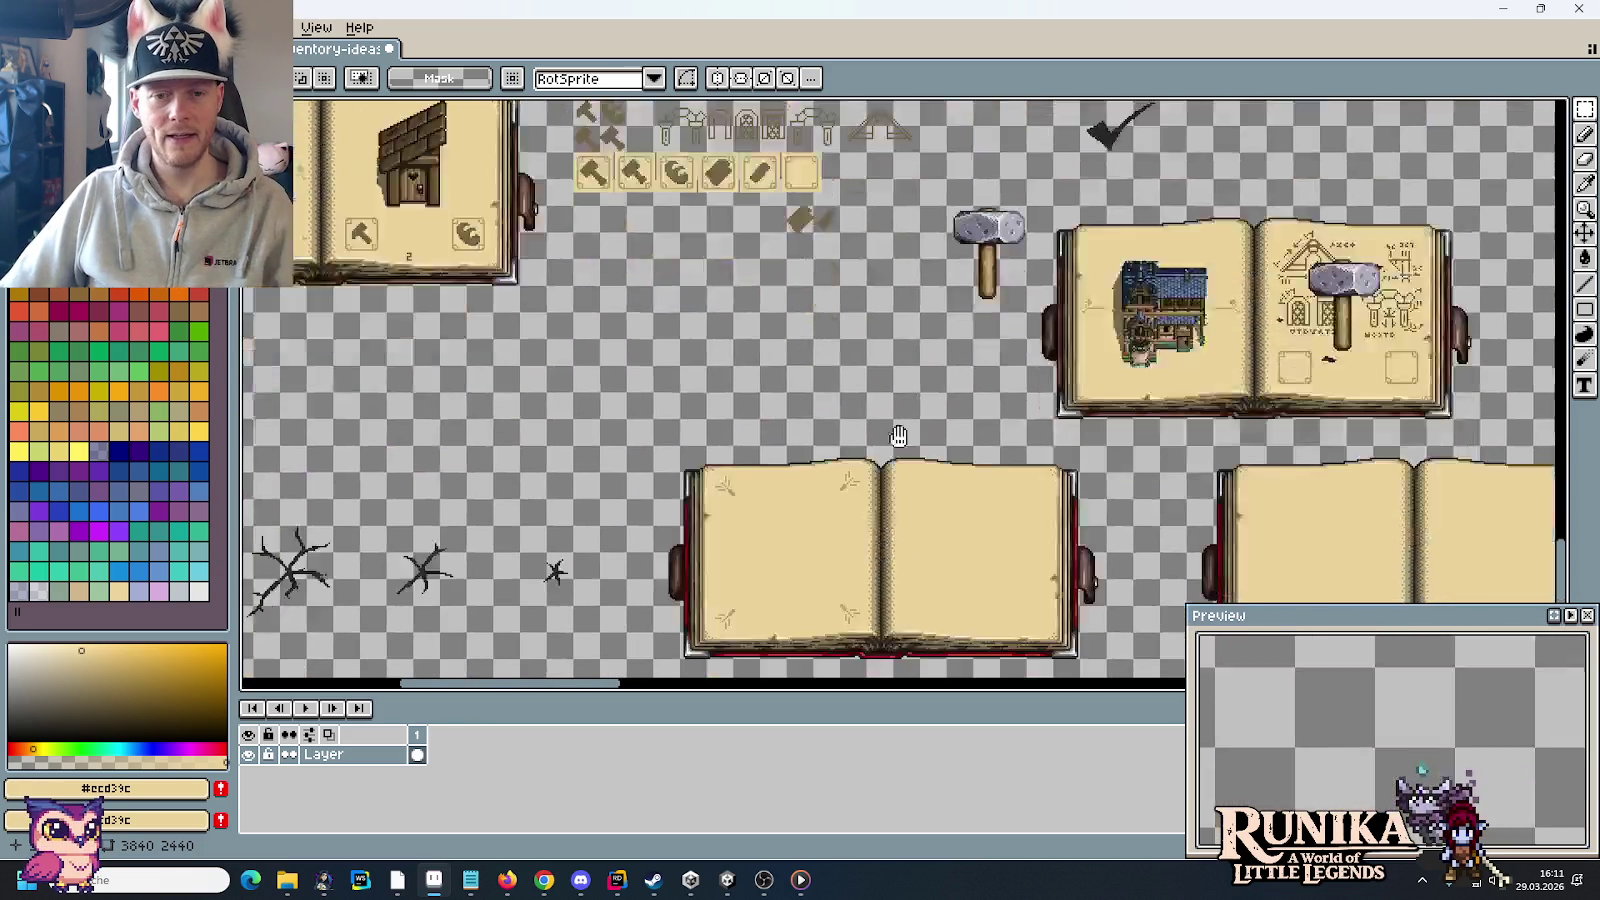
{"action": "scroll", "coordinate": [826, 506], "scroll_direction": "down", "scroll_amount": 2}
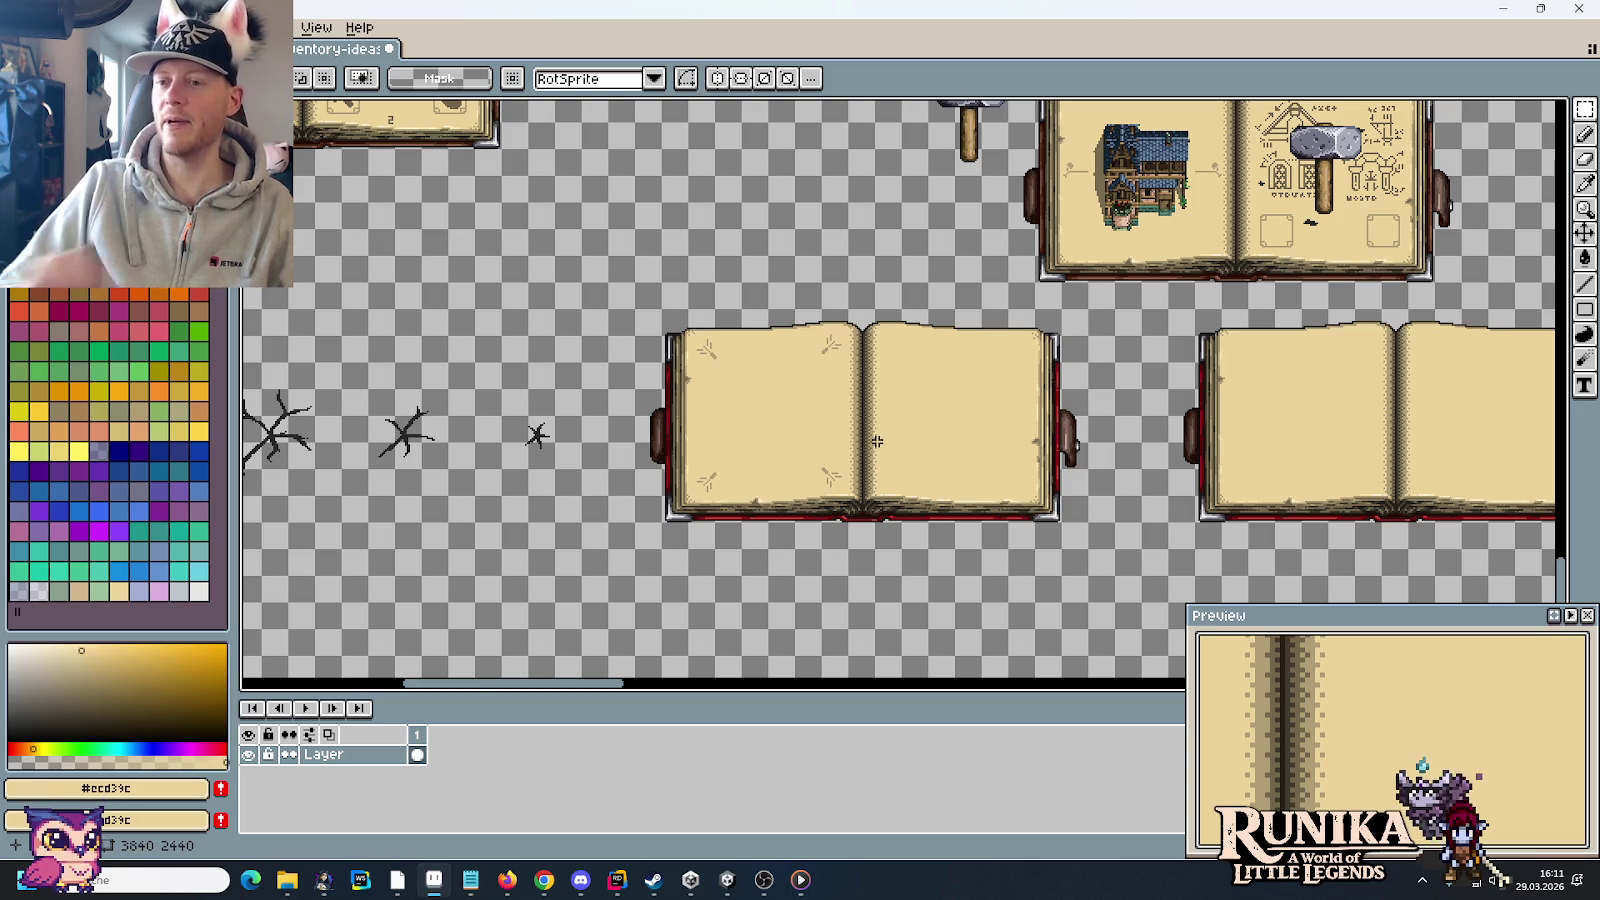
Step: Centre the empty open book close up, then bring up the Chrome browser
{"action": "mouse_move", "coordinate": [866, 271]}
{"action": "left_mouse_down"}
{"action": "mouse_move", "coordinate": [862, 338]}
{"action": "mouse_move", "coordinate": [727, 275]}
{"action": "left_mouse_up"}
{"action": "scroll", "coordinate": [770, 380], "scroll_direction": "up", "scroll_amount": 1}
{"action": "left_click_drag", "start_coordinate": [770, 458], "coordinate": [848, 419]}
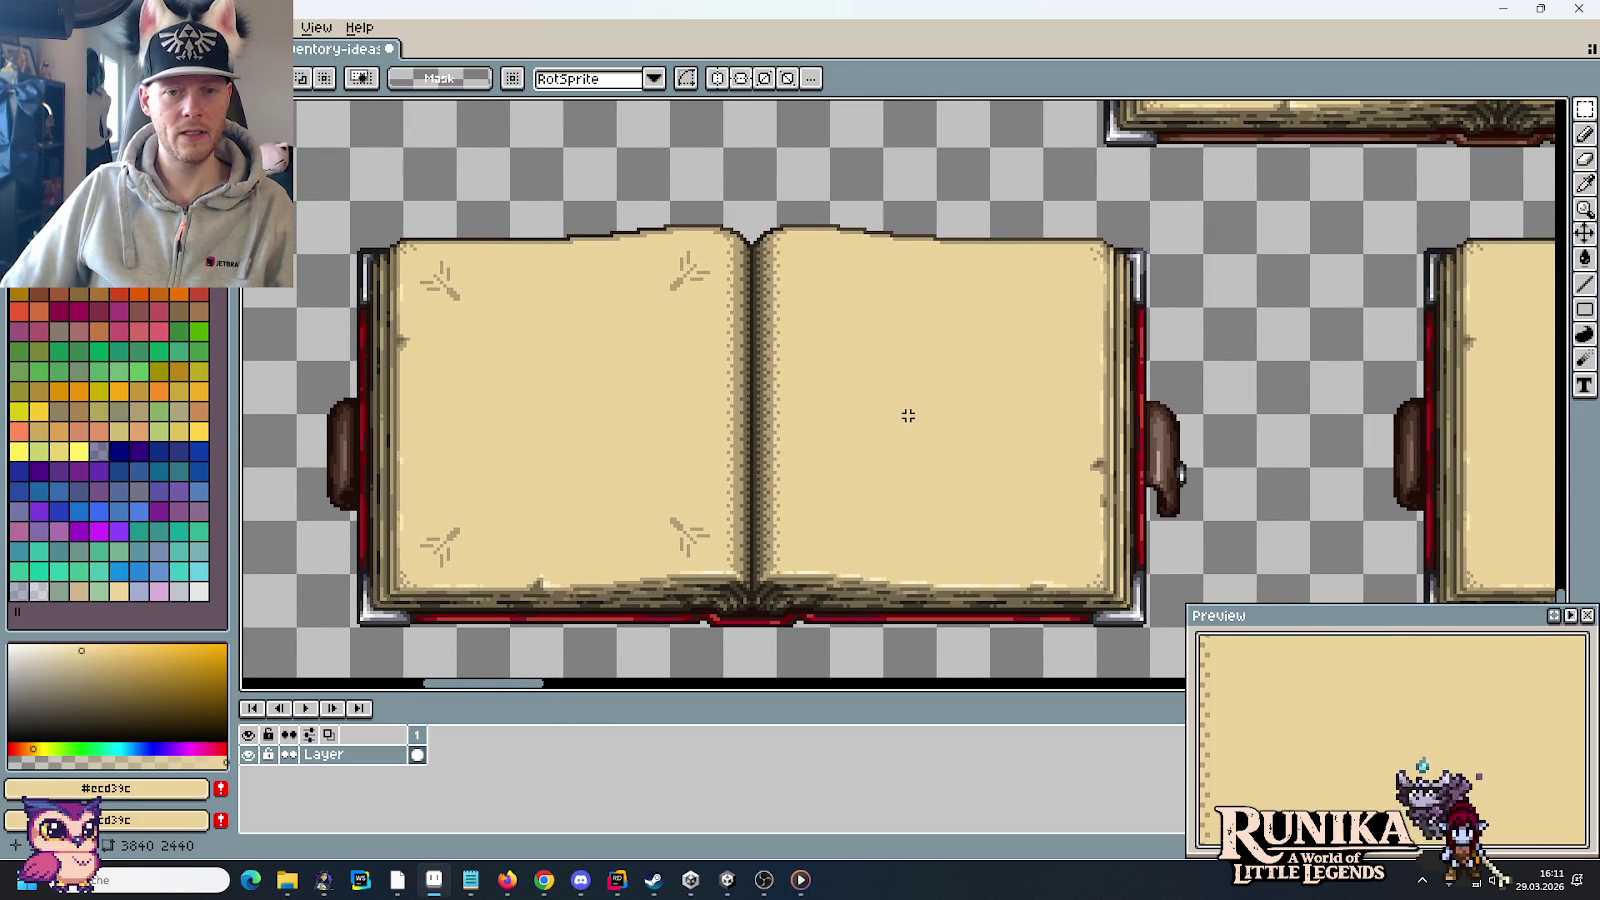
{"action": "scroll", "coordinate": [908, 415], "scroll_direction": "down", "scroll_amount": 1}
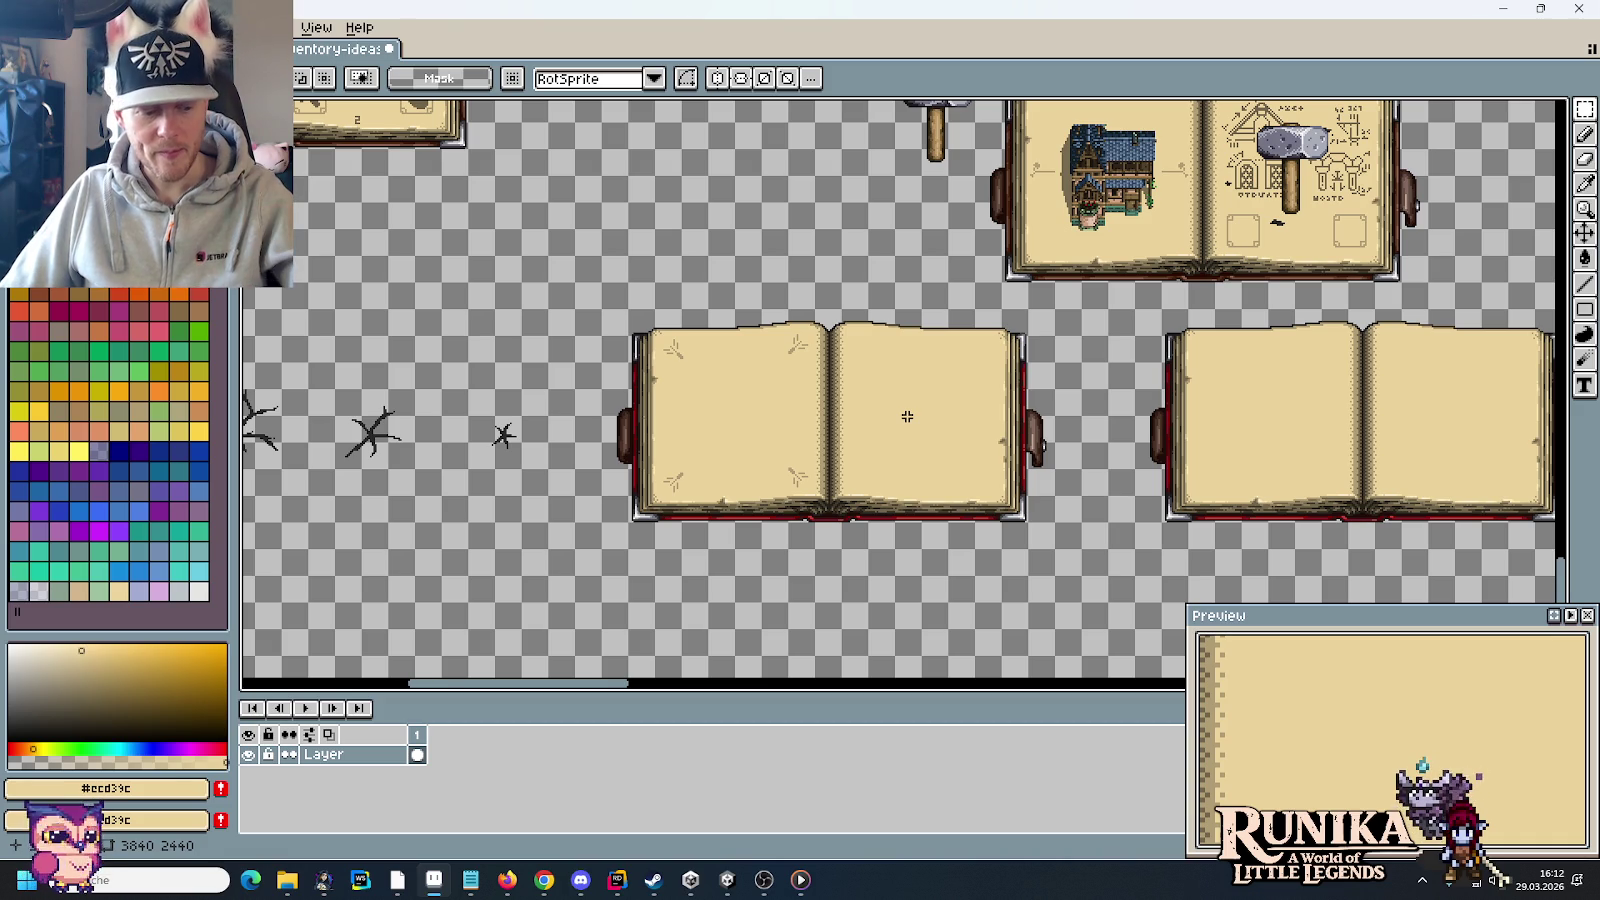
{"action": "left_click", "coordinate": [544, 880]}
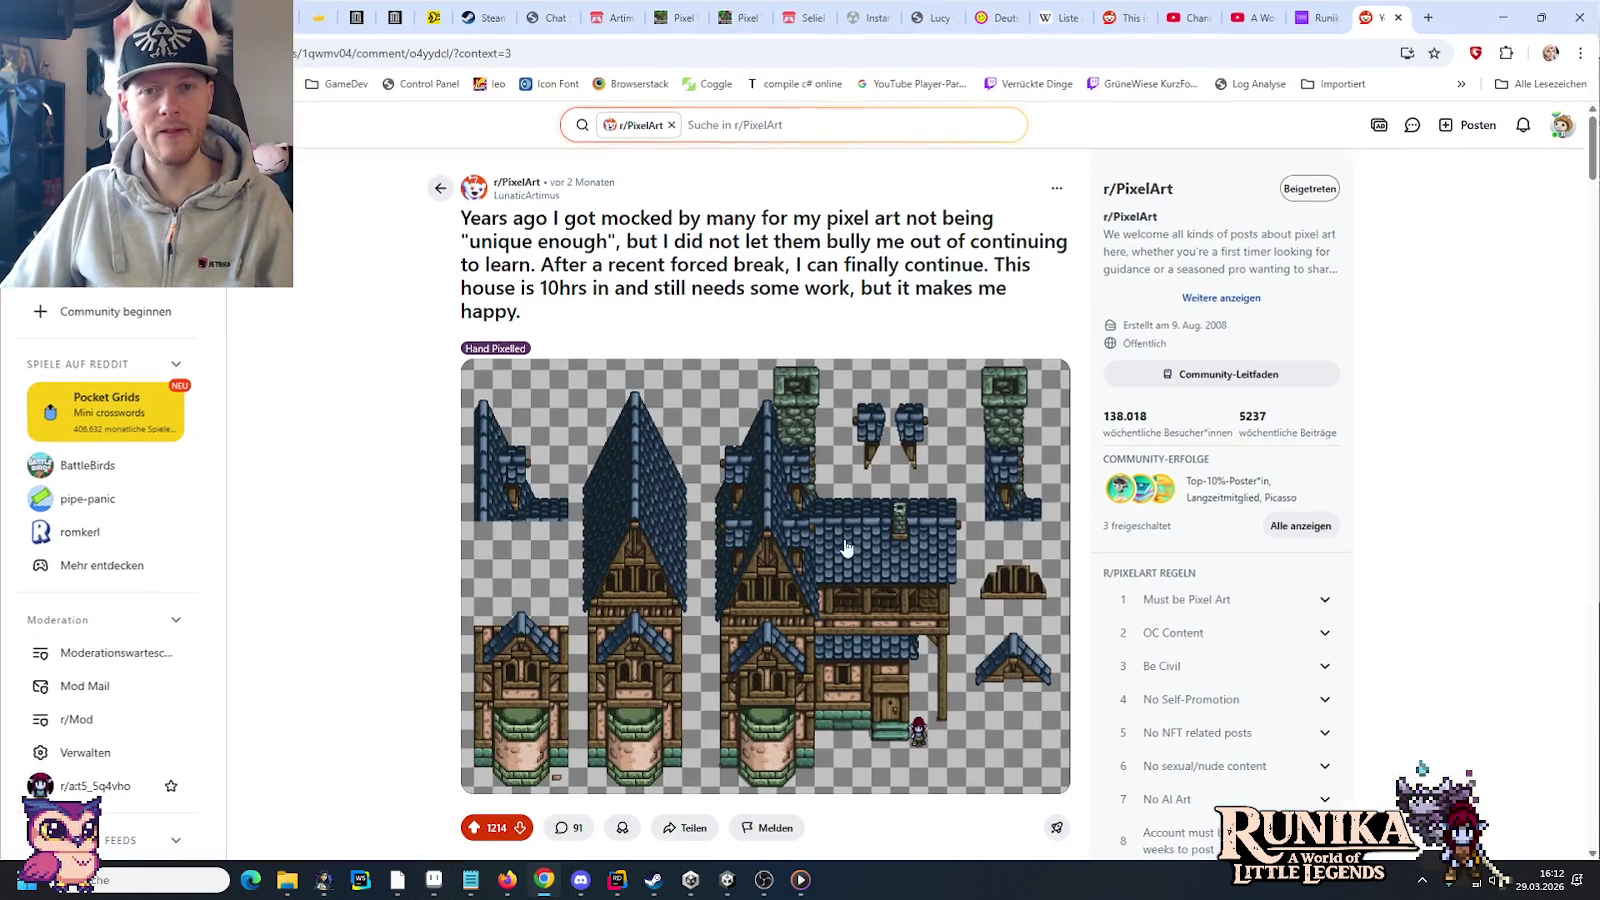
Step: Search Google for 'mittelalterhäuser' in a new tab, glance at Images, then return to web results
{"action": "left_click", "coordinate": [1430, 14]}
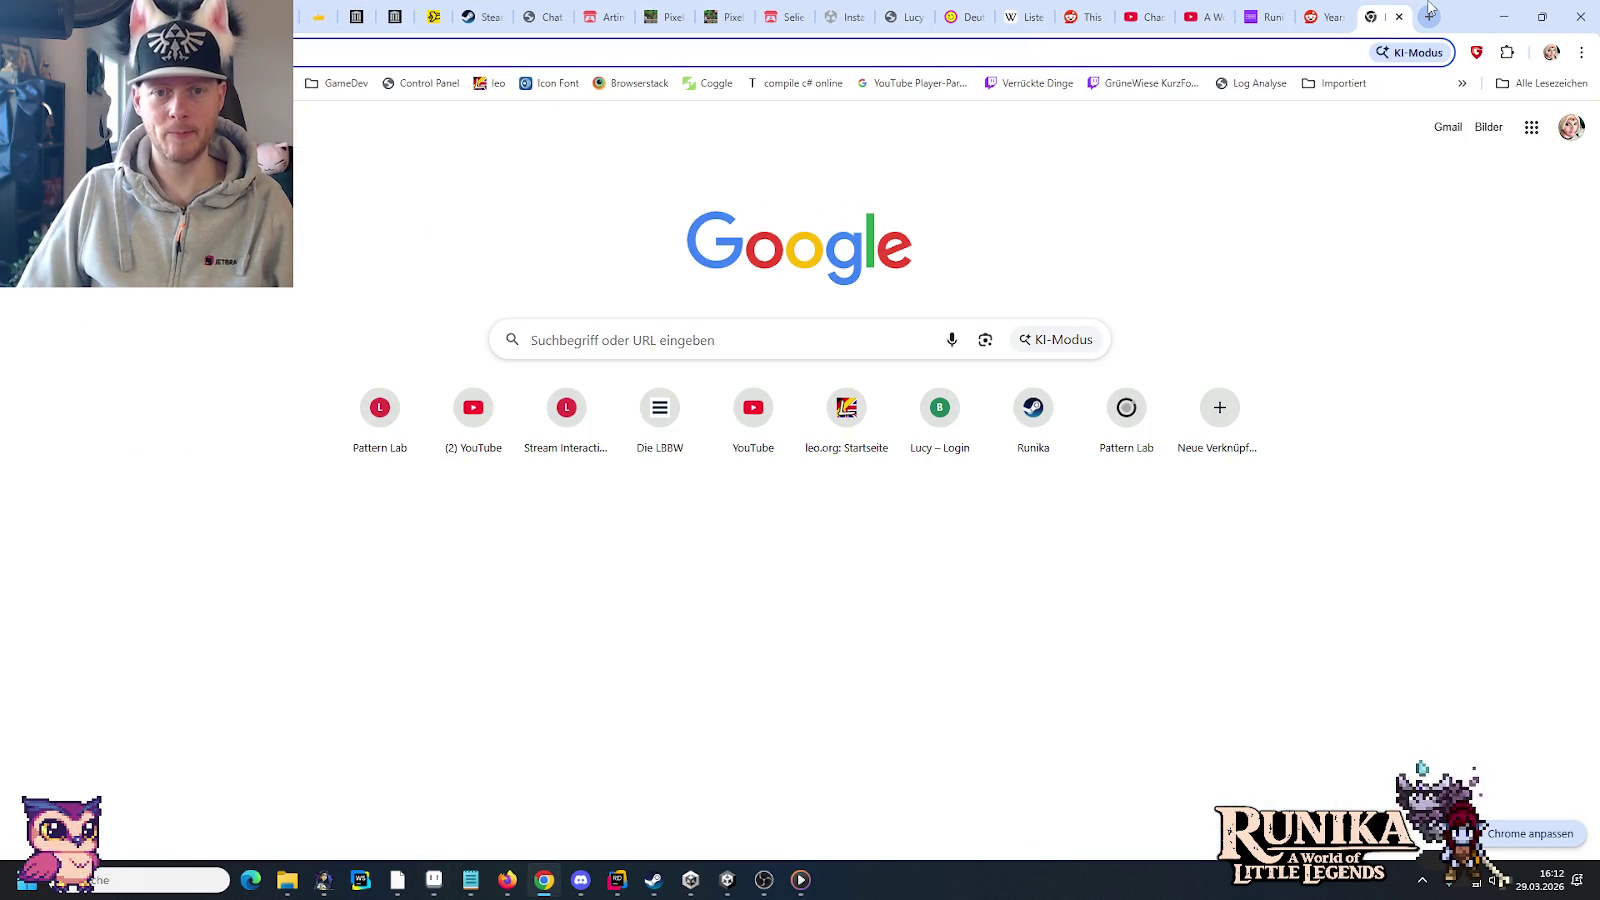
{"action": "type", "text": "mittelalter"}
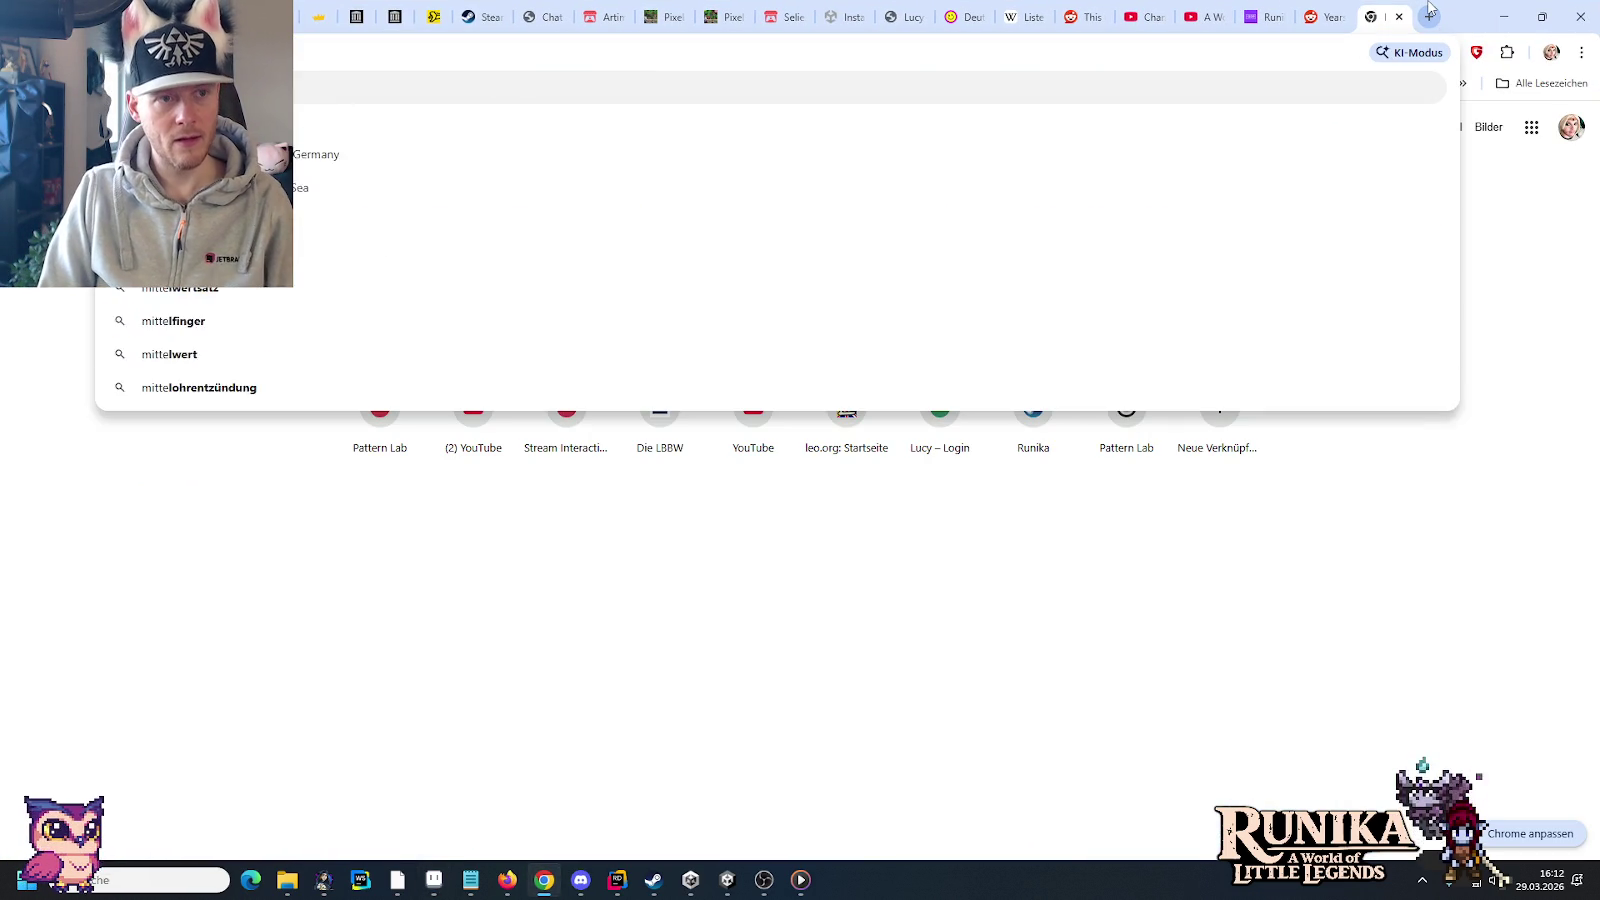
{"action": "type", "text": "häuser"}
{"action": "key", "text": "Return"}
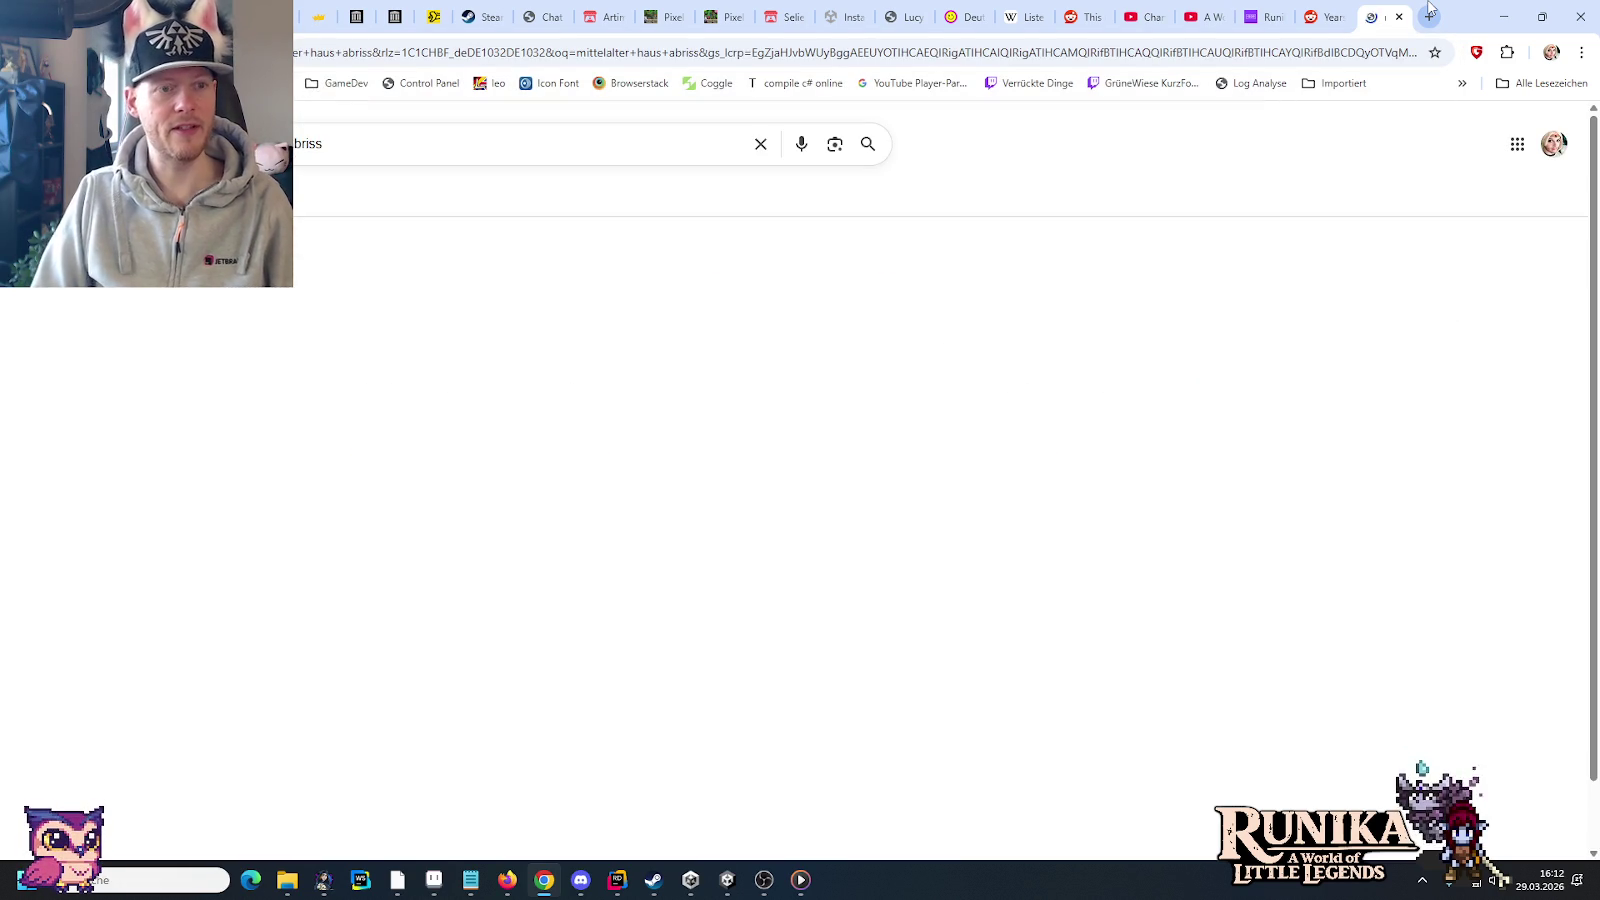
{"action": "left_click", "coordinate": [310, 200]}
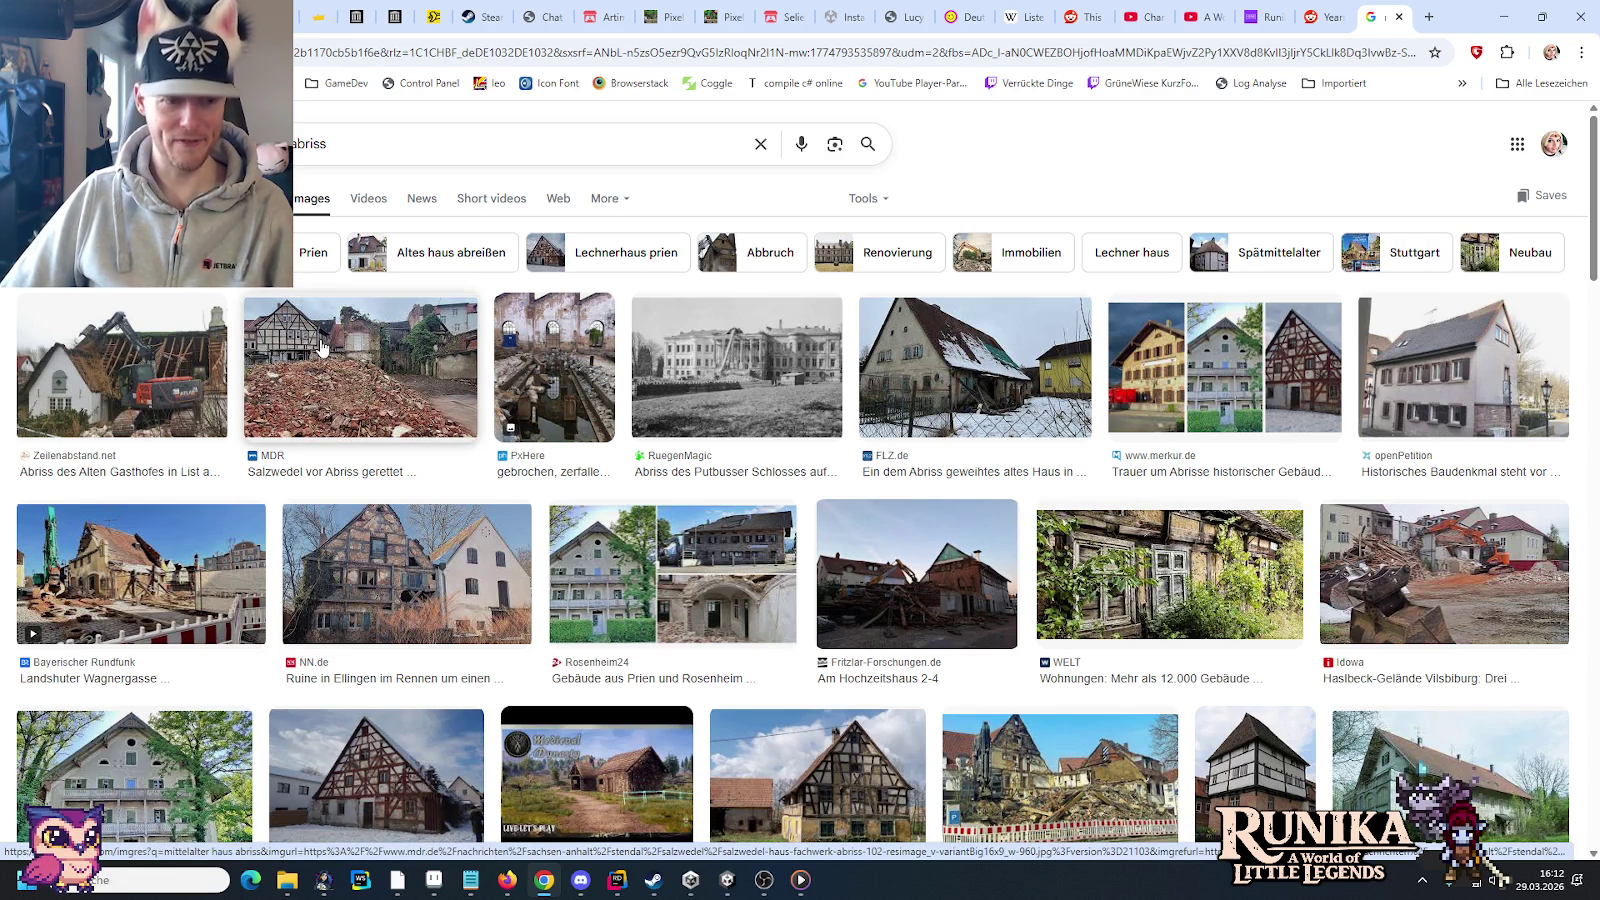
{"action": "key", "text": "alt+Left"}
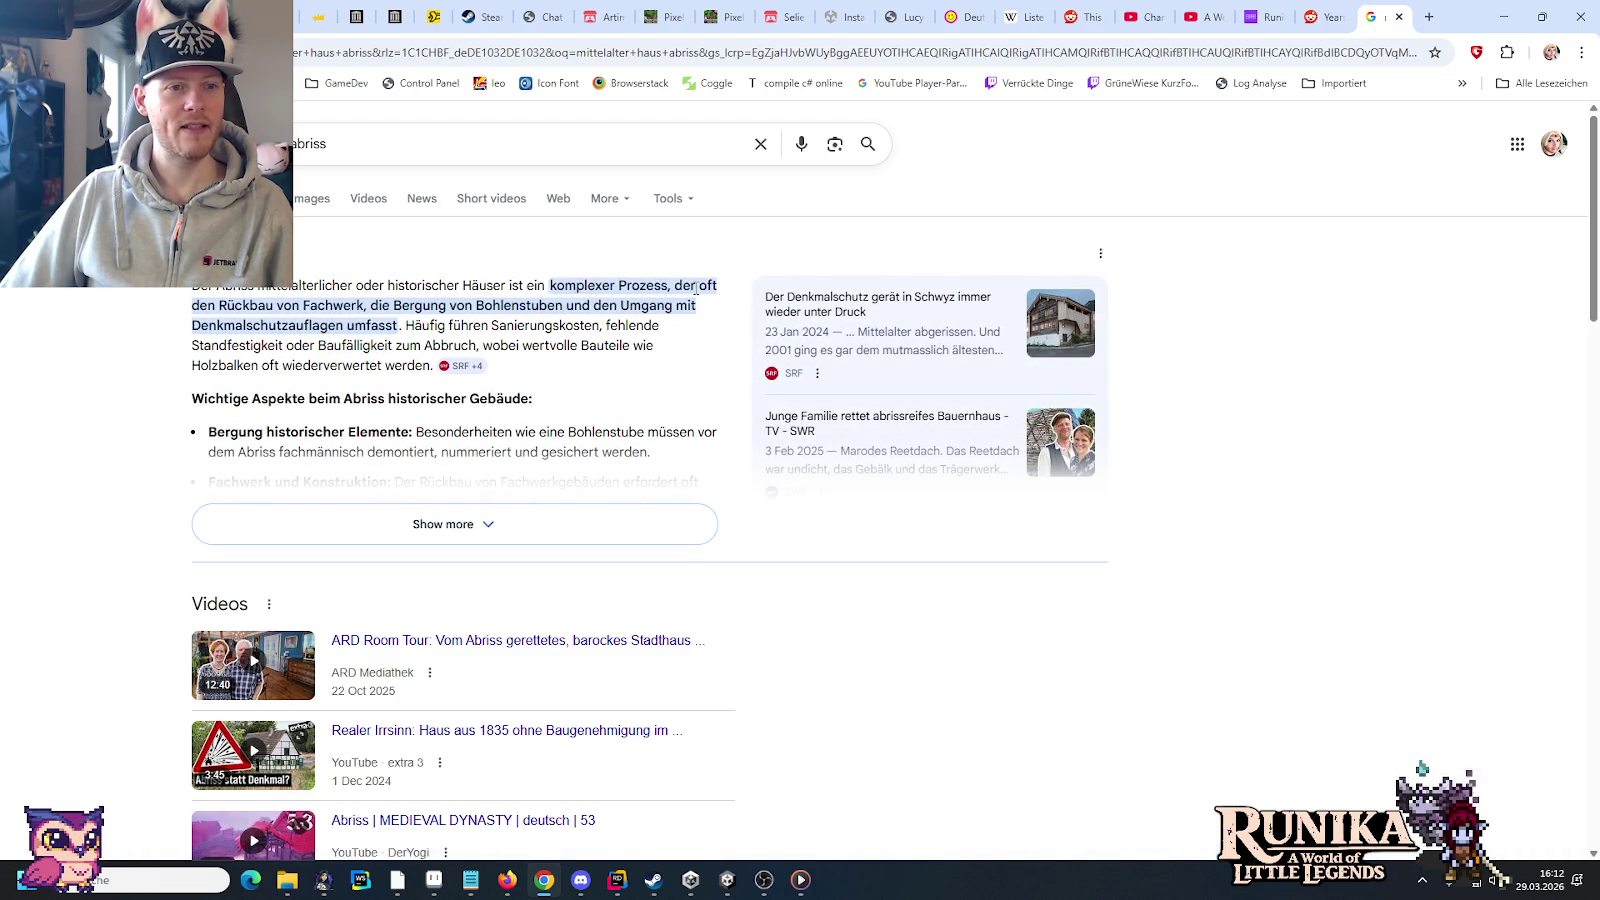
Step: Search Google for 'abriss von häusern im mittelalter'
{"action": "triple_click", "coordinate": [358, 148]}
{"action": "type", "text": "abriss"}
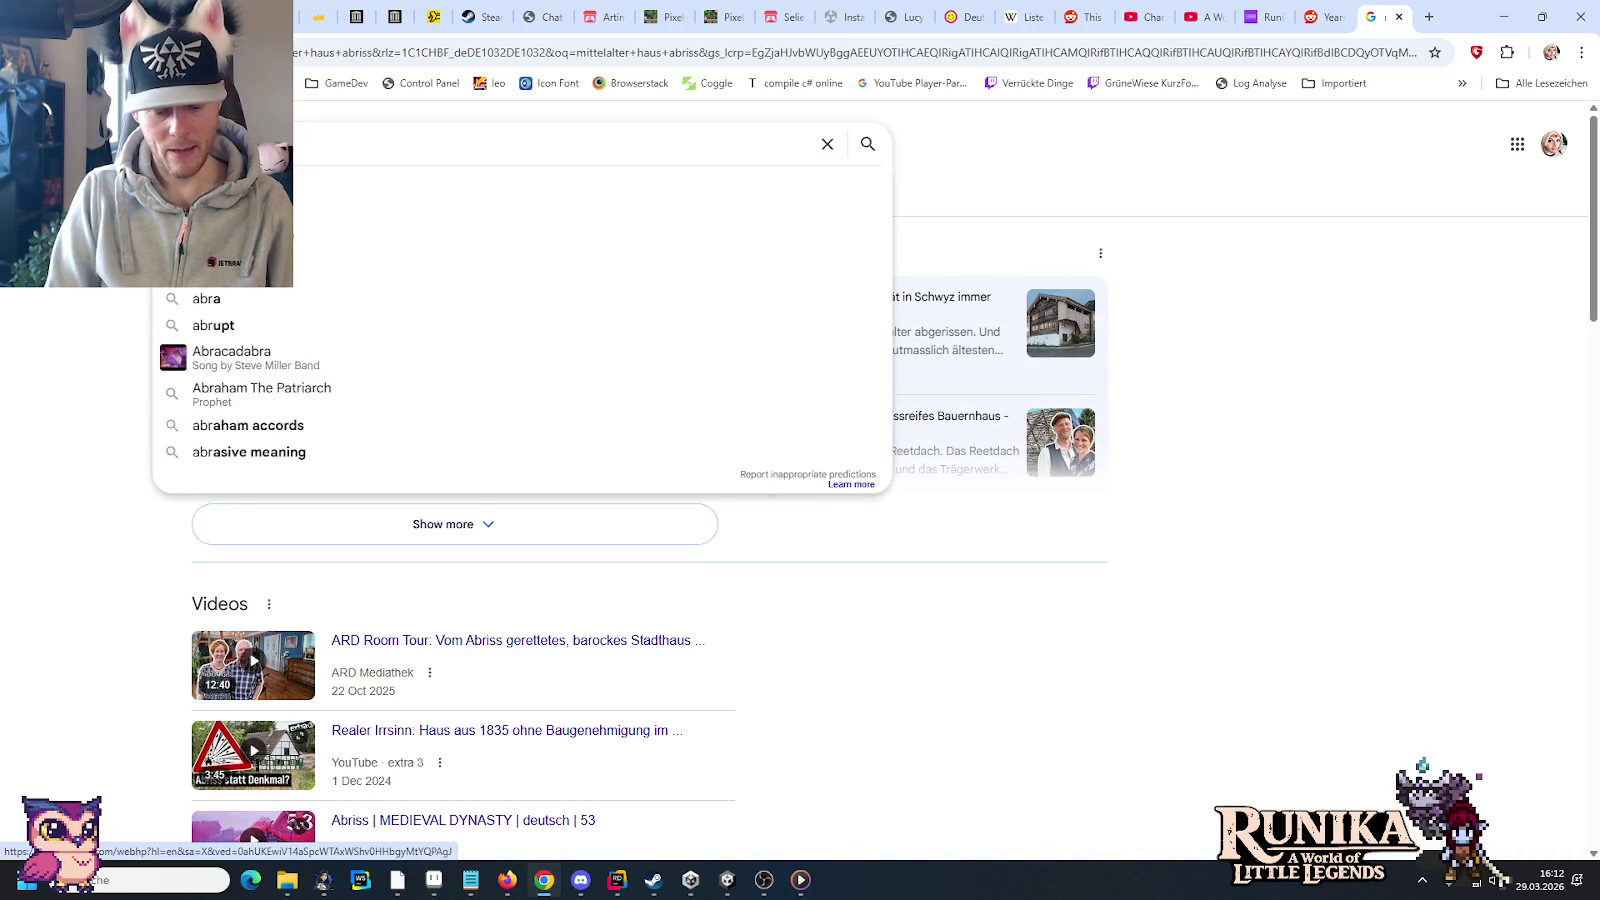
{"action": "type", "text": " von häusern im mi"}
{"action": "type", "text": "ttelalter"}
{"action": "key", "text": "Return"}
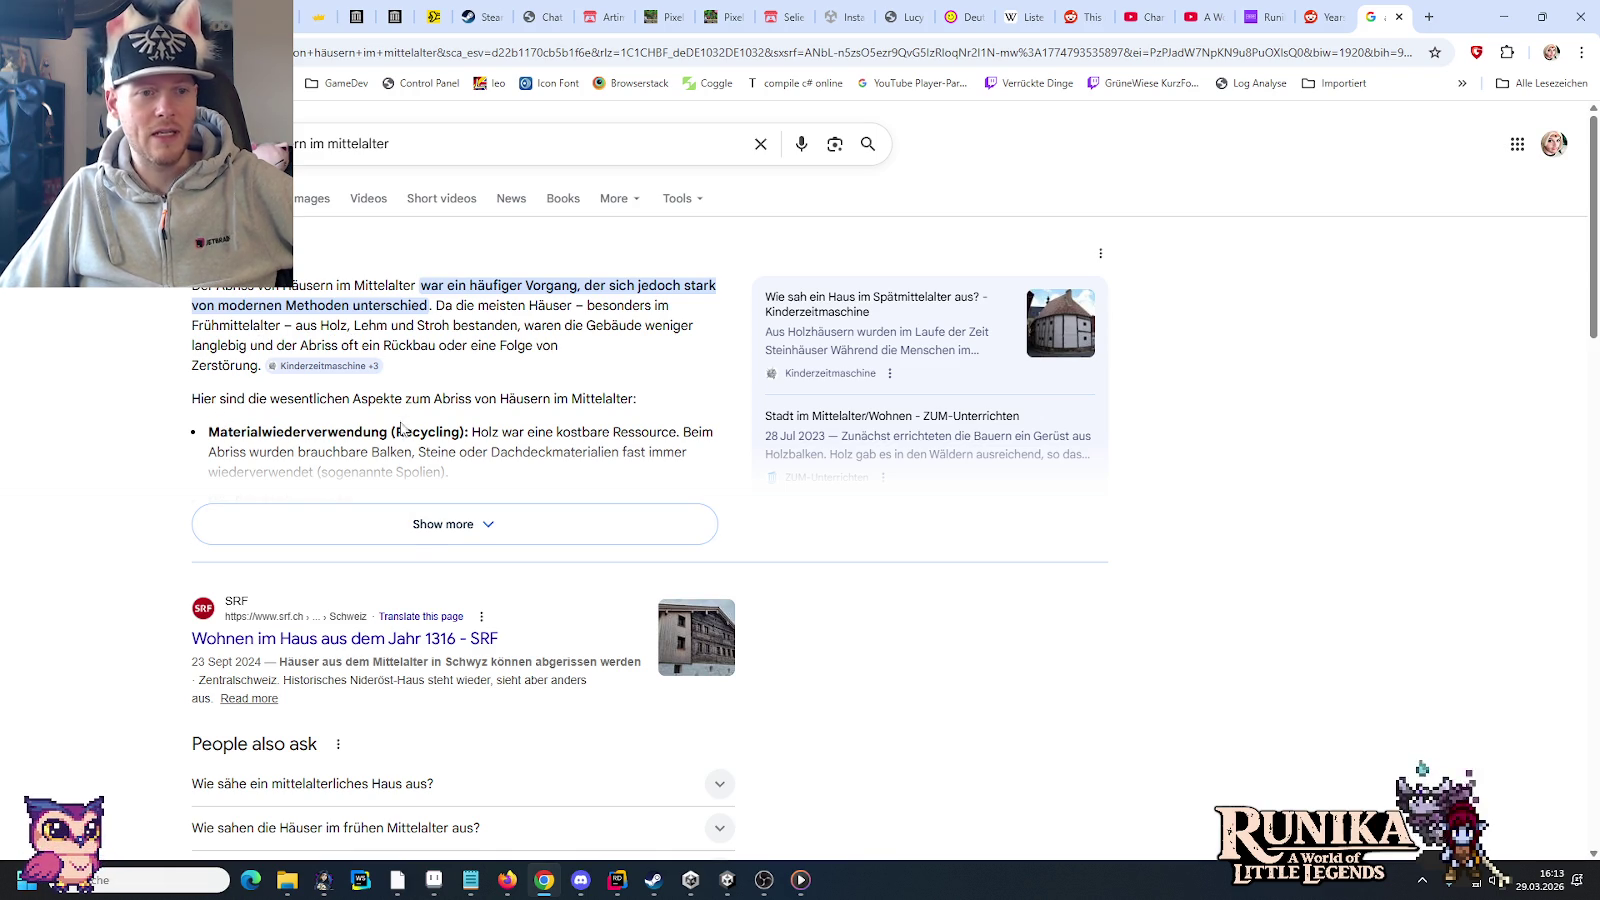
Step: Expand and read the full AI overview, then minimize the browser
{"action": "left_click", "coordinate": [405, 524]}
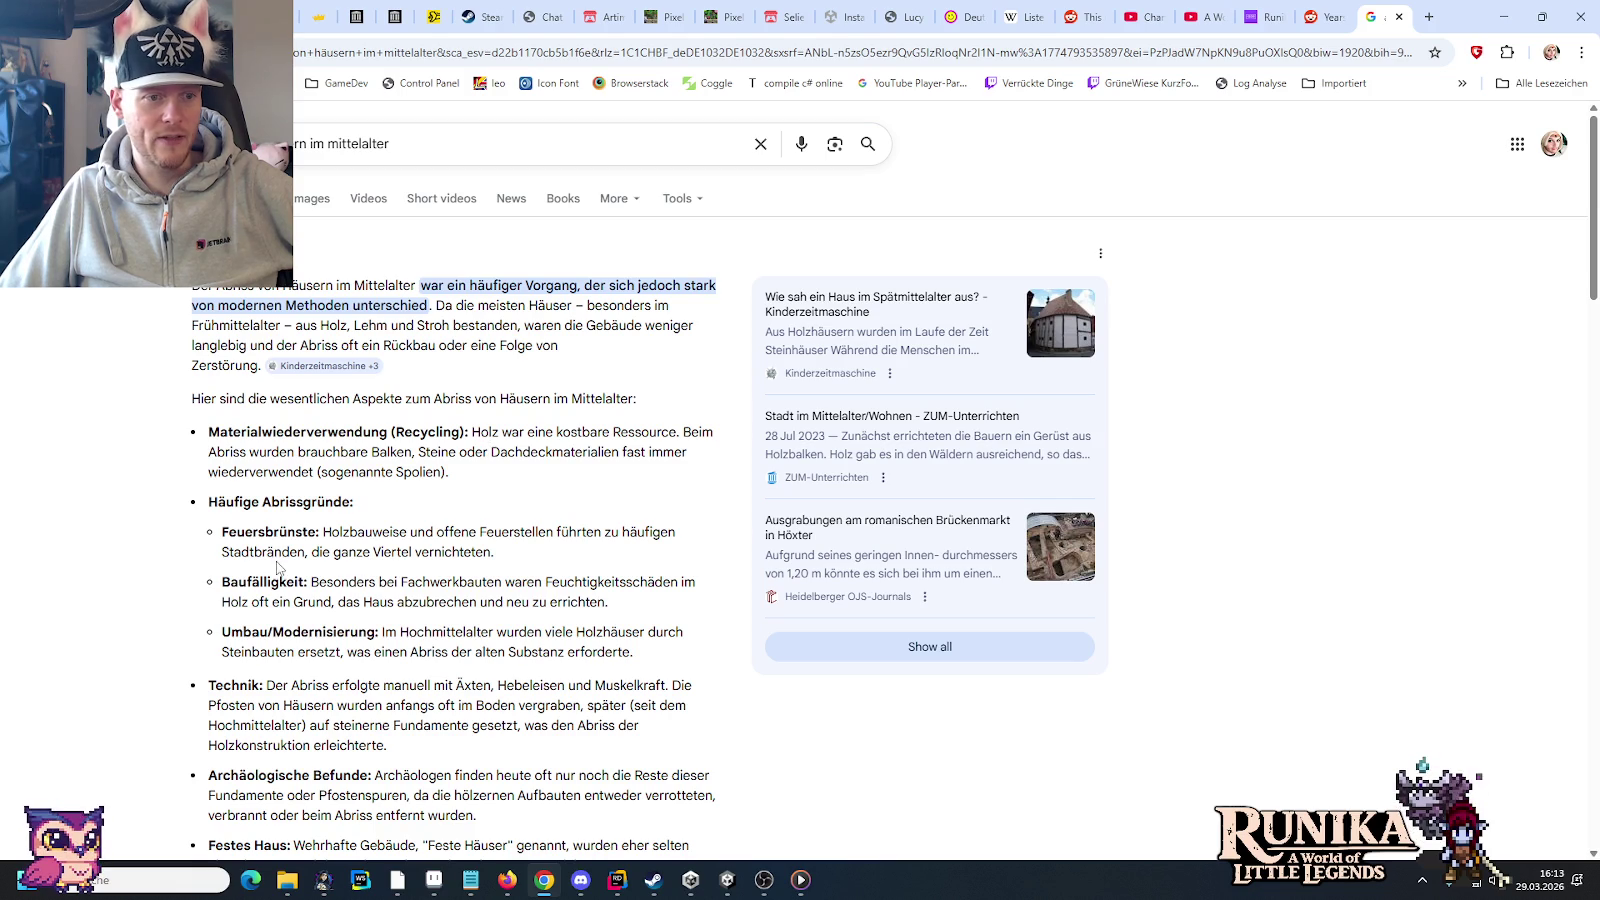
{"action": "scroll", "coordinate": [280, 540], "scroll_direction": "down", "scroll_amount": 2}
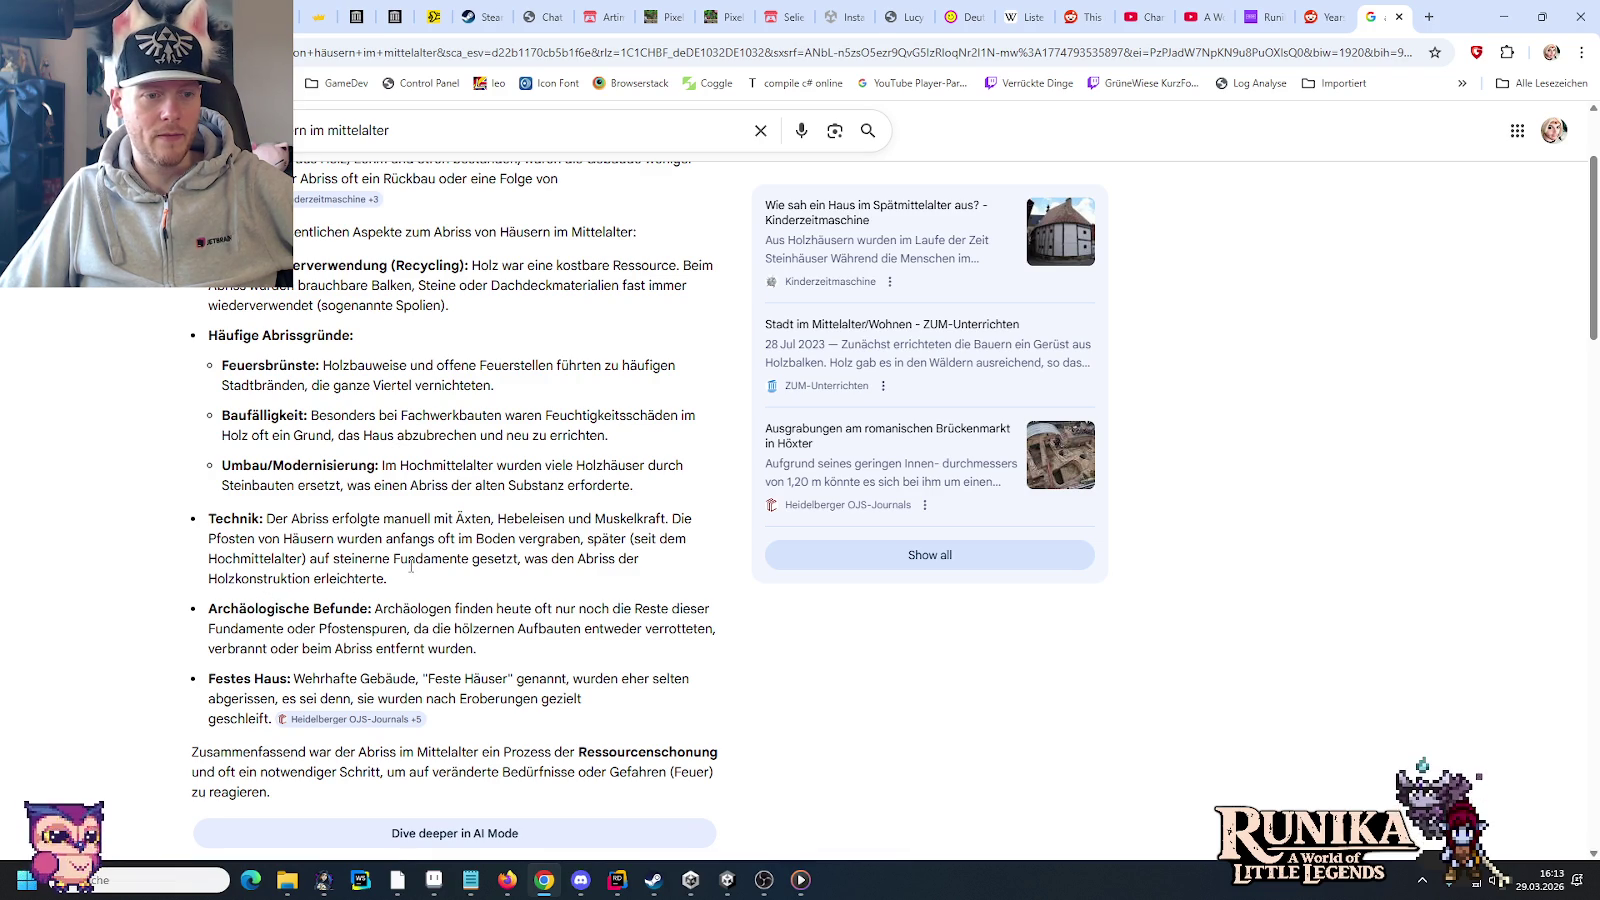
{"action": "scroll", "coordinate": [411, 566], "scroll_direction": "down", "scroll_amount": 1}
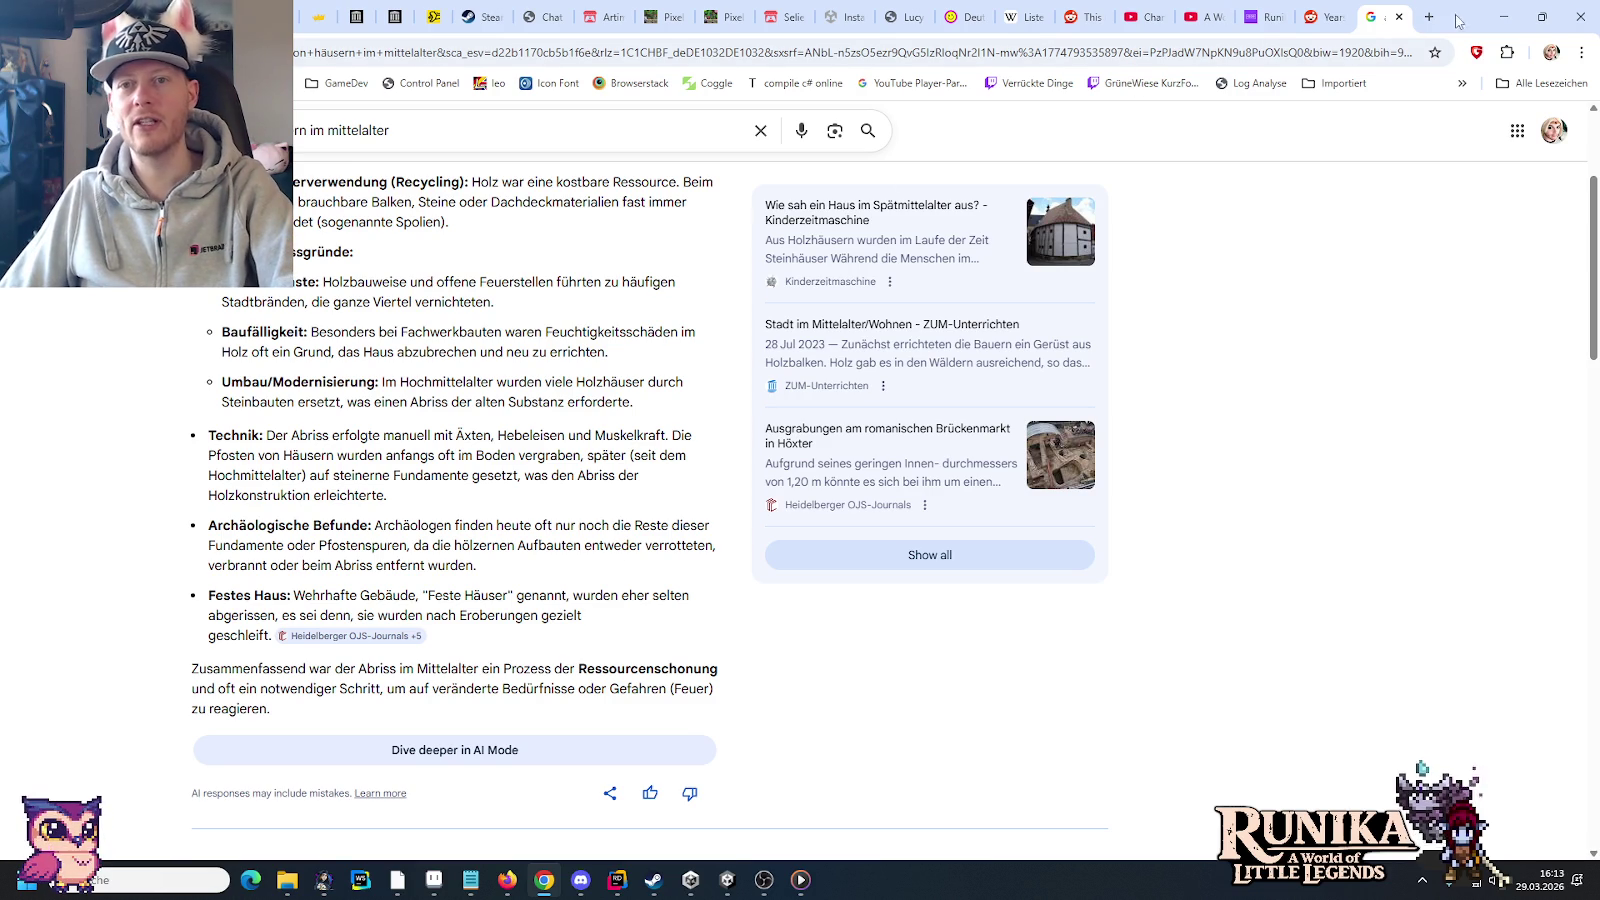
{"action": "left_click", "coordinate": [1503, 17]}
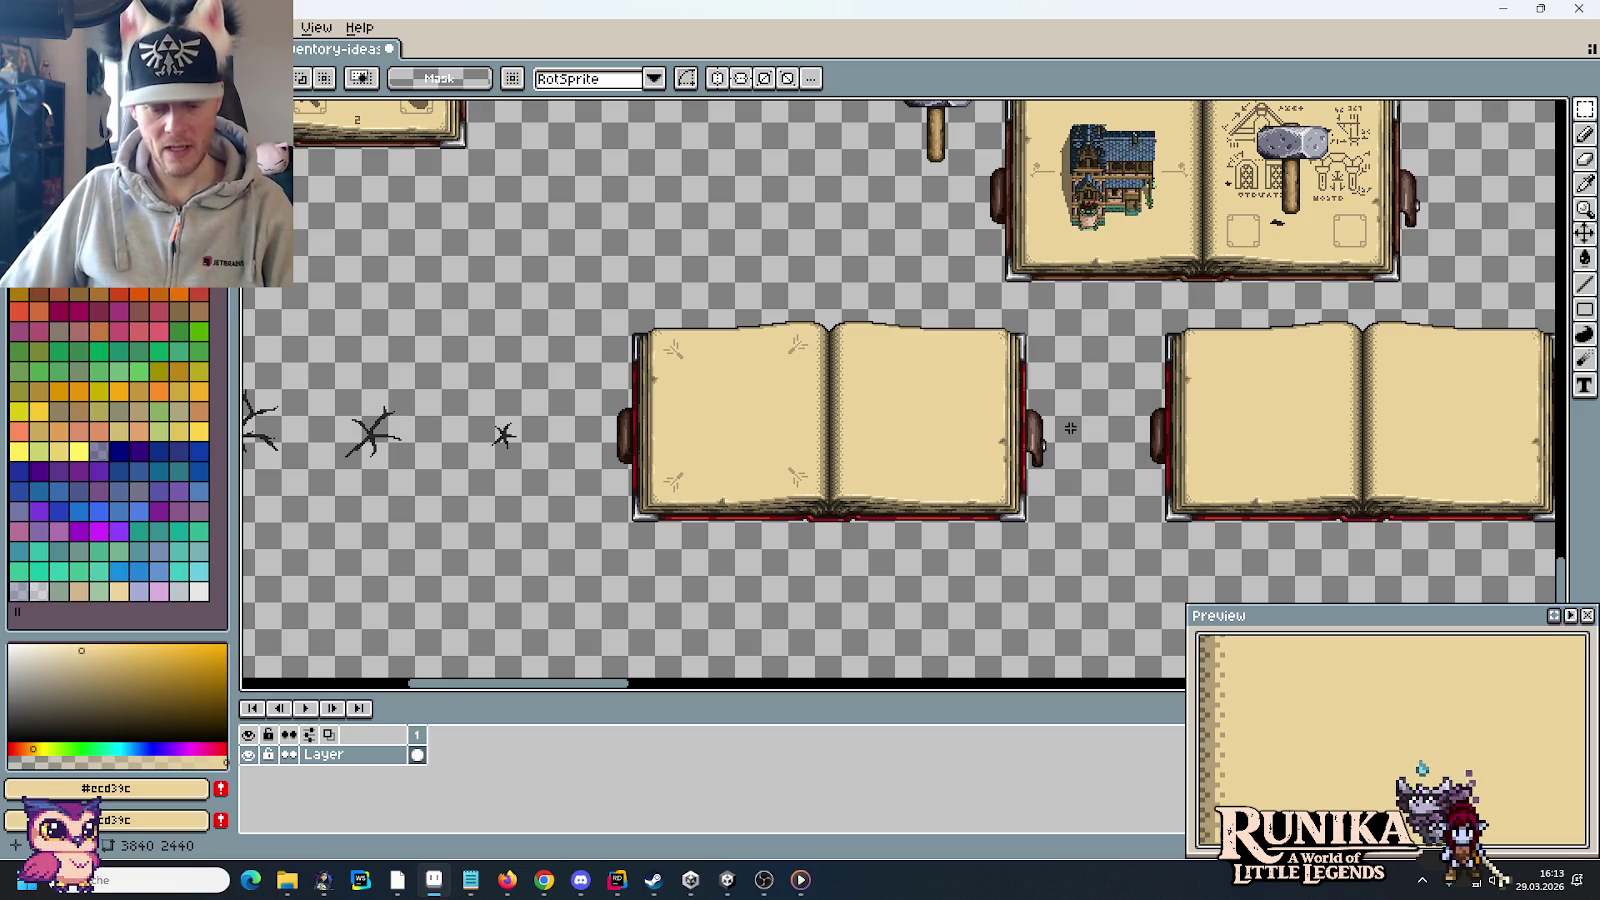
{"action": "scroll", "coordinate": [743, 321], "scroll_direction": "up", "scroll_amount": 5}
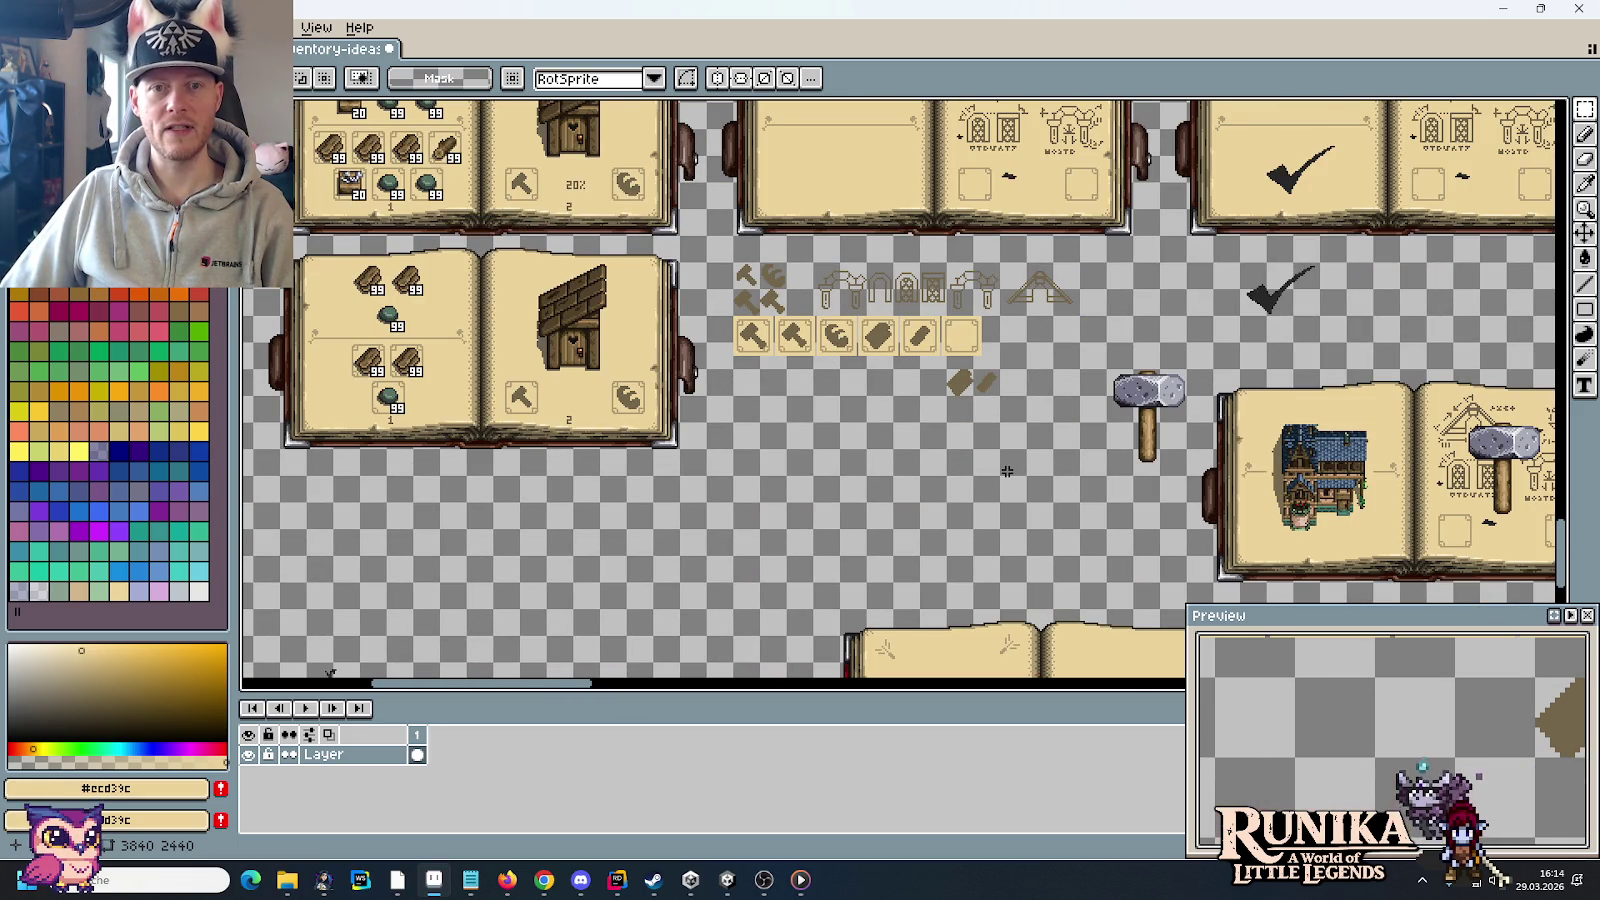
{"action": "left_click_drag", "start_coordinate": [1007, 471], "coordinate": [670, 365]}
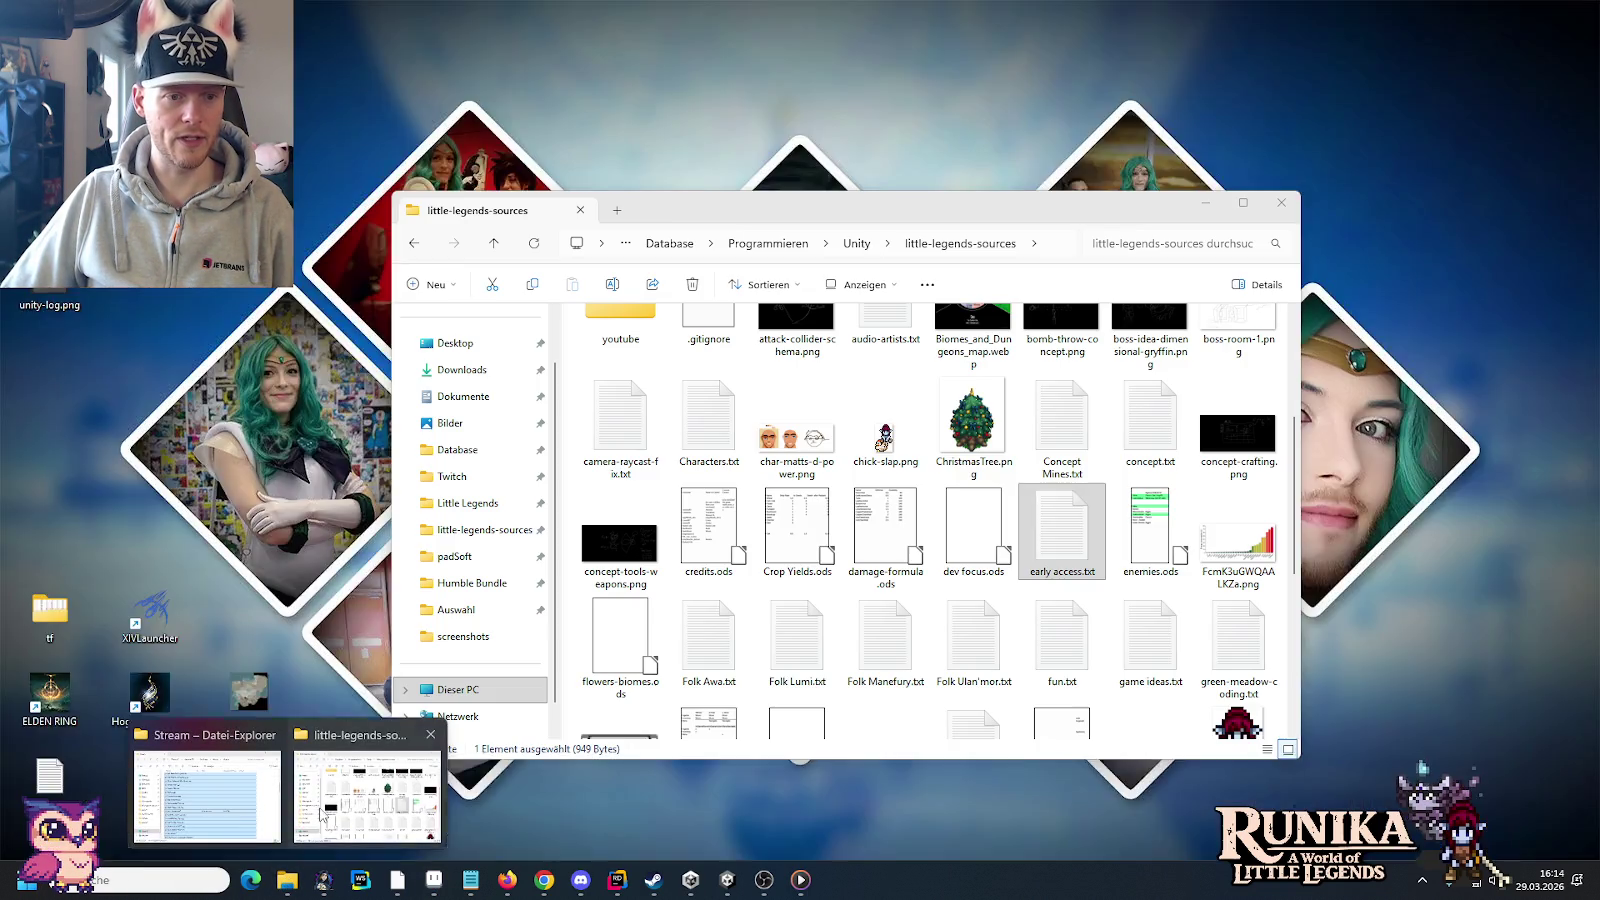
Step: Open artwork/items/tools.png from the little-legends-sources folder in File Explorer
{"action": "mouse_move", "coordinate": [286, 880]}
{"action": "left_click", "coordinate": [360, 795]}
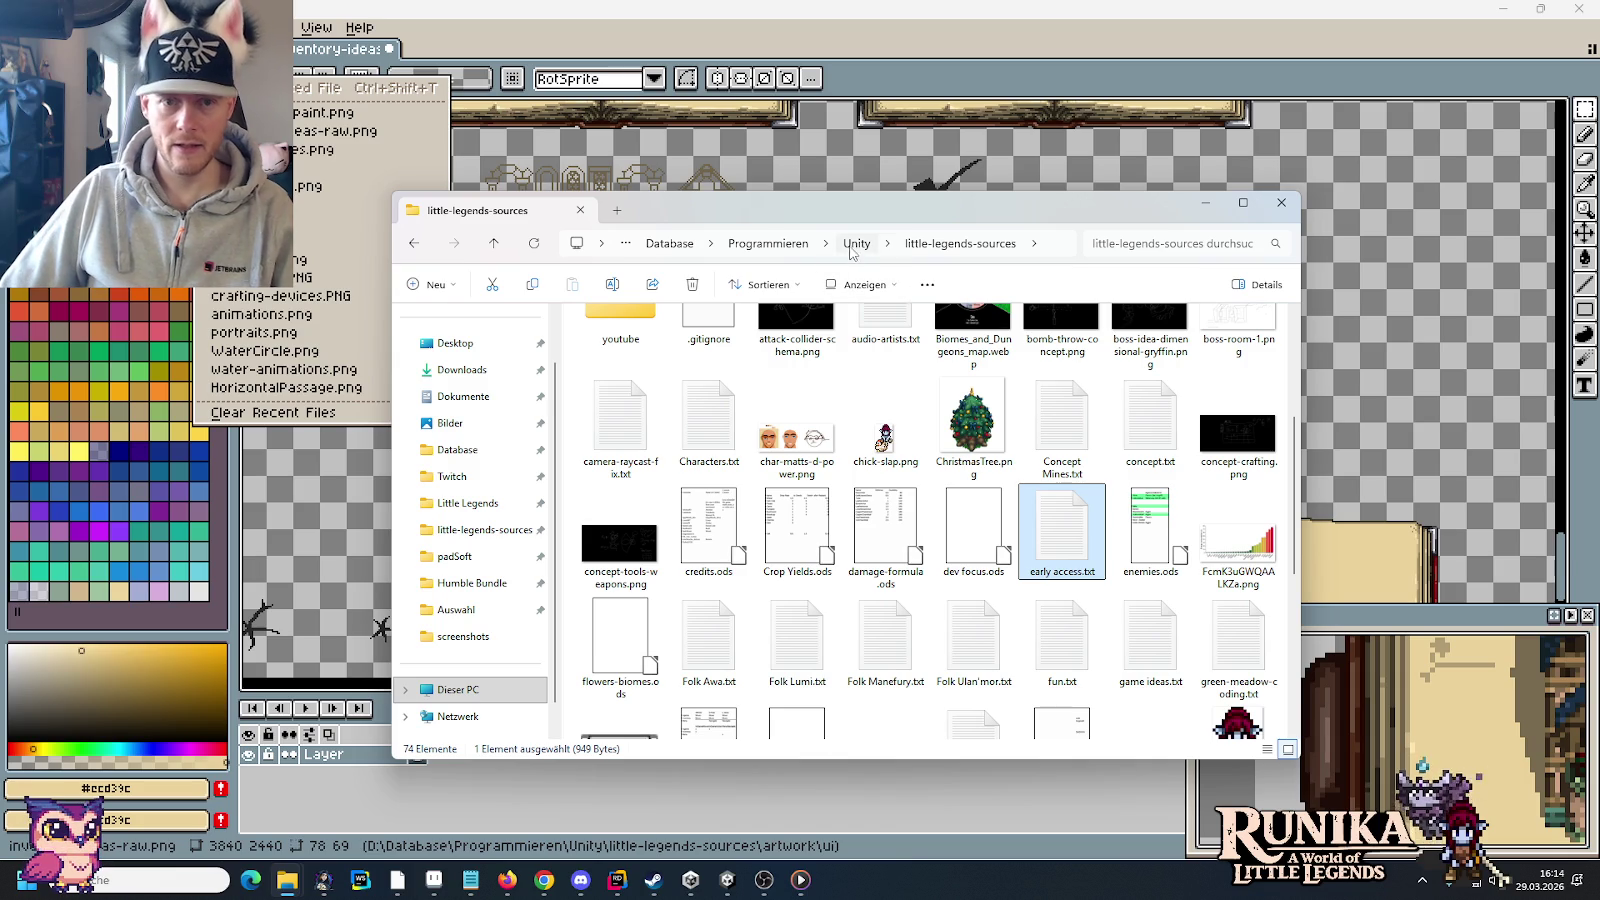
{"action": "scroll", "coordinate": [1038, 486], "scroll_direction": "up", "scroll_amount": 3}
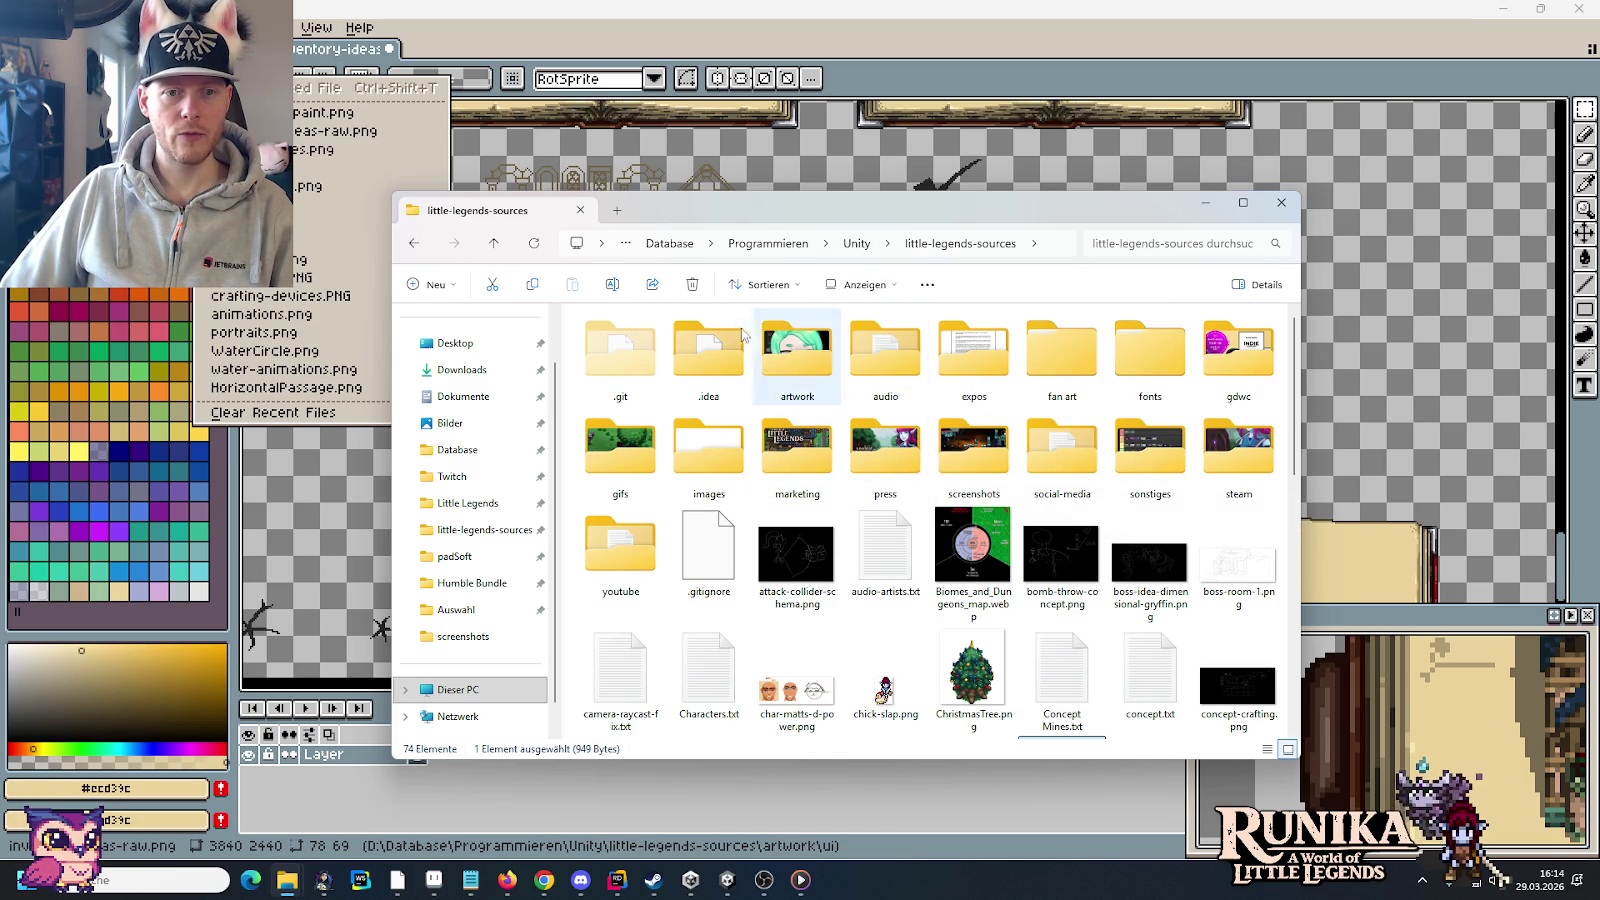
{"action": "double_click", "coordinate": [800, 340]}
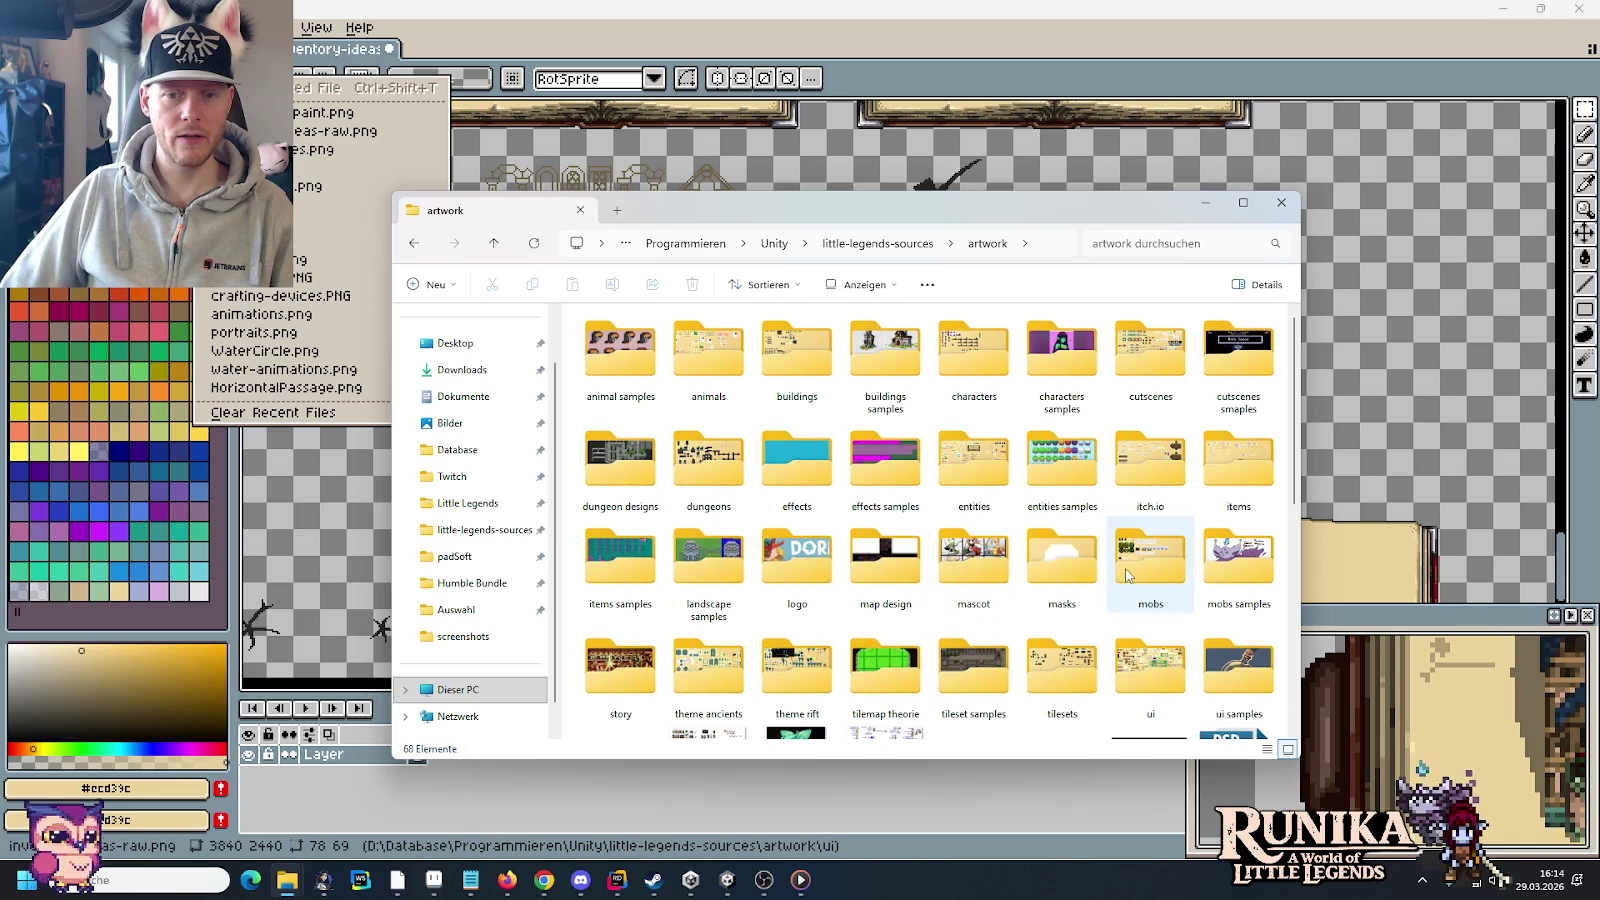
{"action": "double_click", "coordinate": [1237, 465]}
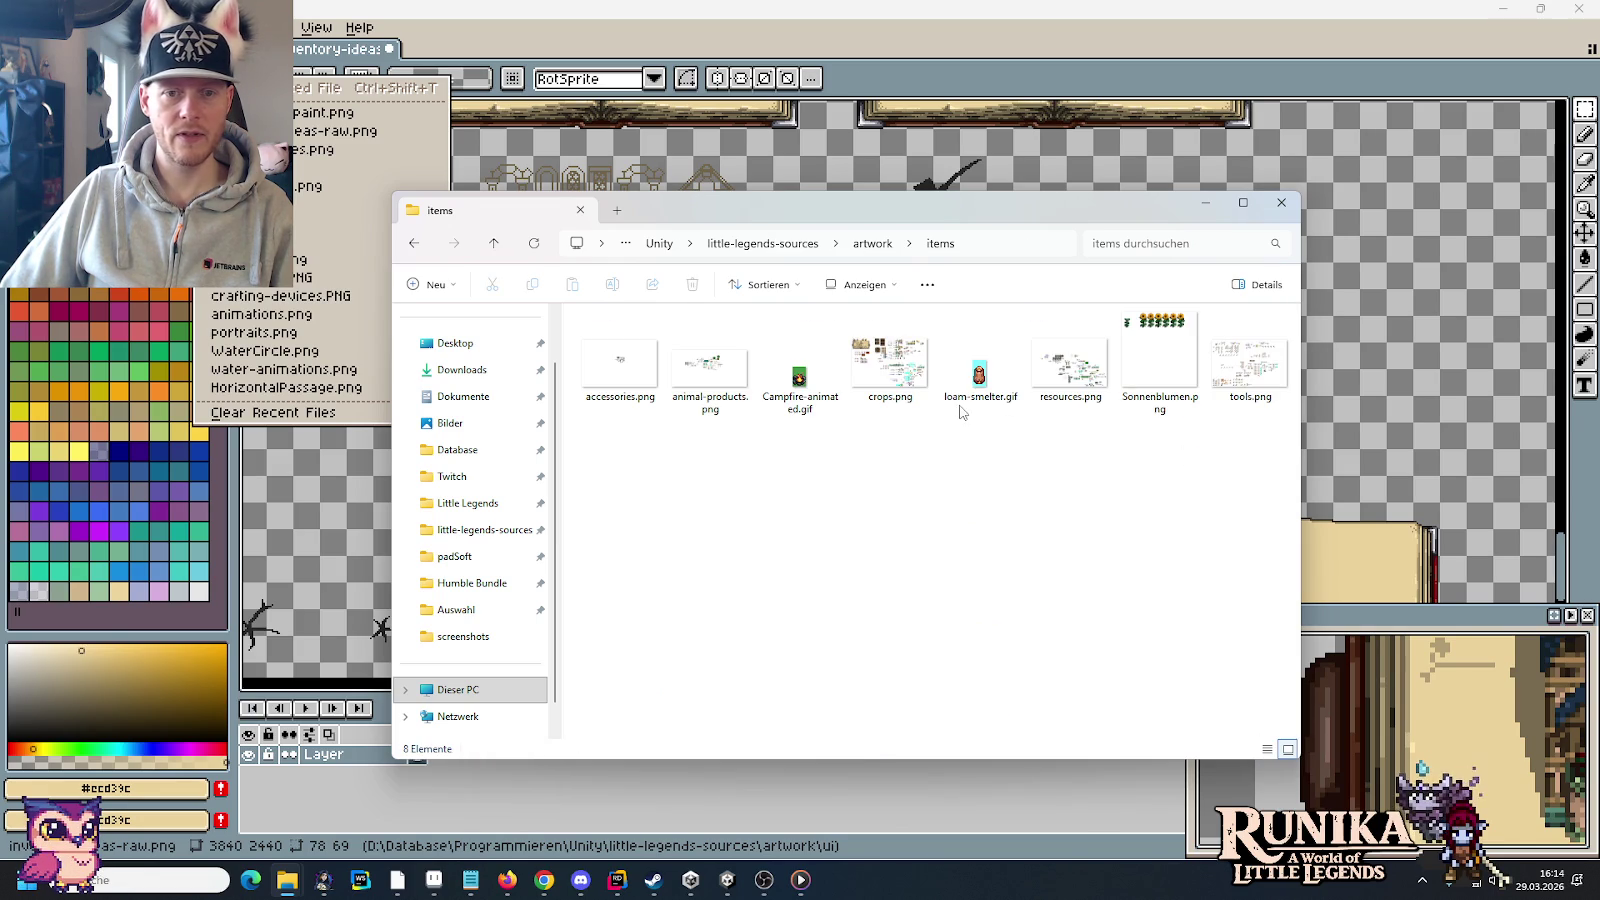
{"action": "double_click", "coordinate": [1250, 365]}
Step: Zoom around tools.png and marquee-select the copper axe sprite
{"action": "scroll", "coordinate": [846, 273], "scroll_direction": "down", "scroll_amount": 2}
{"action": "scroll", "coordinate": [820, 330], "scroll_direction": "up", "scroll_amount": 2}
{"action": "scroll", "coordinate": [790, 390], "scroll_direction": "down", "scroll_amount": 2}
{"action": "scroll", "coordinate": [784, 403], "scroll_direction": "up", "scroll_amount": 2}
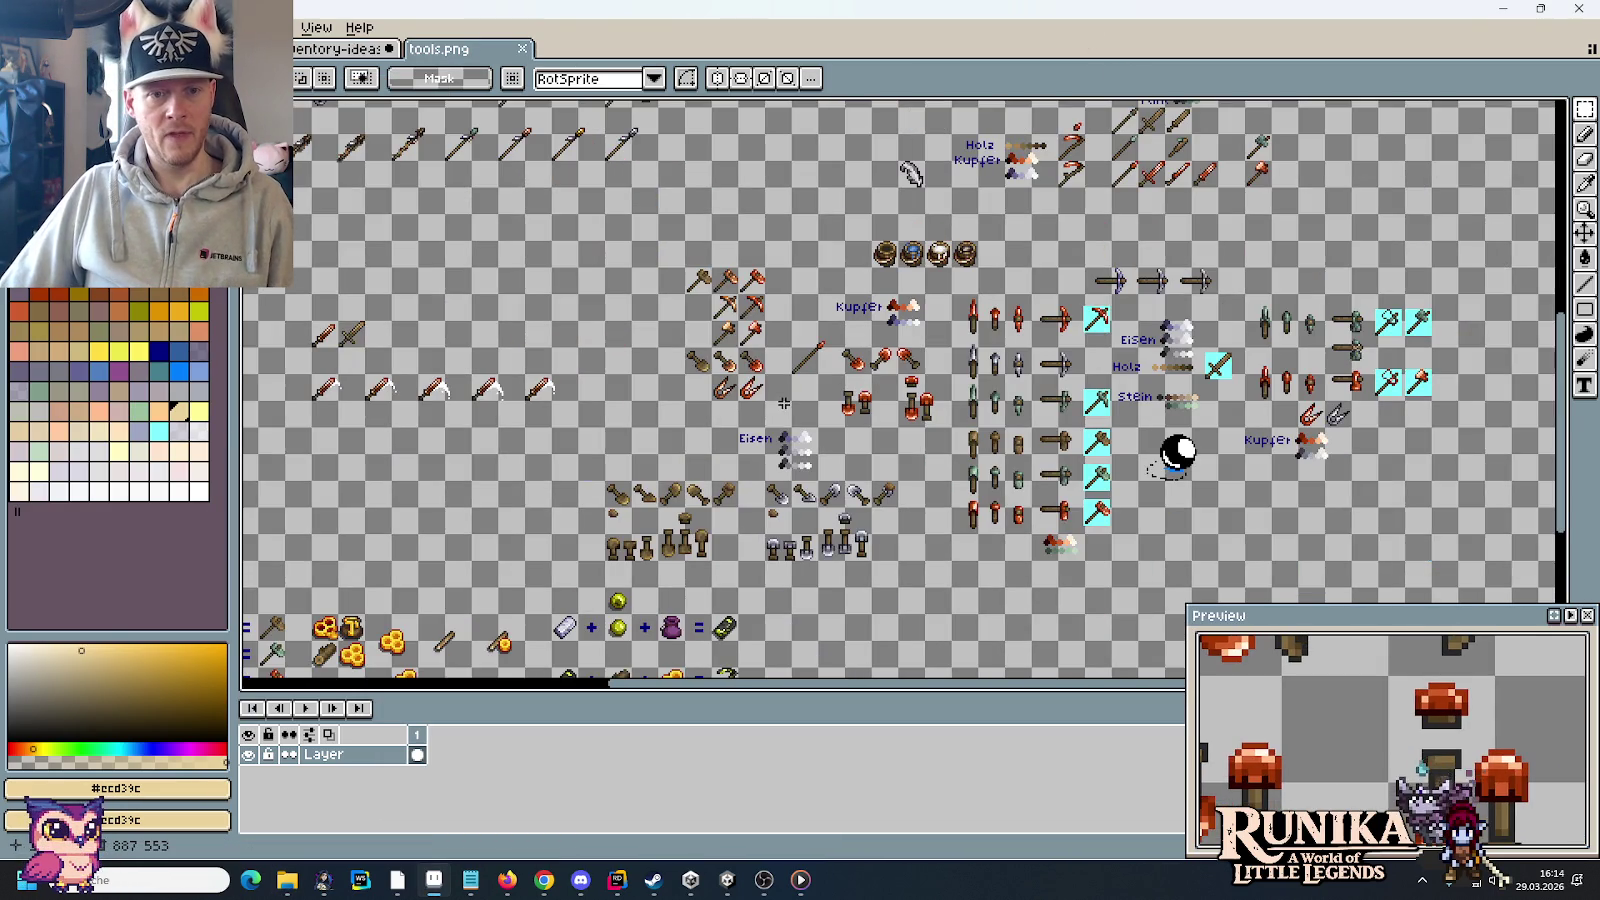
{"action": "scroll", "coordinate": [784, 403], "scroll_direction": "down", "scroll_amount": 2}
{"action": "scroll", "coordinate": [665, 453], "scroll_direction": "up", "scroll_amount": 2}
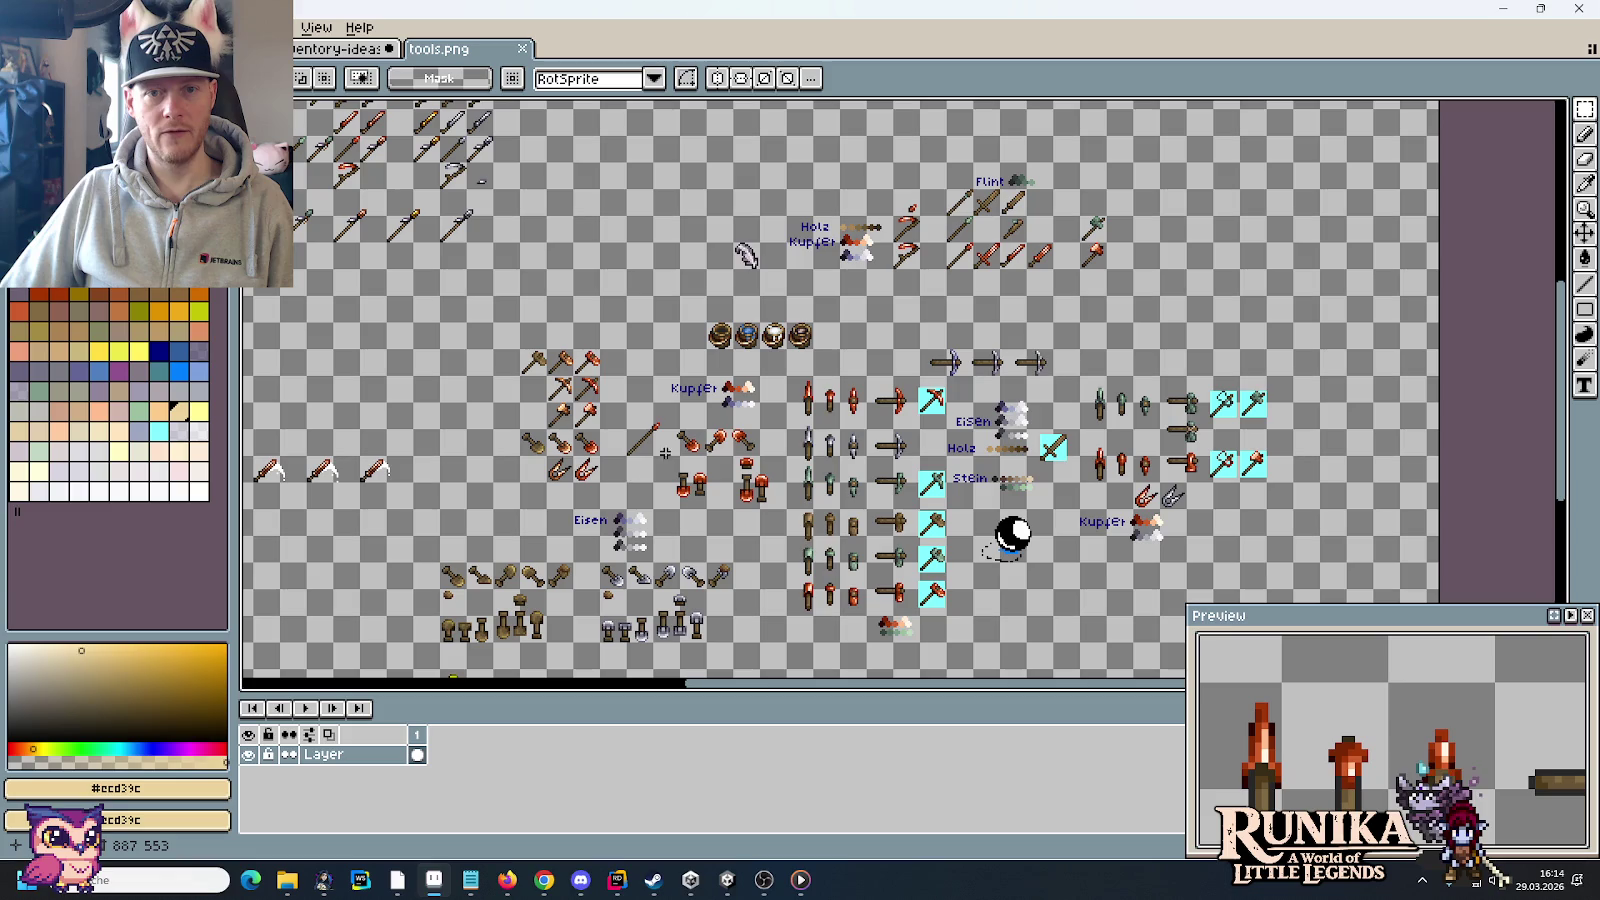
{"action": "scroll", "coordinate": [1135, 288], "scroll_direction": "up", "scroll_amount": 2}
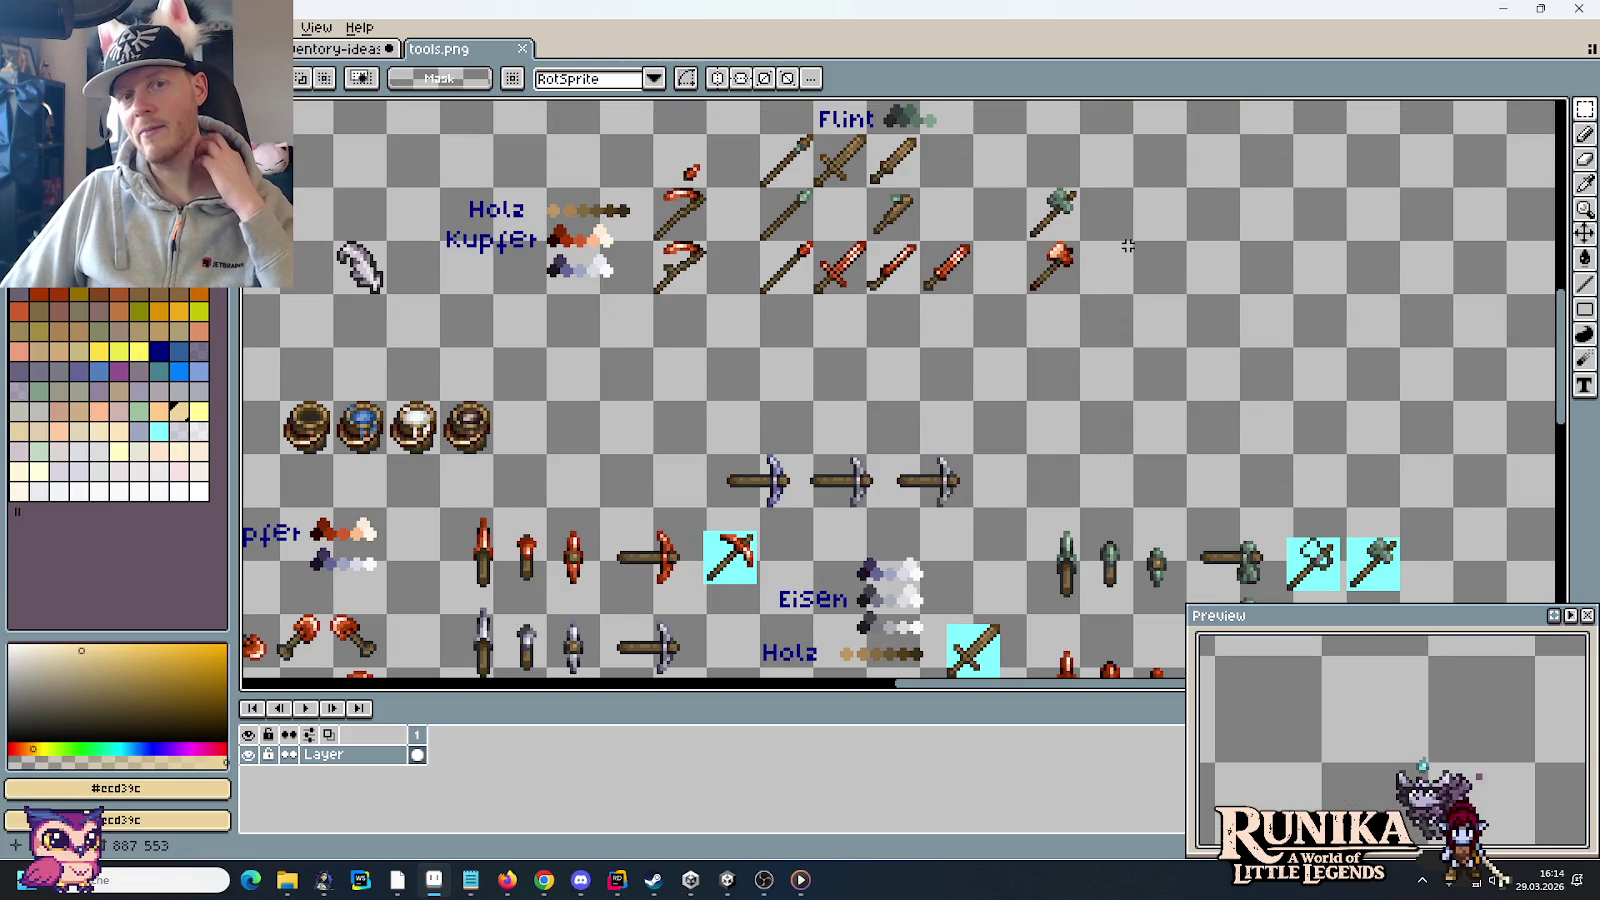
{"action": "left_click_drag", "start_coordinate": [1082, 240], "coordinate": [1025, 296]}
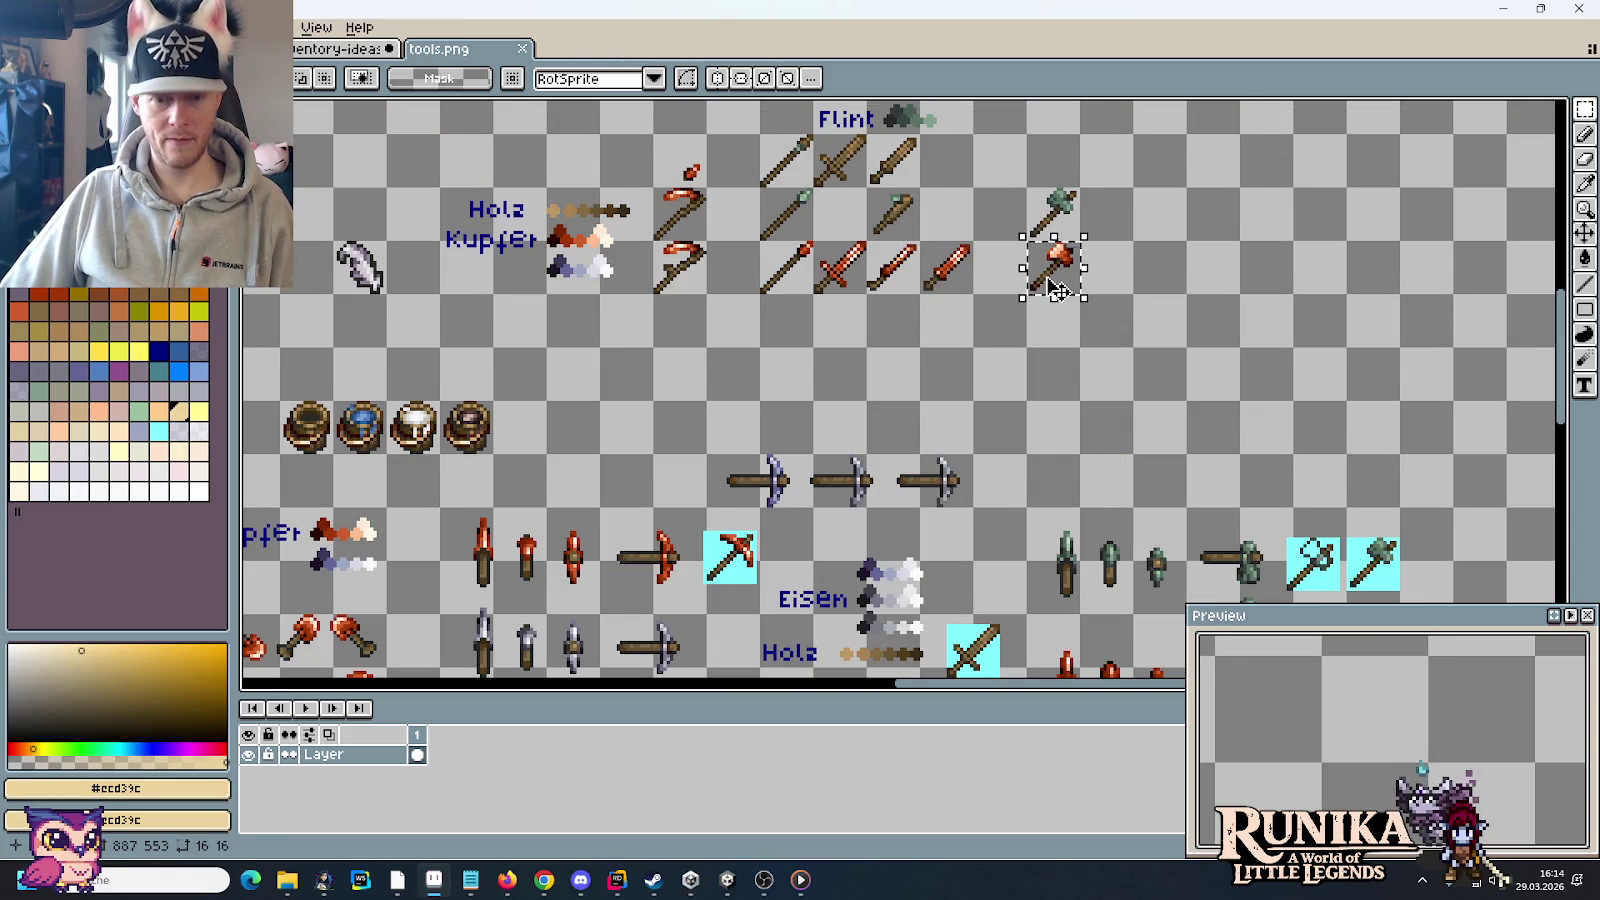
Step: Paste the copper axe onto the inventory-ideas sheet just above the blank book
{"action": "left_click", "coordinate": [285, 48]}
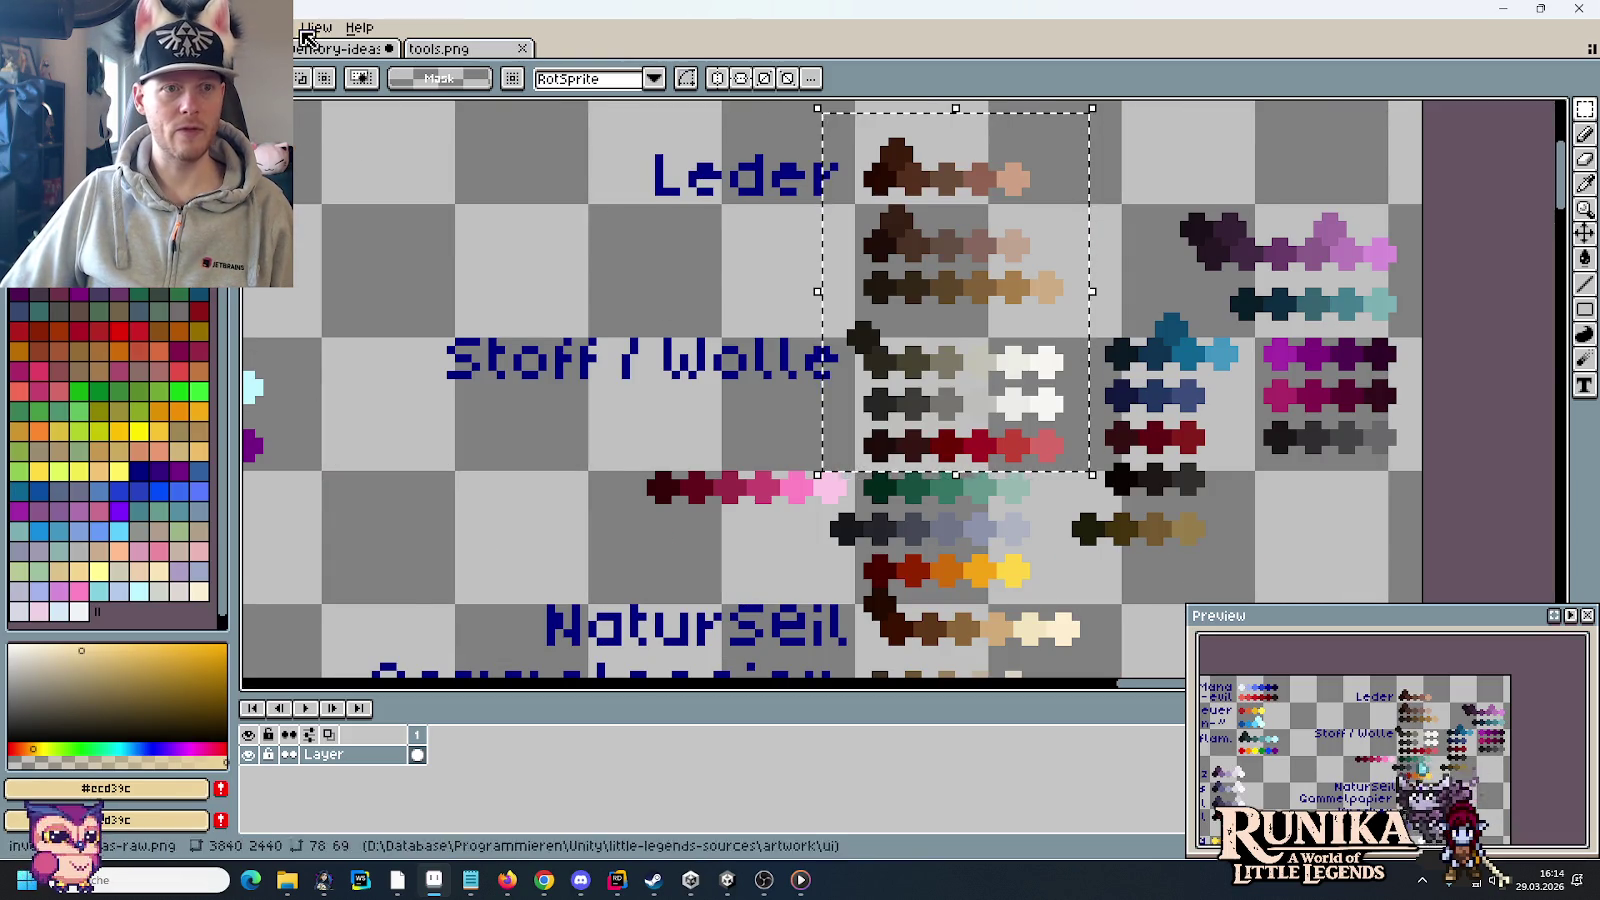
{"action": "left_click", "coordinate": [305, 50]}
{"action": "scroll", "coordinate": [329, 311], "scroll_direction": "down", "scroll_amount": 3}
{"action": "scroll", "coordinate": [329, 311], "scroll_direction": "up", "scroll_amount": 3}
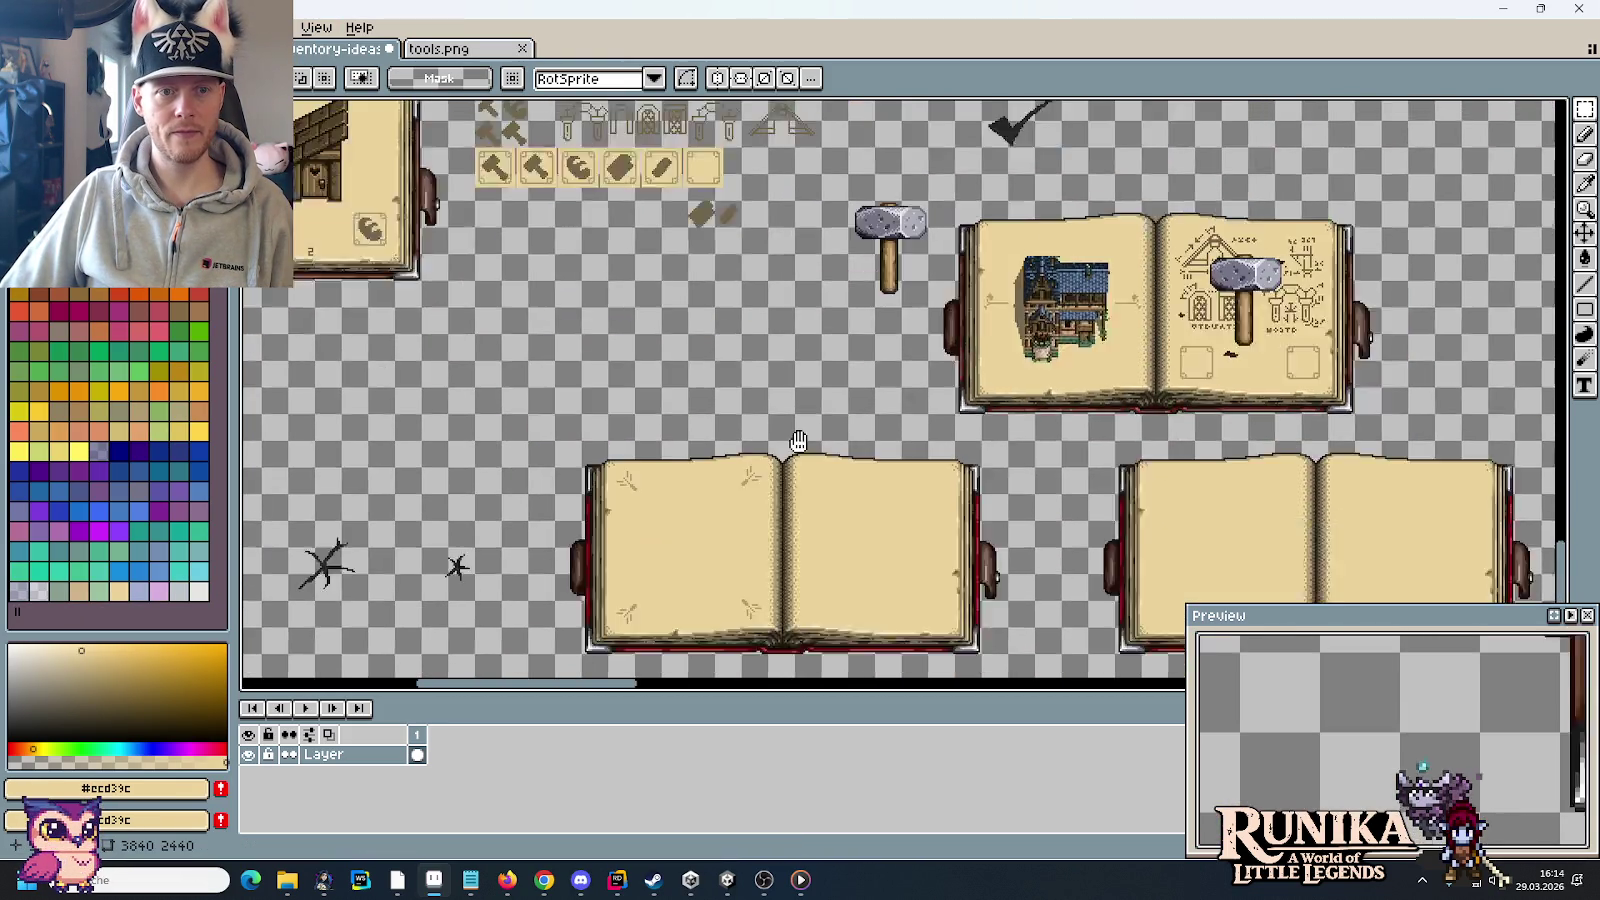
{"action": "scroll", "coordinate": [805, 409], "scroll_direction": "up", "scroll_amount": 2}
{"action": "key", "text": "ctrl+v"}
{"action": "left_click_drag", "start_coordinate": [1305, 395], "coordinate": [754, 394]}
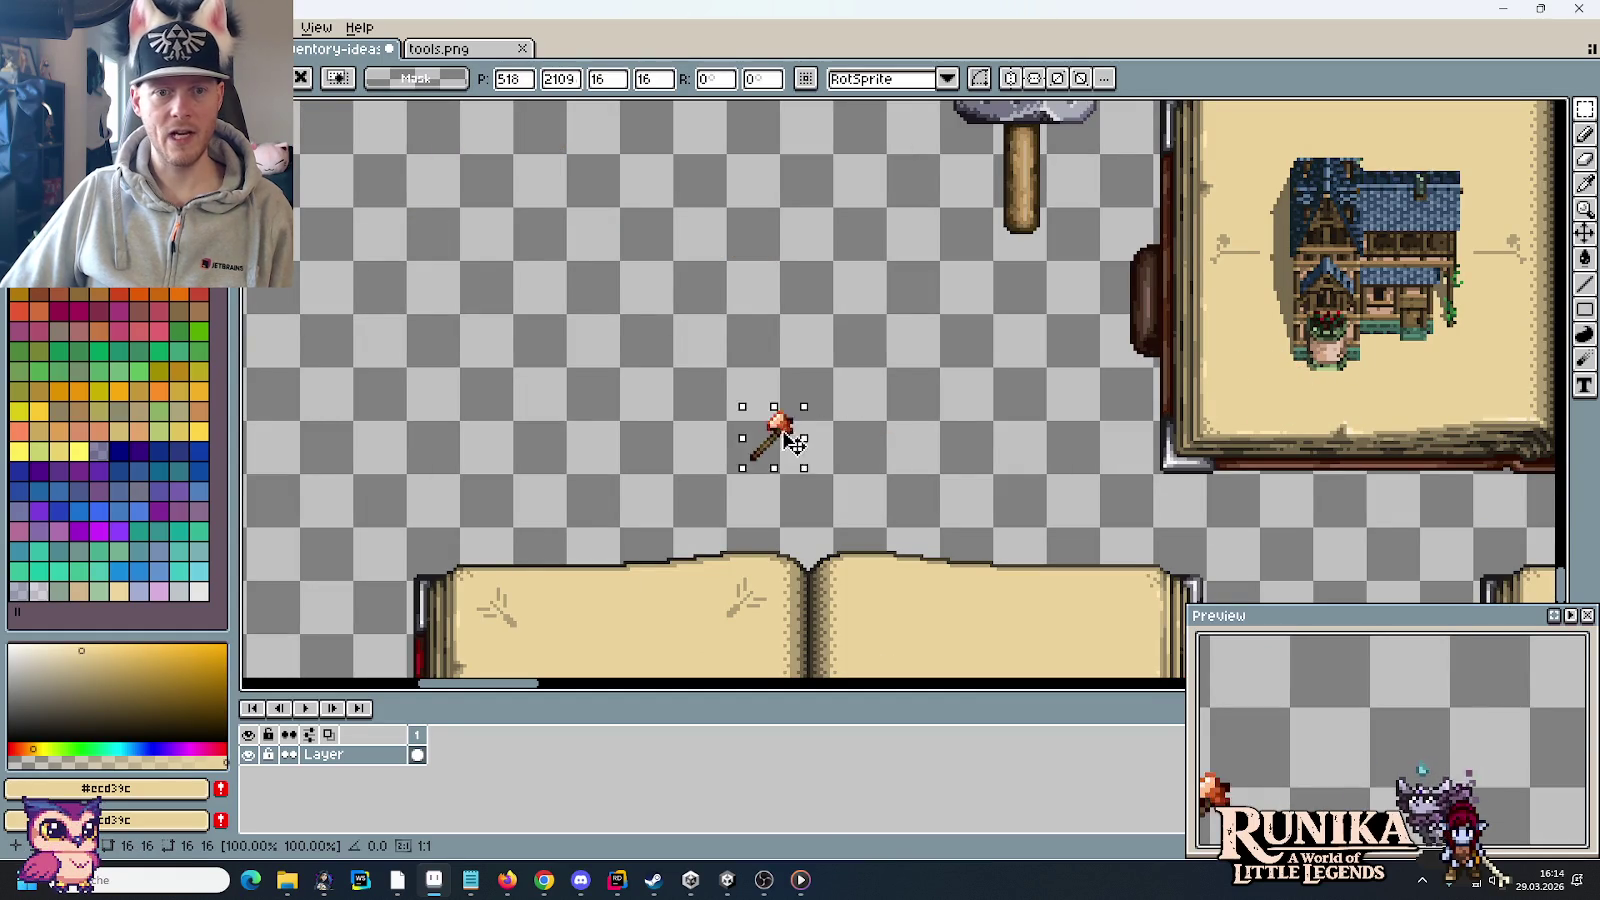
Step: Look over the other tool sprites in tools.png, then return to the inventory-ideas sheet
{"action": "left_click", "coordinate": [425, 48]}
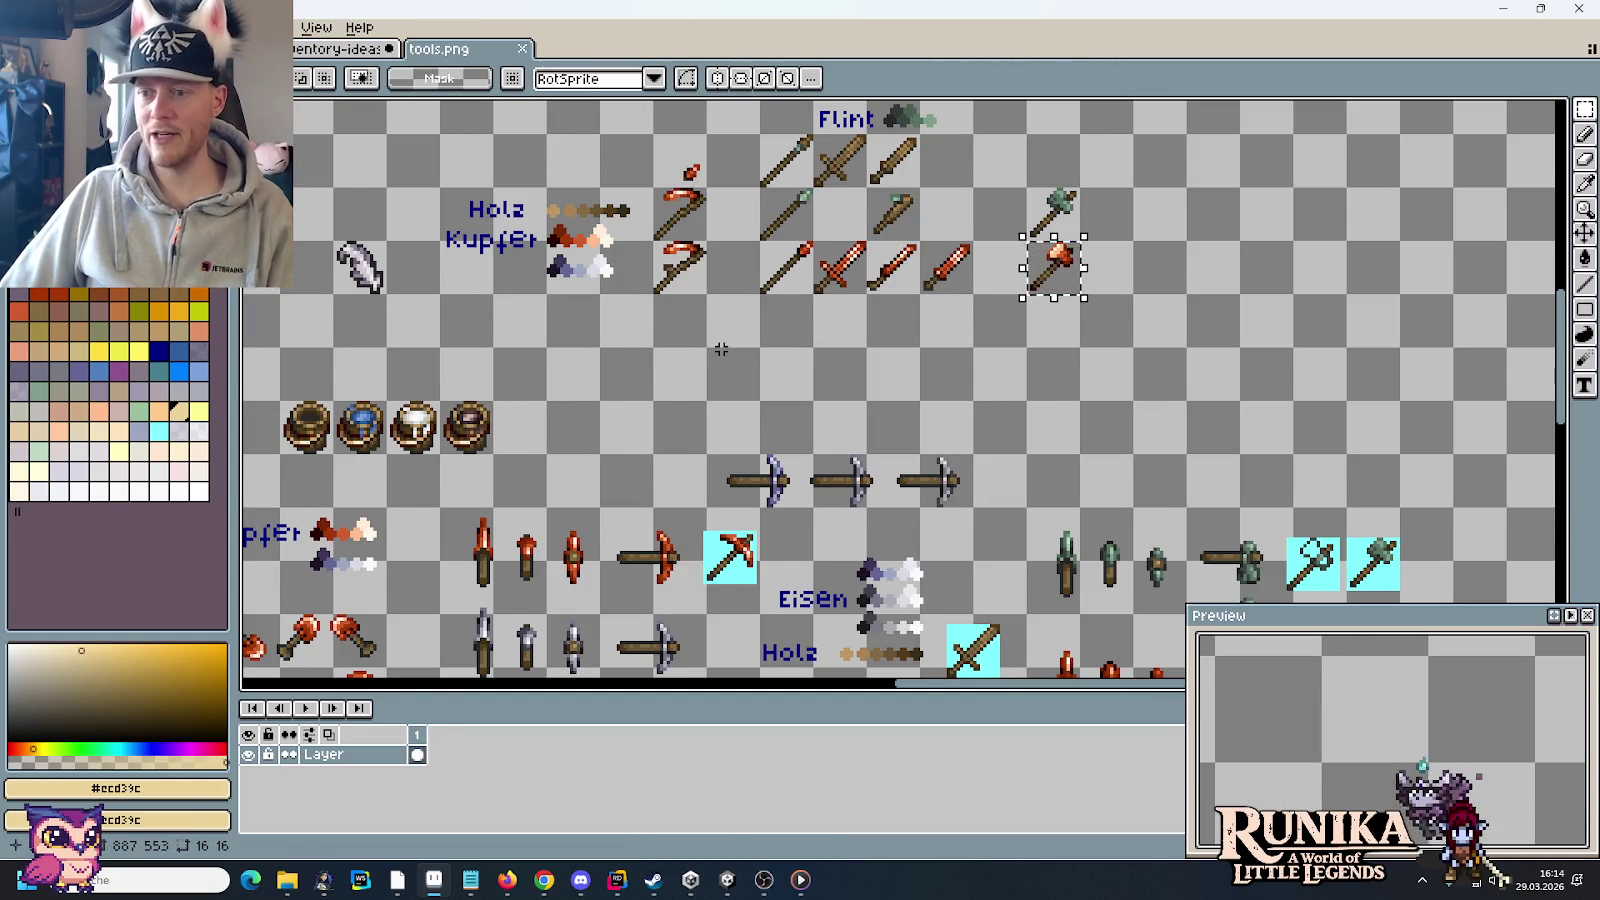
{"action": "scroll", "coordinate": [721, 349], "scroll_direction": "down", "scroll_amount": 2}
{"action": "mouse_move", "coordinate": [746, 541]}
{"action": "left_mouse_down"}
{"action": "mouse_move", "coordinate": [930, 535]}
{"action": "mouse_move", "coordinate": [1000, 476]}
{"action": "left_mouse_up"}
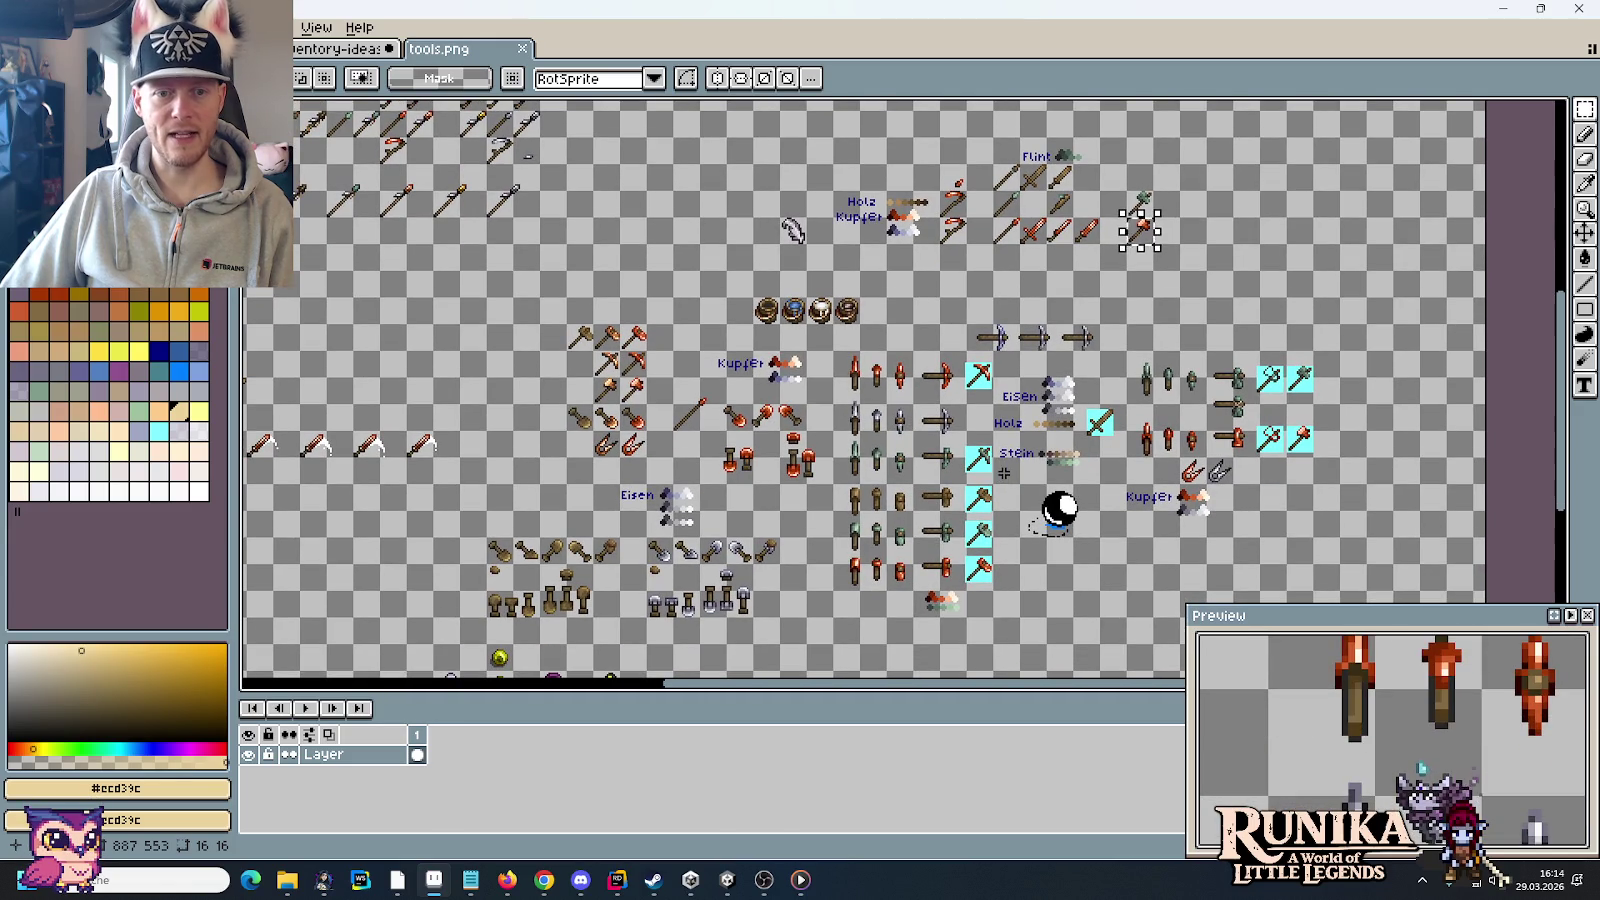
{"action": "mouse_move", "coordinate": [662, 490]}
{"action": "left_mouse_down"}
{"action": "mouse_move", "coordinate": [815, 335]}
{"action": "mouse_move", "coordinate": [879, 563]}
{"action": "left_mouse_up"}
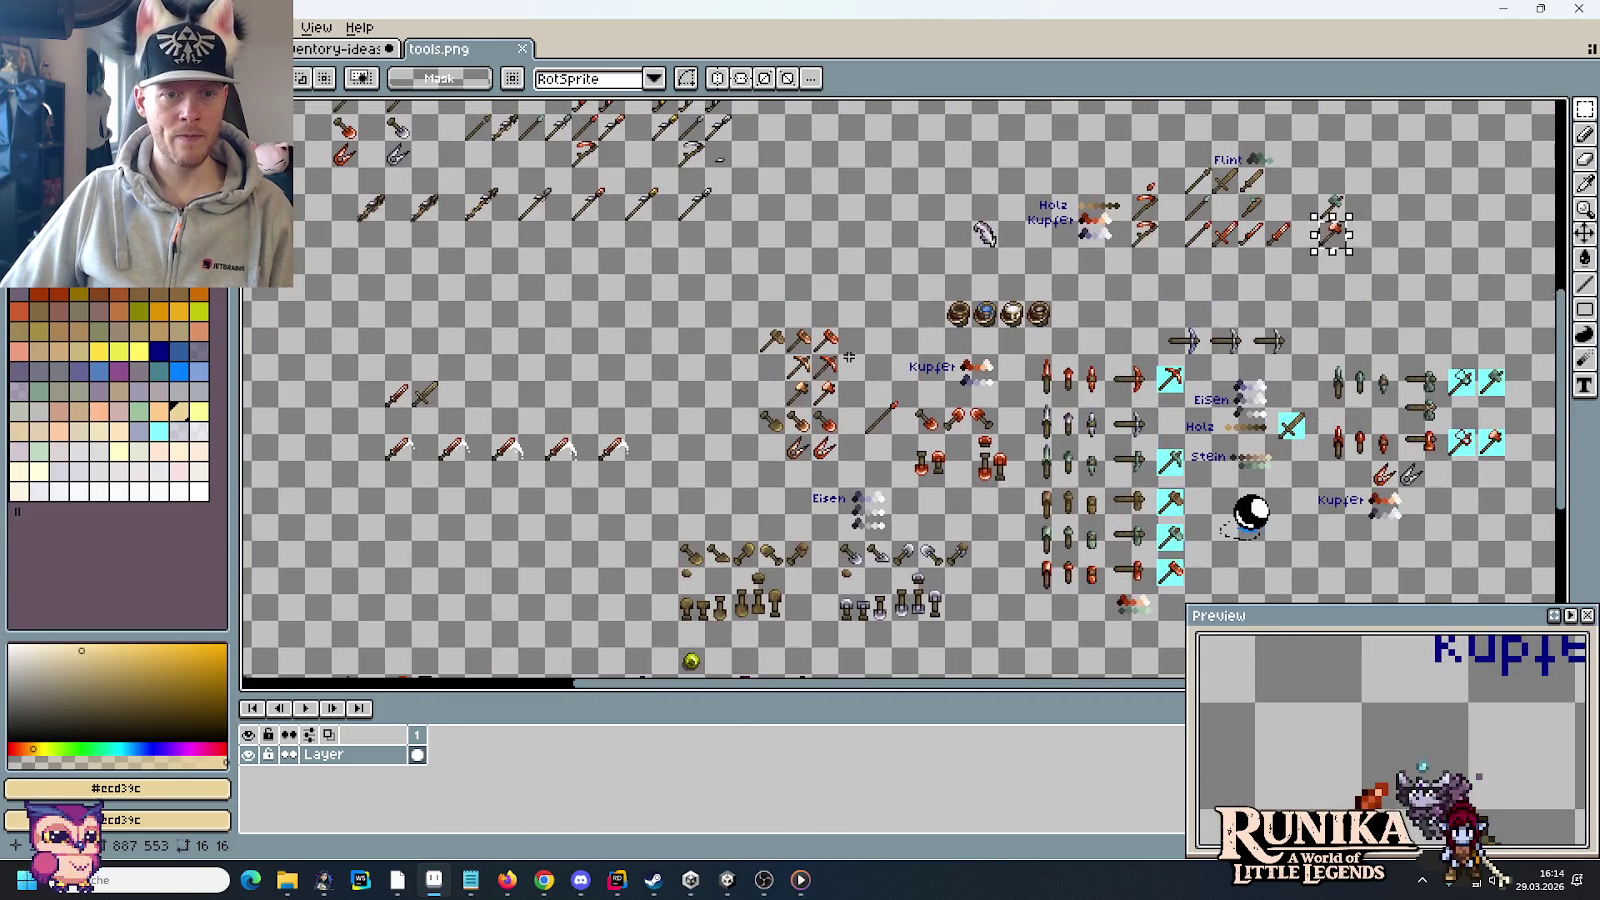
{"action": "key", "text": "ctrl+Tab"}
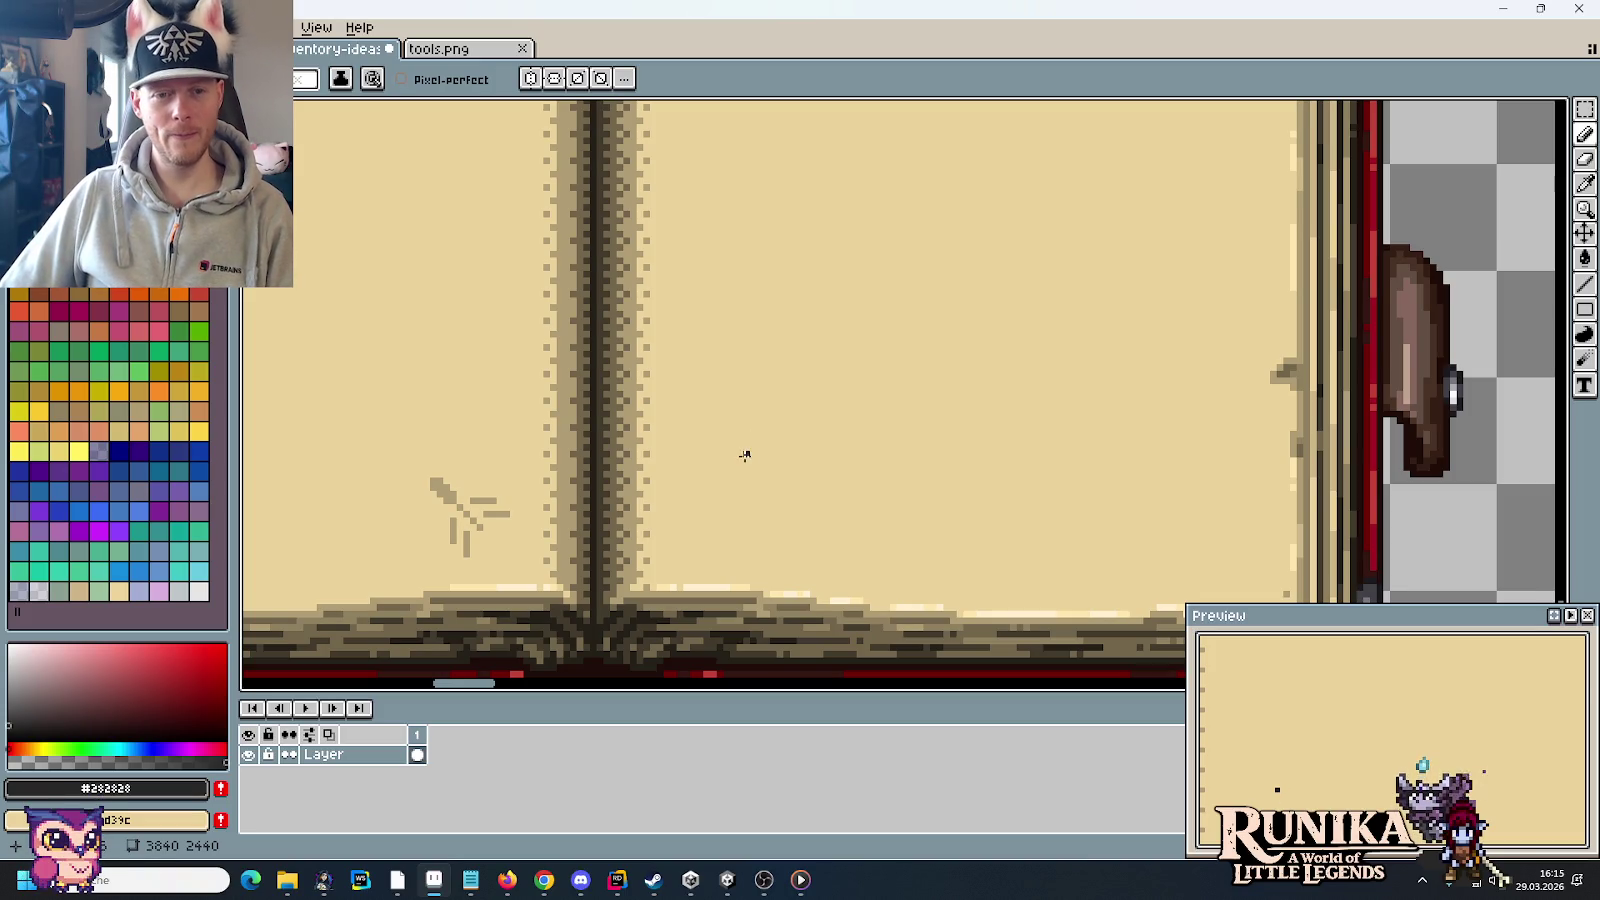
Step: Outline the stacked stone blocks on the right page: two lower blocks and two on top
{"action": "mouse_move", "coordinate": [746, 446]}
{"action": "left_mouse_down"}
{"action": "mouse_move", "coordinate": [750, 515]}
{"action": "mouse_move", "coordinate": [860, 462]}
{"action": "mouse_move", "coordinate": [811, 438]}
{"action": "left_mouse_up"}
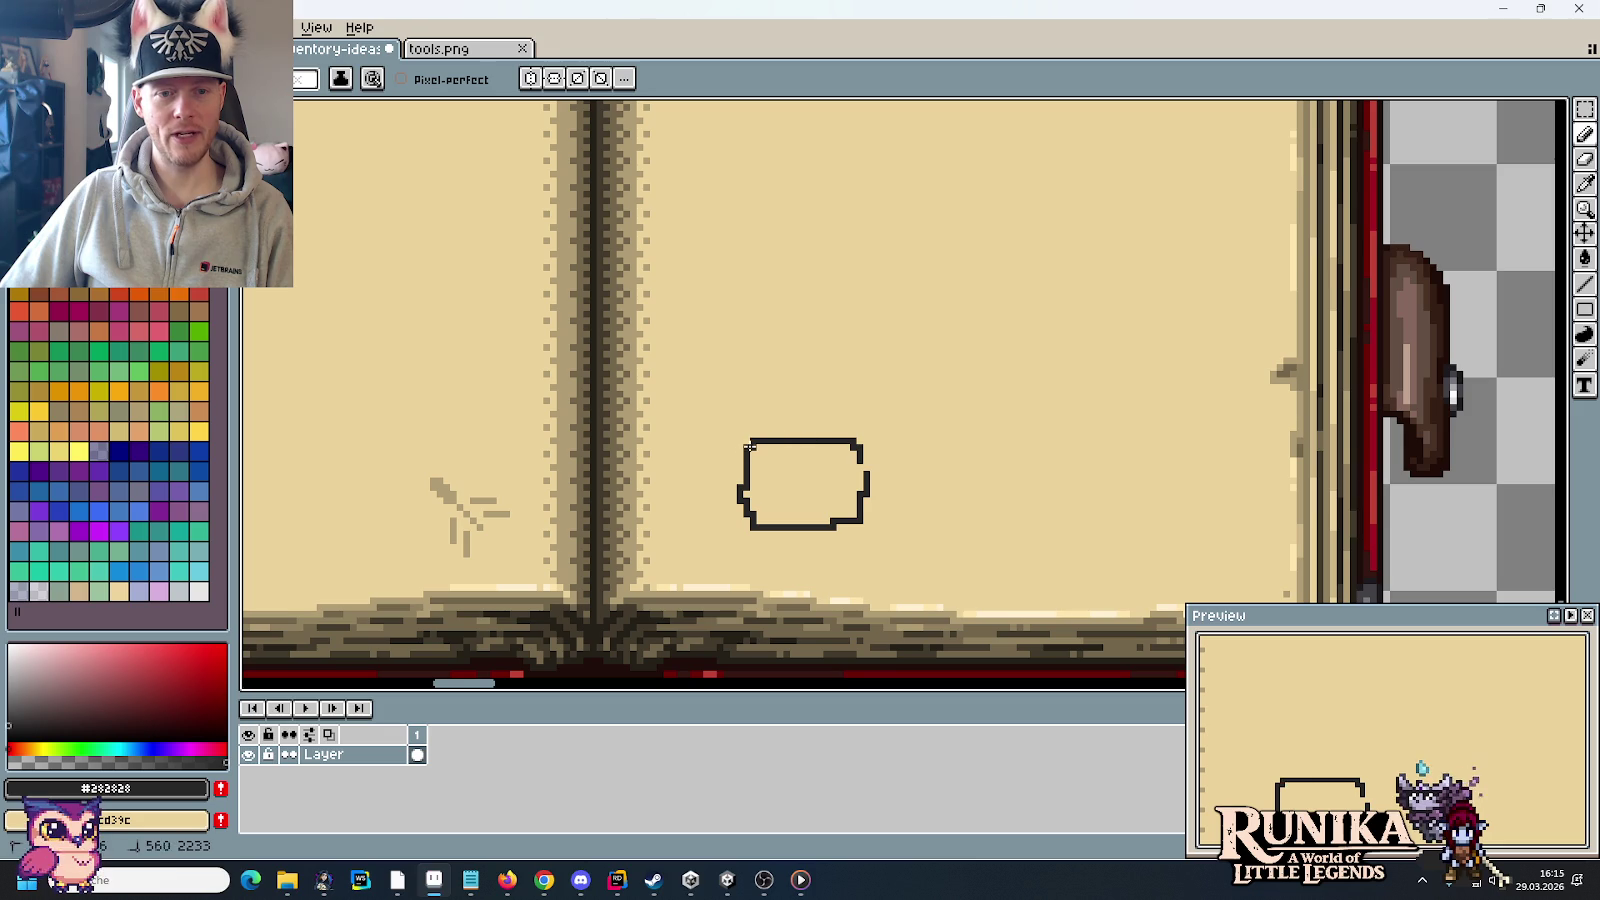
{"action": "mouse_move", "coordinate": [967, 448]}
{"action": "left_mouse_down"}
{"action": "mouse_move", "coordinate": [983, 450]}
{"action": "mouse_move", "coordinate": [986, 515]}
{"action": "mouse_move", "coordinate": [895, 533]}
{"action": "mouse_move", "coordinate": [865, 497]}
{"action": "left_mouse_up"}
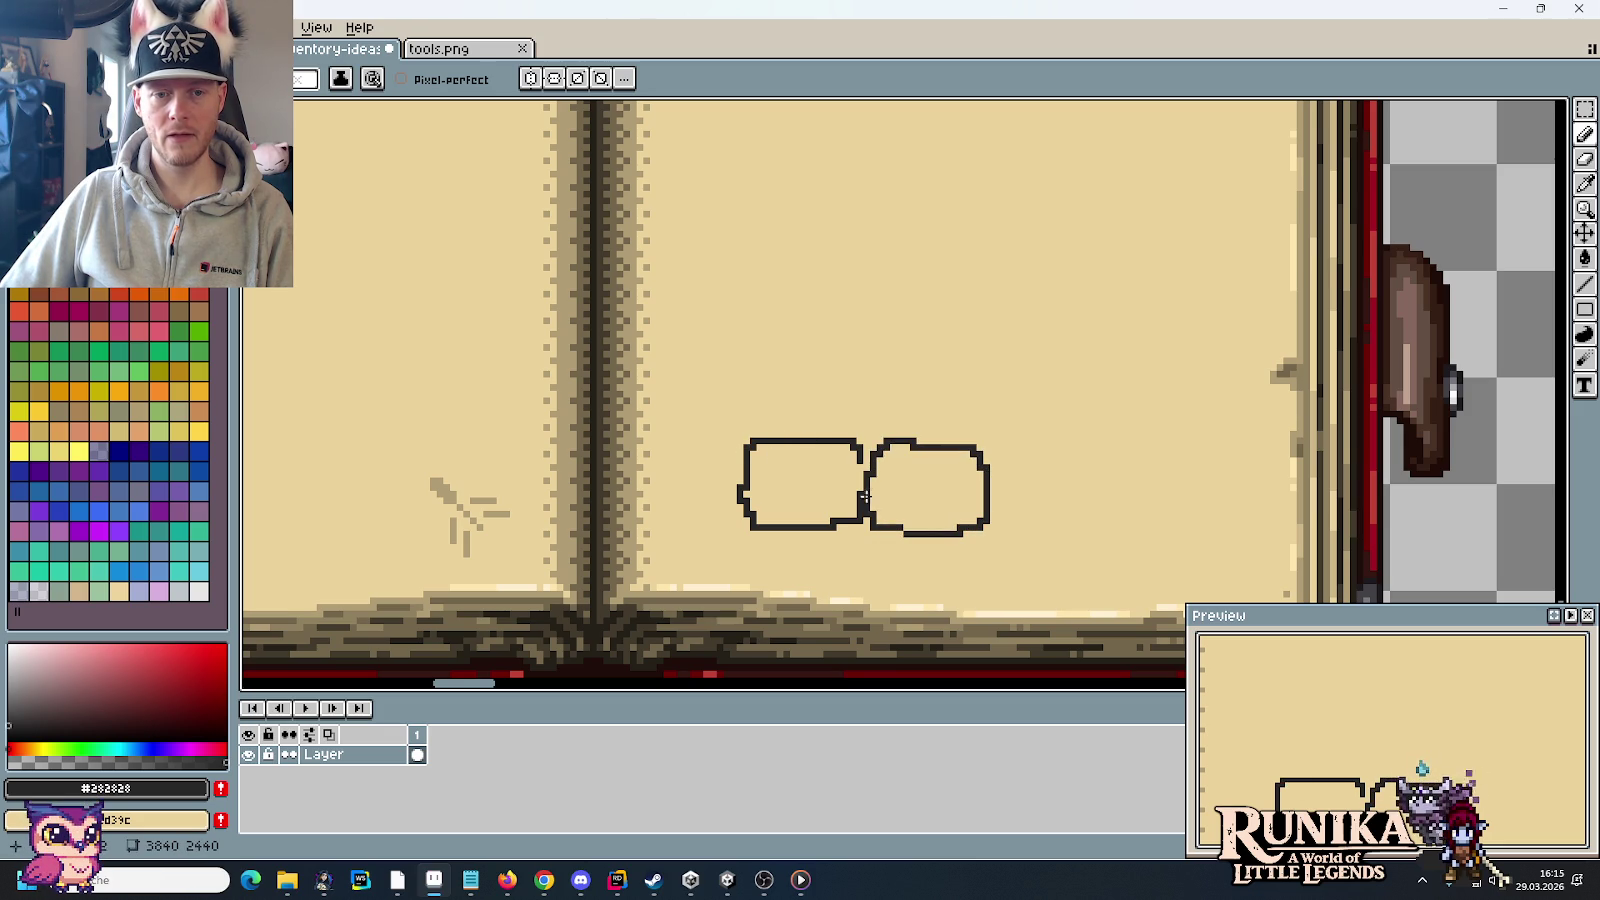
{"action": "left_click_drag", "start_coordinate": [746, 438], "coordinate": [745, 421]}
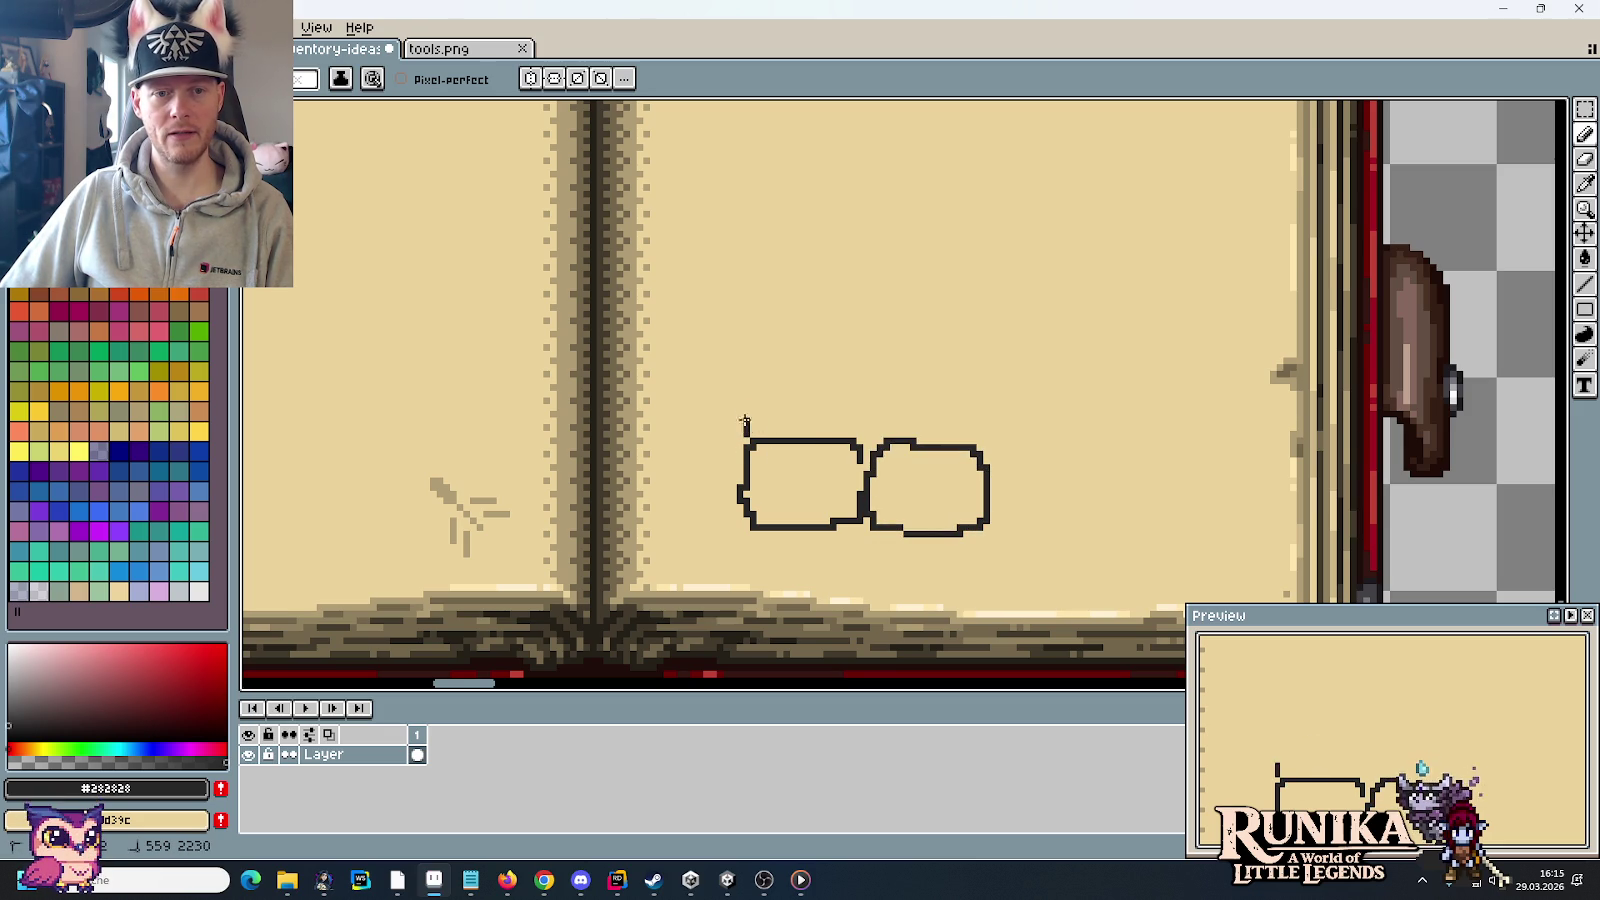
{"action": "mouse_move", "coordinate": [777, 358]}
{"action": "left_mouse_down"}
{"action": "mouse_move", "coordinate": [806, 410]}
{"action": "mouse_move", "coordinate": [762, 432]}
{"action": "left_mouse_up"}
{"action": "mouse_move", "coordinate": [813, 374]}
{"action": "left_mouse_down"}
{"action": "mouse_move", "coordinate": [941, 388]}
{"action": "mouse_move", "coordinate": [803, 435]}
{"action": "left_mouse_up"}
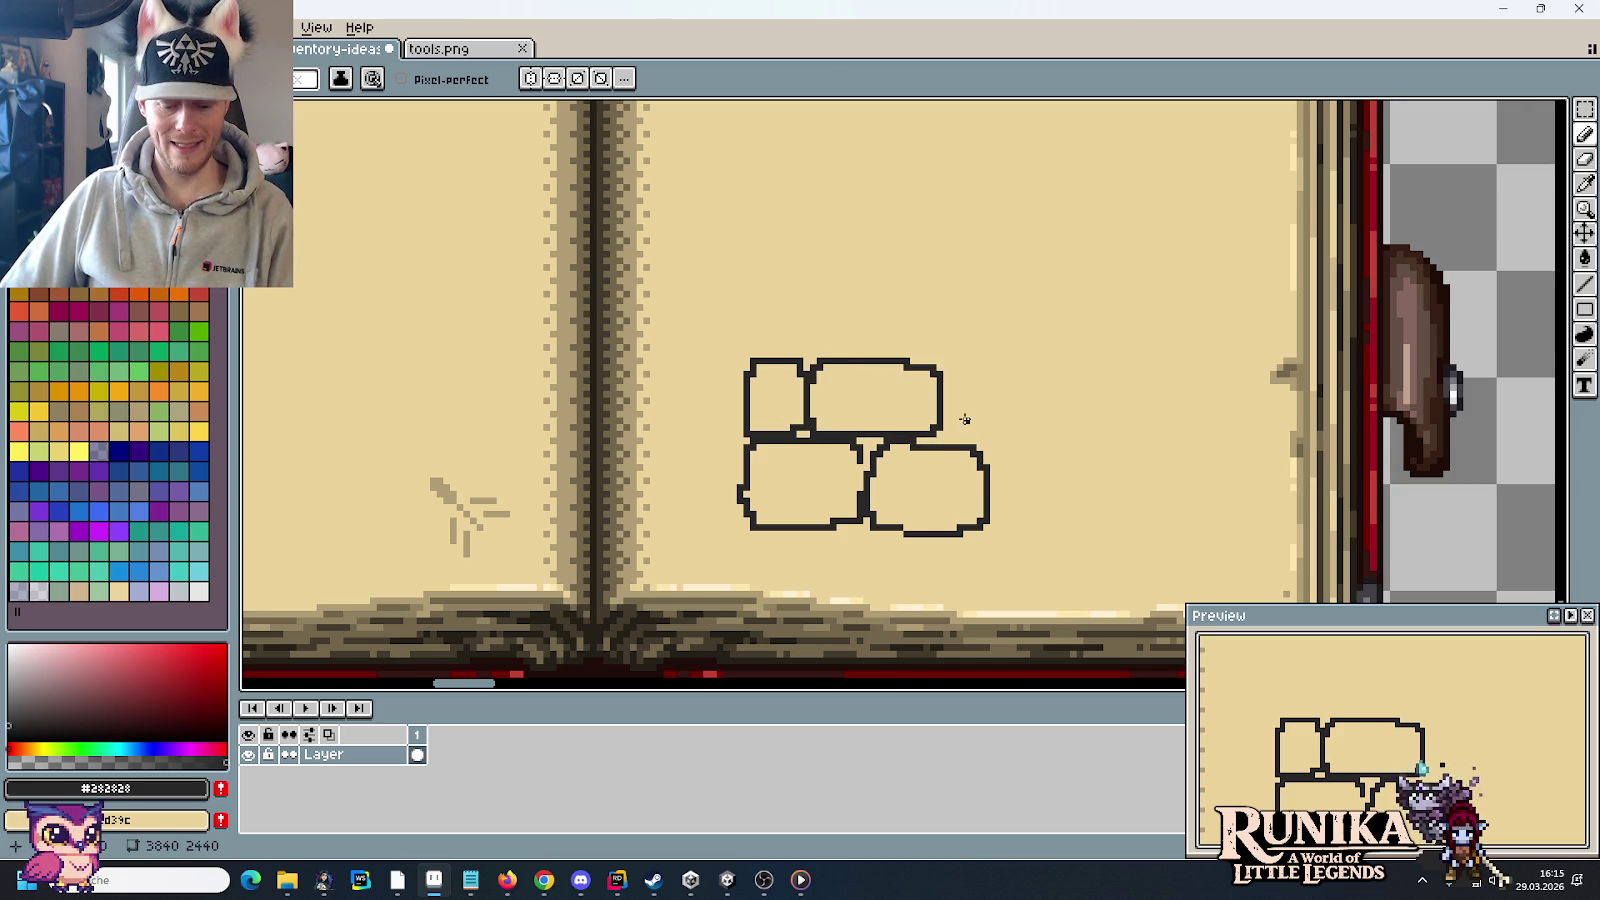
Step: Draw the pickaxe handle and head leaning to the right of the blocks
{"action": "mouse_move", "coordinate": [952, 424]}
{"action": "left_mouse_down"}
{"action": "mouse_move", "coordinate": [977, 364]}
{"action": "mouse_move", "coordinate": [1042, 329]}
{"action": "left_mouse_up"}
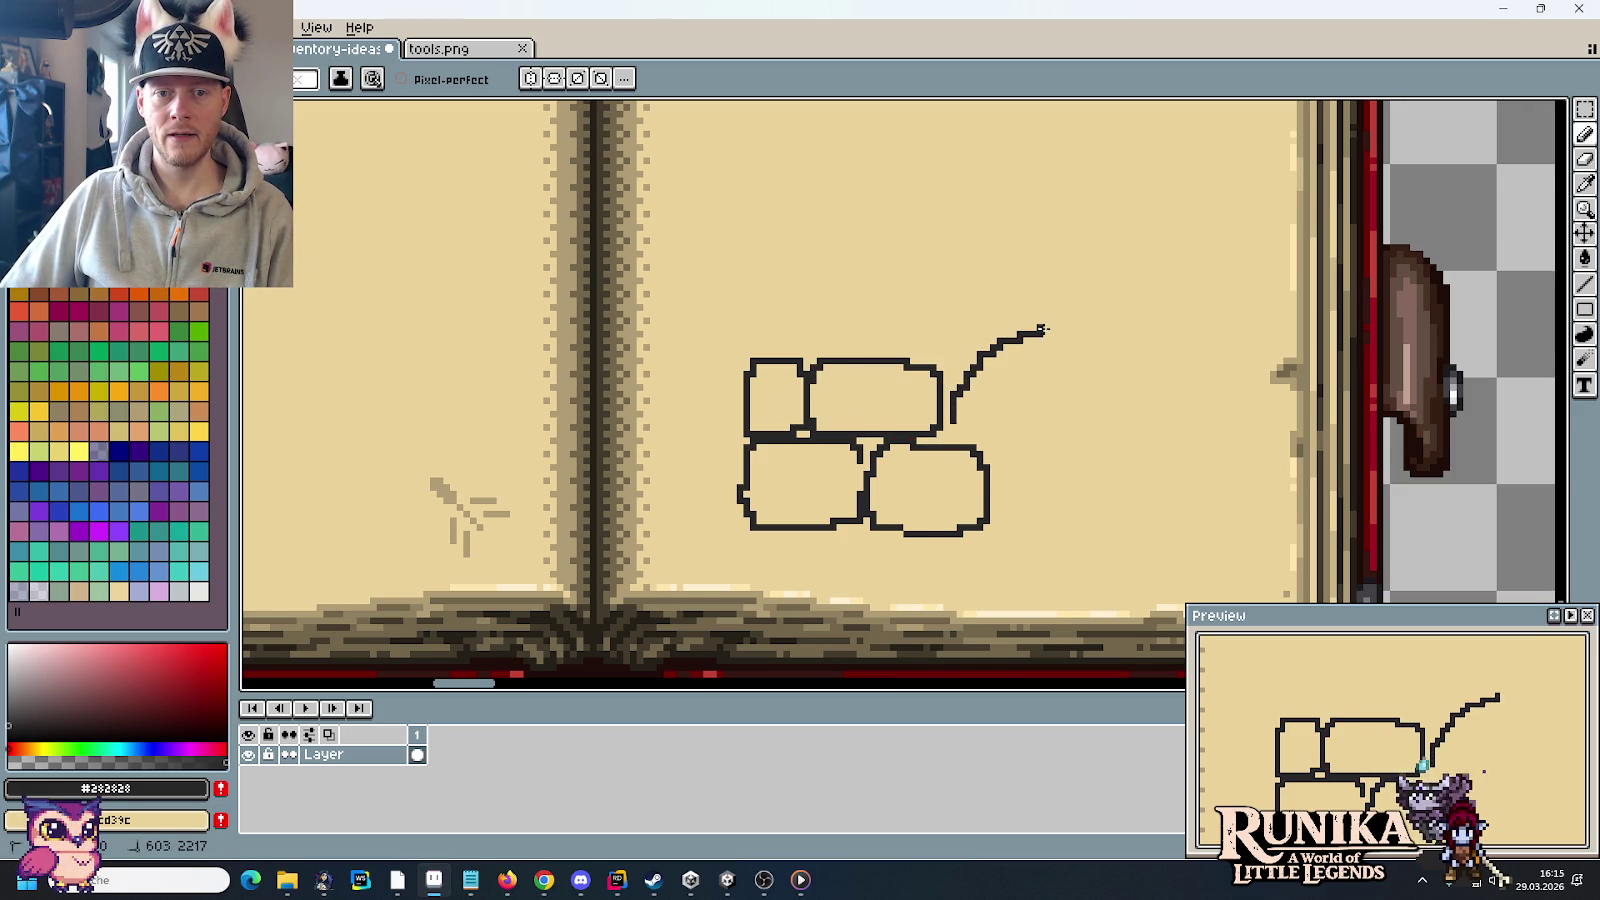
{"action": "mouse_move", "coordinate": [958, 436]}
{"action": "left_mouse_down"}
{"action": "mouse_move", "coordinate": [1000, 380]}
{"action": "mouse_move", "coordinate": [1063, 353]}
{"action": "mouse_move", "coordinate": [1060, 327]}
{"action": "left_mouse_up"}
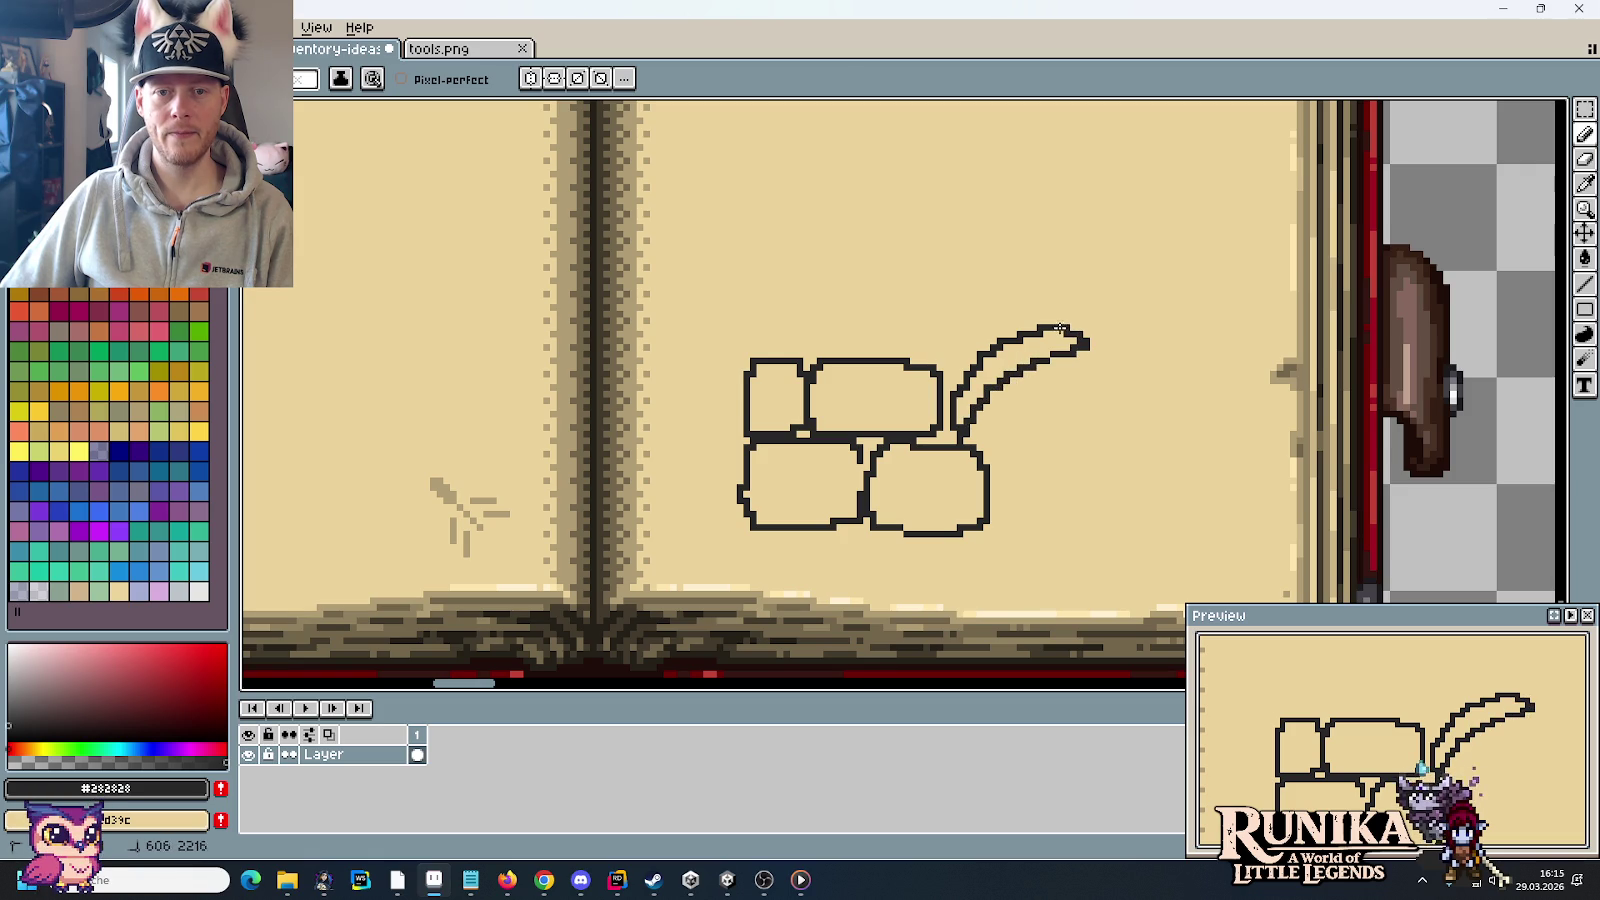
{"action": "left_click_drag", "start_coordinate": [1005, 385], "coordinate": [1068, 455]}
{"action": "mouse_move", "coordinate": [1025, 370]}
{"action": "left_mouse_down"}
{"action": "mouse_move", "coordinate": [1102, 455]}
{"action": "mouse_move", "coordinate": [1068, 456]}
{"action": "left_mouse_up"}
{"action": "left_click_drag", "start_coordinate": [984, 367], "coordinate": [997, 360]}
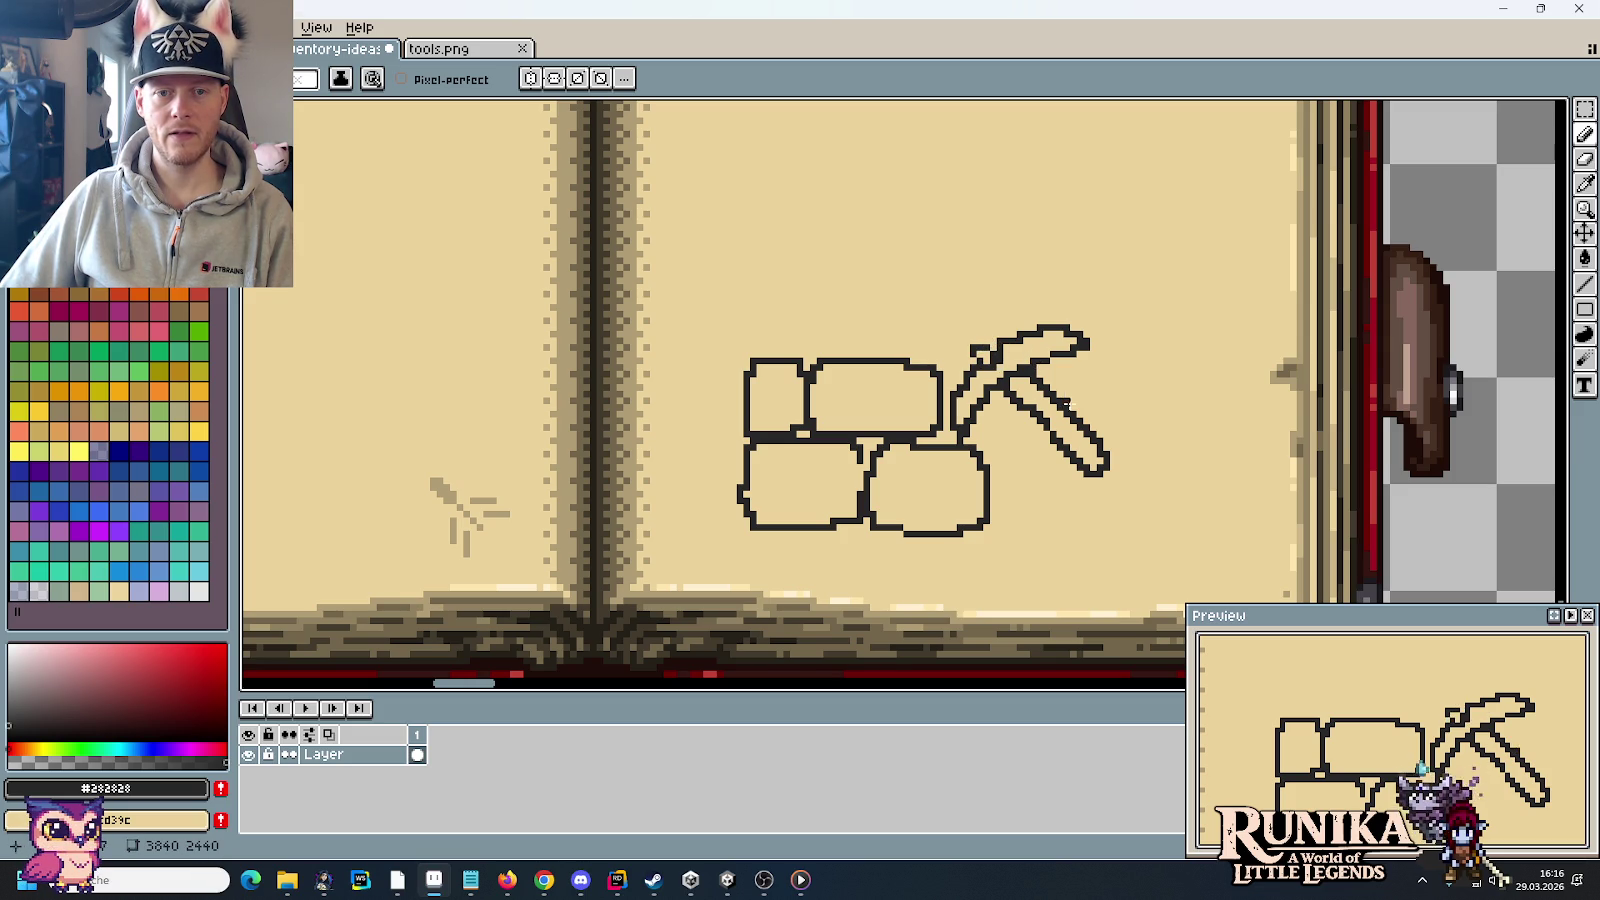
Step: Add crack marks to the lower-right and upper-right stones
{"action": "left_click", "coordinate": [991, 443]}
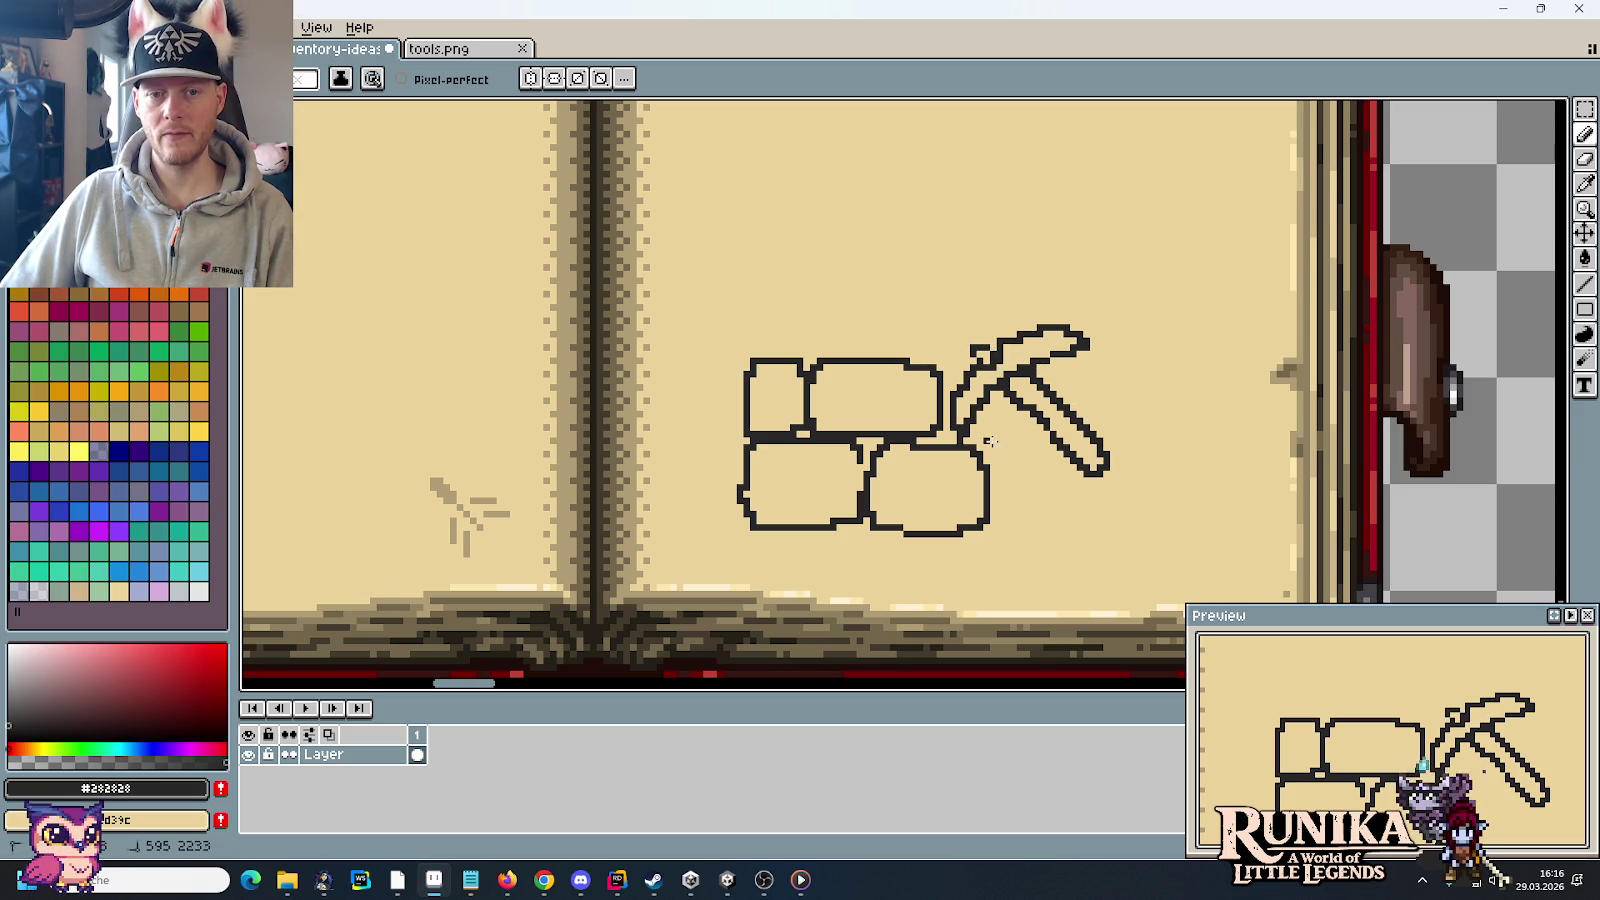
{"action": "left_click_drag", "start_coordinate": [922, 415], "coordinate": [909, 416]}
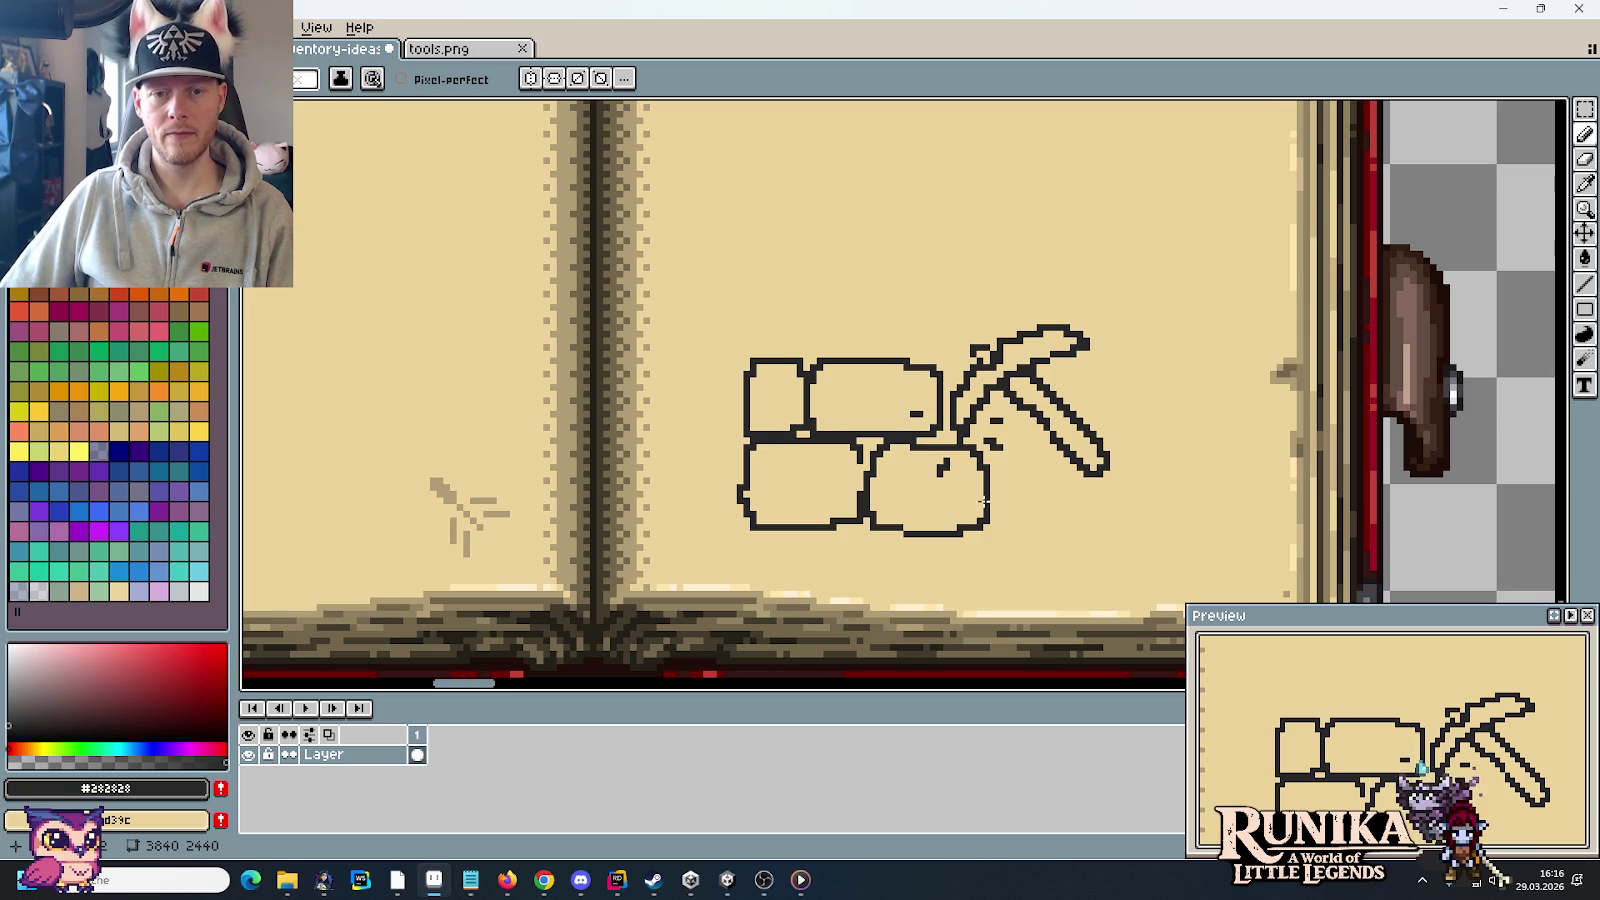
{"action": "left_click_drag", "start_coordinate": [879, 271], "coordinate": [879, 475]}
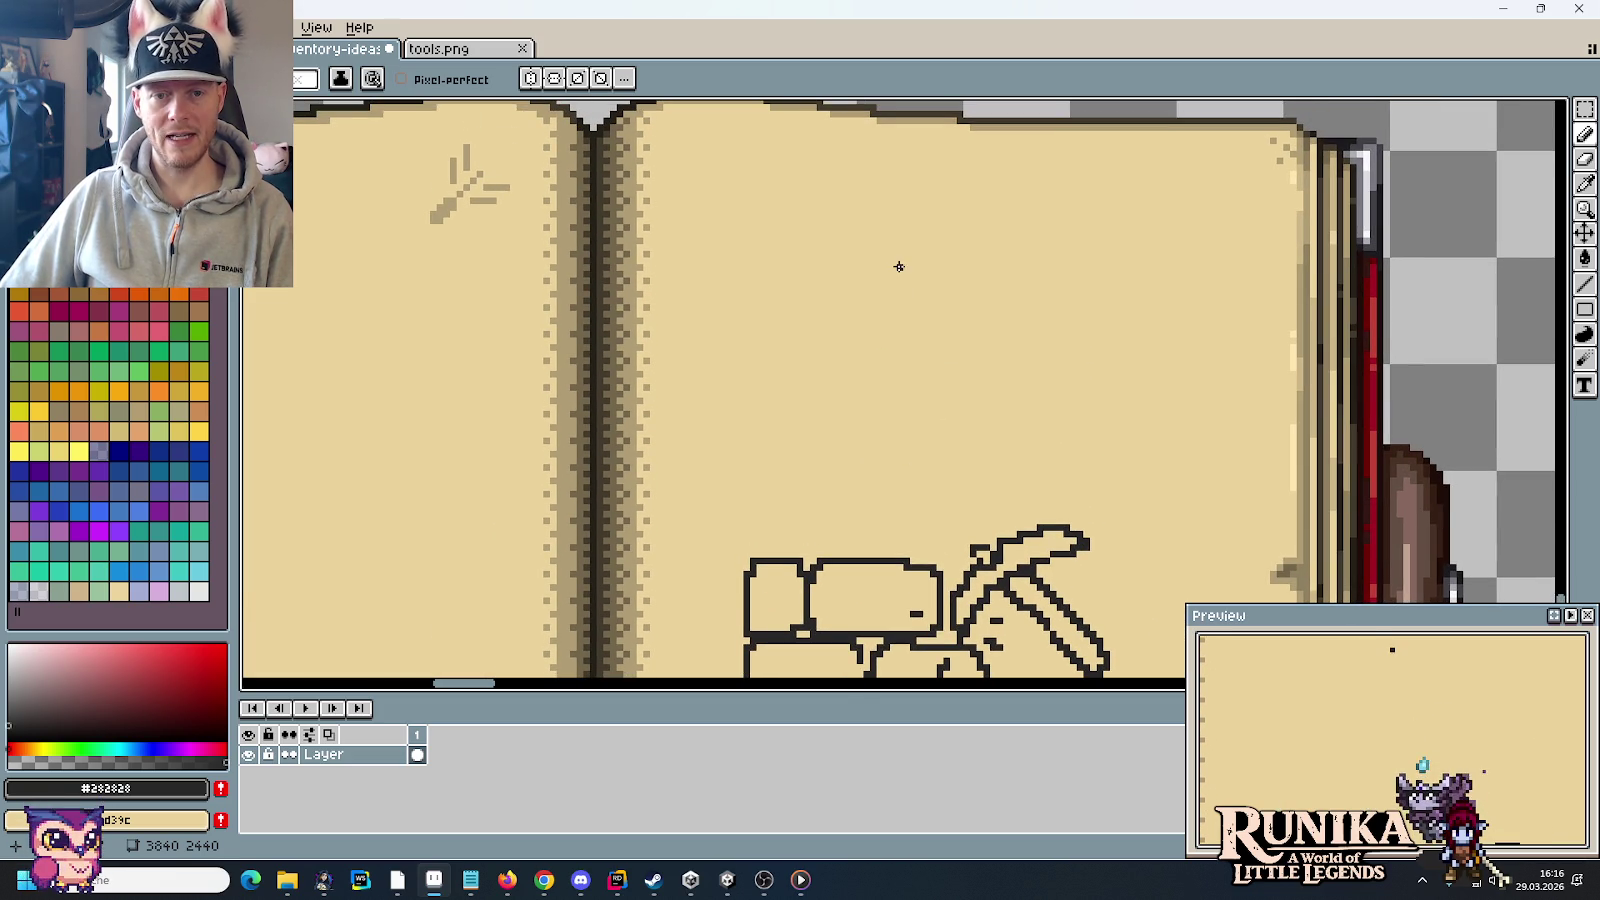
Step: Pencil a tall post with a crossbeam and diagonal brace above the stones
{"action": "left_click_drag", "start_coordinate": [899, 274], "coordinate": [908, 541]}
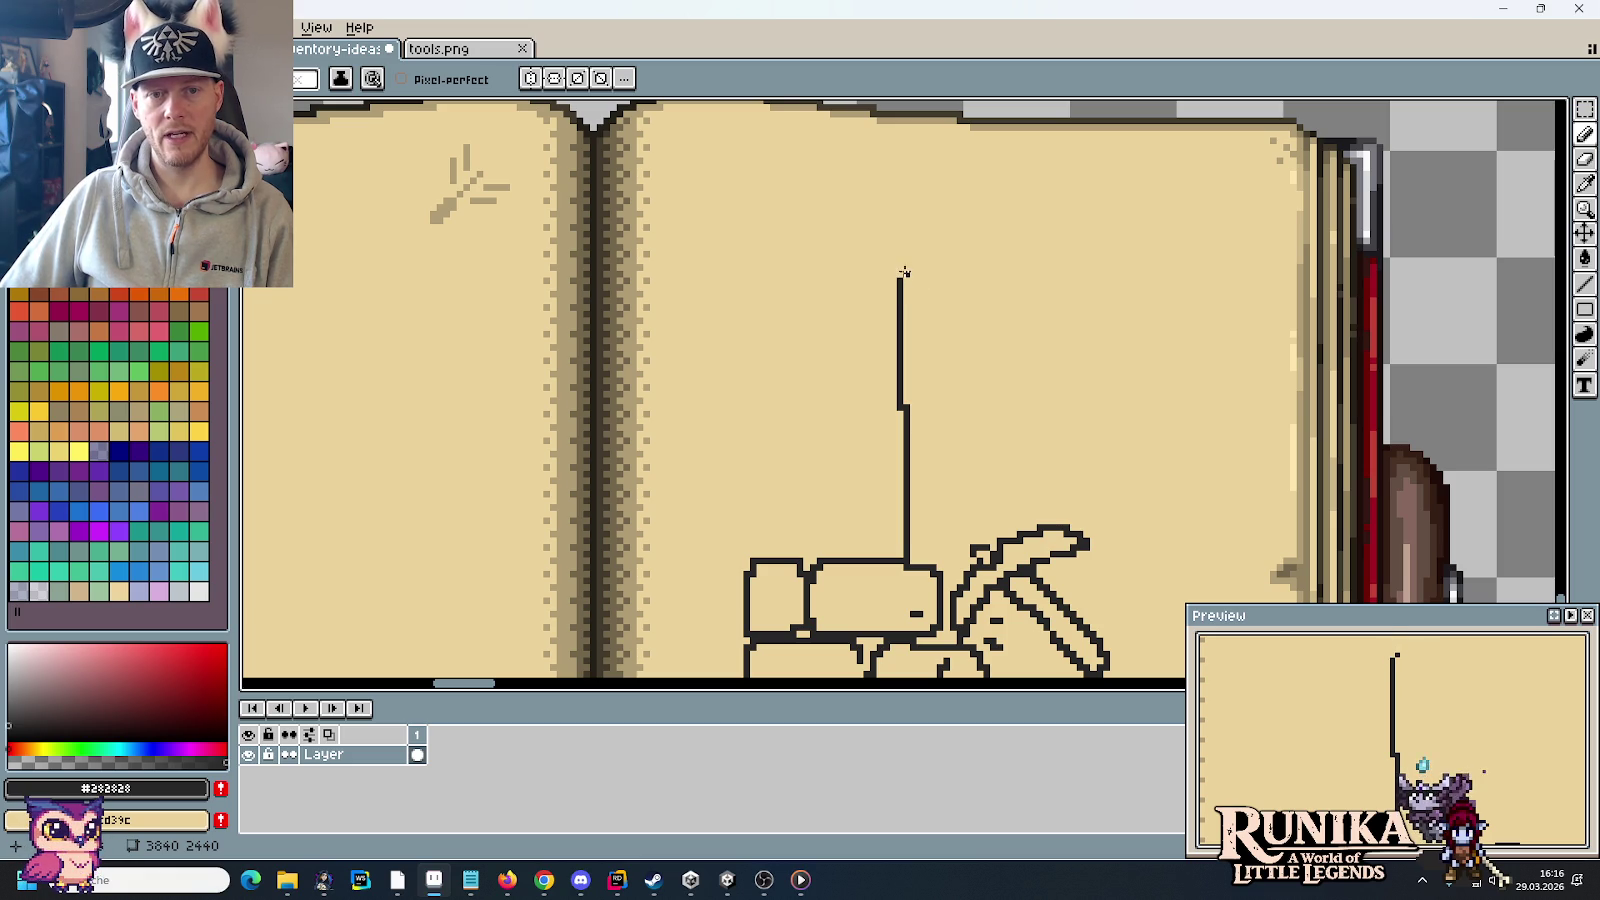
{"action": "mouse_move", "coordinate": [900, 272]}
{"action": "left_mouse_down"}
{"action": "mouse_move", "coordinate": [999, 274]}
{"action": "mouse_move", "coordinate": [975, 517]}
{"action": "left_mouse_up"}
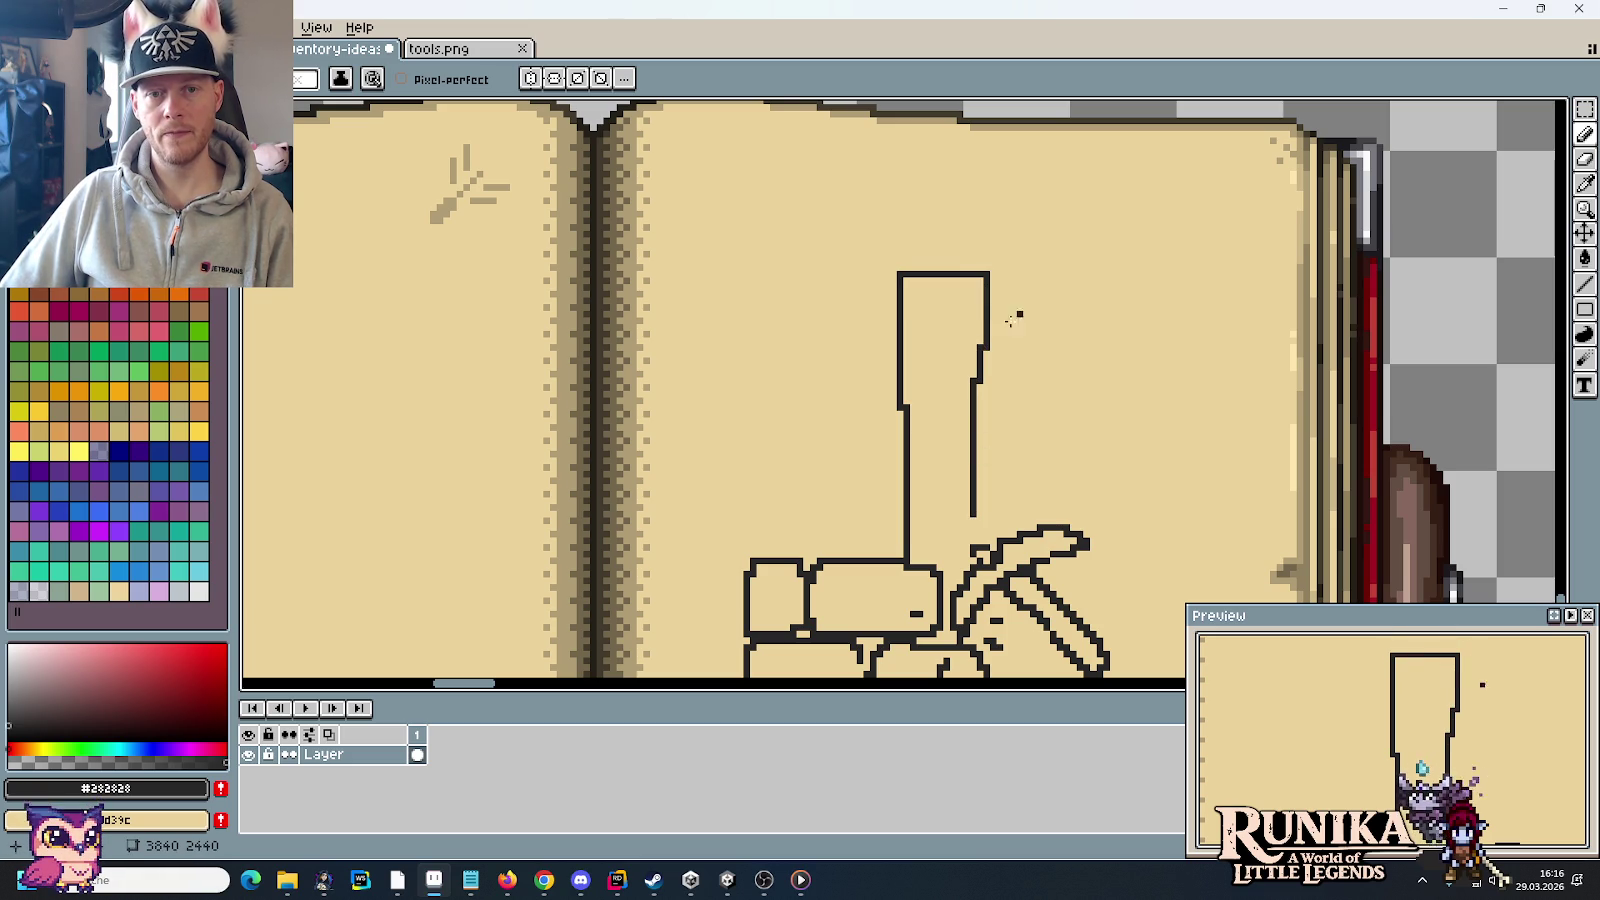
{"action": "left_click_drag", "start_coordinate": [812, 281], "coordinate": [897, 366]}
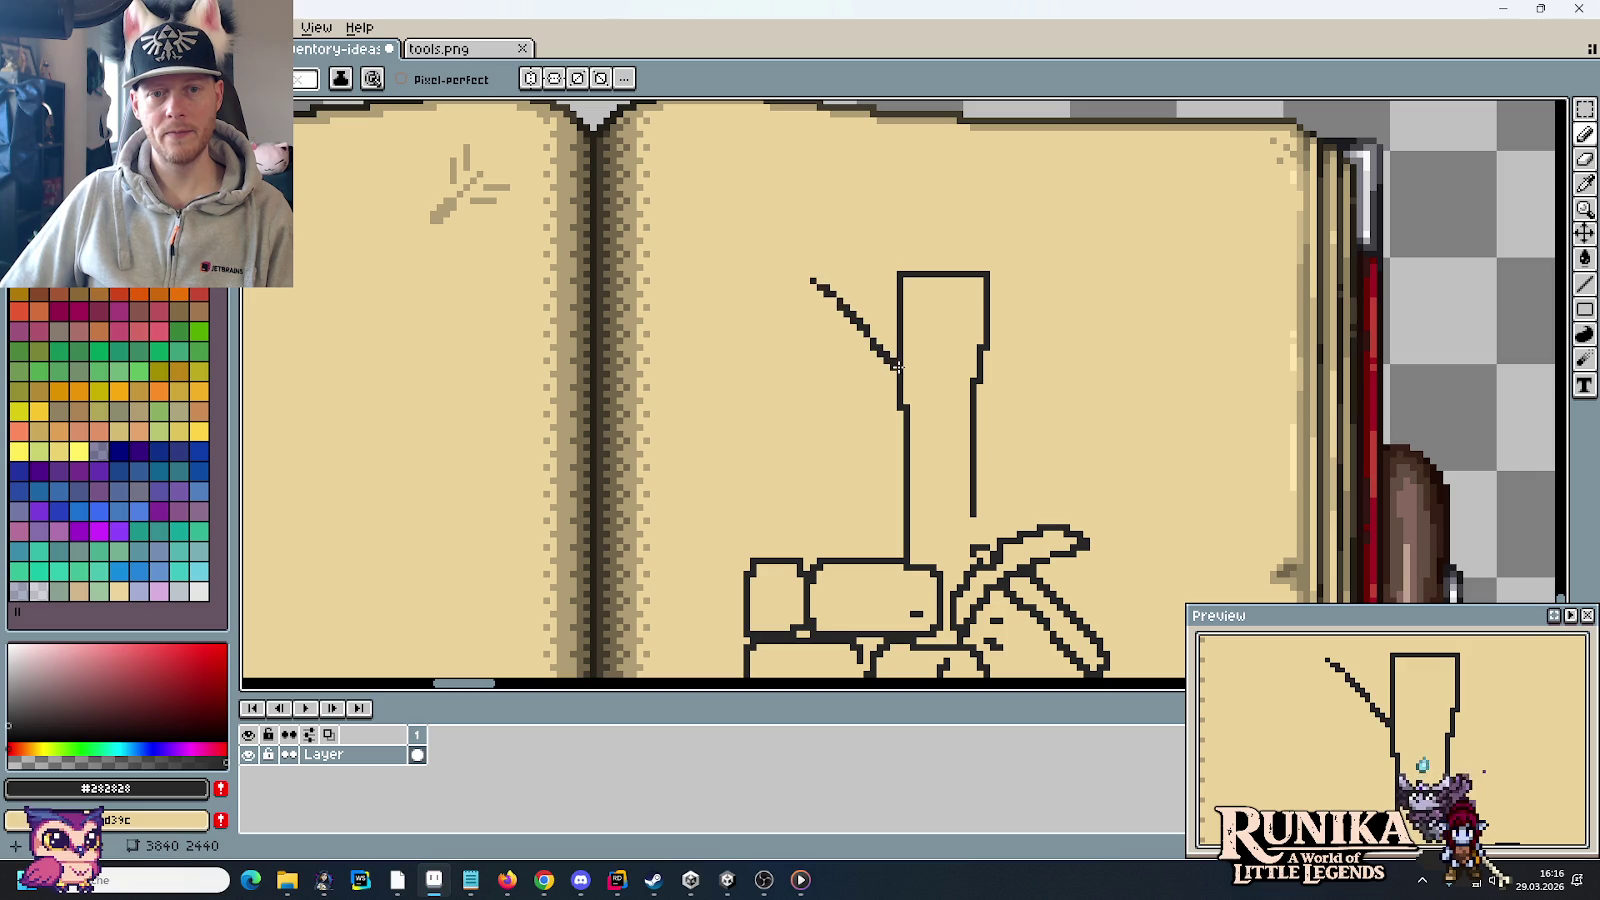
{"action": "left_click_drag", "start_coordinate": [724, 273], "coordinate": [904, 271]}
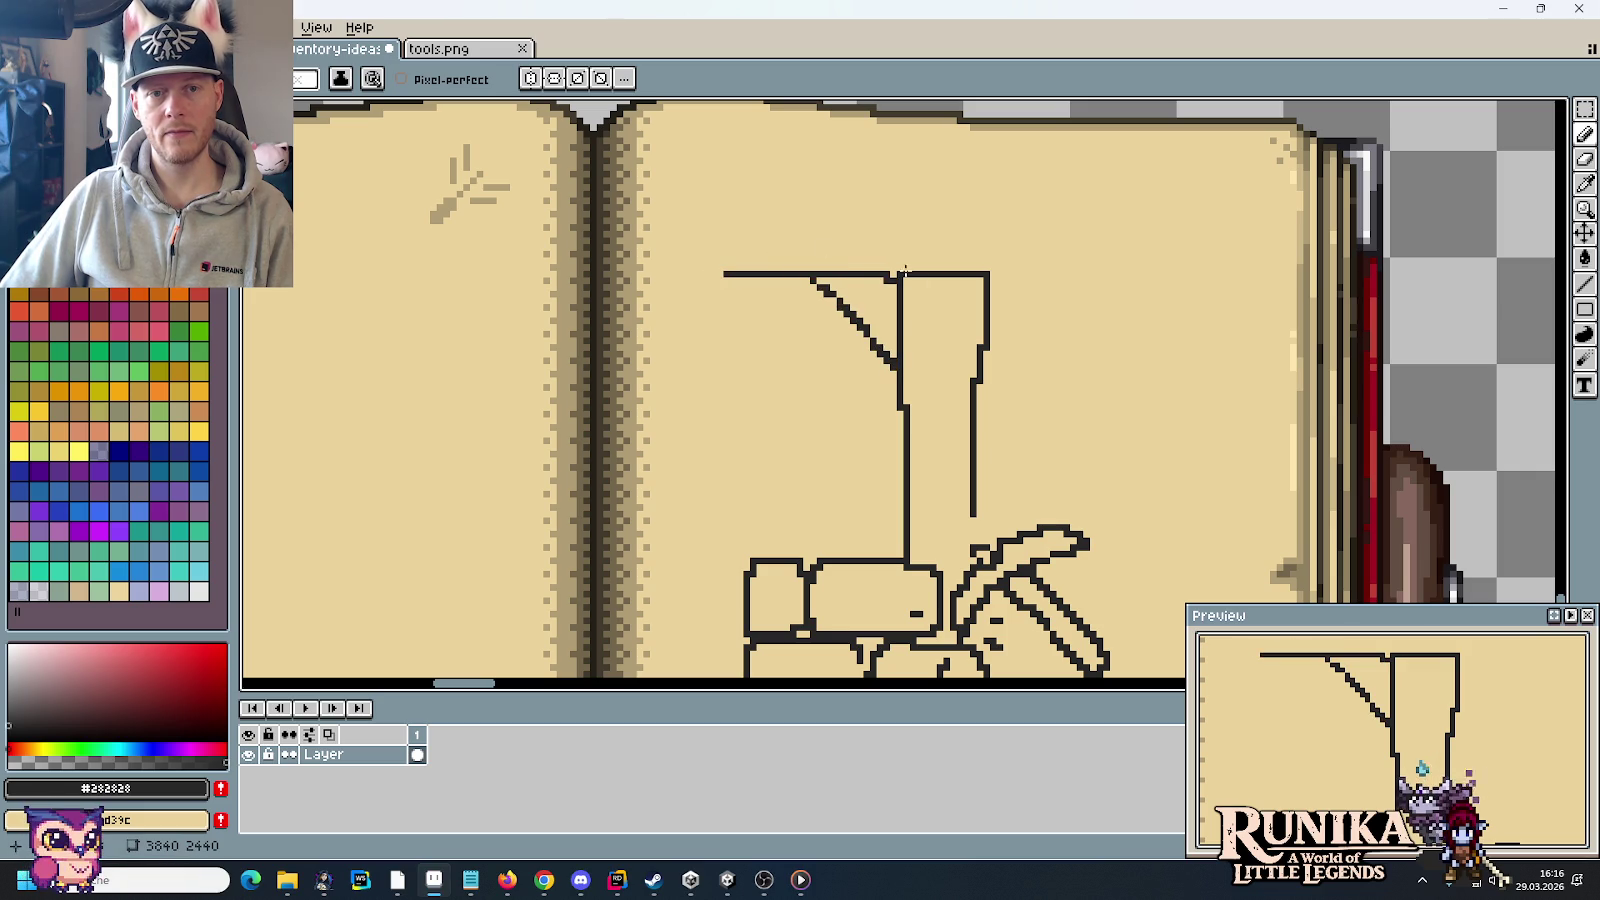
{"action": "left_click_drag", "start_coordinate": [724, 219], "coordinate": [1103, 213]}
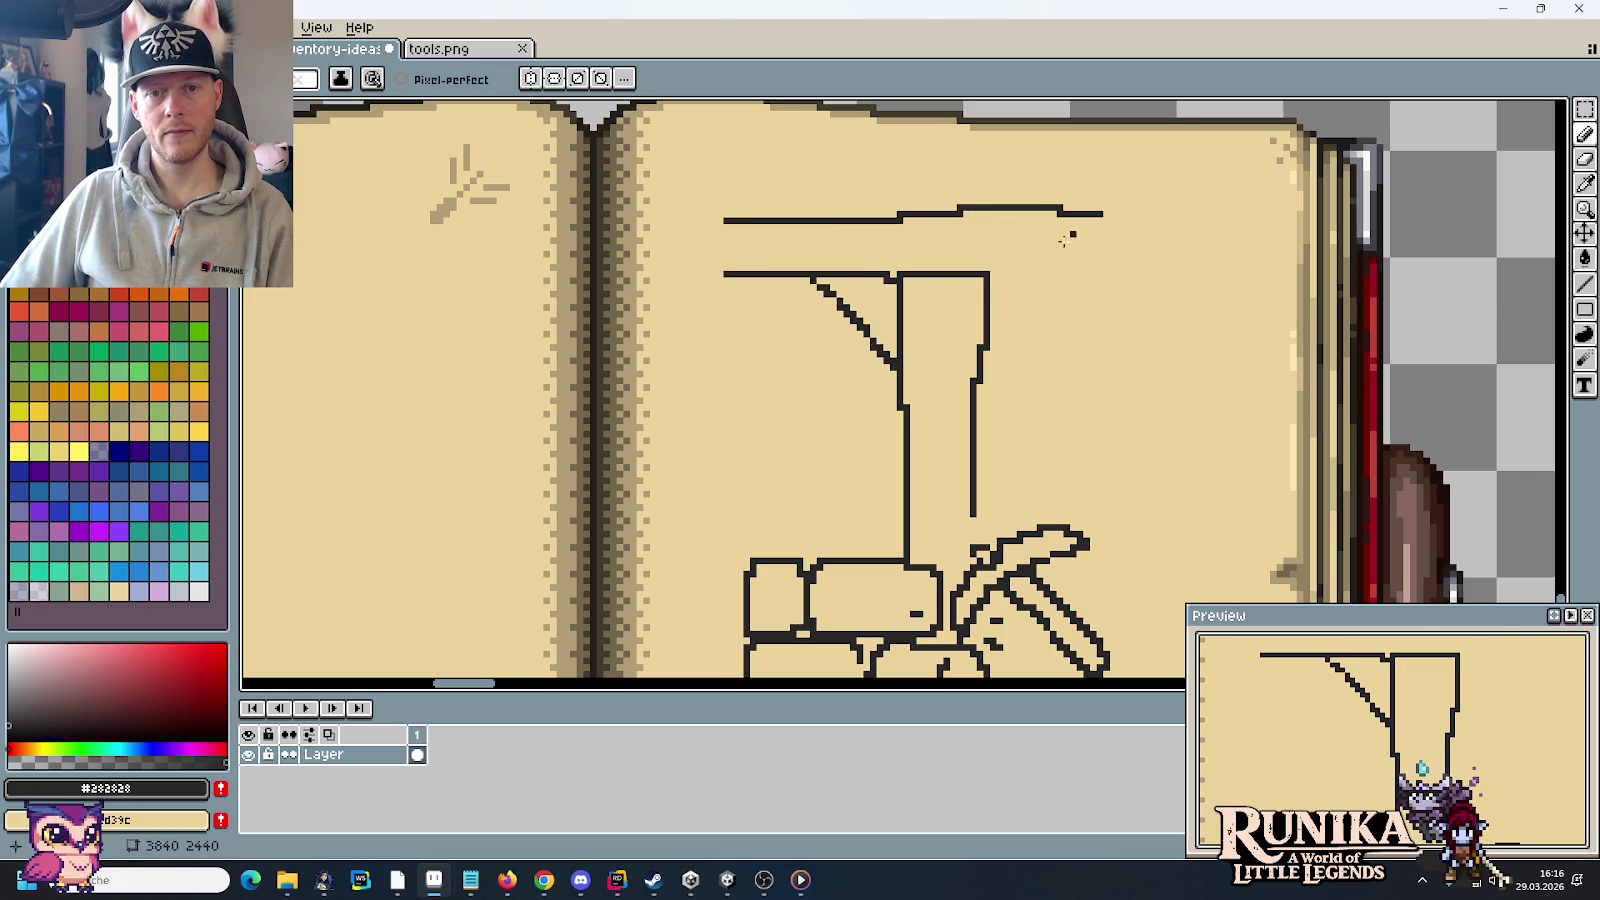
{"action": "left_click_drag", "start_coordinate": [983, 274], "coordinate": [1107, 272]}
{"action": "mouse_move", "coordinate": [1145, 214]}
{"action": "left_mouse_down"}
{"action": "mouse_move", "coordinate": [1118, 236]}
{"action": "mouse_move", "coordinate": [1129, 254]}
{"action": "mouse_move", "coordinate": [1112, 273]}
{"action": "left_mouse_up"}
{"action": "left_click_drag", "start_coordinate": [726, 225], "coordinate": [726, 272]}
{"action": "left_click_drag", "start_coordinate": [866, 280], "coordinate": [892, 298]}
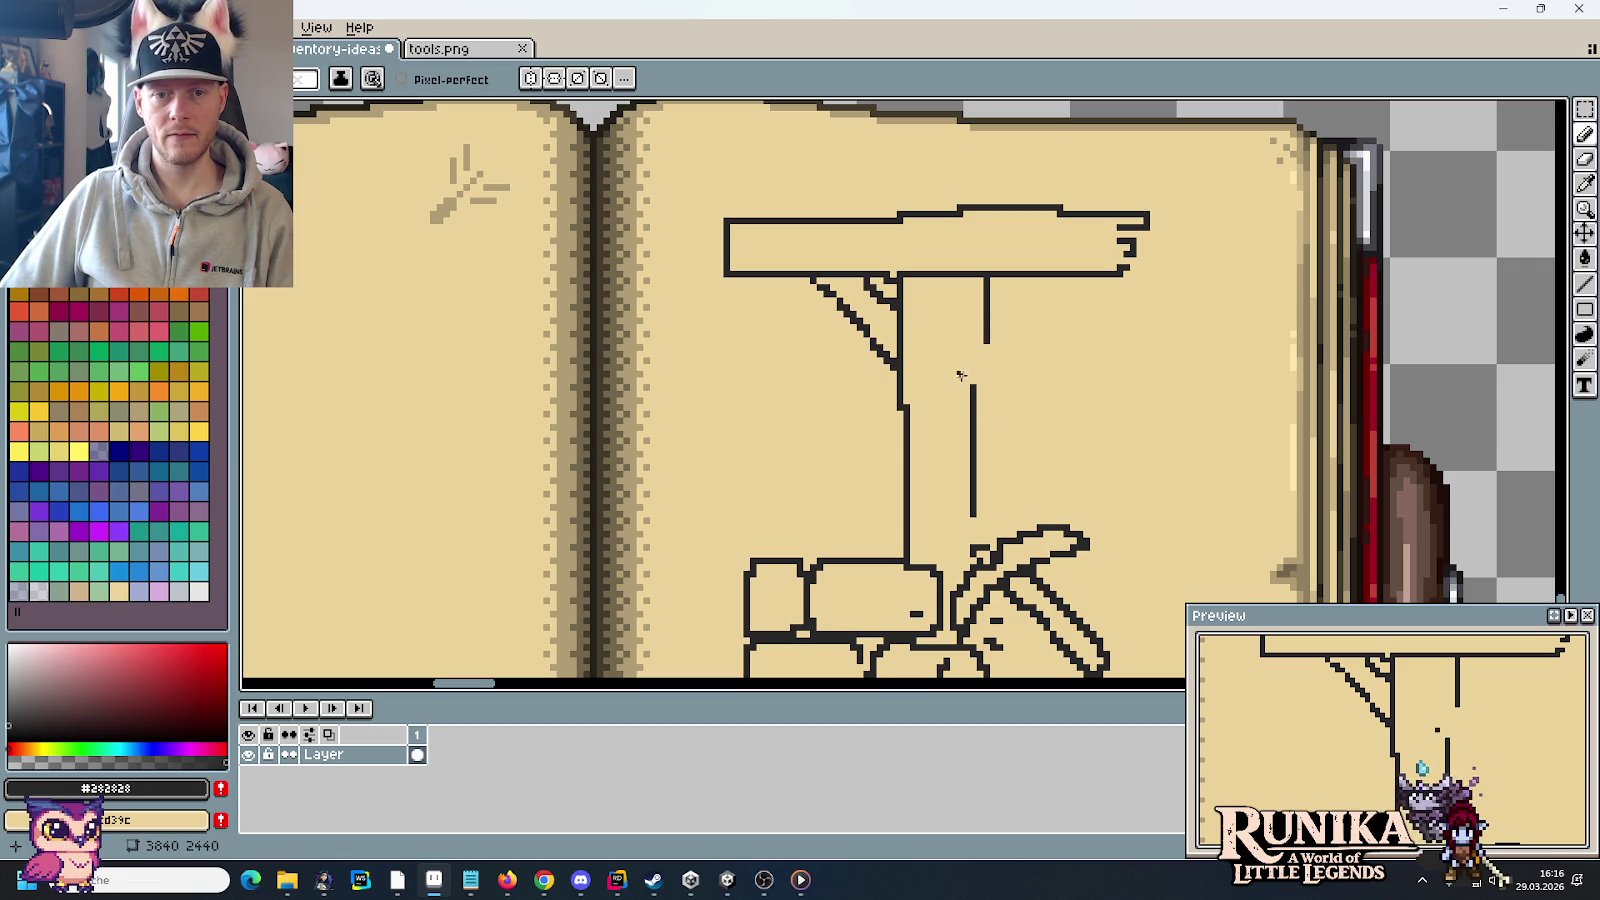
Step: Draw an axe lodged in the post with a short crack beside it, then zoom out
{"action": "mouse_move", "coordinate": [958, 367]}
{"action": "left_mouse_down"}
{"action": "mouse_move", "coordinate": [1013, 390]}
{"action": "mouse_move", "coordinate": [1028, 373]}
{"action": "mouse_move", "coordinate": [993, 330]}
{"action": "mouse_move", "coordinate": [1068, 407]}
{"action": "left_mouse_up"}
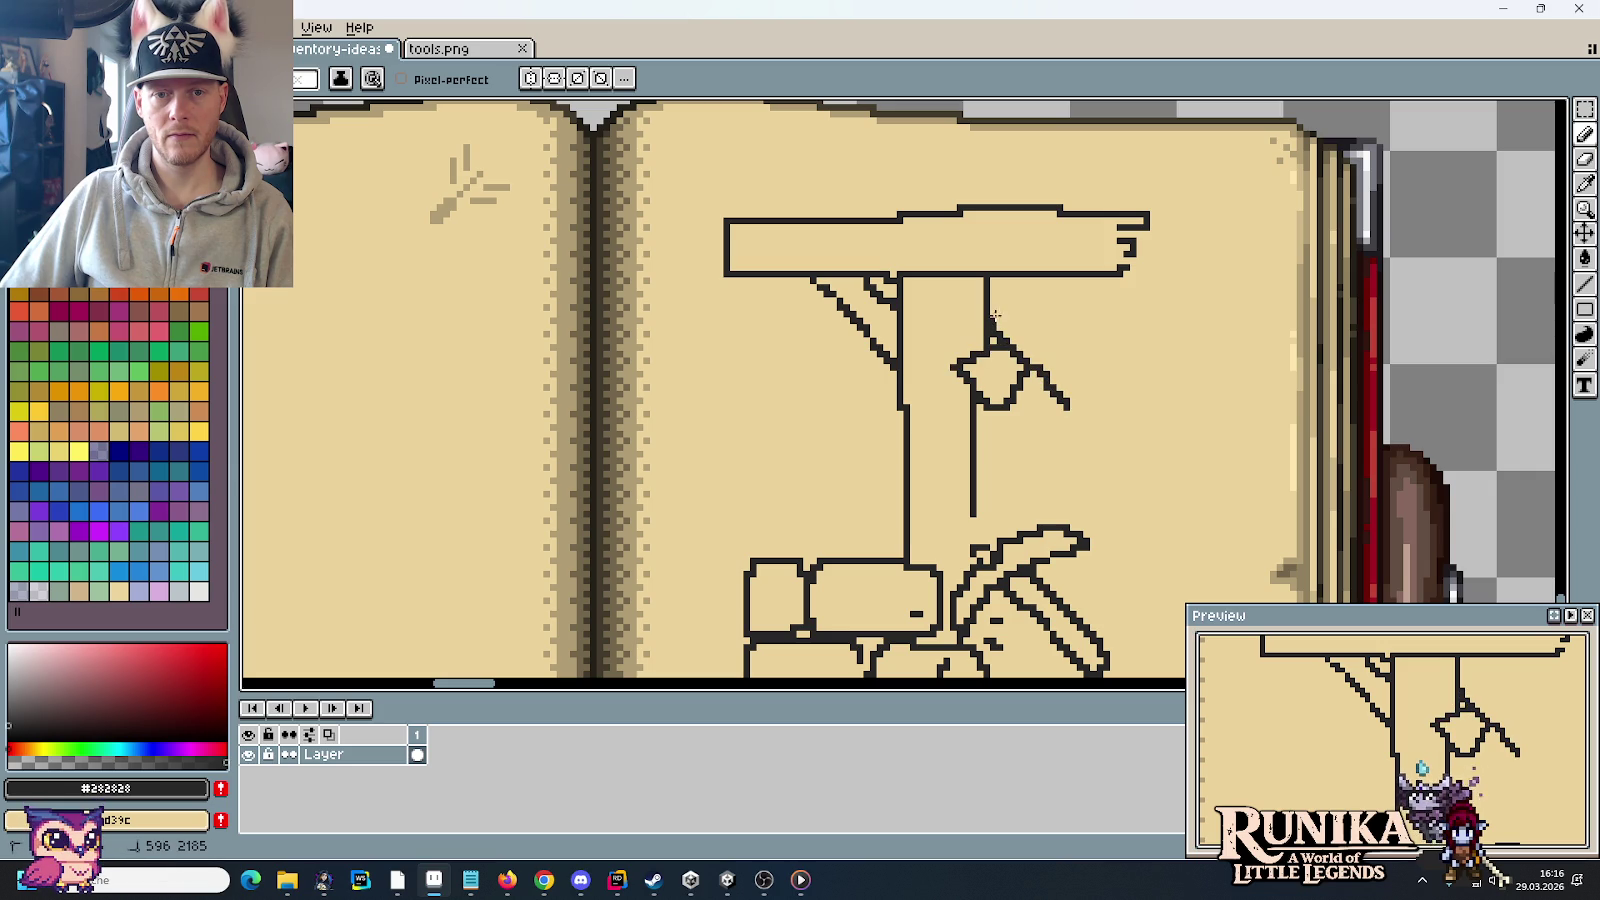
{"action": "left_click_drag", "start_coordinate": [1022, 316], "coordinate": [1135, 434]}
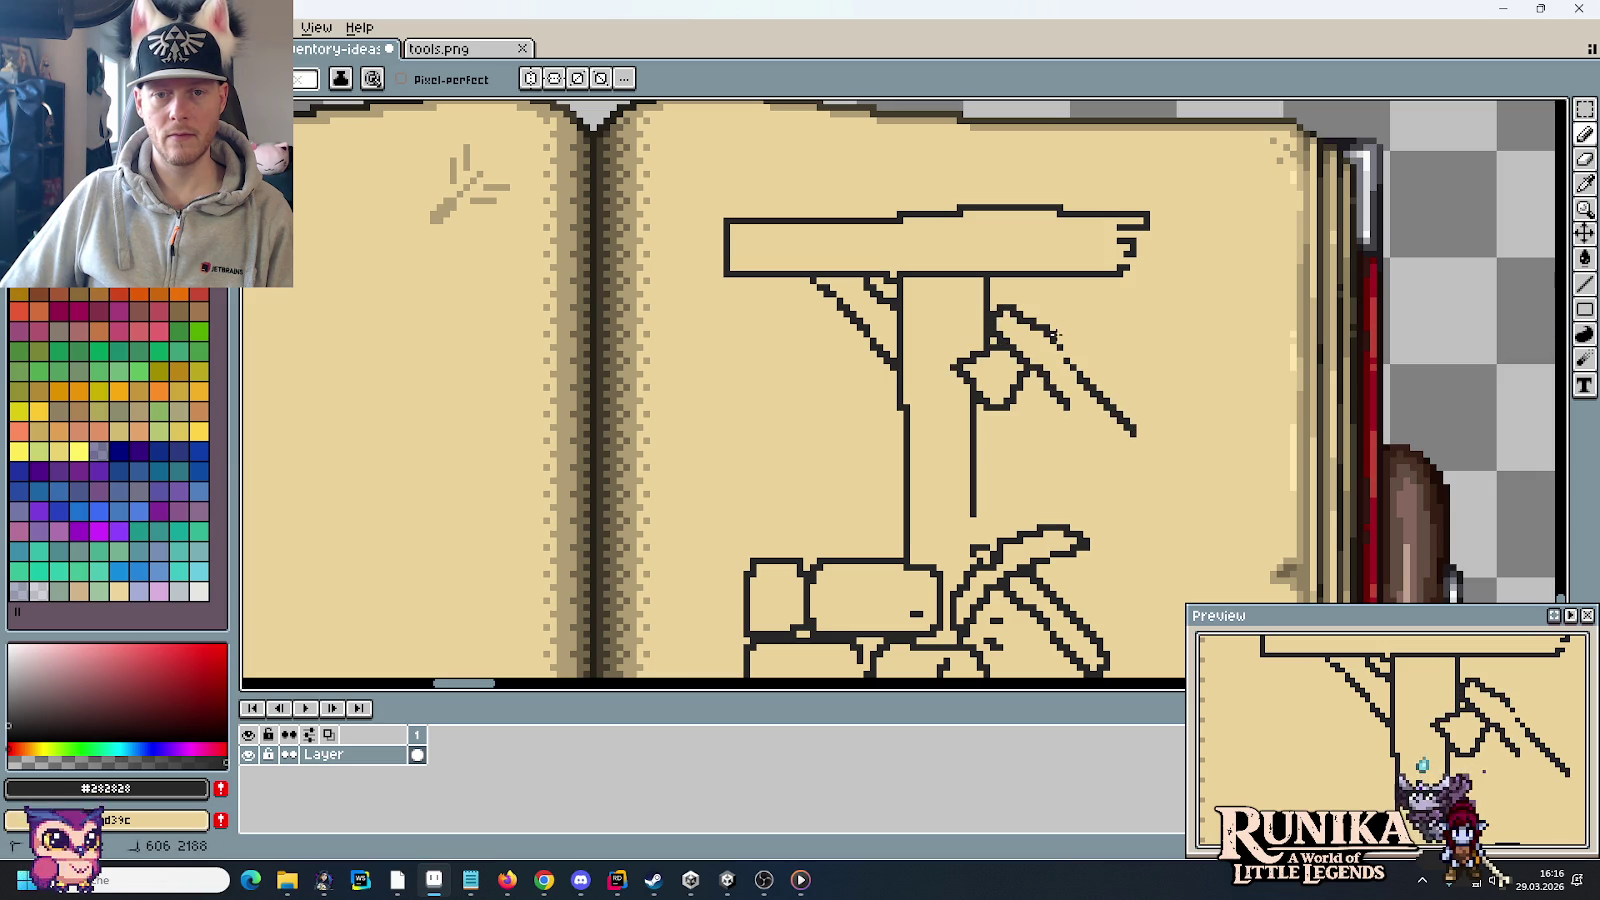
{"action": "mouse_move", "coordinate": [1025, 315]}
{"action": "left_mouse_down"}
{"action": "mouse_move", "coordinate": [1138, 455]}
{"action": "mouse_move", "coordinate": [1141, 438]}
{"action": "left_mouse_up"}
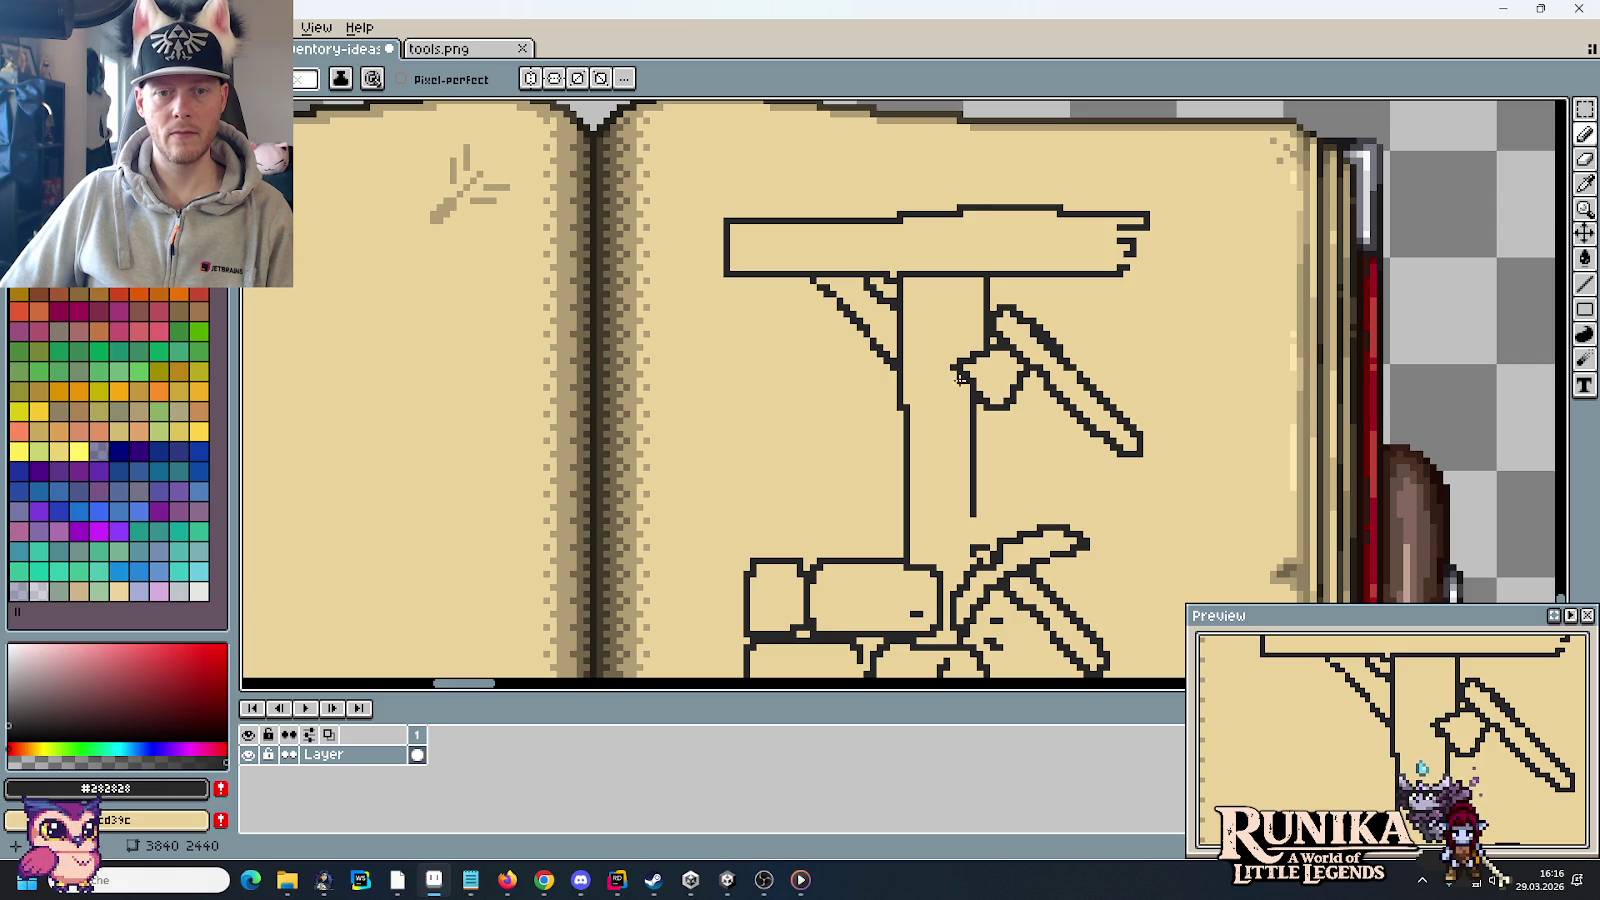
{"action": "mouse_move", "coordinate": [942, 374]}
{"action": "left_mouse_down"}
{"action": "mouse_move", "coordinate": [912, 372]}
{"action": "mouse_move", "coordinate": [938, 426]}
{"action": "mouse_move", "coordinate": [994, 450]}
{"action": "left_mouse_up"}
{"action": "scroll", "coordinate": [1047, 448], "scroll_direction": "down", "scroll_amount": 1}
{"action": "scroll", "coordinate": [1050, 450], "scroll_direction": "down", "scroll_amount": 1}
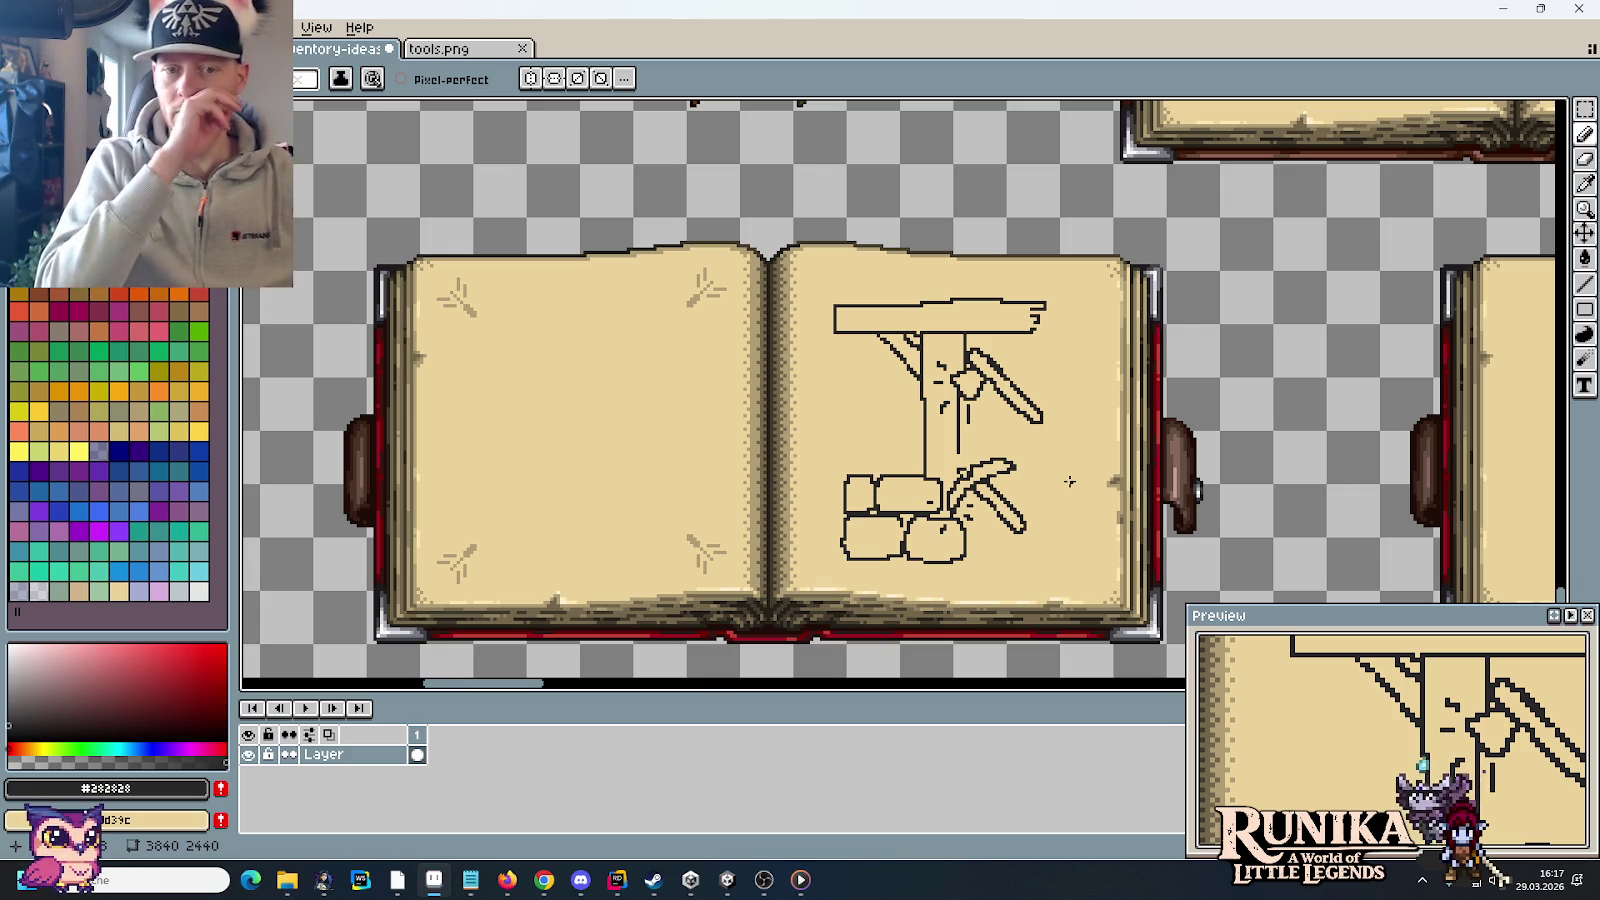
{"action": "scroll", "coordinate": [953, 412], "scroll_direction": "down", "scroll_amount": 2}
{"action": "scroll", "coordinate": [776, 308], "scroll_direction": "up", "scroll_amount": 10}
{"action": "scroll", "coordinate": [776, 308], "scroll_direction": "left", "scroll_amount": 8}
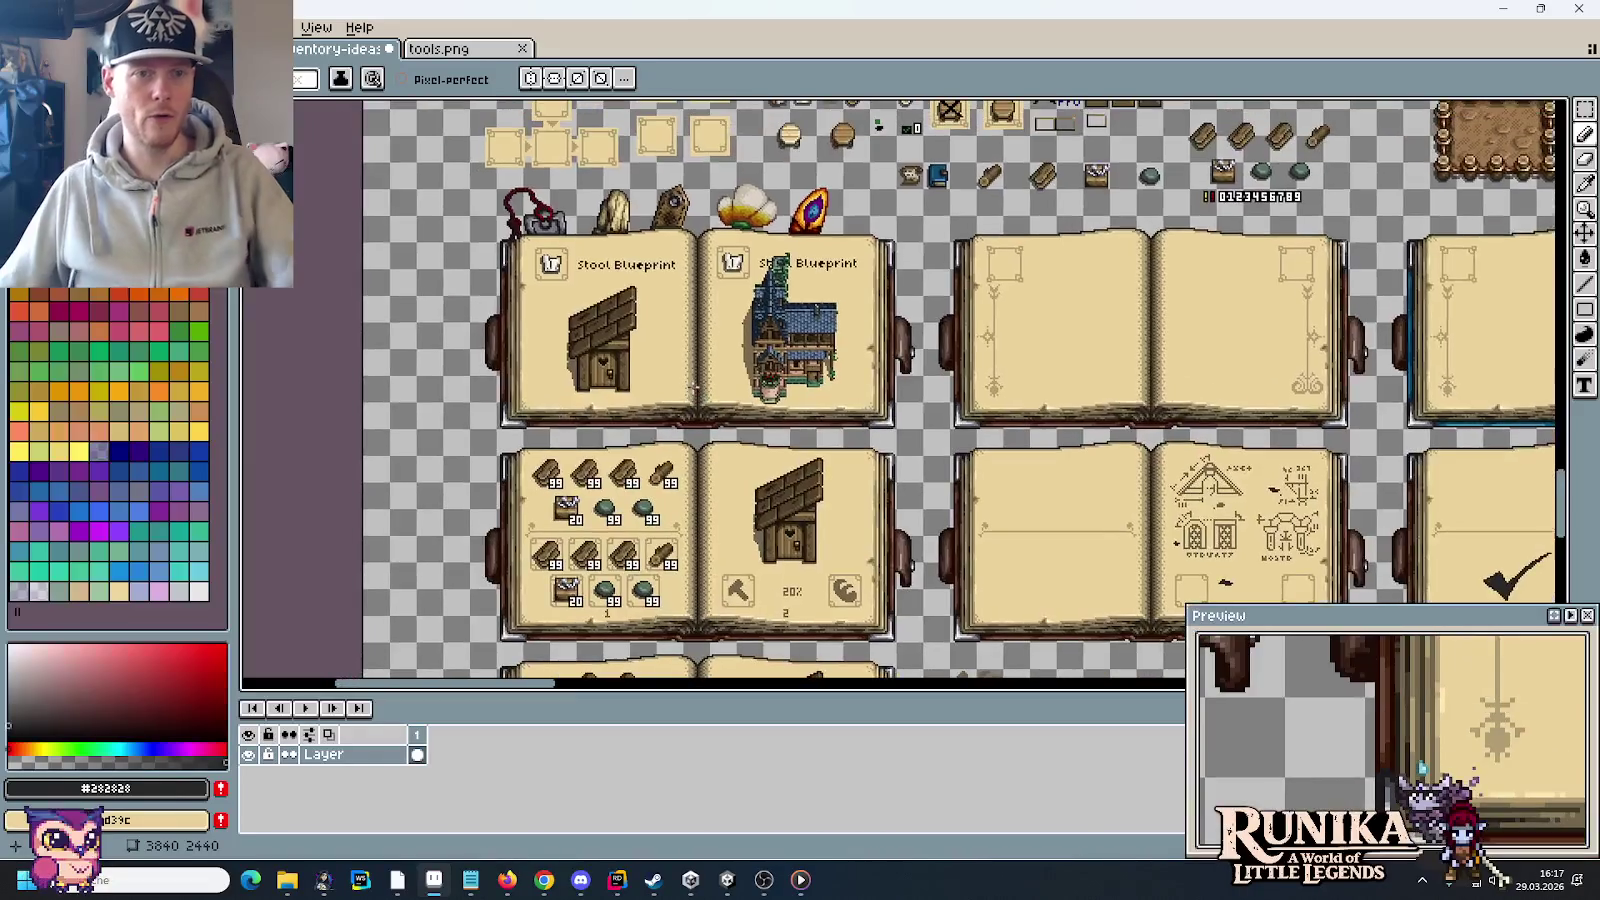
{"action": "scroll", "coordinate": [641, 596], "scroll_direction": "up", "scroll_amount": 5}
{"action": "scroll", "coordinate": [641, 596], "scroll_direction": "right", "scroll_amount": 2}
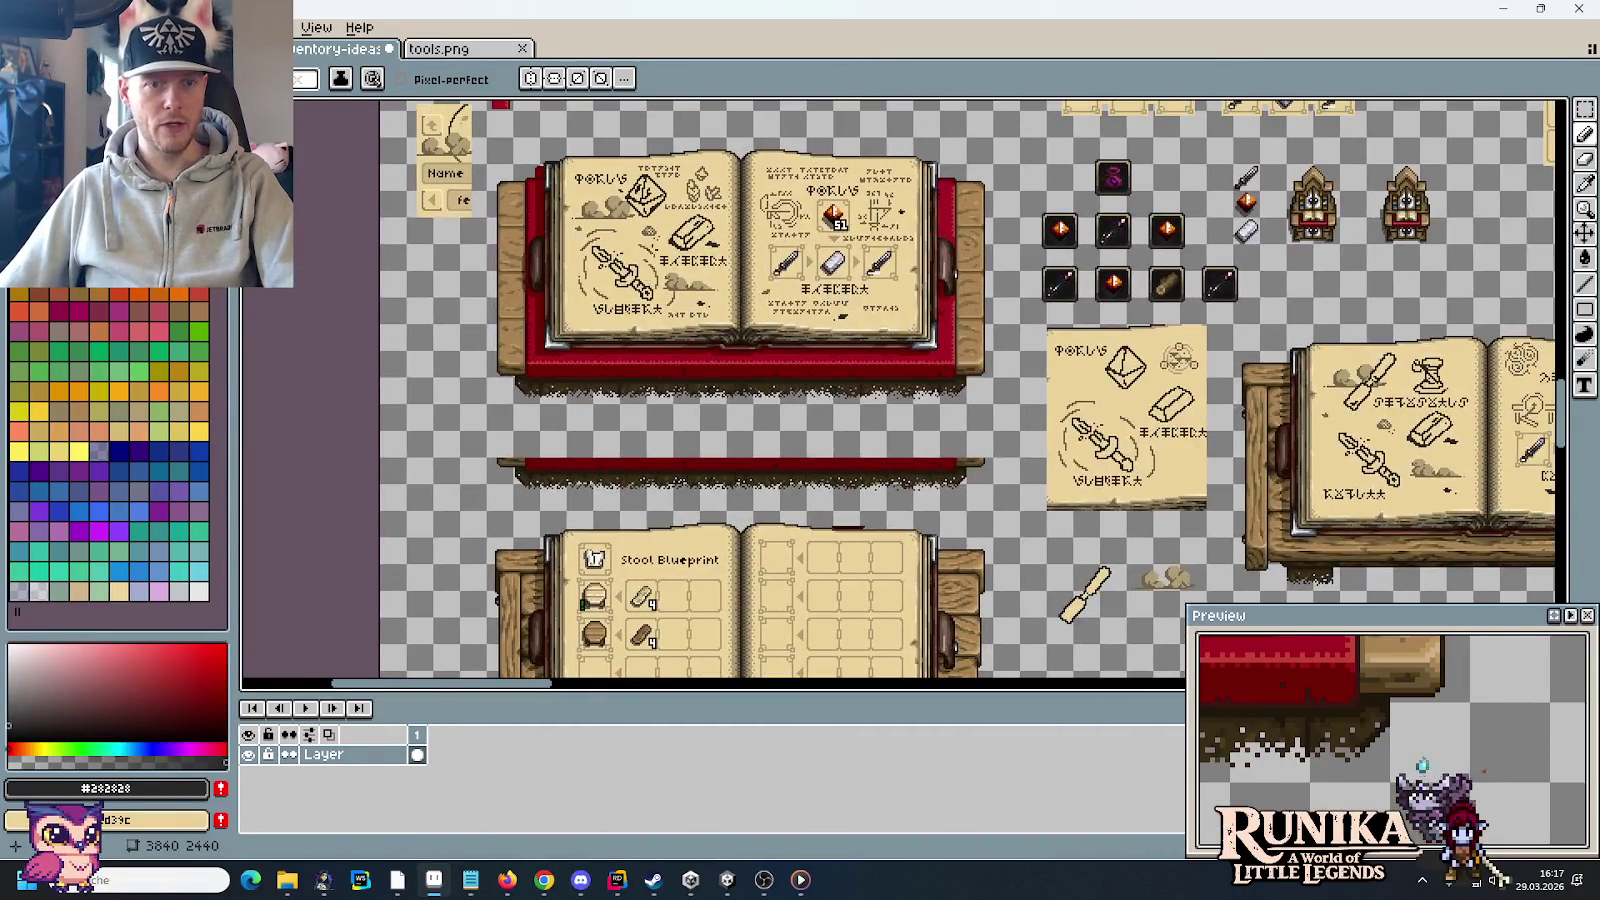
{"action": "scroll", "coordinate": [654, 258], "scroll_direction": "up", "scroll_amount": 2}
{"action": "left_click_drag", "start_coordinate": [654, 258], "coordinate": [718, 432]}
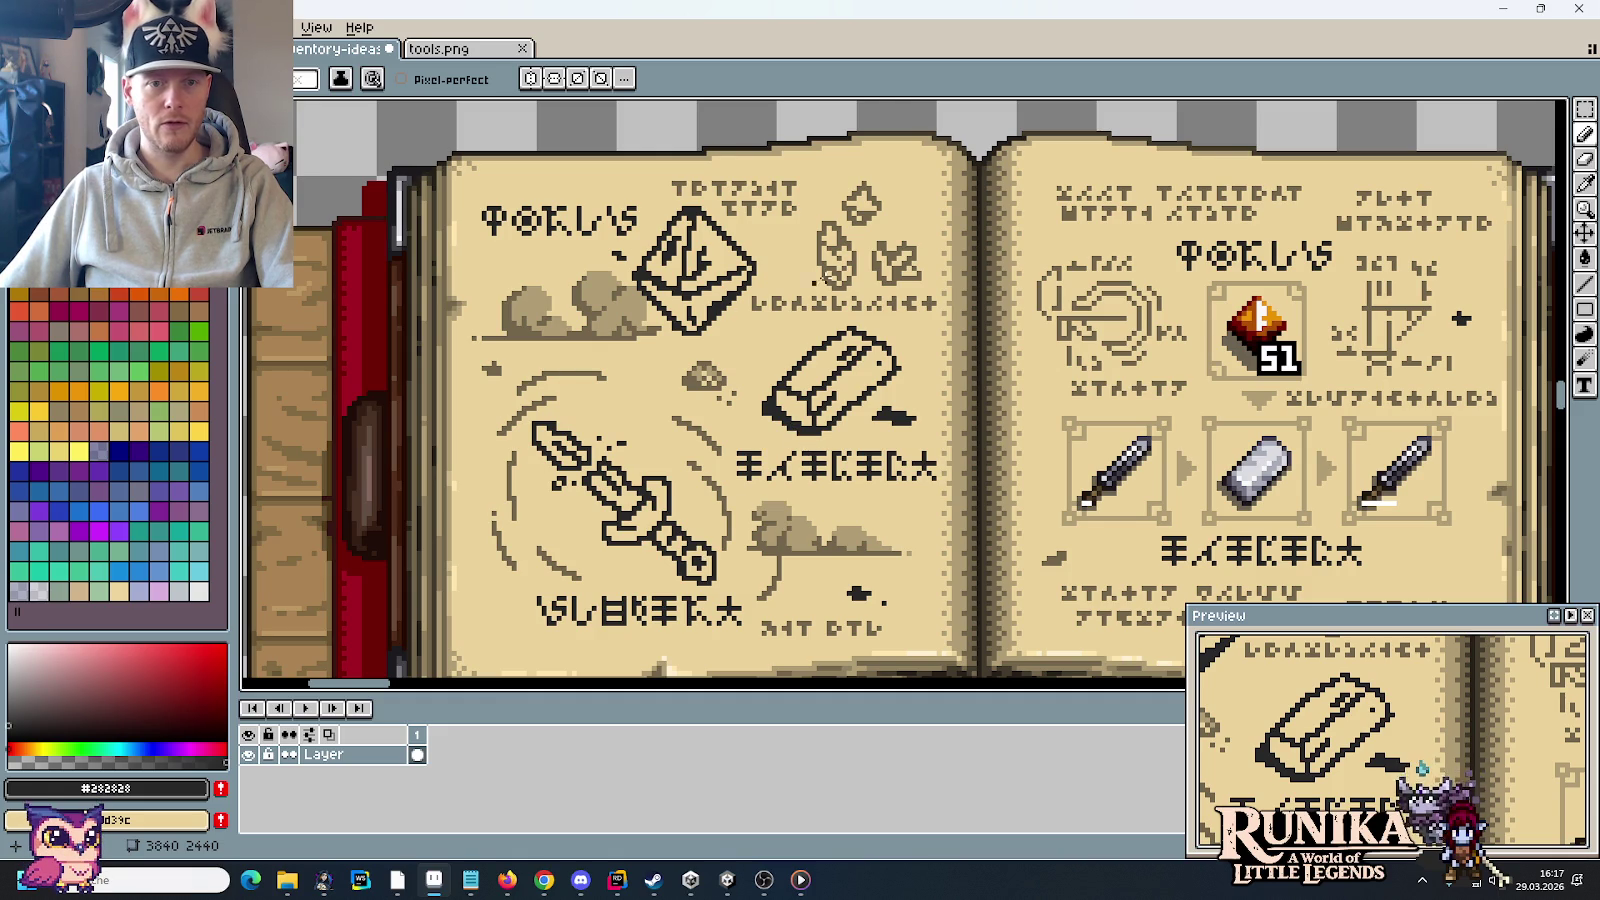
{"action": "scroll", "coordinate": [706, 512], "scroll_direction": "down", "scroll_amount": 2}
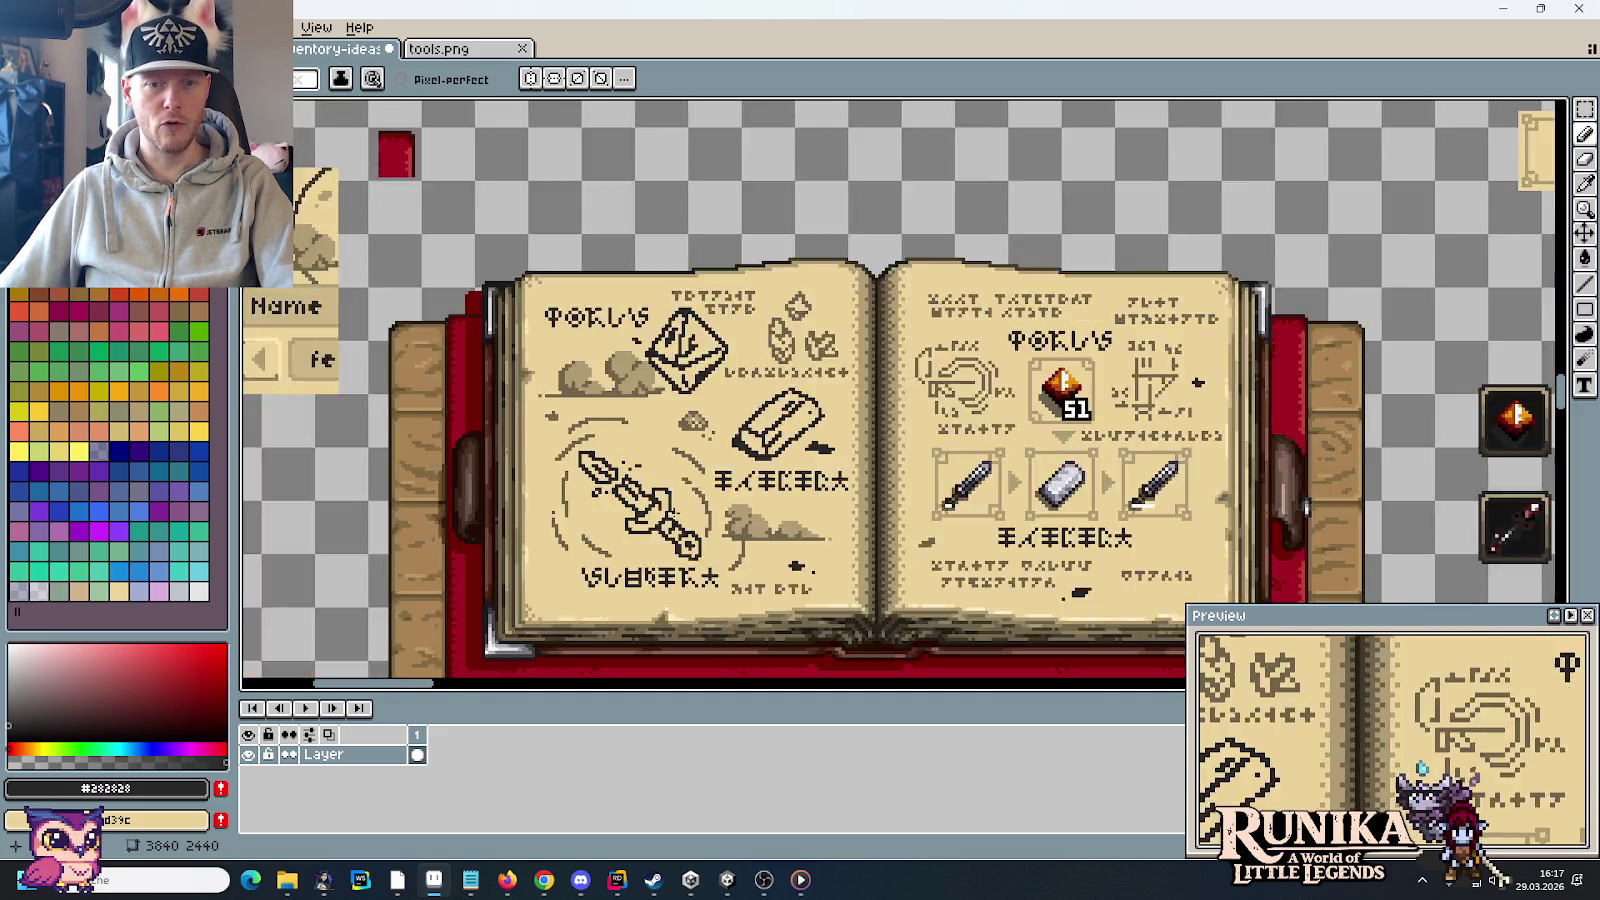
{"action": "scroll", "coordinate": [680, 470], "scroll_direction": "down", "scroll_amount": 1}
{"action": "scroll", "coordinate": [650, 420], "scroll_direction": "down", "scroll_amount": 2}
{"action": "left_click_drag", "start_coordinate": [631, 392], "coordinate": [776, 392]}
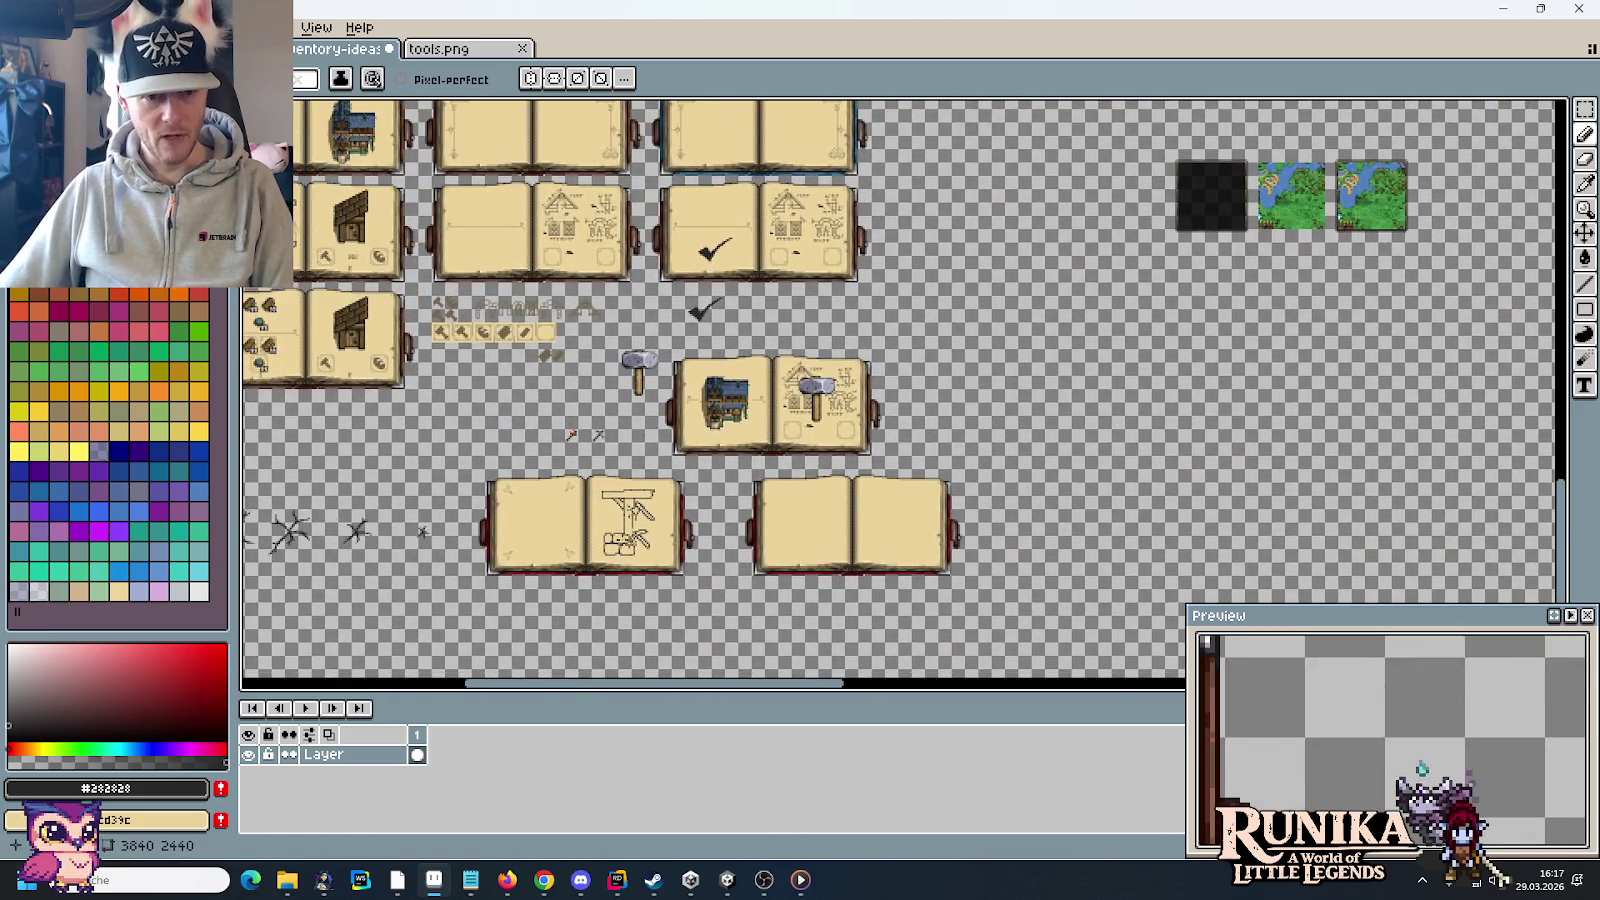
{"action": "scroll", "coordinate": [628, 543], "scroll_direction": "up", "scroll_amount": 3}
{"action": "left_click_drag", "start_coordinate": [628, 543], "coordinate": [575, 358]}
{"action": "scroll", "coordinate": [575, 358], "scroll_direction": "up", "scroll_amount": 1}
{"action": "scroll", "coordinate": [575, 358], "scroll_direction": "up", "scroll_amount": 1}
Step: Thicken the lower-left stone's left edge and the dividing line between the lower stones
{"action": "left_click_drag", "start_coordinate": [455, 310], "coordinate": [508, 515]}
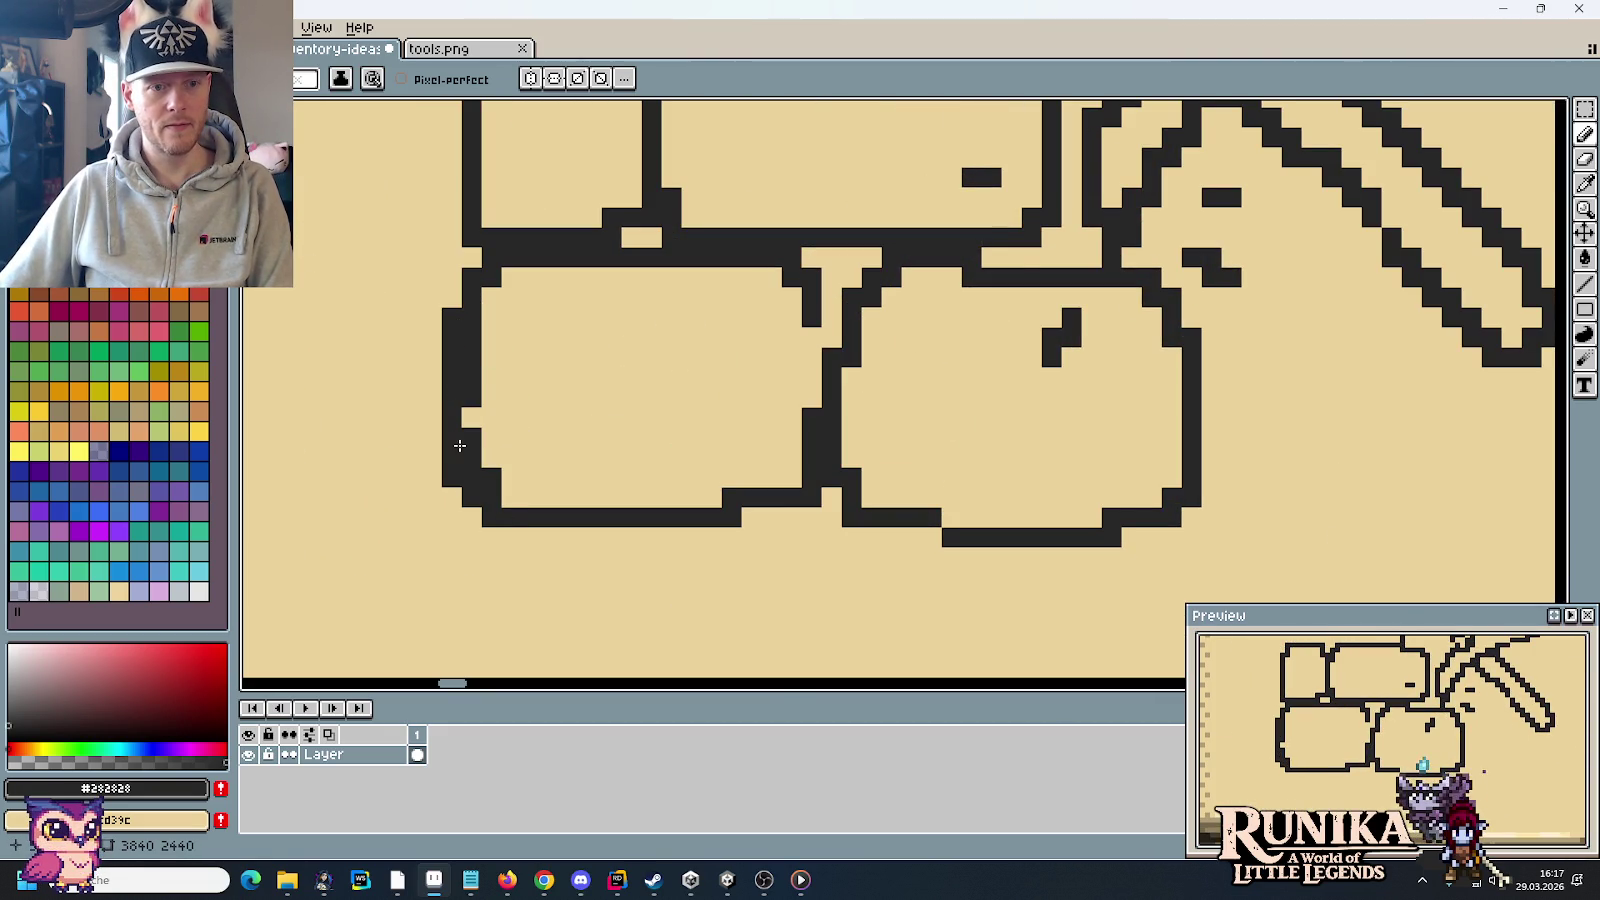
{"action": "mouse_move", "coordinate": [463, 450]}
{"action": "left_mouse_down"}
{"action": "mouse_move", "coordinate": [588, 517]}
{"action": "mouse_move", "coordinate": [503, 482]}
{"action": "left_mouse_up"}
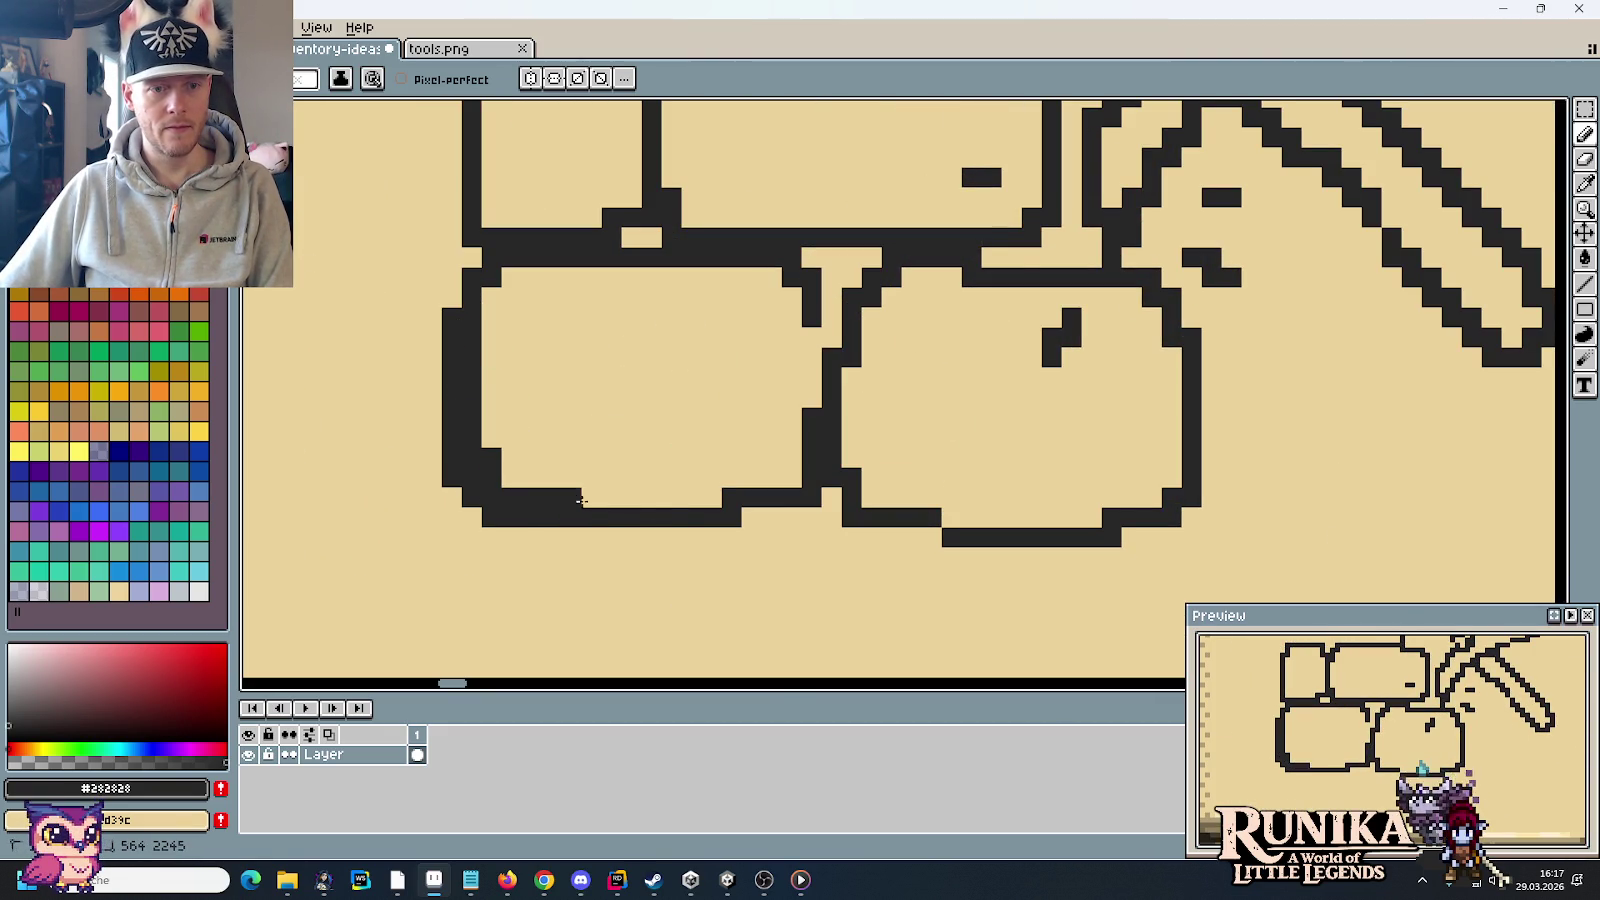
{"action": "scroll", "coordinate": [509, 484], "scroll_direction": "down", "scroll_amount": 2}
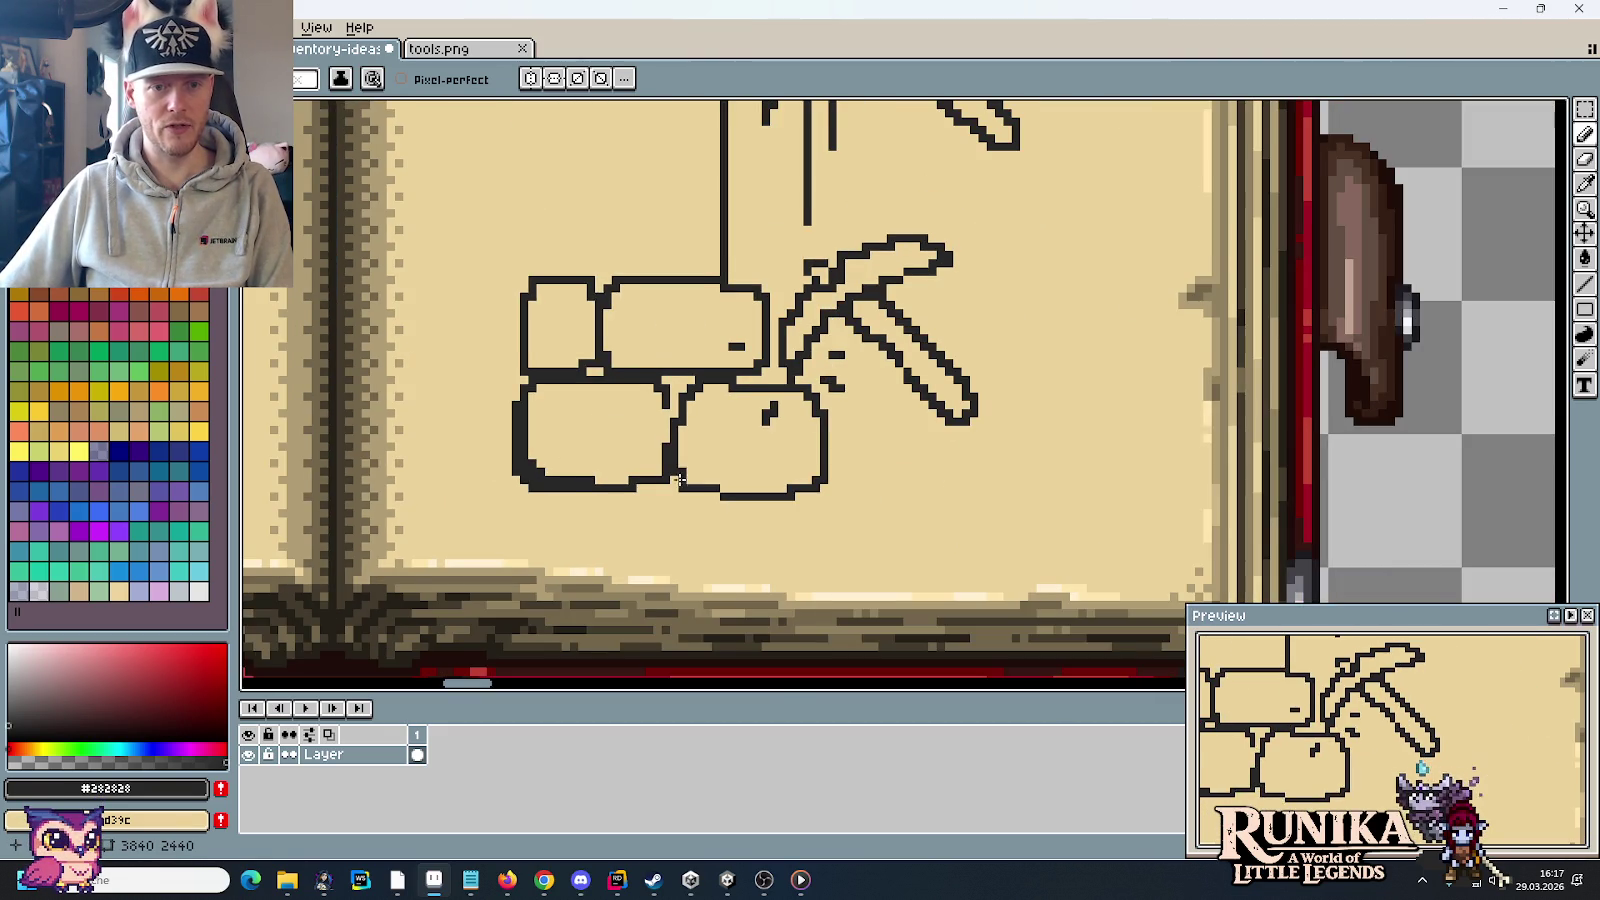
{"action": "scroll", "coordinate": [737, 501], "scroll_direction": "up", "scroll_amount": 1}
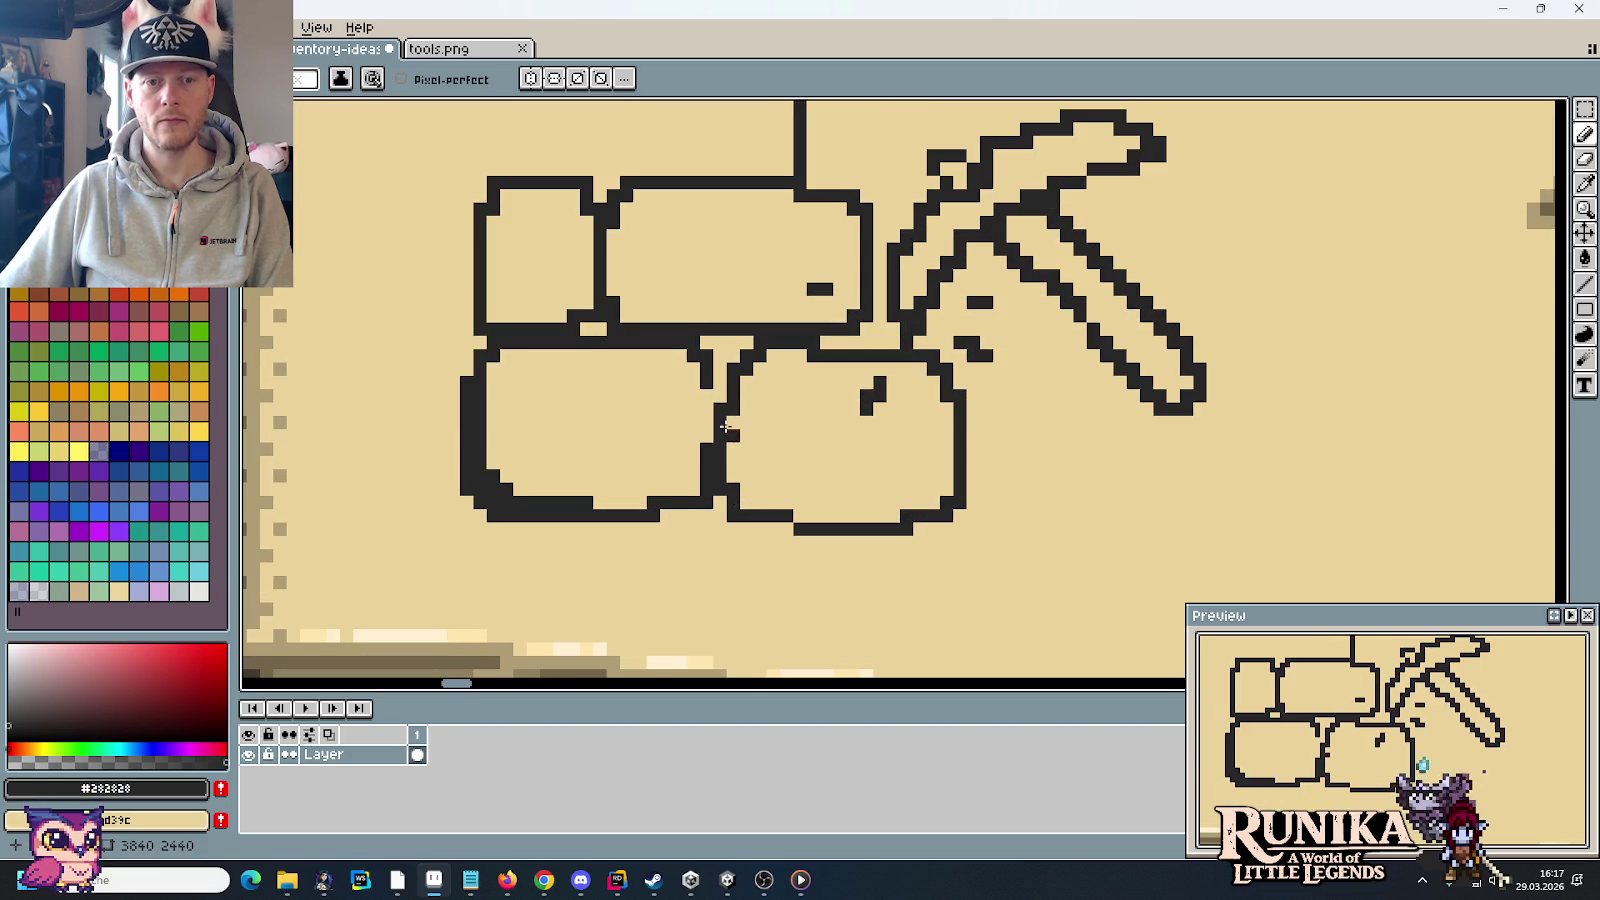
{"action": "left_click_drag", "start_coordinate": [728, 430], "coordinate": [730, 490]}
{"action": "right_click", "coordinate": [722, 428]}
{"action": "left_click_drag", "start_coordinate": [755, 511], "coordinate": [830, 512]}
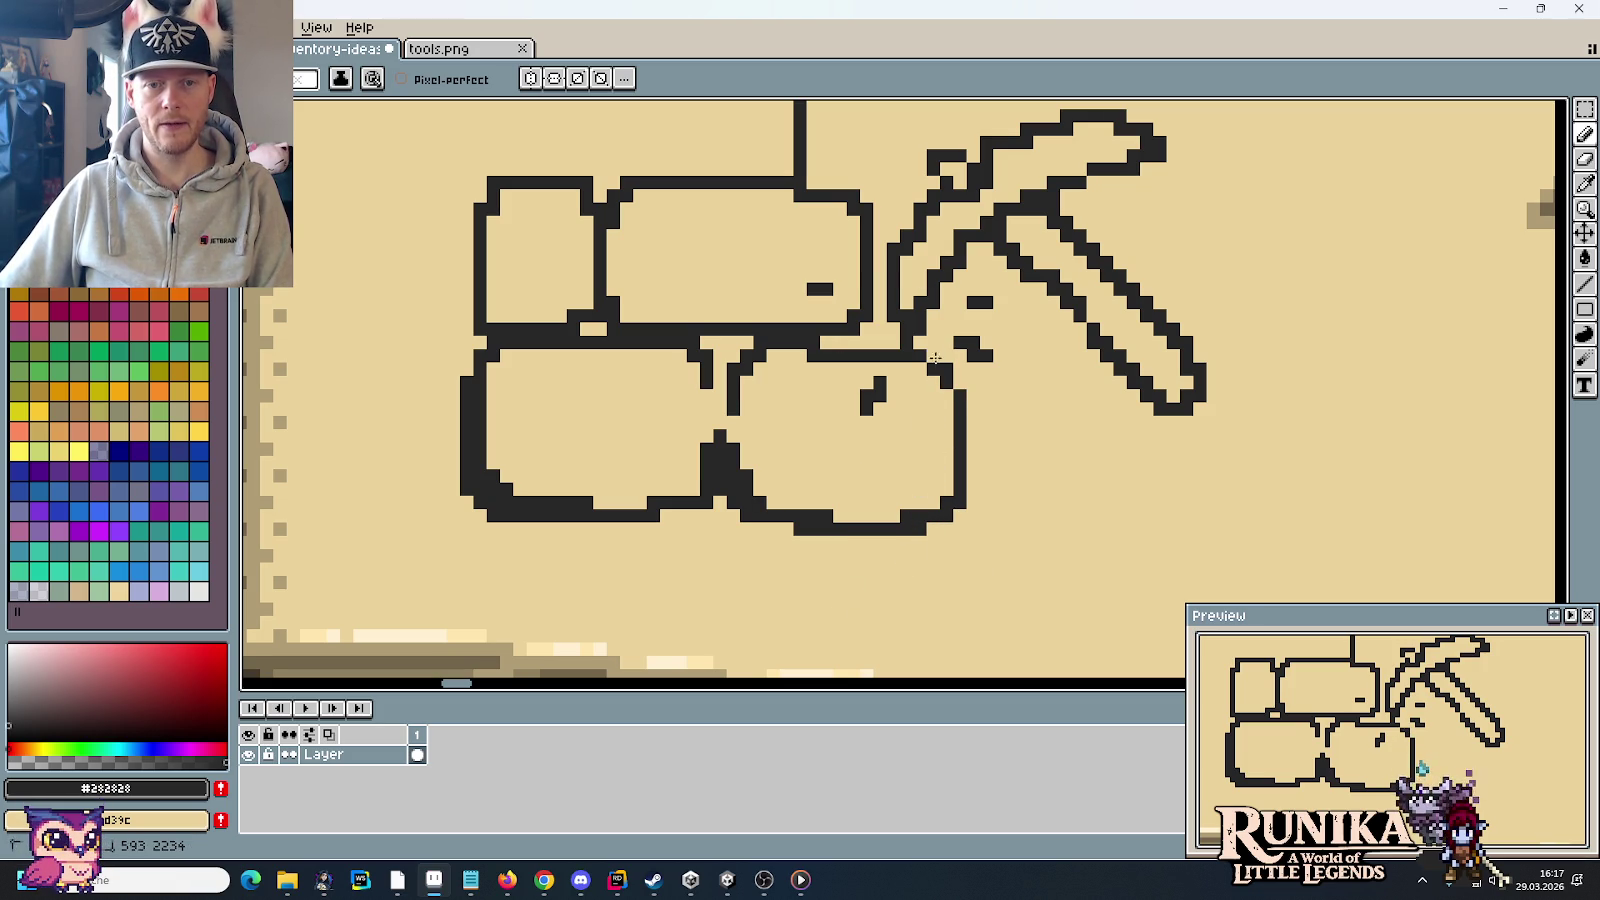
Step: Thicken the top-left block's inner bottom corner
{"action": "scroll", "coordinate": [892, 527], "scroll_direction": "down", "scroll_amount": 1}
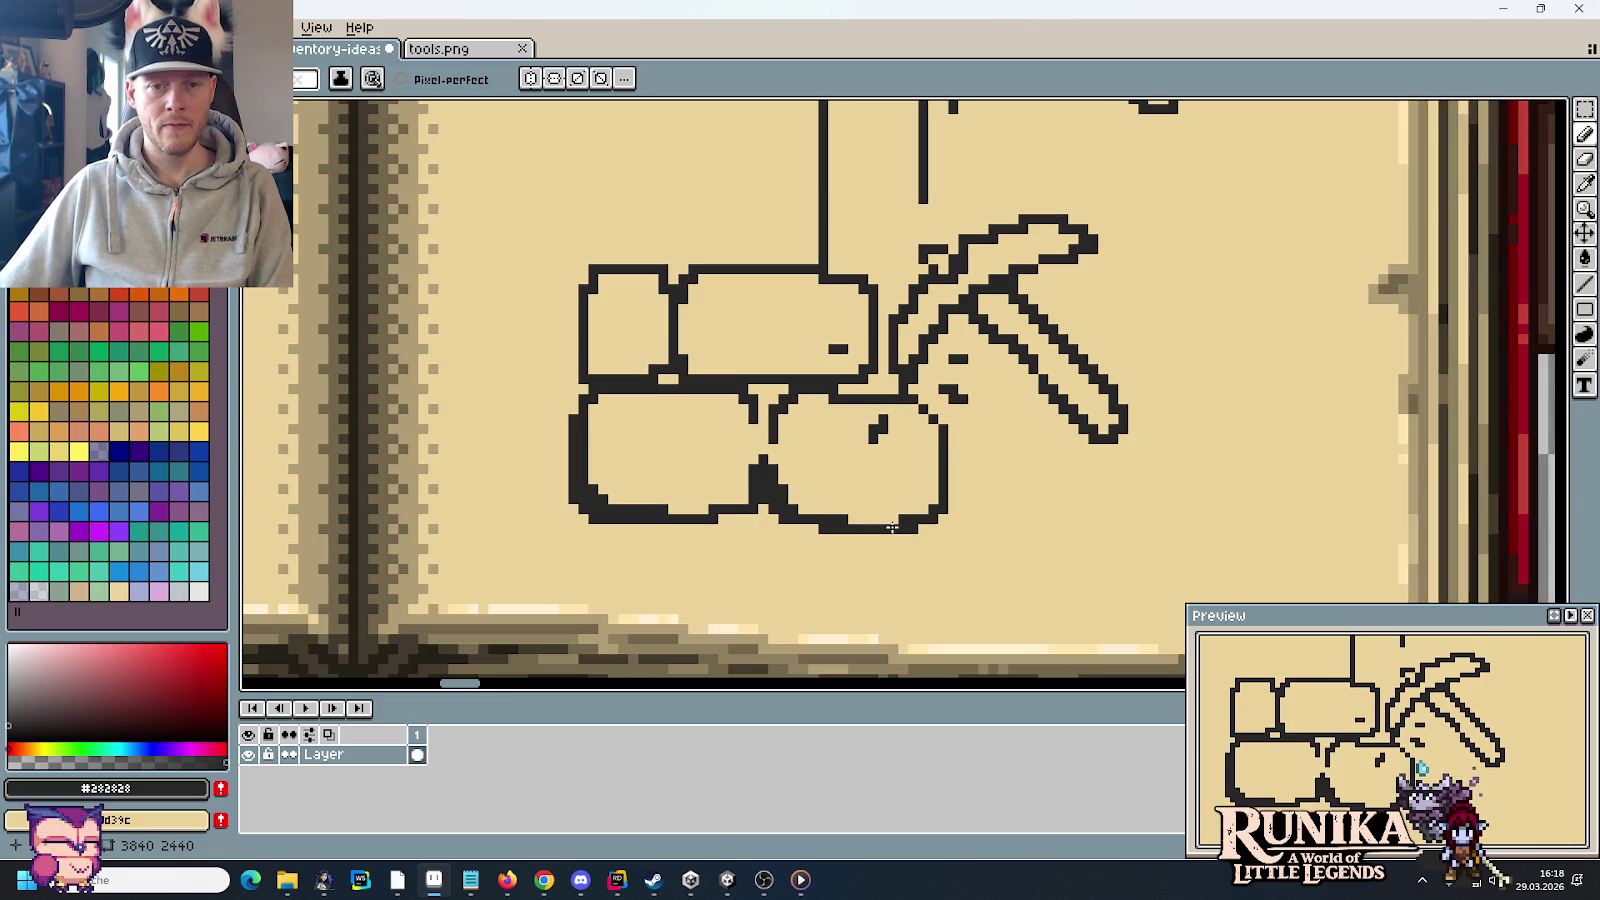
{"action": "scroll", "coordinate": [753, 388], "scroll_direction": "up", "scroll_amount": 2}
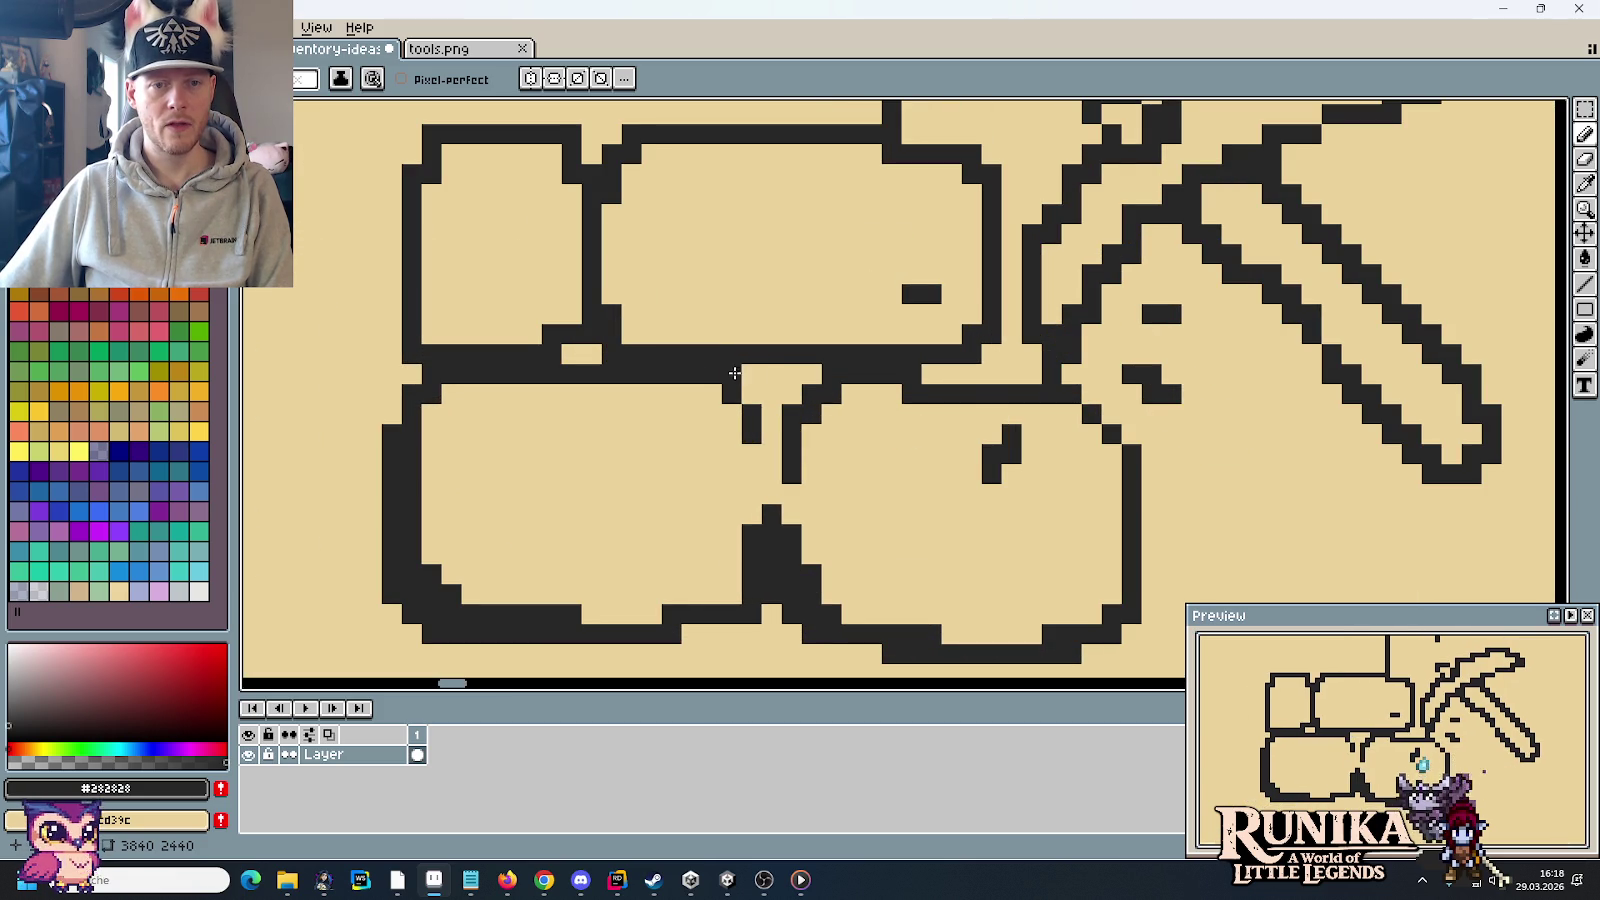
{"action": "scroll", "coordinate": [808, 498], "scroll_direction": "down", "scroll_amount": 2}
{"action": "scroll", "coordinate": [775, 530], "scroll_direction": "left", "scroll_amount": 1}
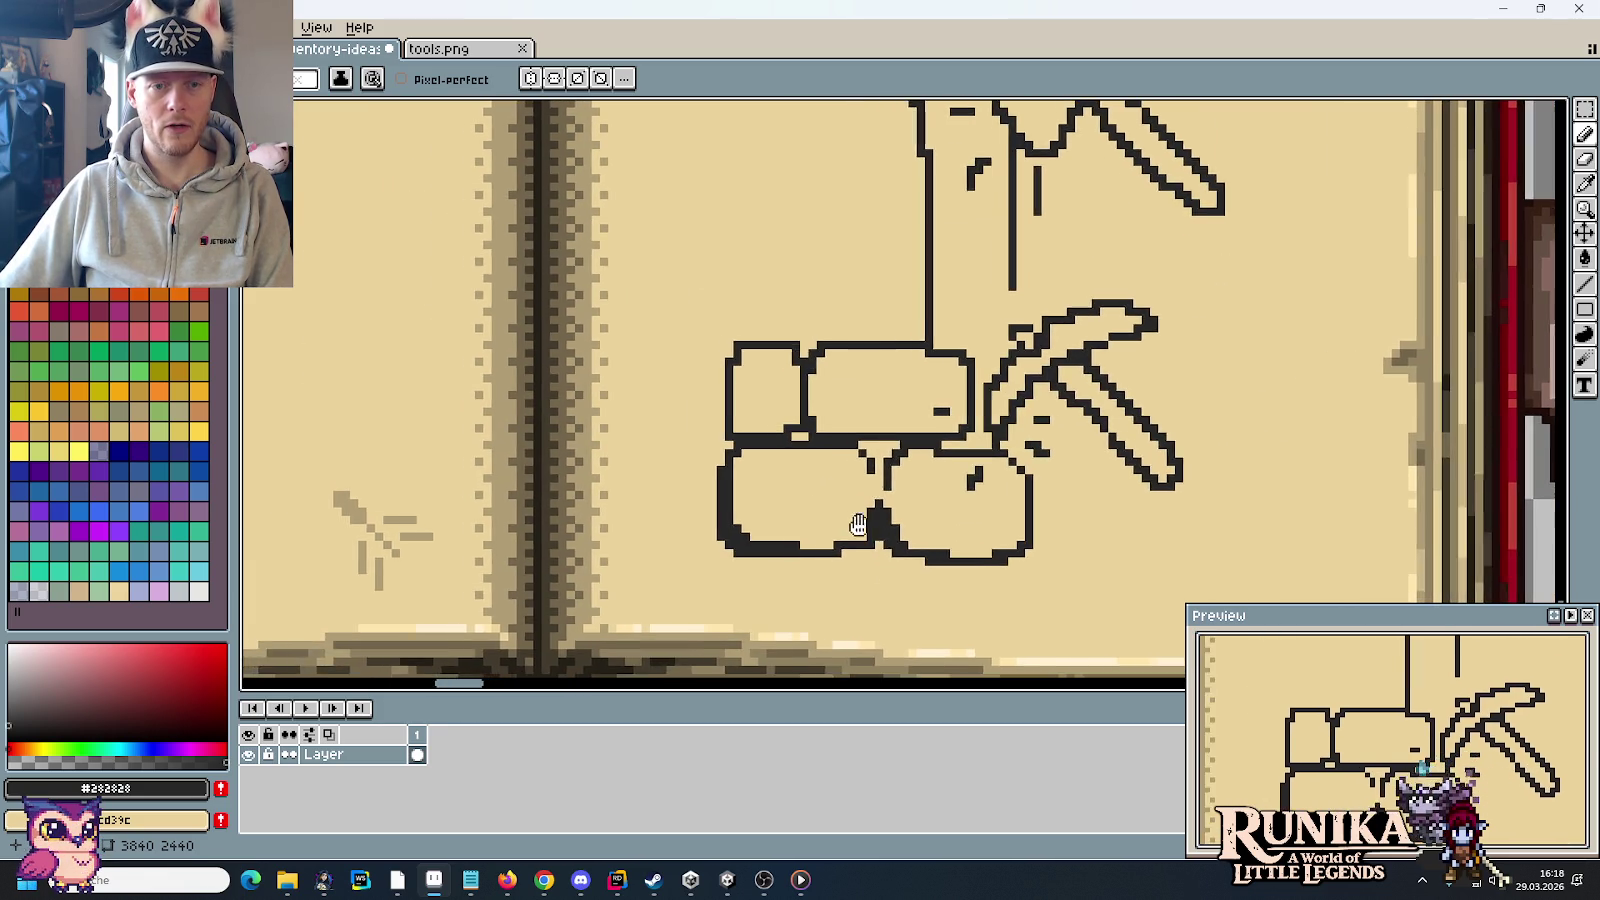
{"action": "scroll", "coordinate": [780, 480], "scroll_direction": "up", "scroll_amount": 1}
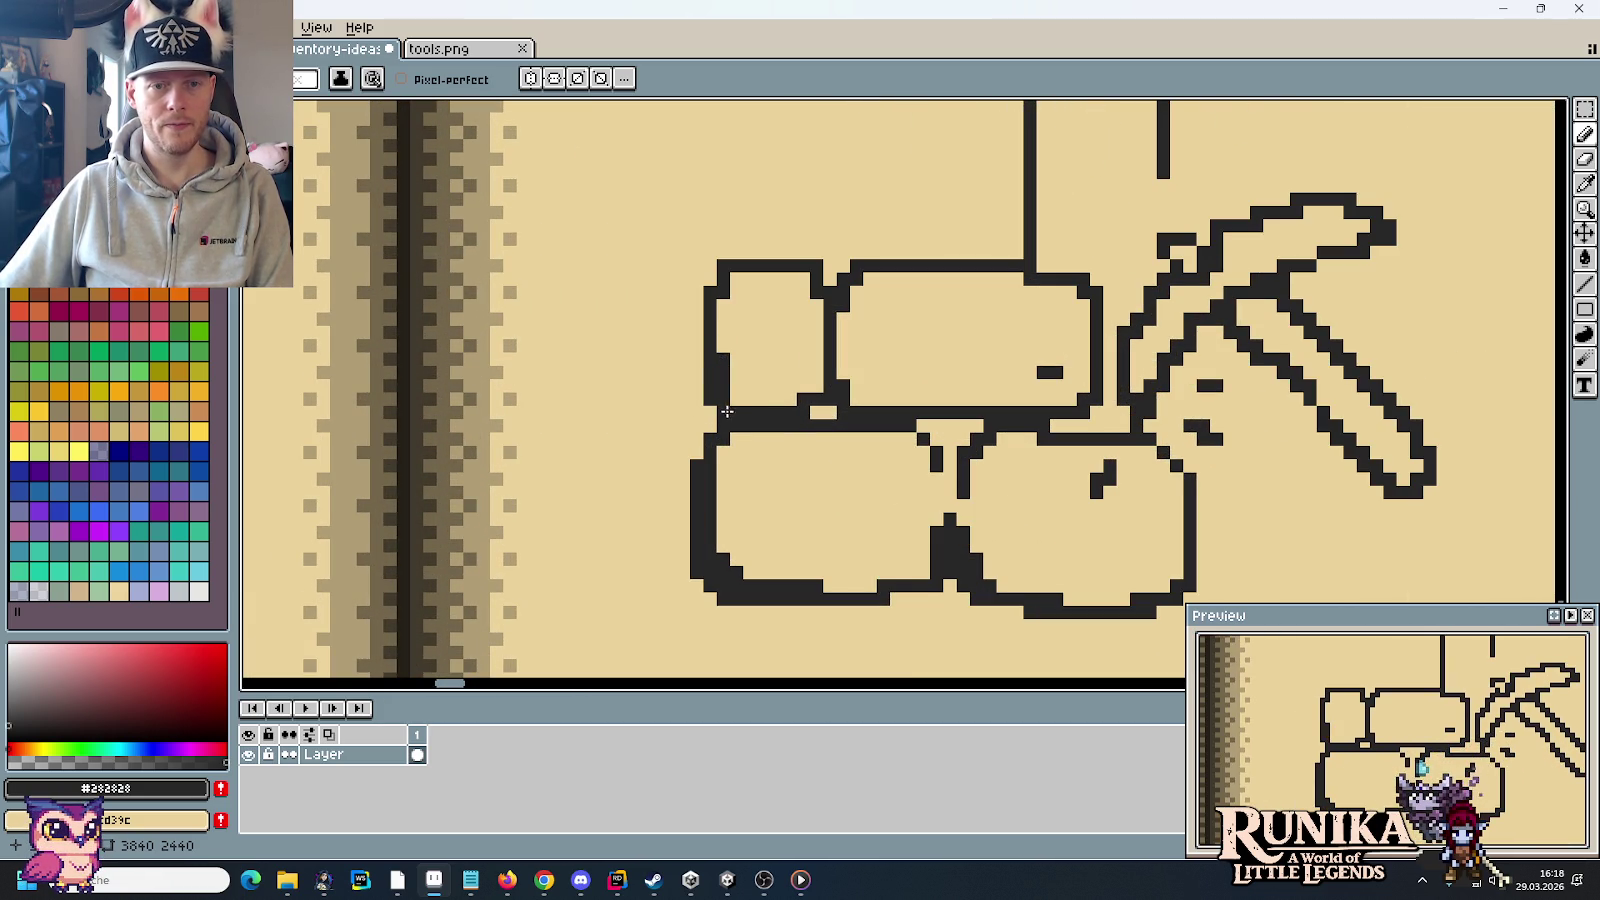
{"action": "left_click_drag", "start_coordinate": [749, 397], "coordinate": [732, 384]}
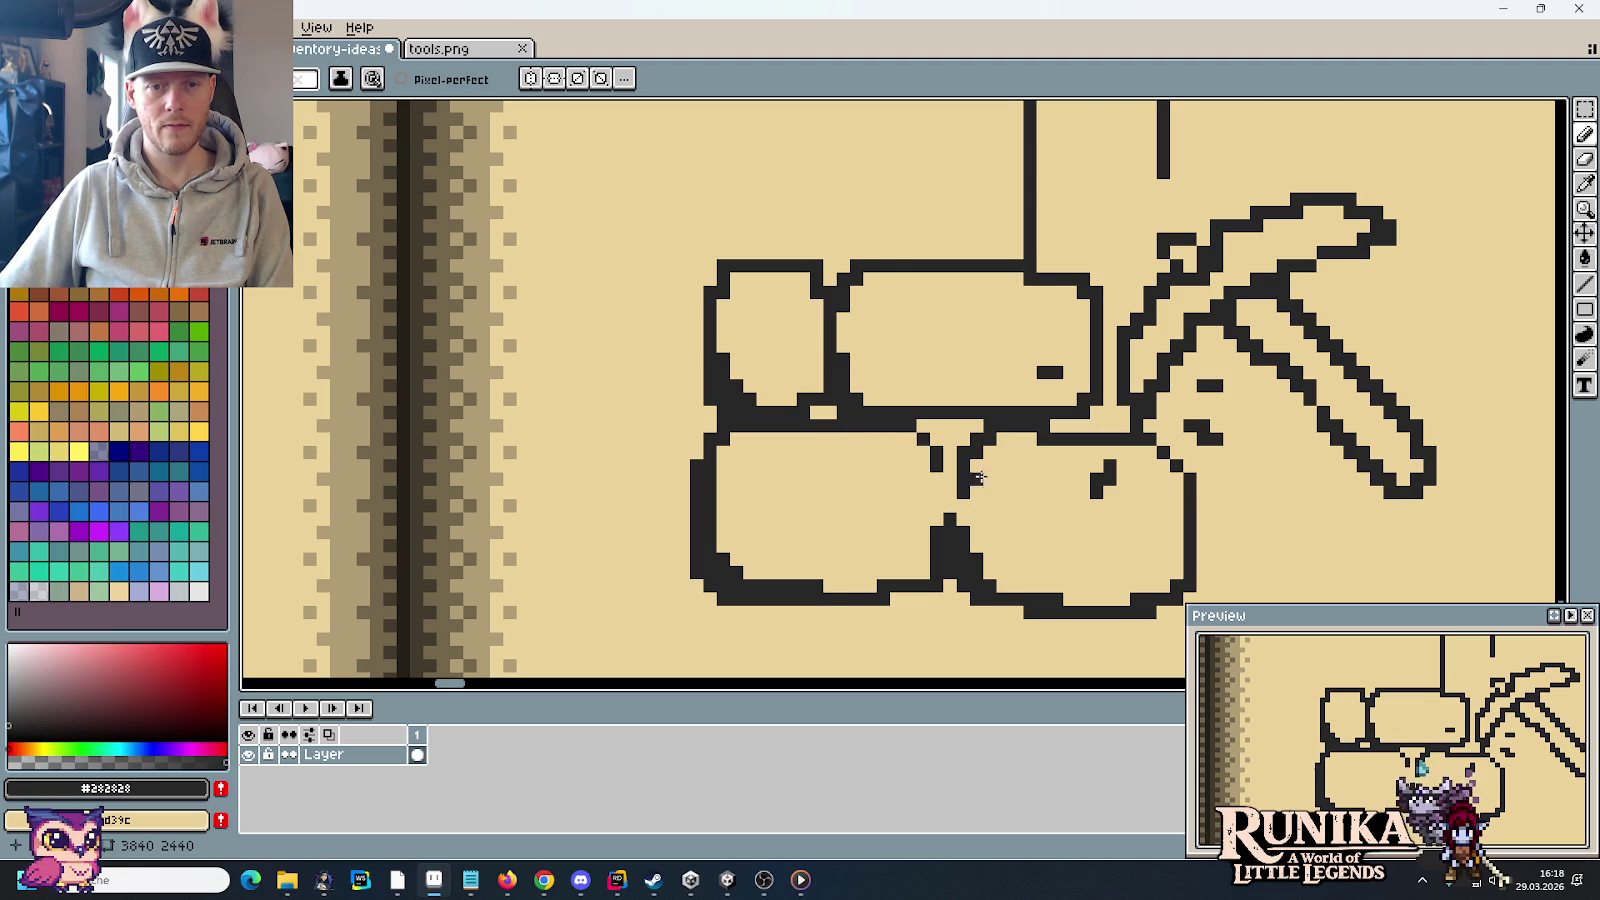
{"action": "scroll", "coordinate": [977, 478], "scroll_direction": "down", "scroll_amount": 1}
{"action": "scroll", "coordinate": [900, 550], "scroll_direction": "down", "scroll_amount": 1}
{"action": "scroll", "coordinate": [860, 590], "scroll_direction": "up", "scroll_amount": 1}
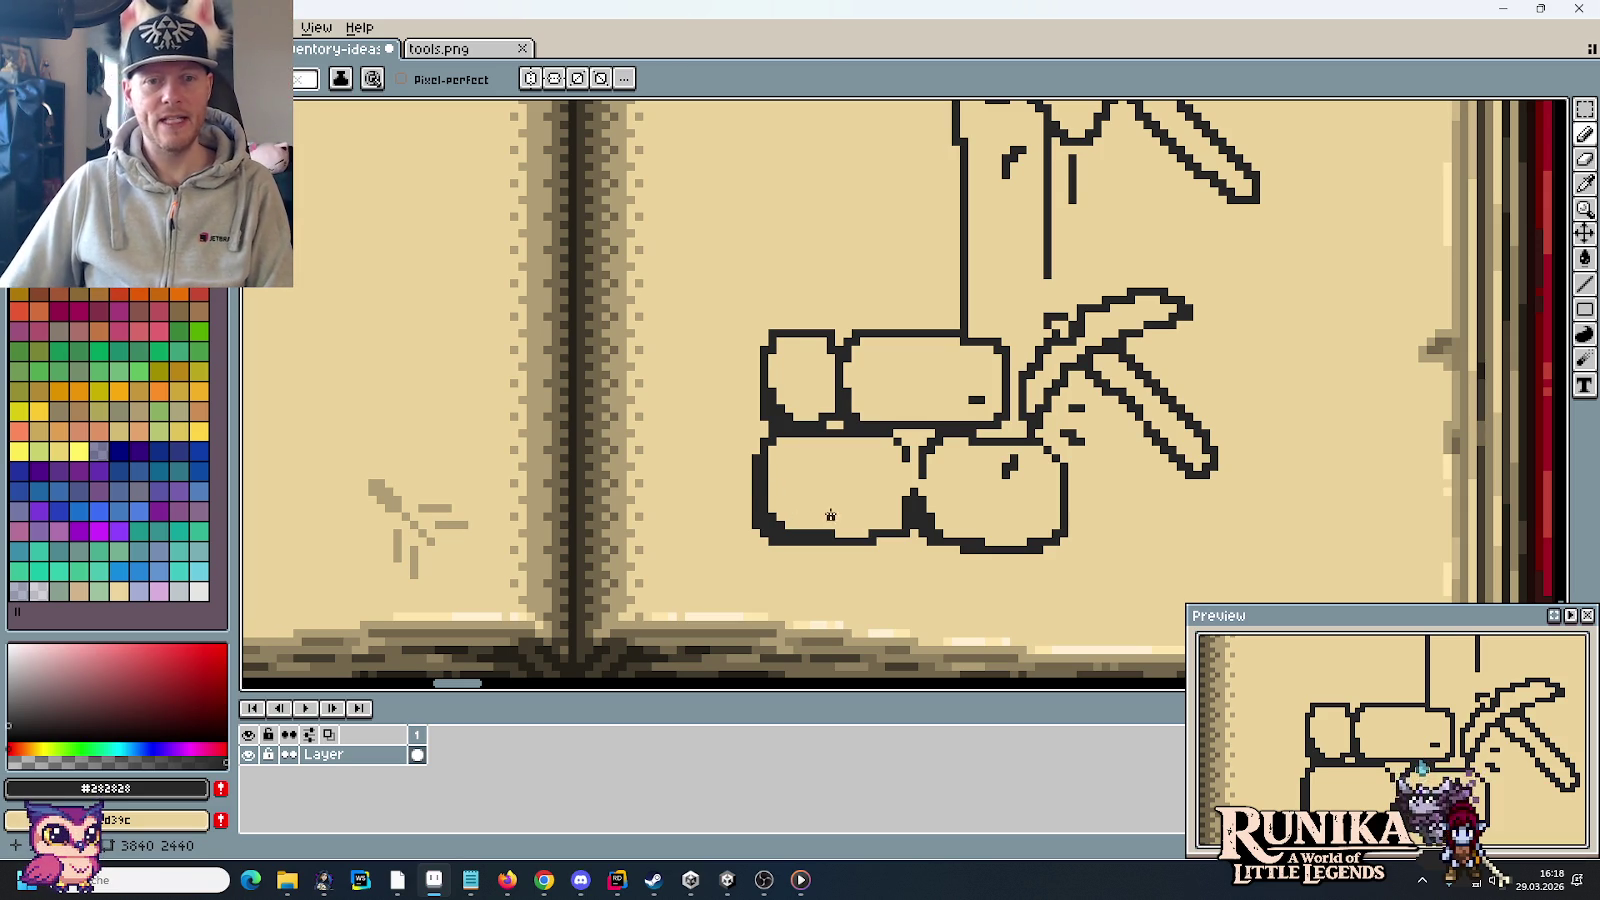
{"action": "scroll", "coordinate": [880, 492], "scroll_direction": "up", "scroll_amount": 1}
{"action": "scroll", "coordinate": [880, 492], "scroll_direction": "up", "scroll_amount": 1}
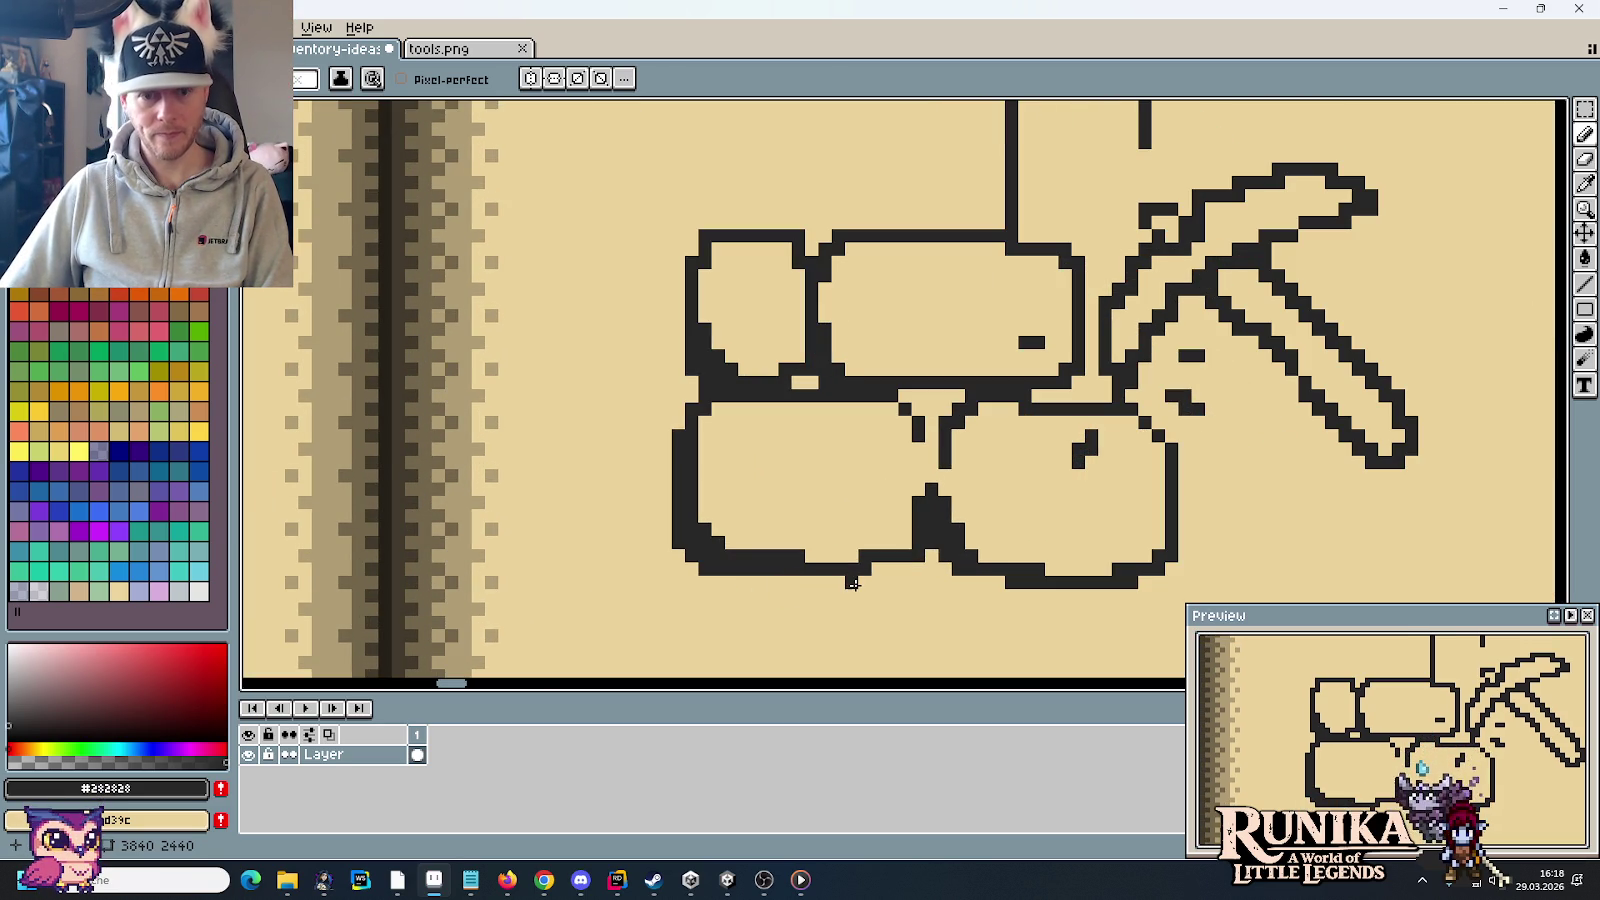
Step: Extend the lower stones' bottom outline leftward, trying then undoing a heavy left-edge shadow
{"action": "mouse_move", "coordinate": [851, 582]}
{"action": "left_mouse_down"}
{"action": "mouse_move", "coordinate": [689, 593]}
{"action": "mouse_move", "coordinate": [633, 496]}
{"action": "mouse_move", "coordinate": [665, 550]}
{"action": "left_mouse_up"}
{"action": "mouse_move", "coordinate": [684, 440]}
{"action": "left_mouse_down"}
{"action": "mouse_move", "coordinate": [725, 552]}
{"action": "mouse_move", "coordinate": [804, 556]}
{"action": "mouse_move", "coordinate": [663, 546]}
{"action": "mouse_move", "coordinate": [666, 568]}
{"action": "left_mouse_up"}
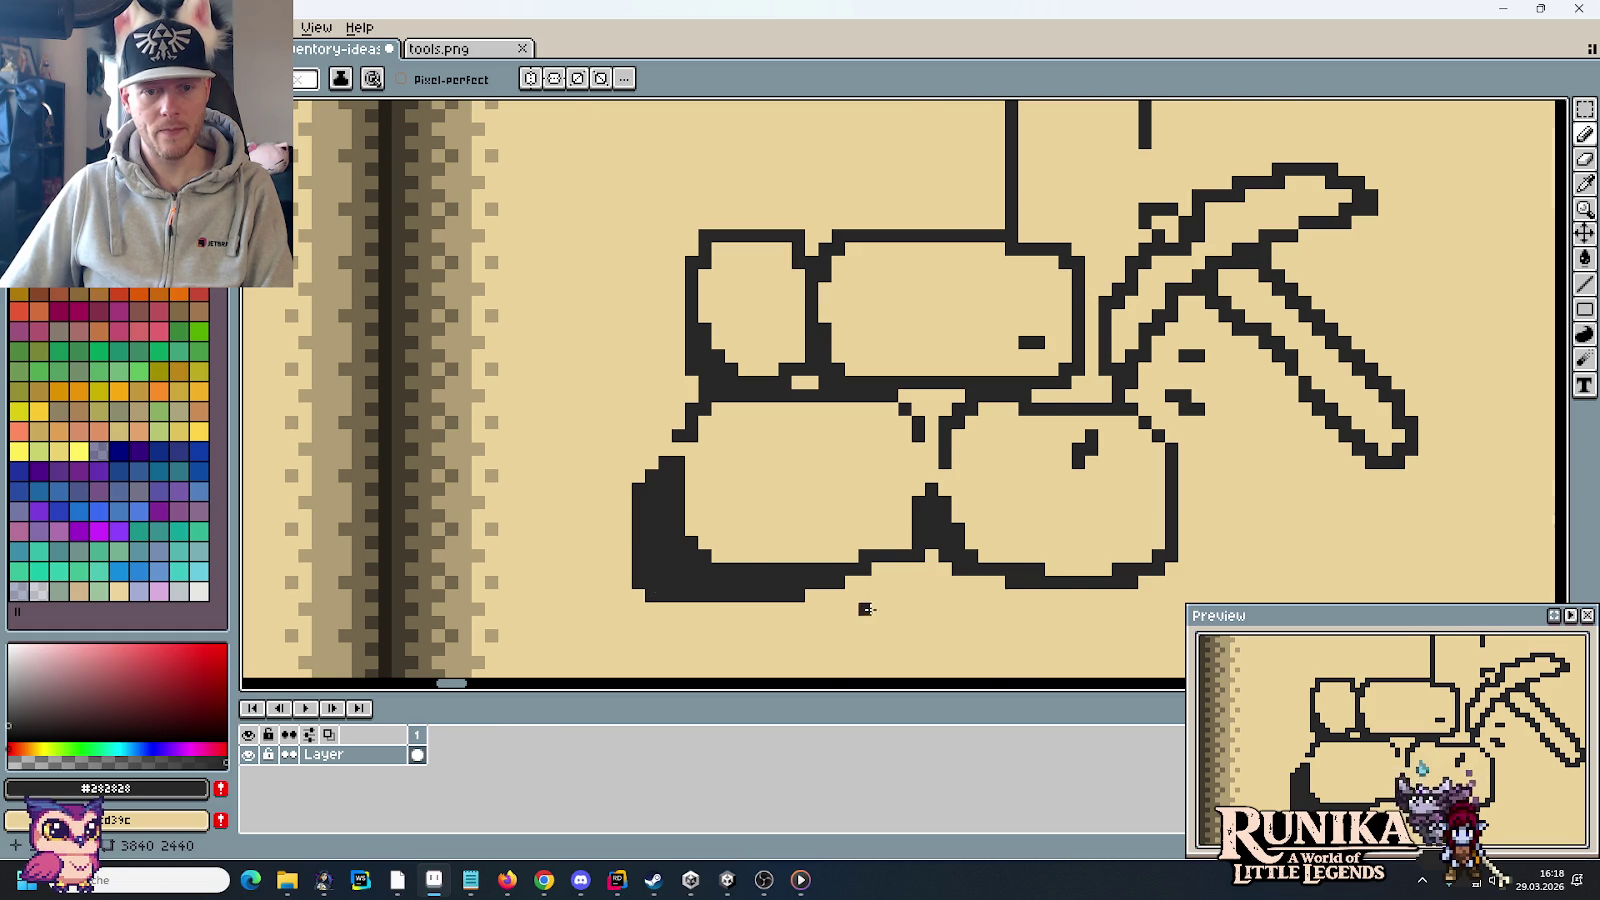
{"action": "scroll", "coordinate": [869, 609], "scroll_direction": "down", "scroll_amount": 2}
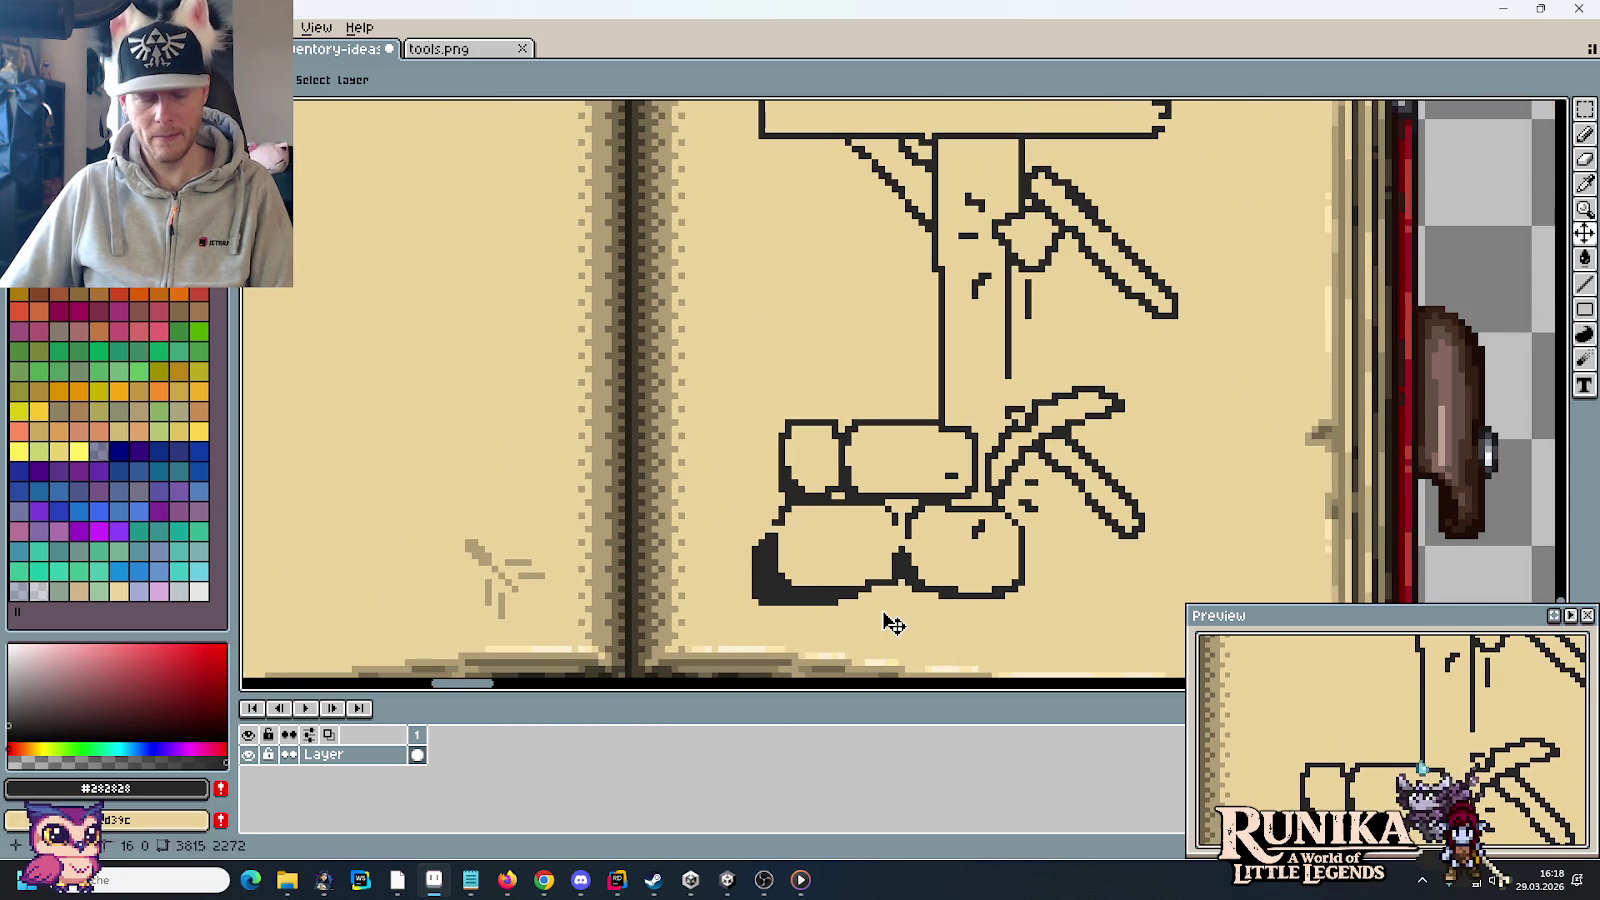
{"action": "key", "text": "ctrl+z"}
{"action": "key", "text": "ctrl+z"}
{"action": "key", "text": "b"}
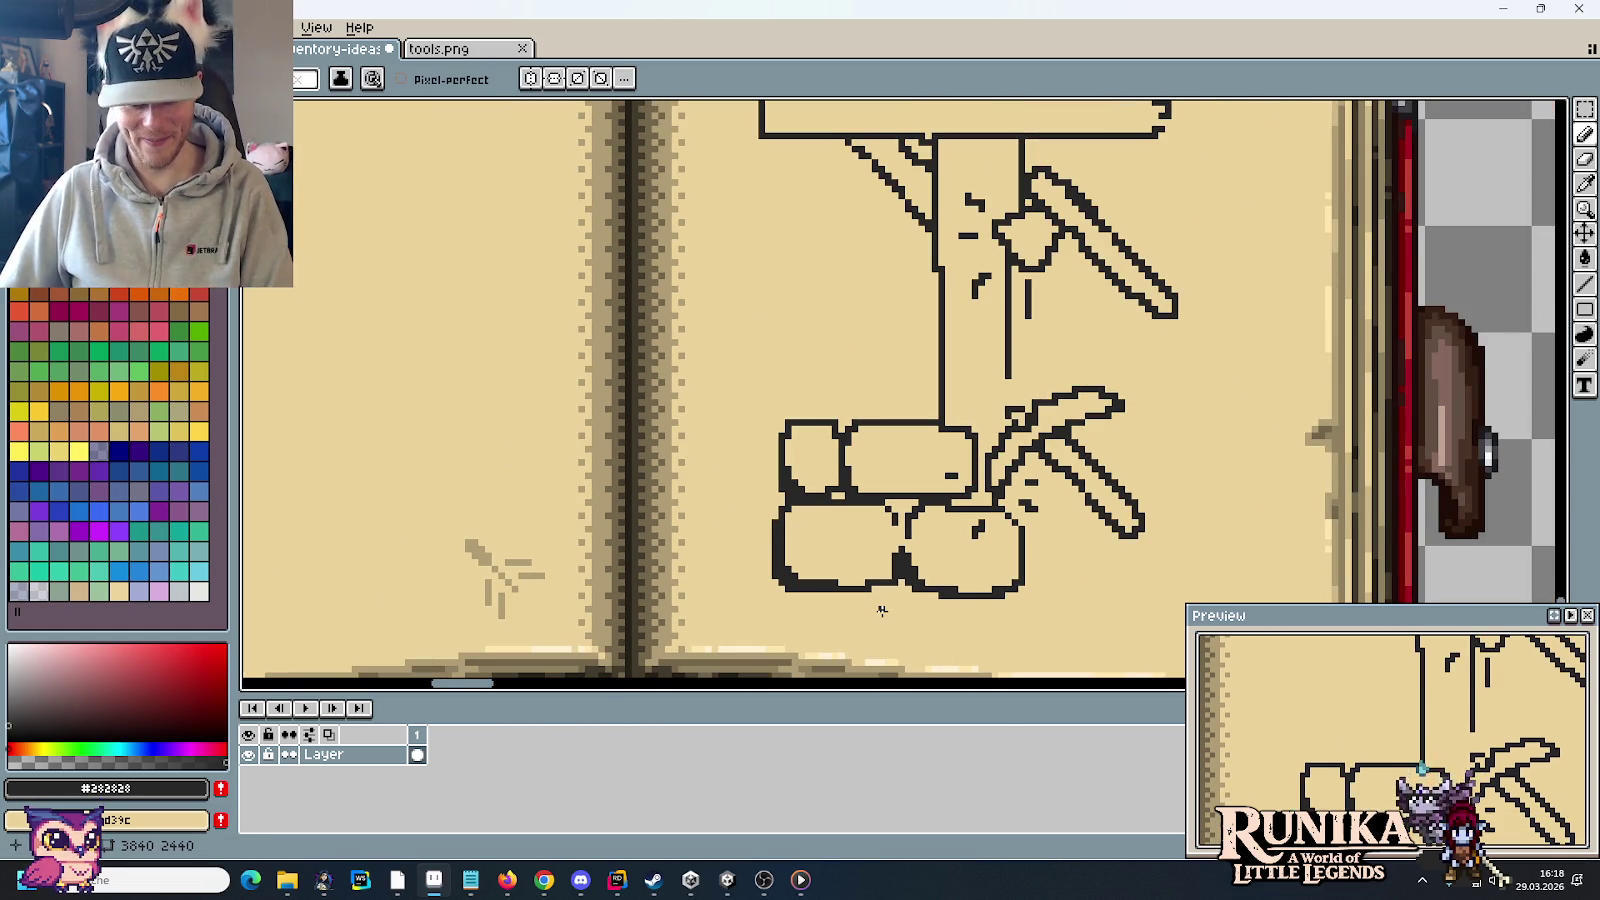
{"action": "scroll", "coordinate": [878, 607], "scroll_direction": "up", "scroll_amount": 2}
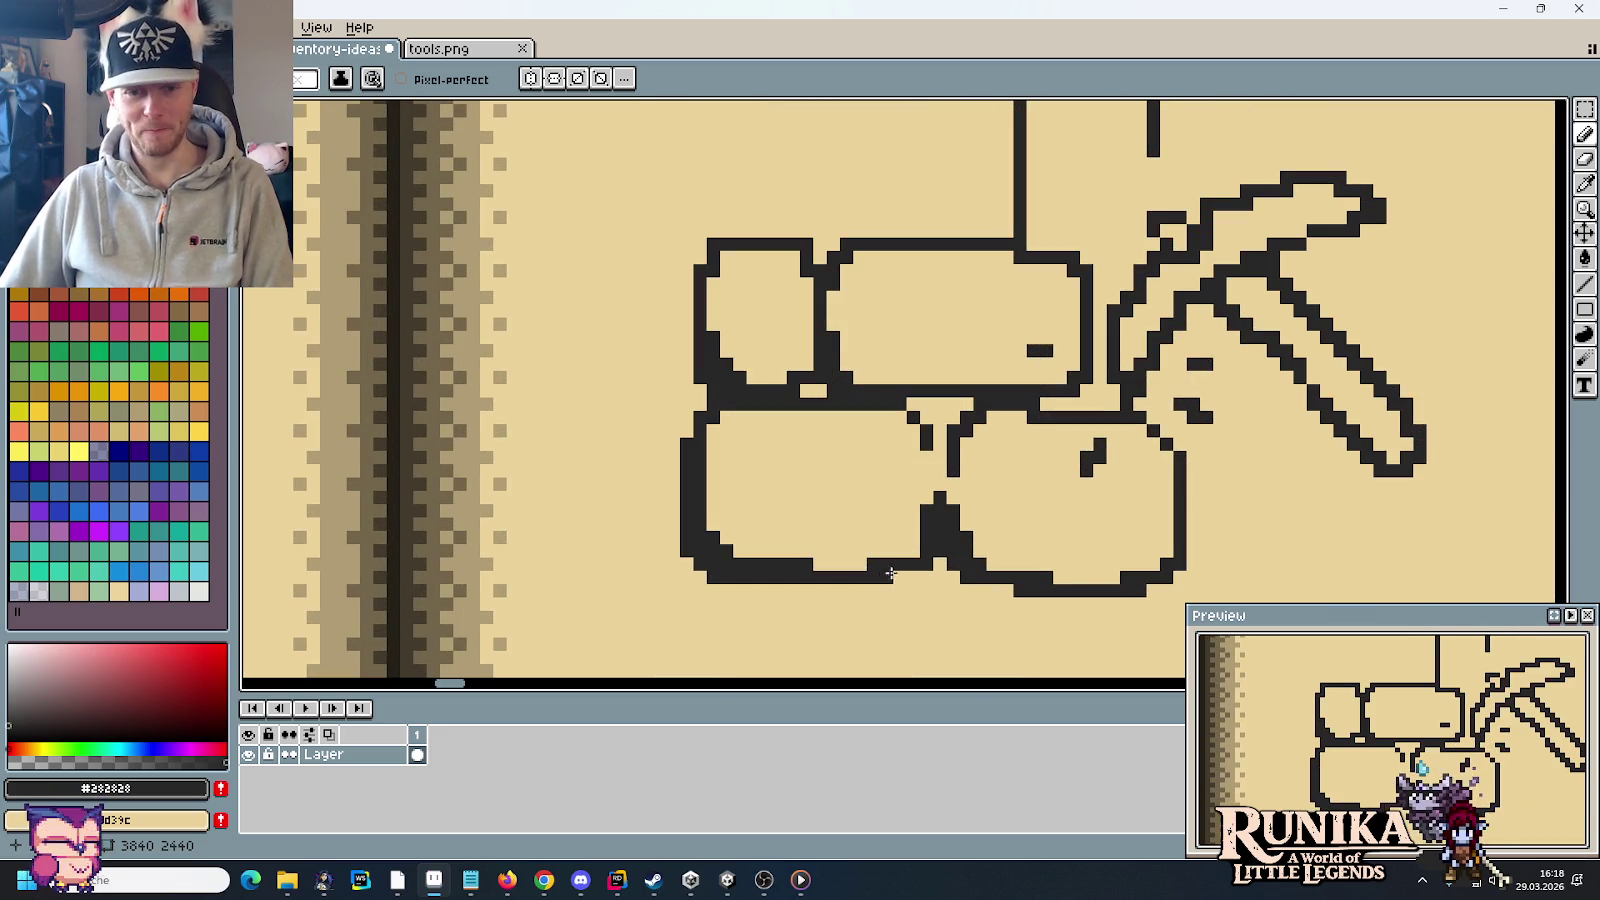
{"action": "scroll", "coordinate": [819, 497], "scroll_direction": "down", "scroll_amount": 2}
{"action": "scroll", "coordinate": [845, 503], "scroll_direction": "up", "scroll_amount": 1}
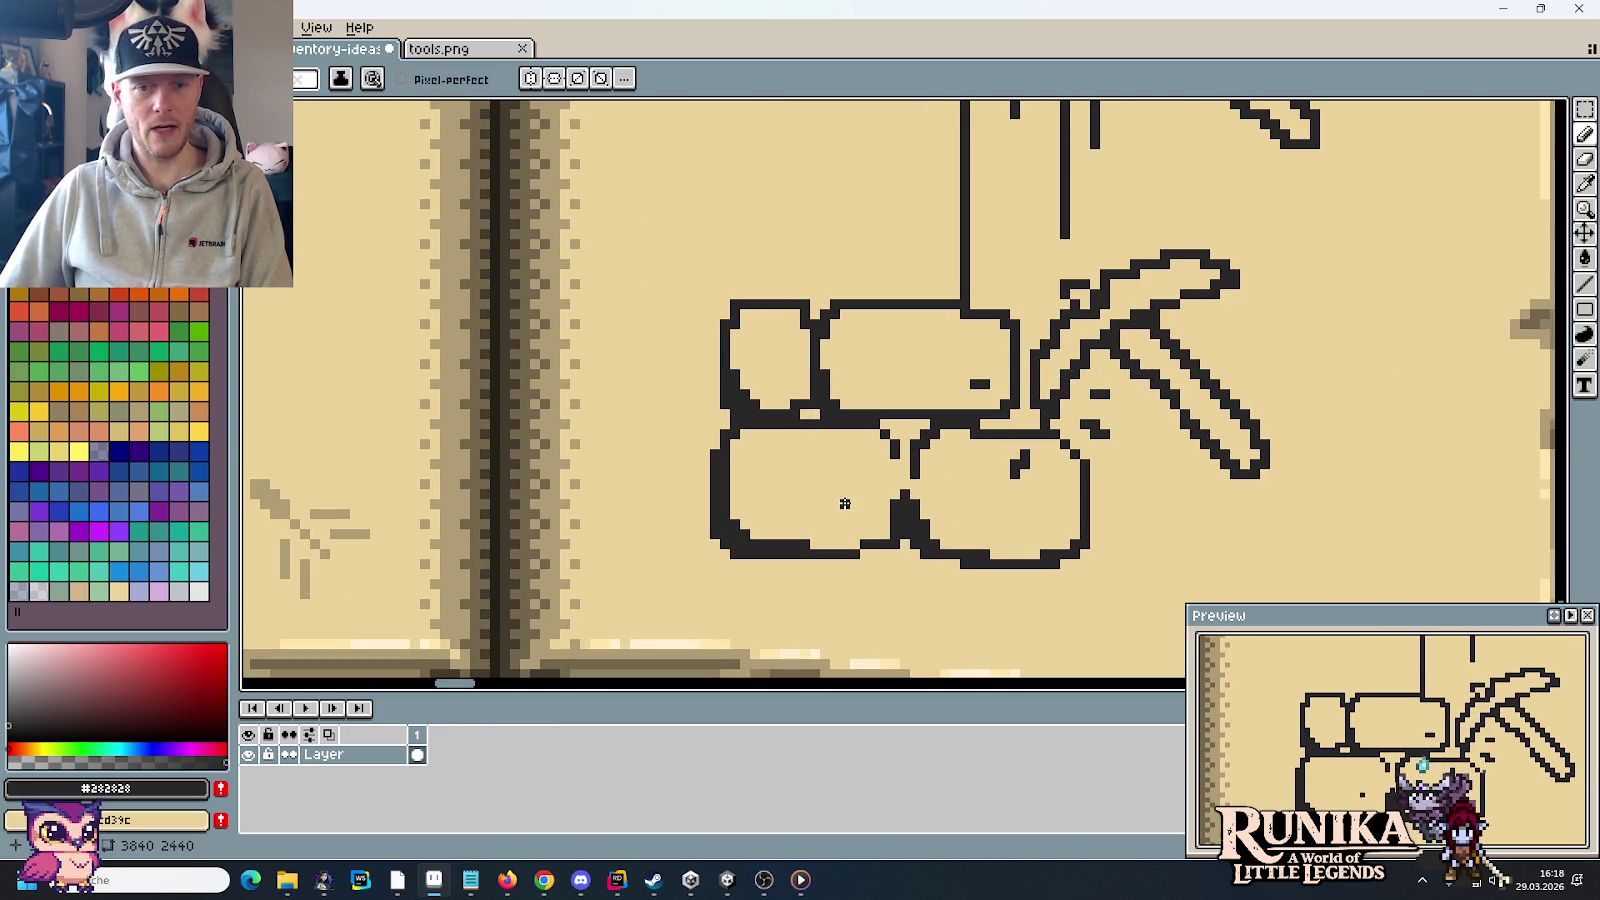
Step: Draw cracks in the lower-left and long upper stones, and round the small upper-left corner
{"action": "left_click_drag", "start_coordinate": [793, 513], "coordinate": [840, 508]}
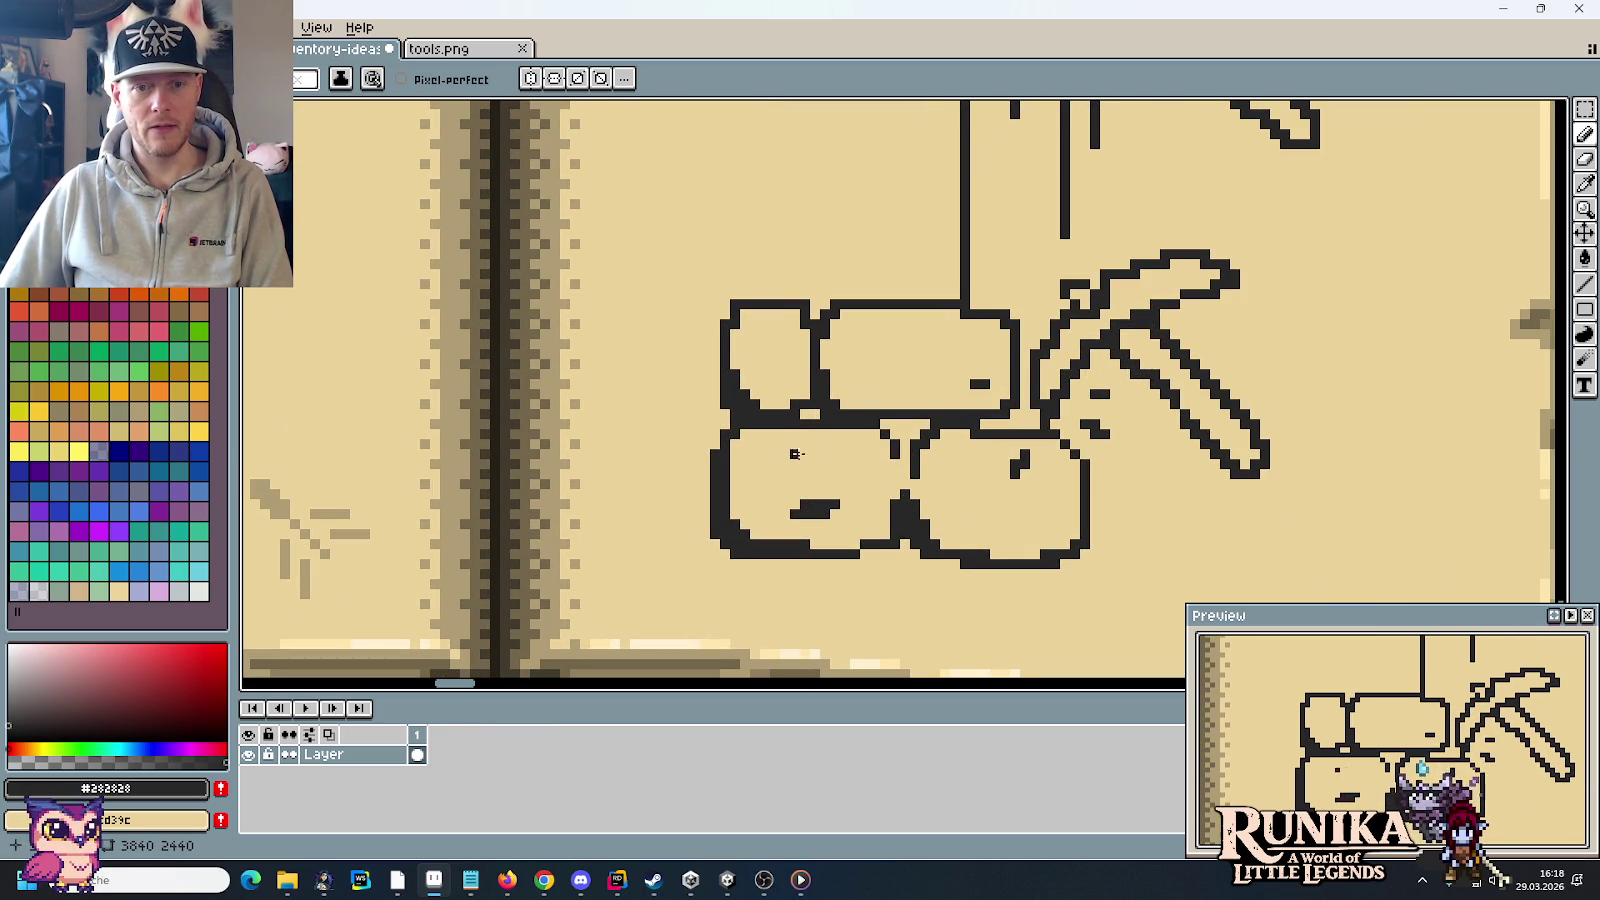
{"action": "left_click_drag", "start_coordinate": [820, 441], "coordinate": [875, 464]}
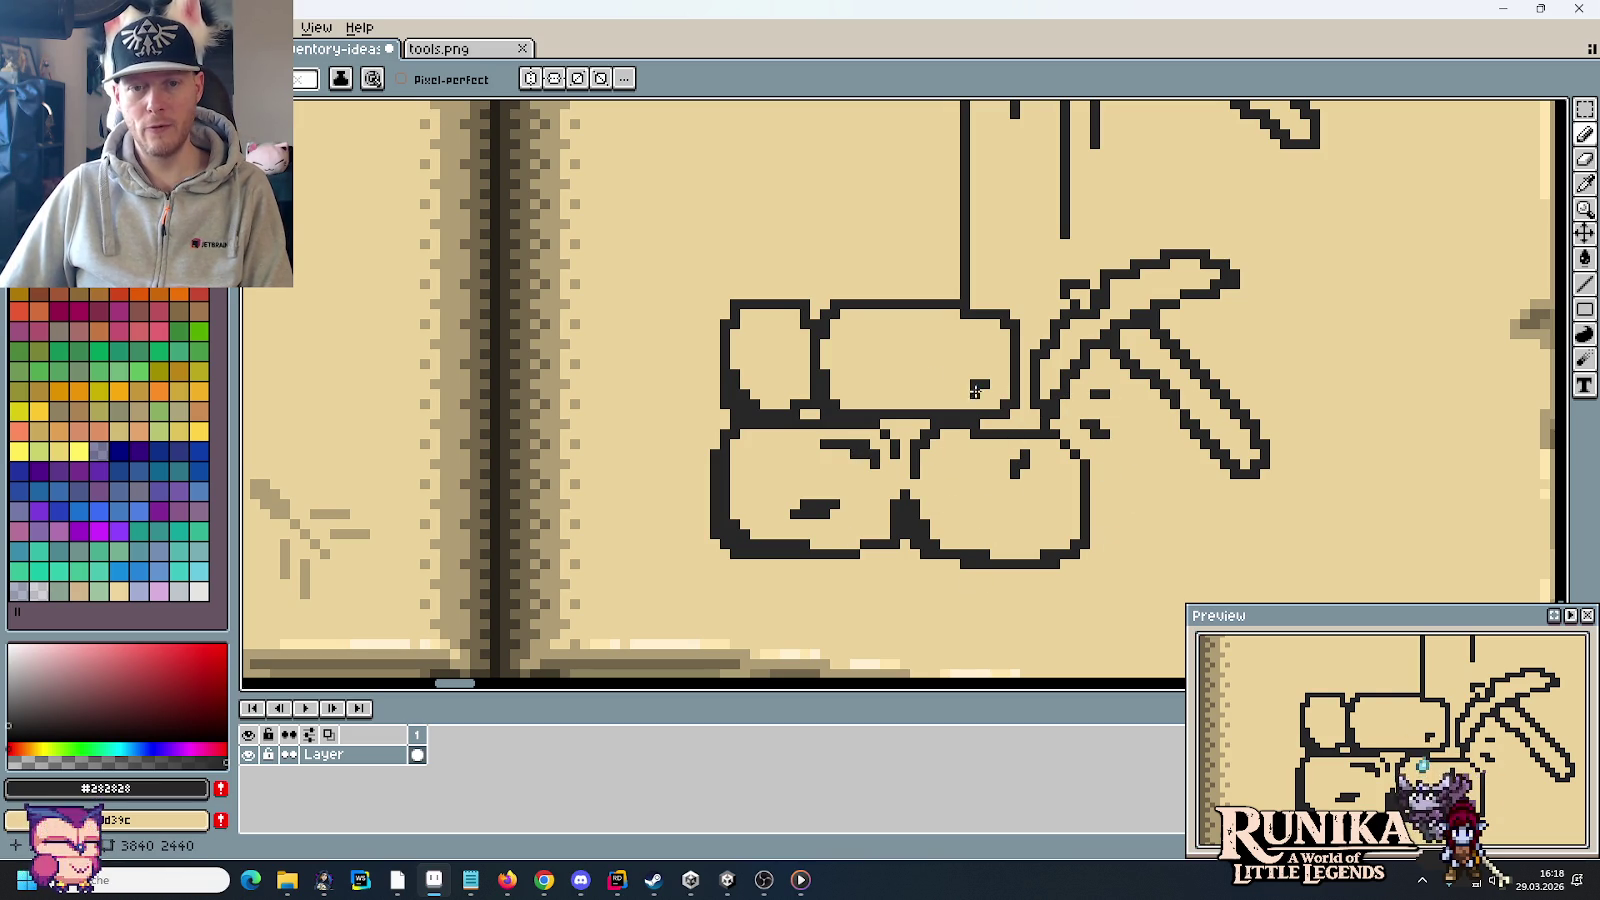
{"action": "left_click", "coordinate": [865, 333]}
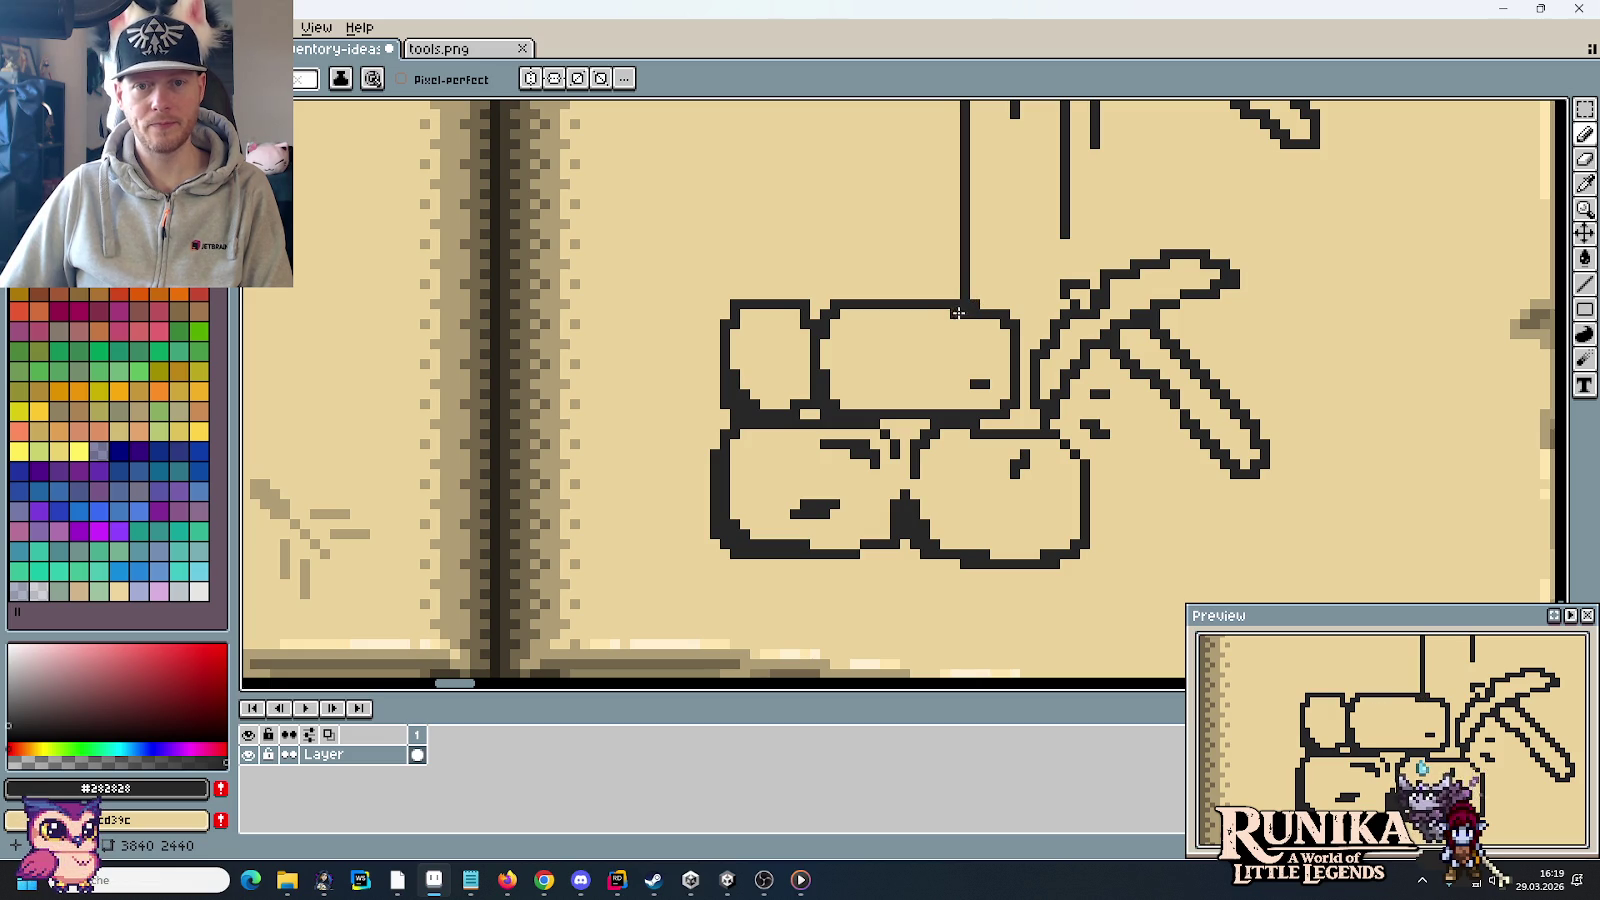
{"action": "left_click_drag", "start_coordinate": [940, 313], "coordinate": [975, 314]}
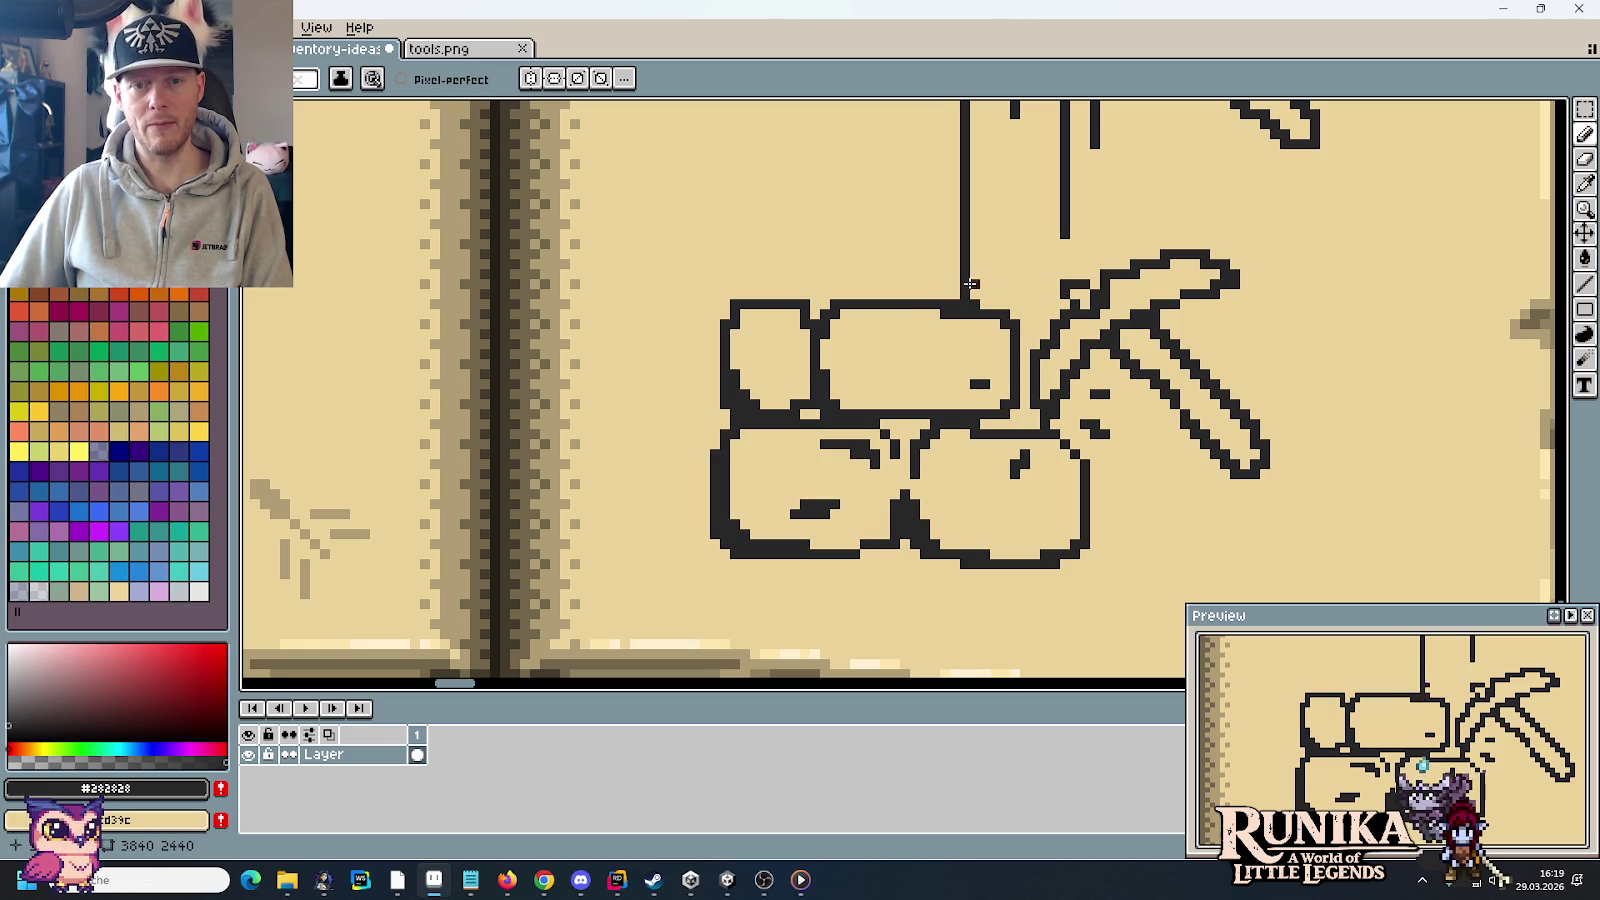
{"action": "left_click_drag", "start_coordinate": [825, 340], "coordinate": [825, 380]}
{"action": "key", "text": "ctrl+z"}
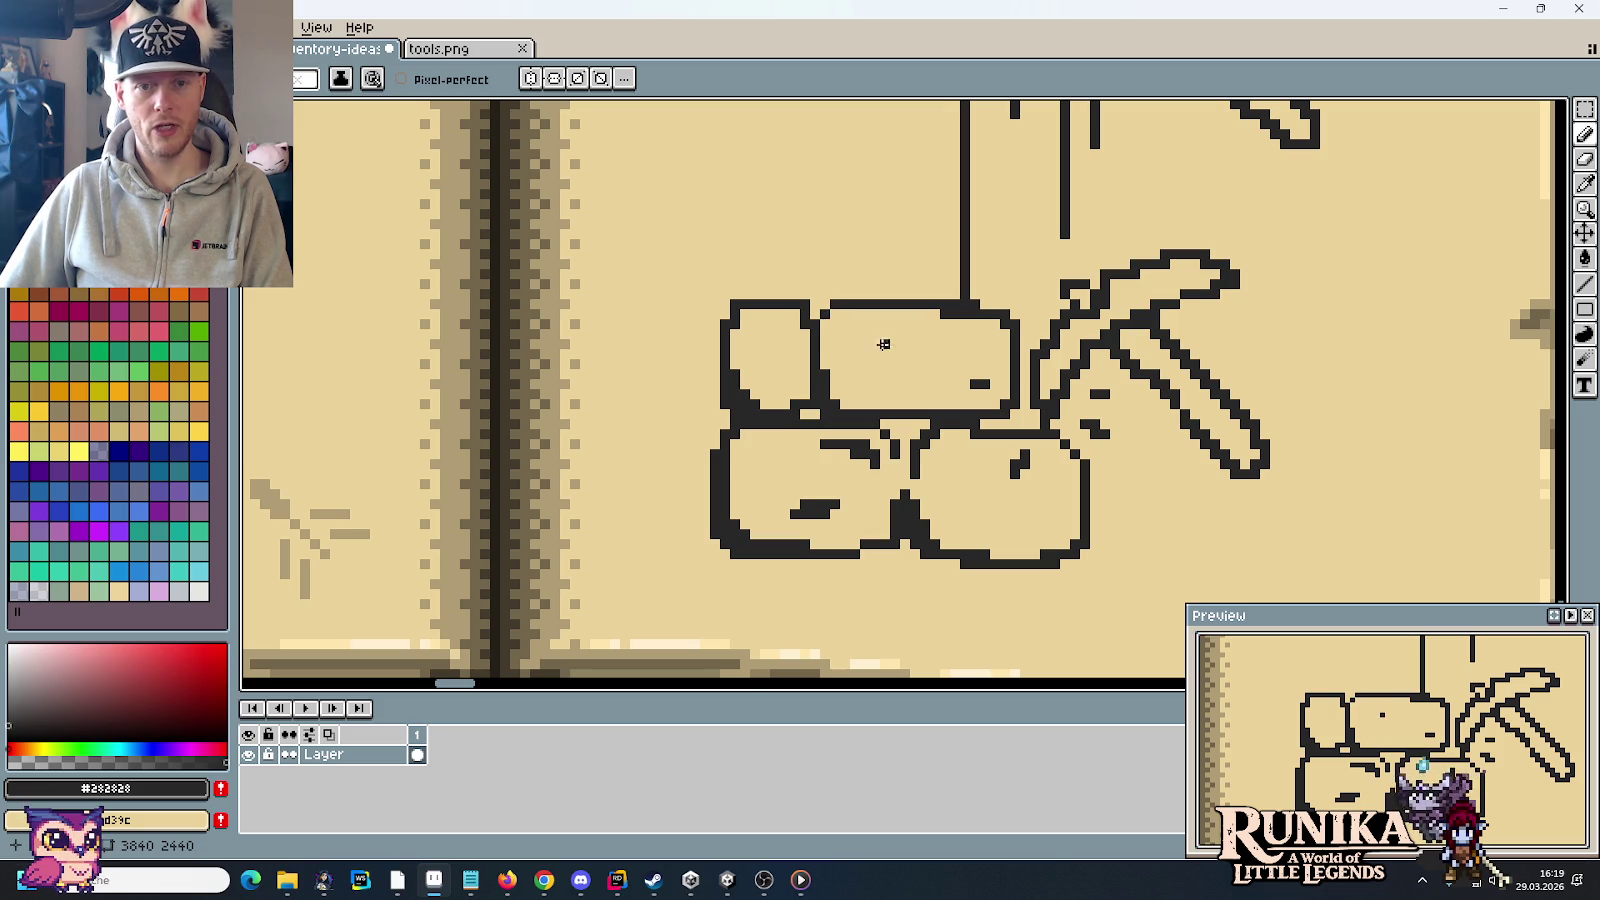
{"action": "left_click_drag", "start_coordinate": [875, 335], "coordinate": [870, 350]}
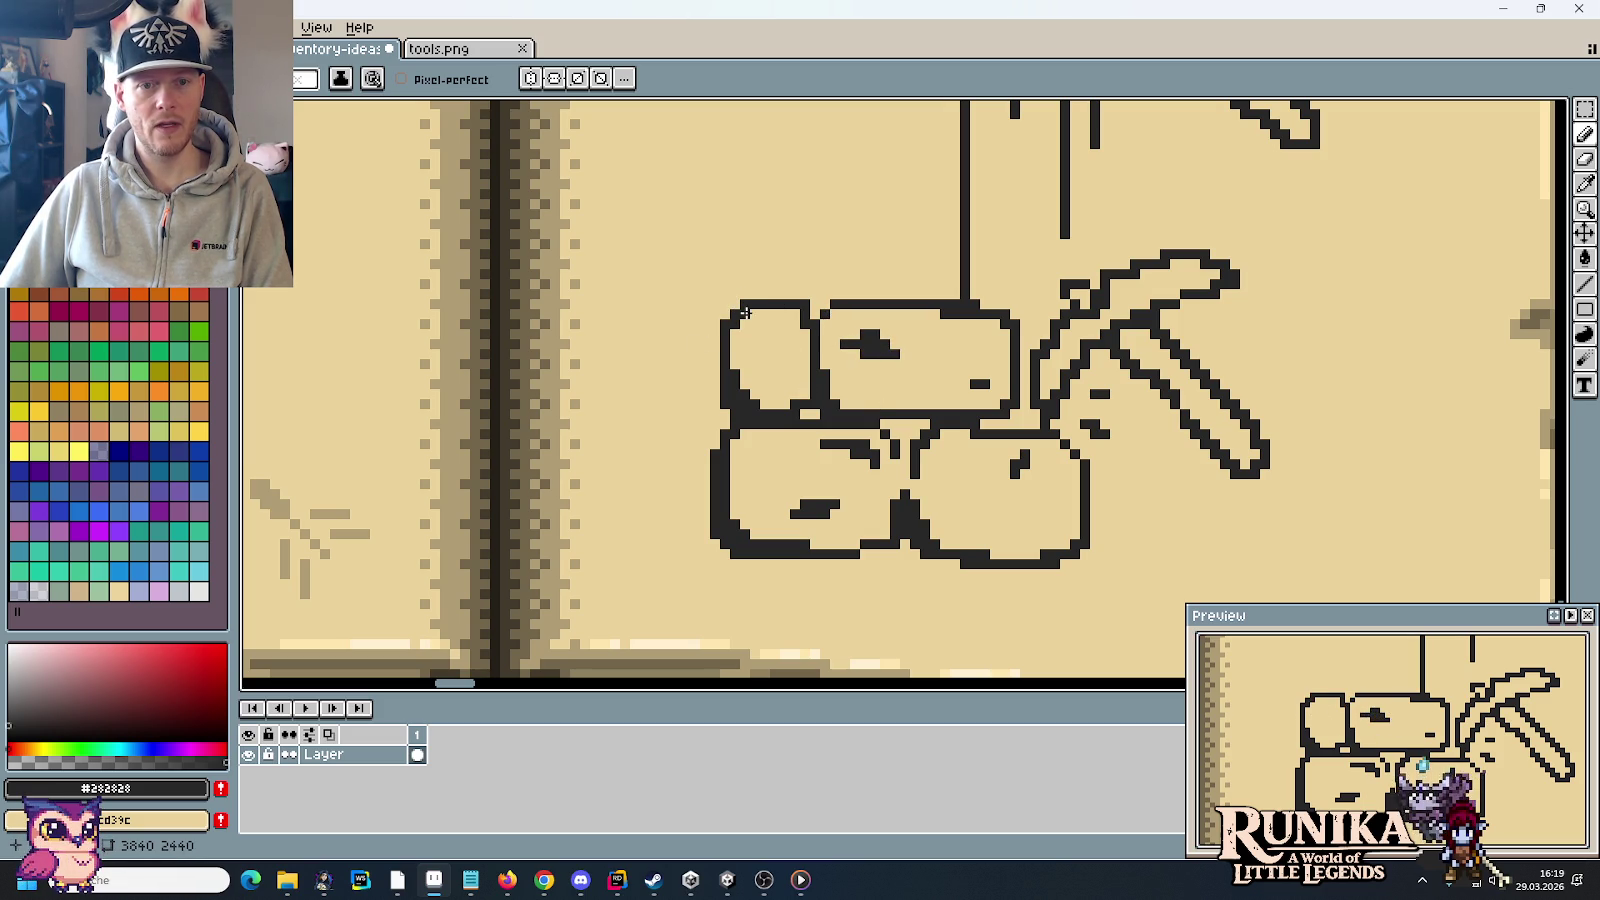
{"action": "right_click", "coordinate": [807, 304]}
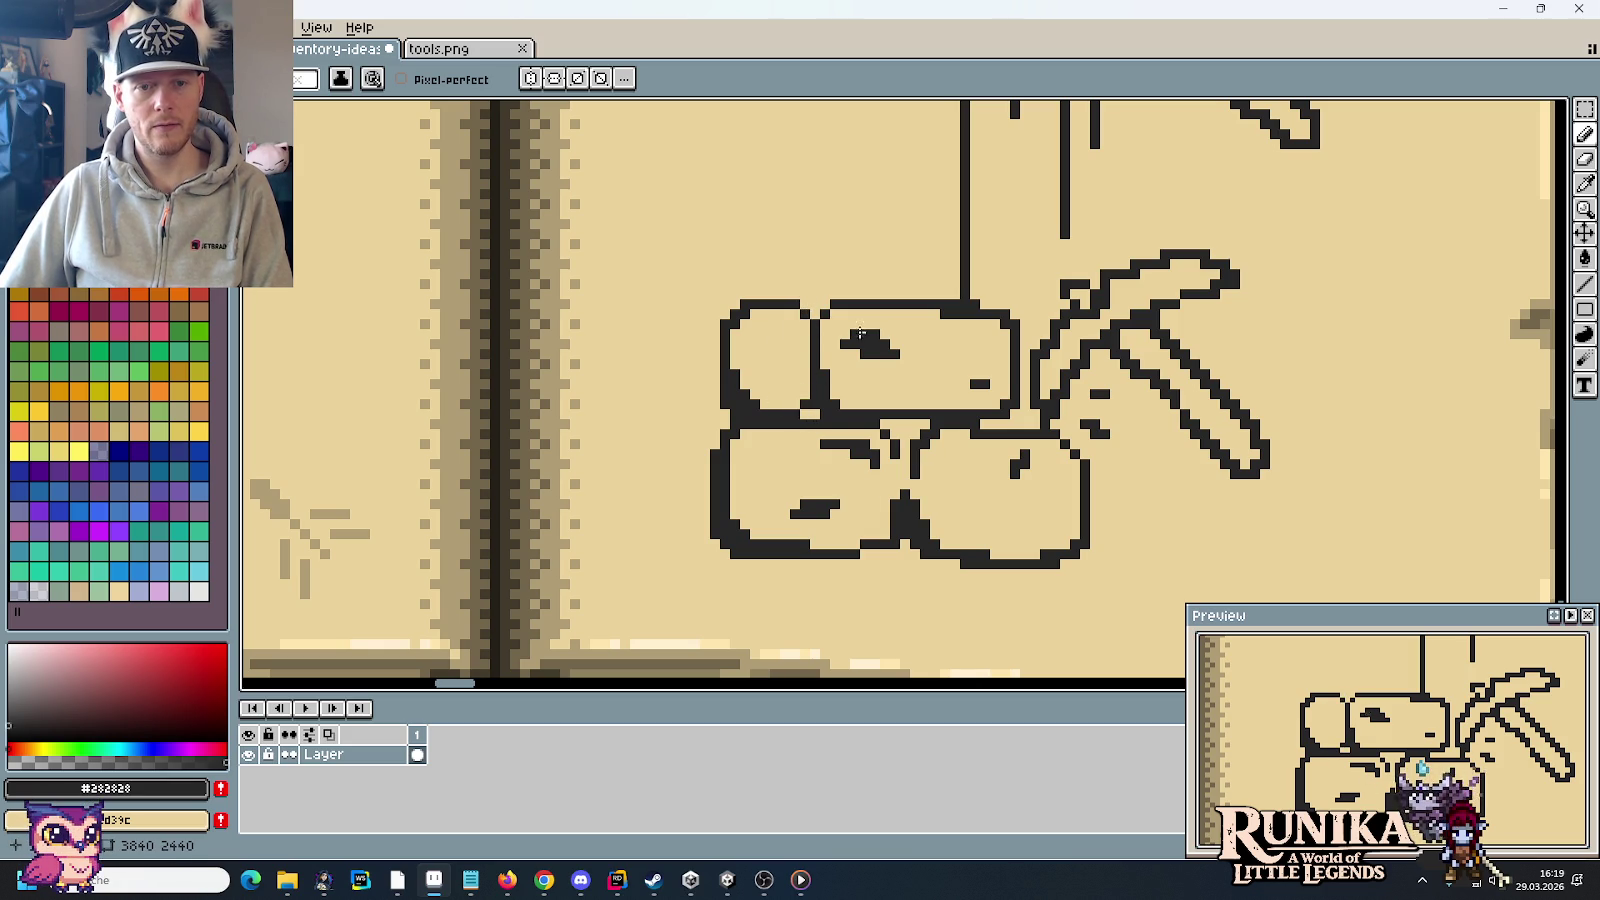
Step: Add a crack dash to the lower-right stone and redraw its bottom edge higher
{"action": "scroll", "coordinate": [824, 420], "scroll_direction": "down", "scroll_amount": 1}
{"action": "scroll", "coordinate": [824, 420], "scroll_direction": "down", "scroll_amount": 1}
{"action": "scroll", "coordinate": [852, 438], "scroll_direction": "up", "scroll_amount": 2}
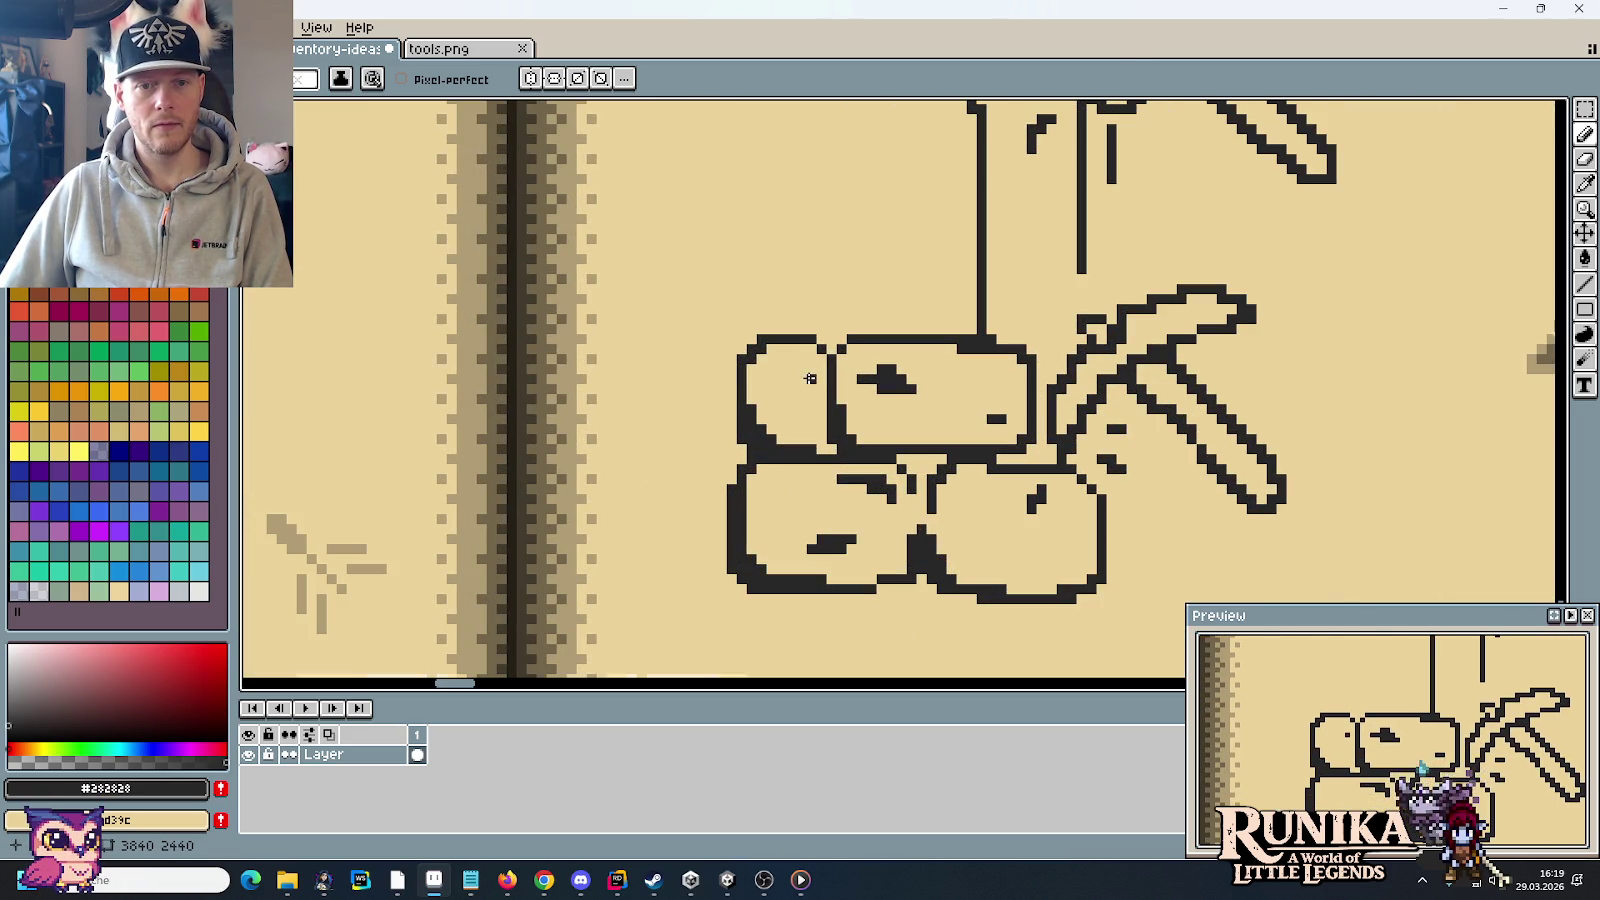
{"action": "scroll", "coordinate": [862, 453], "scroll_direction": "down", "scroll_amount": 1}
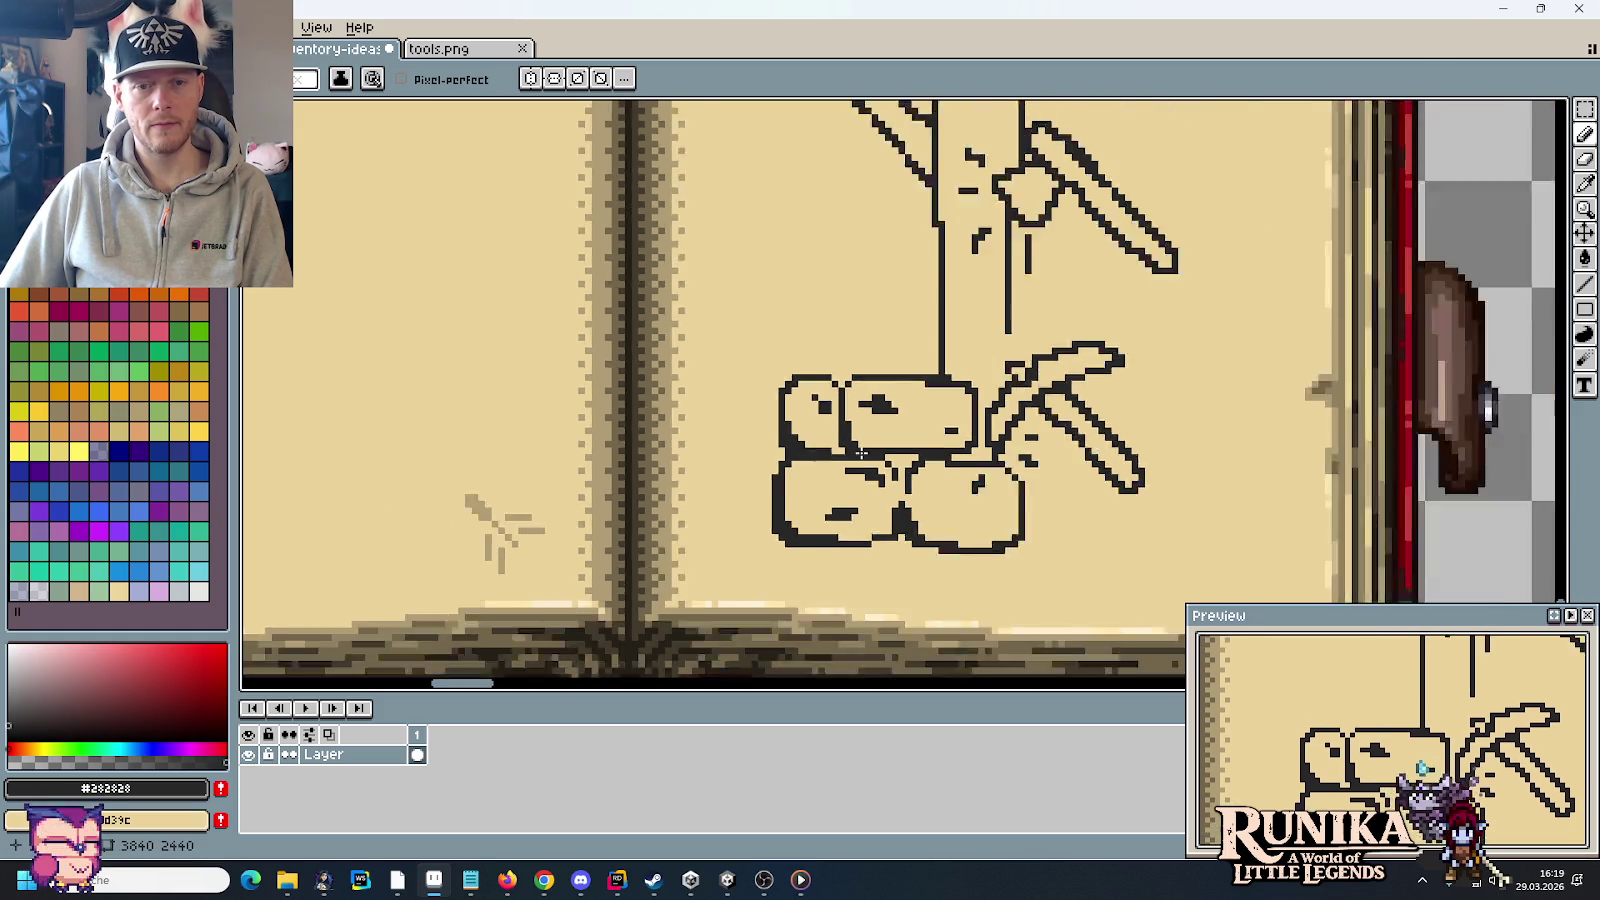
{"action": "scroll", "coordinate": [862, 453], "scroll_direction": "down", "scroll_amount": 1}
{"action": "scroll", "coordinate": [883, 489], "scroll_direction": "up", "scroll_amount": 2}
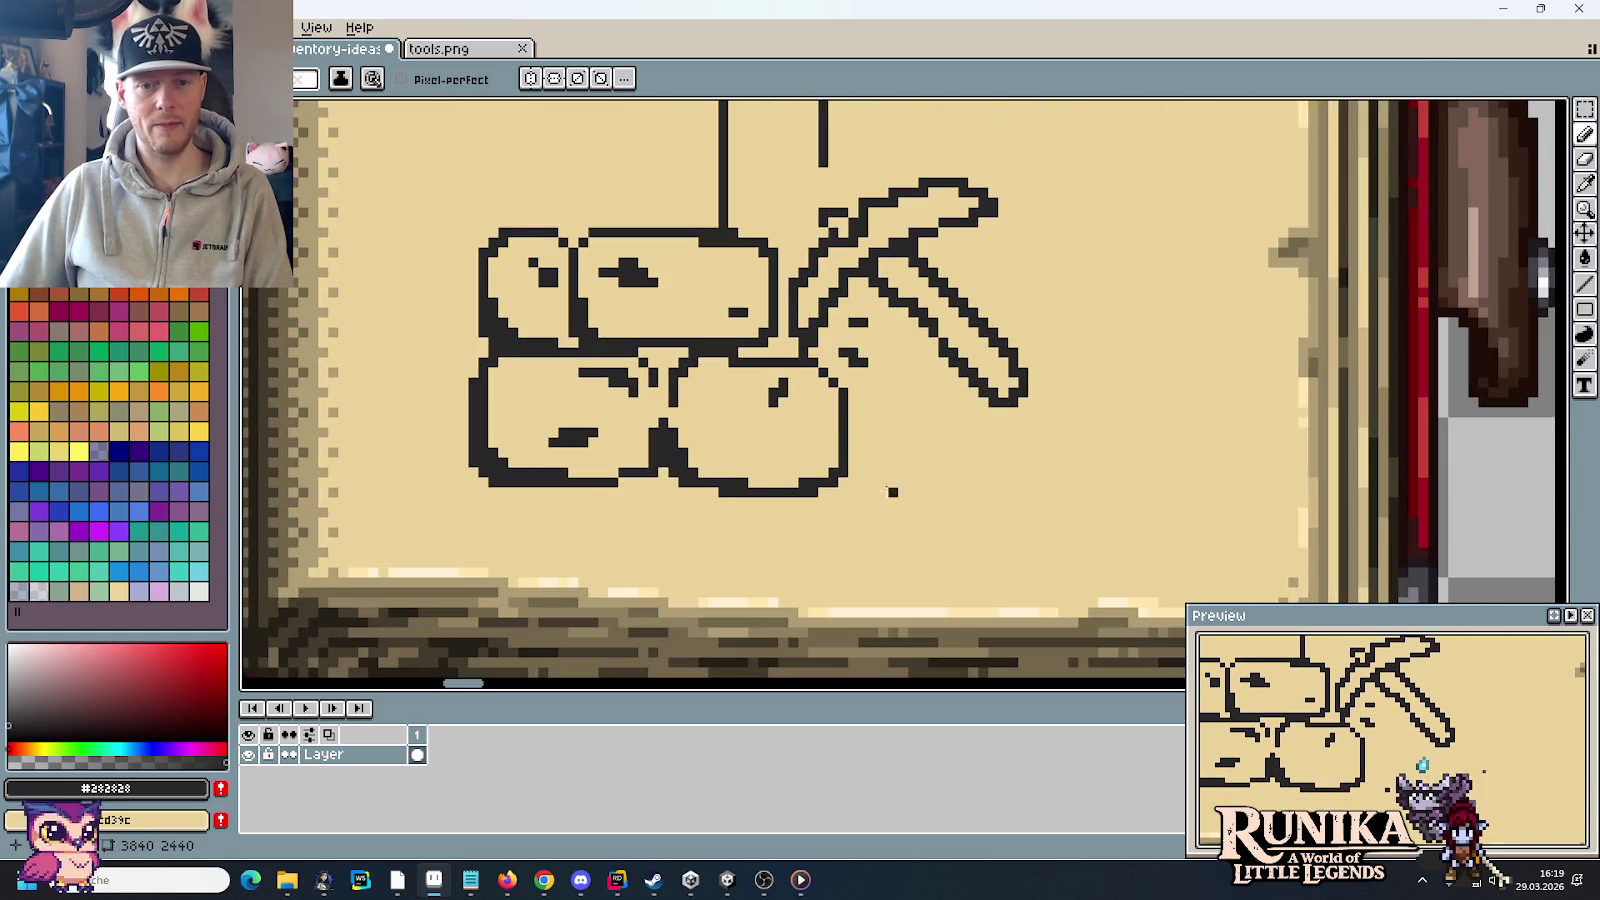
{"action": "left_click_drag", "start_coordinate": [779, 462], "coordinate": [826, 453]}
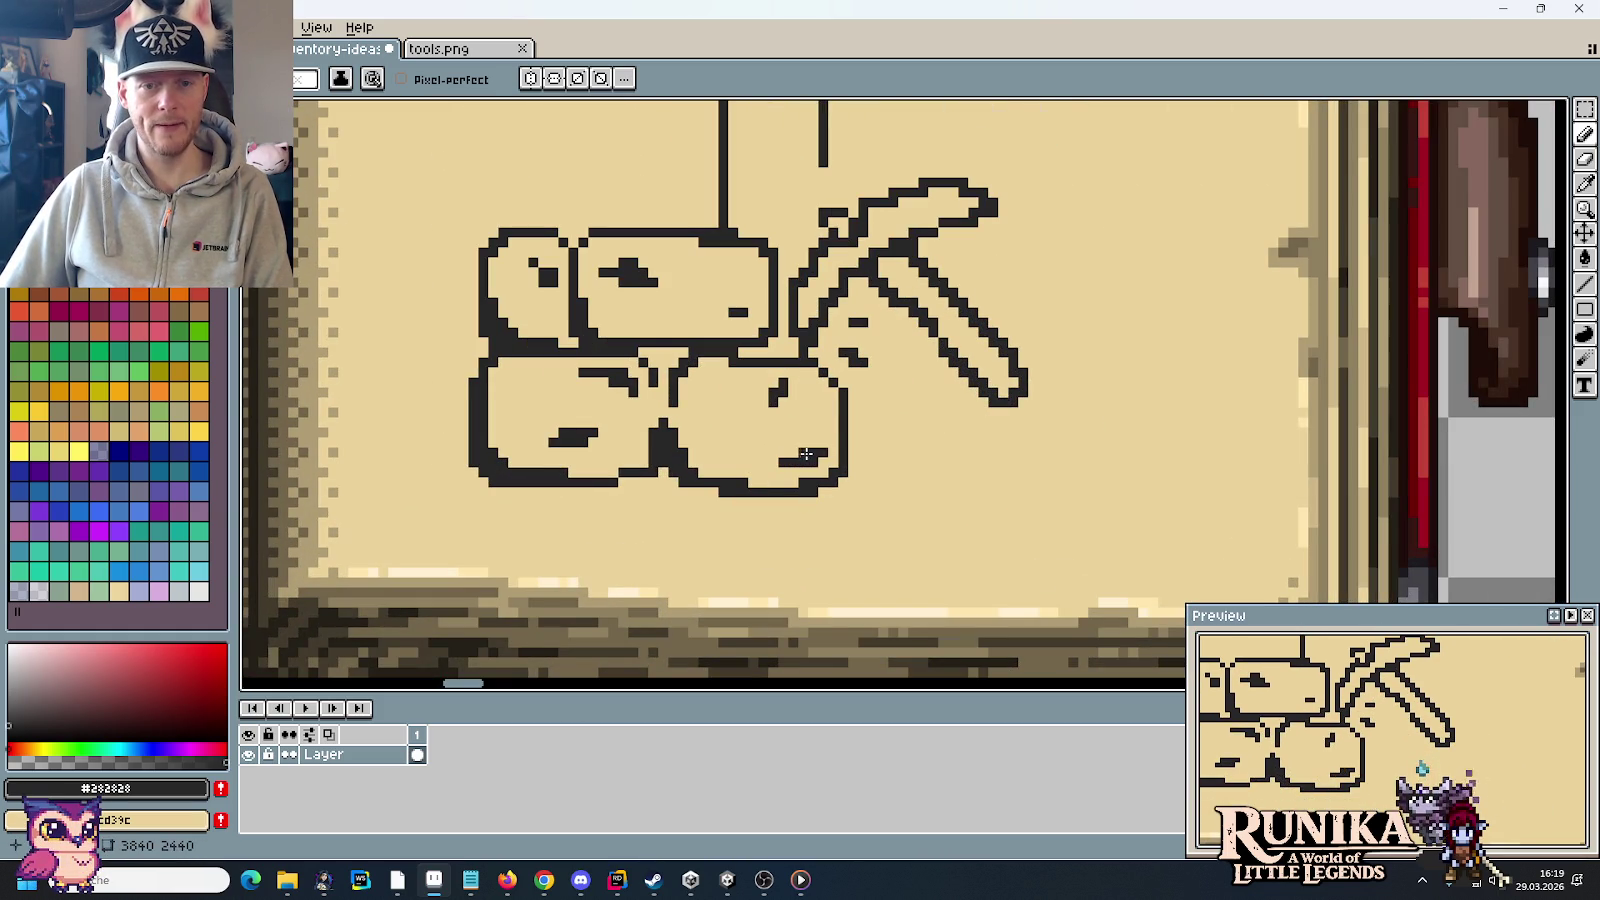
{"action": "scroll", "coordinate": [933, 513], "scroll_direction": "down", "scroll_amount": 1}
{"action": "scroll", "coordinate": [873, 497], "scroll_direction": "up", "scroll_amount": 2}
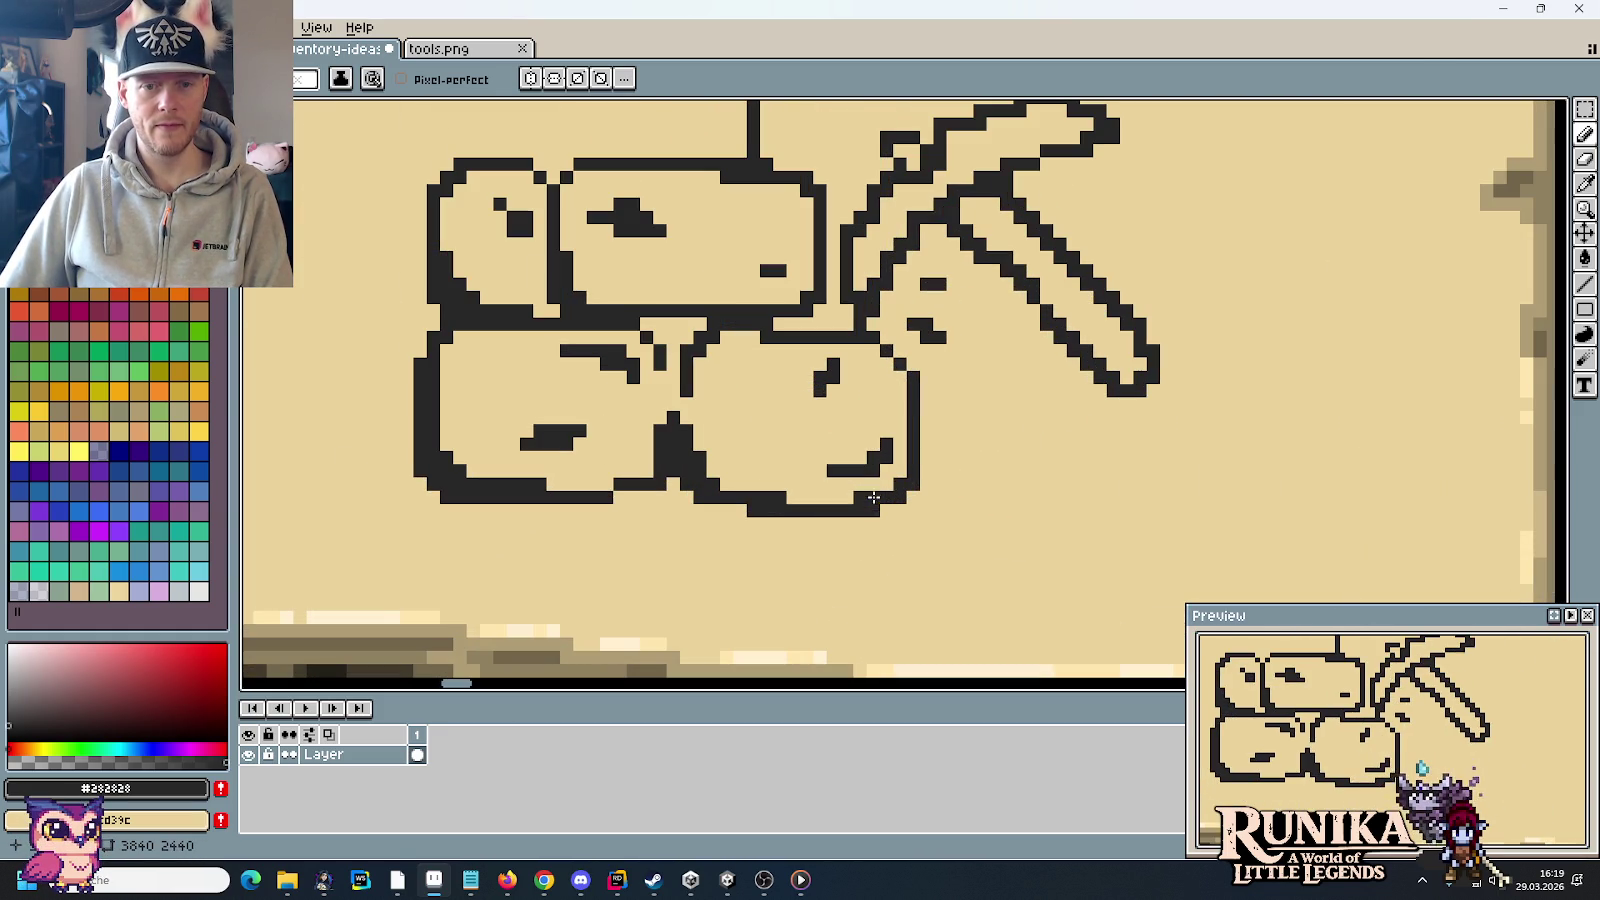
{"action": "mouse_move", "coordinate": [869, 514]}
{"action": "left_mouse_down"}
{"action": "mouse_move", "coordinate": [745, 510]}
{"action": "mouse_move", "coordinate": [905, 495]}
{"action": "left_mouse_up"}
{"action": "scroll", "coordinate": [907, 545], "scroll_direction": "down", "scroll_amount": 2}
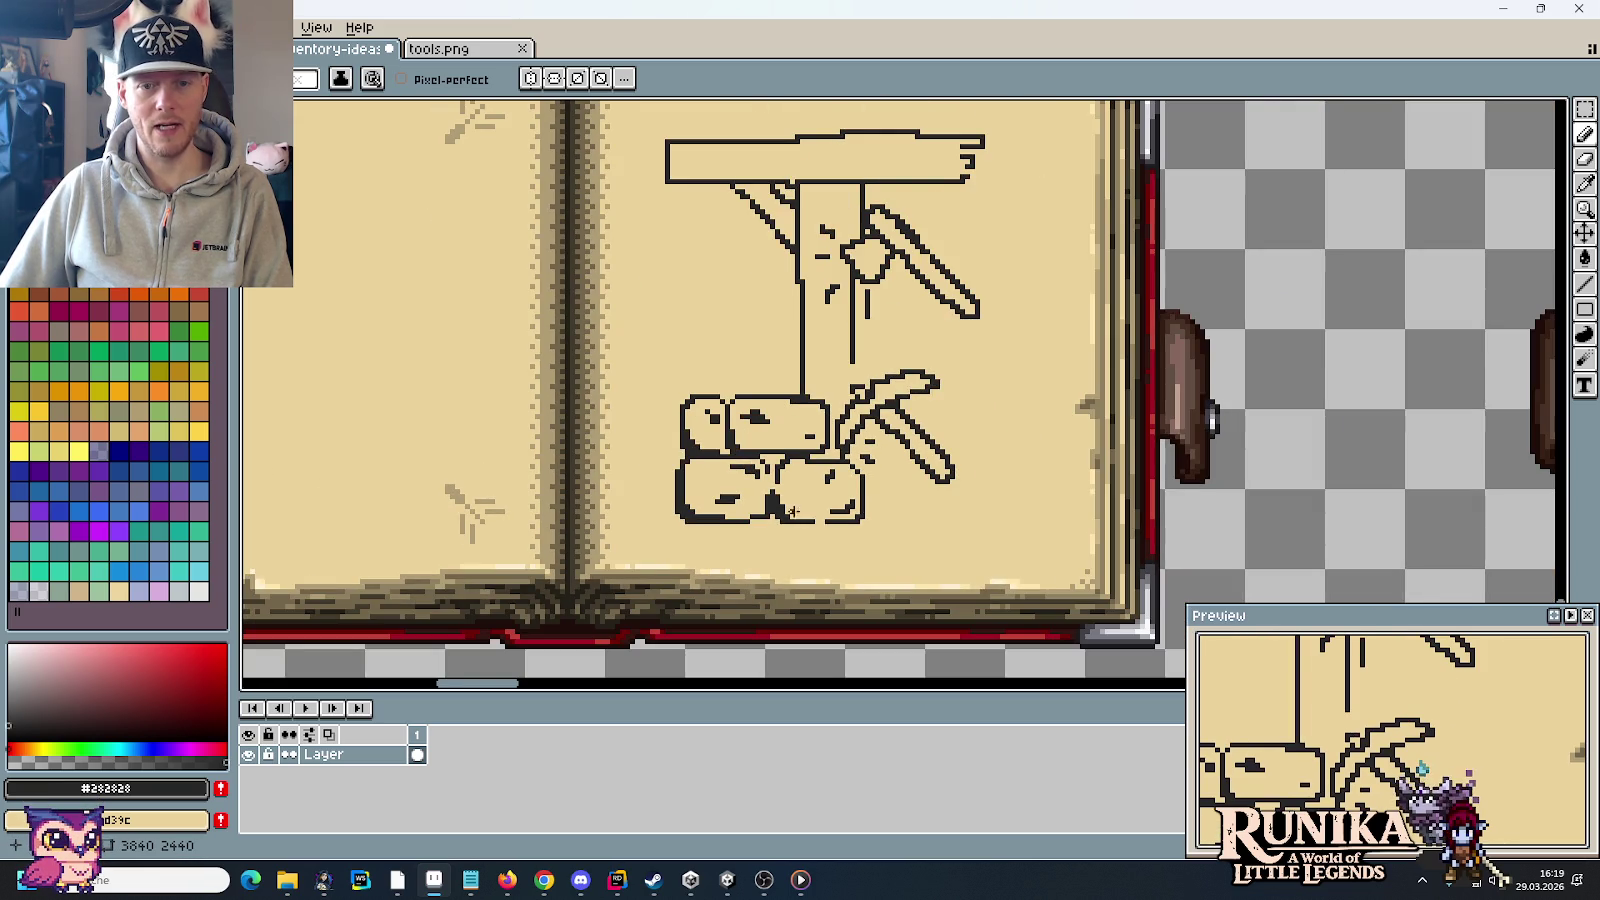
{"action": "scroll", "coordinate": [855, 499], "scroll_direction": "up", "scroll_amount": 2}
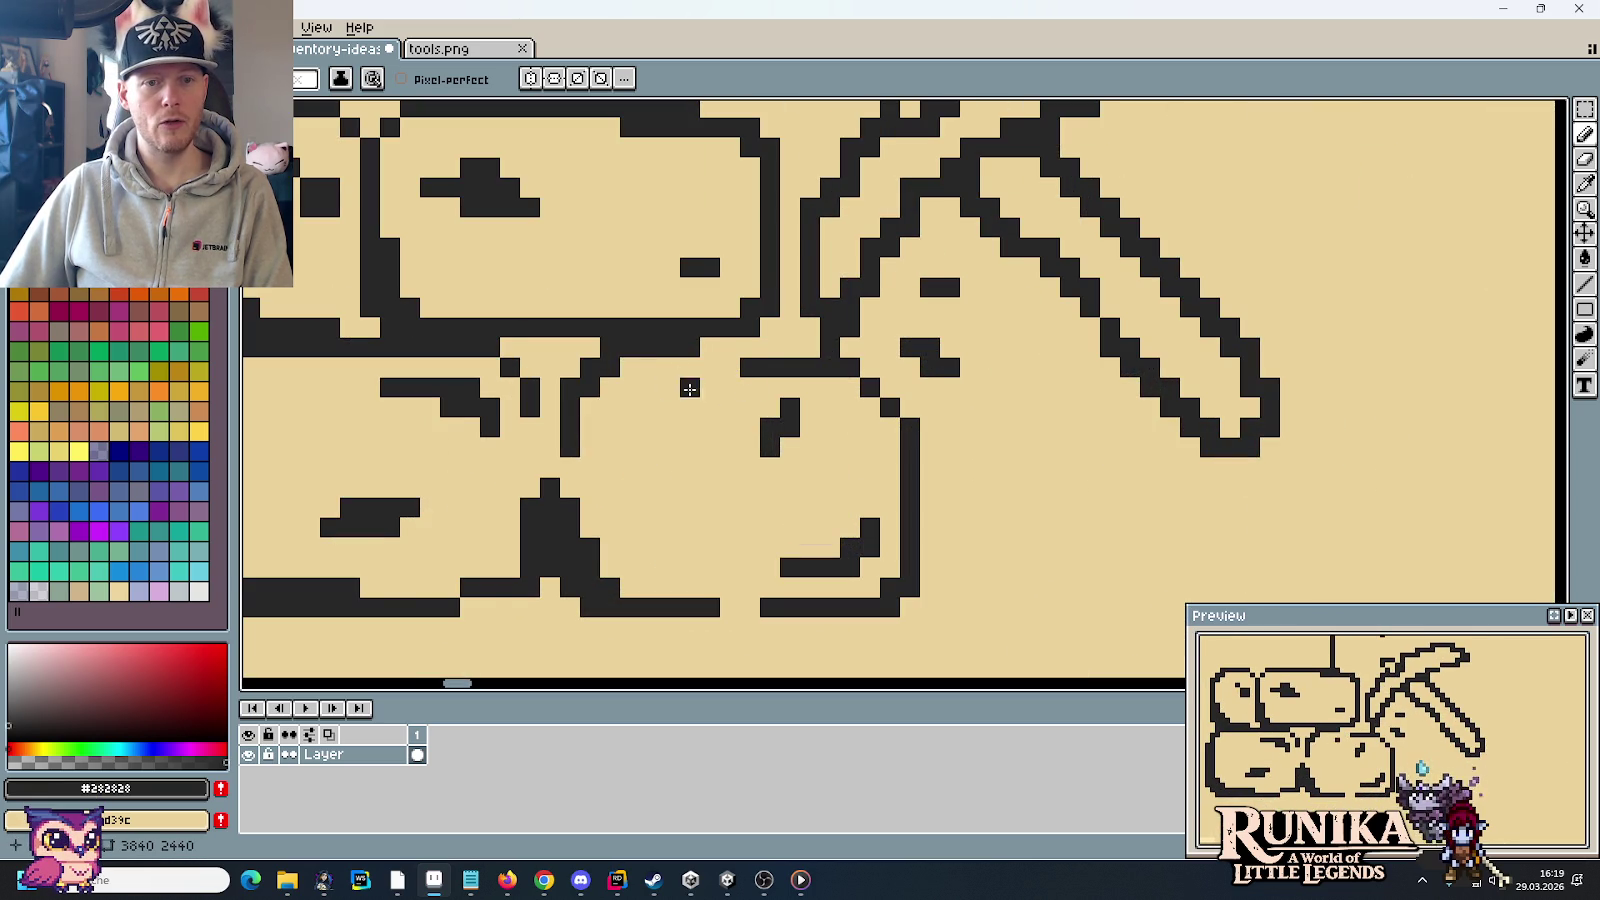
{"action": "scroll", "coordinate": [733, 444], "scroll_direction": "down", "scroll_amount": 1}
{"action": "scroll", "coordinate": [733, 444], "scroll_direction": "down", "scroll_amount": 2}
{"action": "scroll", "coordinate": [811, 488], "scroll_direction": "left", "scroll_amount": 1}
{"action": "scroll", "coordinate": [811, 488], "scroll_direction": "up", "scroll_amount": 2}
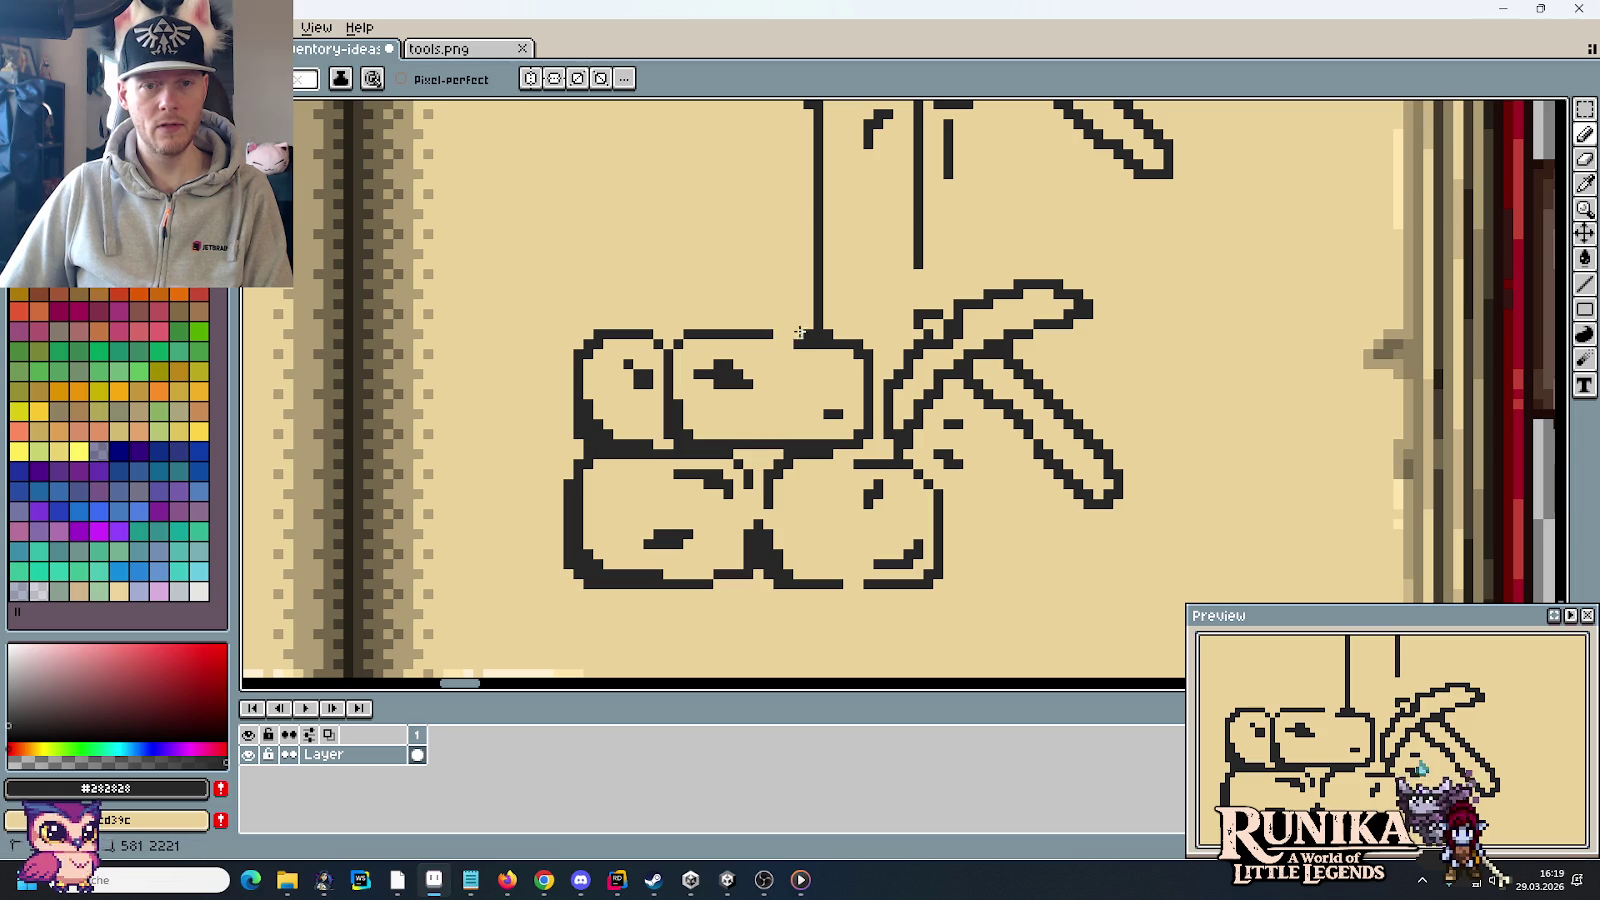
{"action": "scroll", "coordinate": [808, 434], "scroll_direction": "down", "scroll_amount": 1}
{"action": "scroll", "coordinate": [808, 434], "scroll_direction": "down", "scroll_amount": 2}
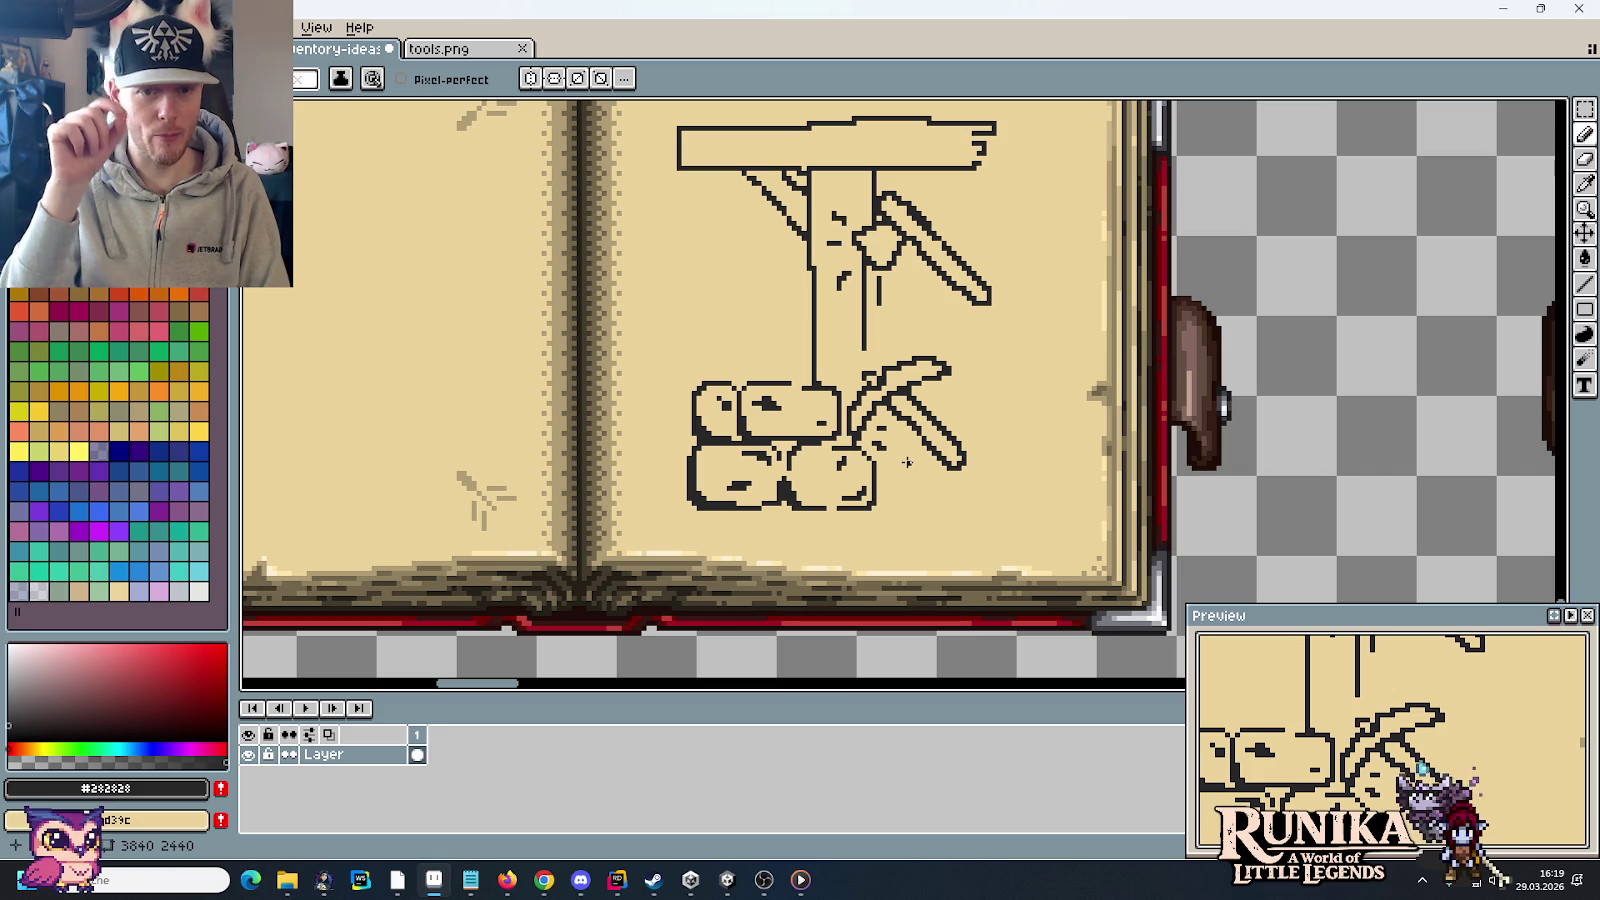
{"action": "scroll", "coordinate": [898, 372], "scroll_direction": "up", "scroll_amount": 1}
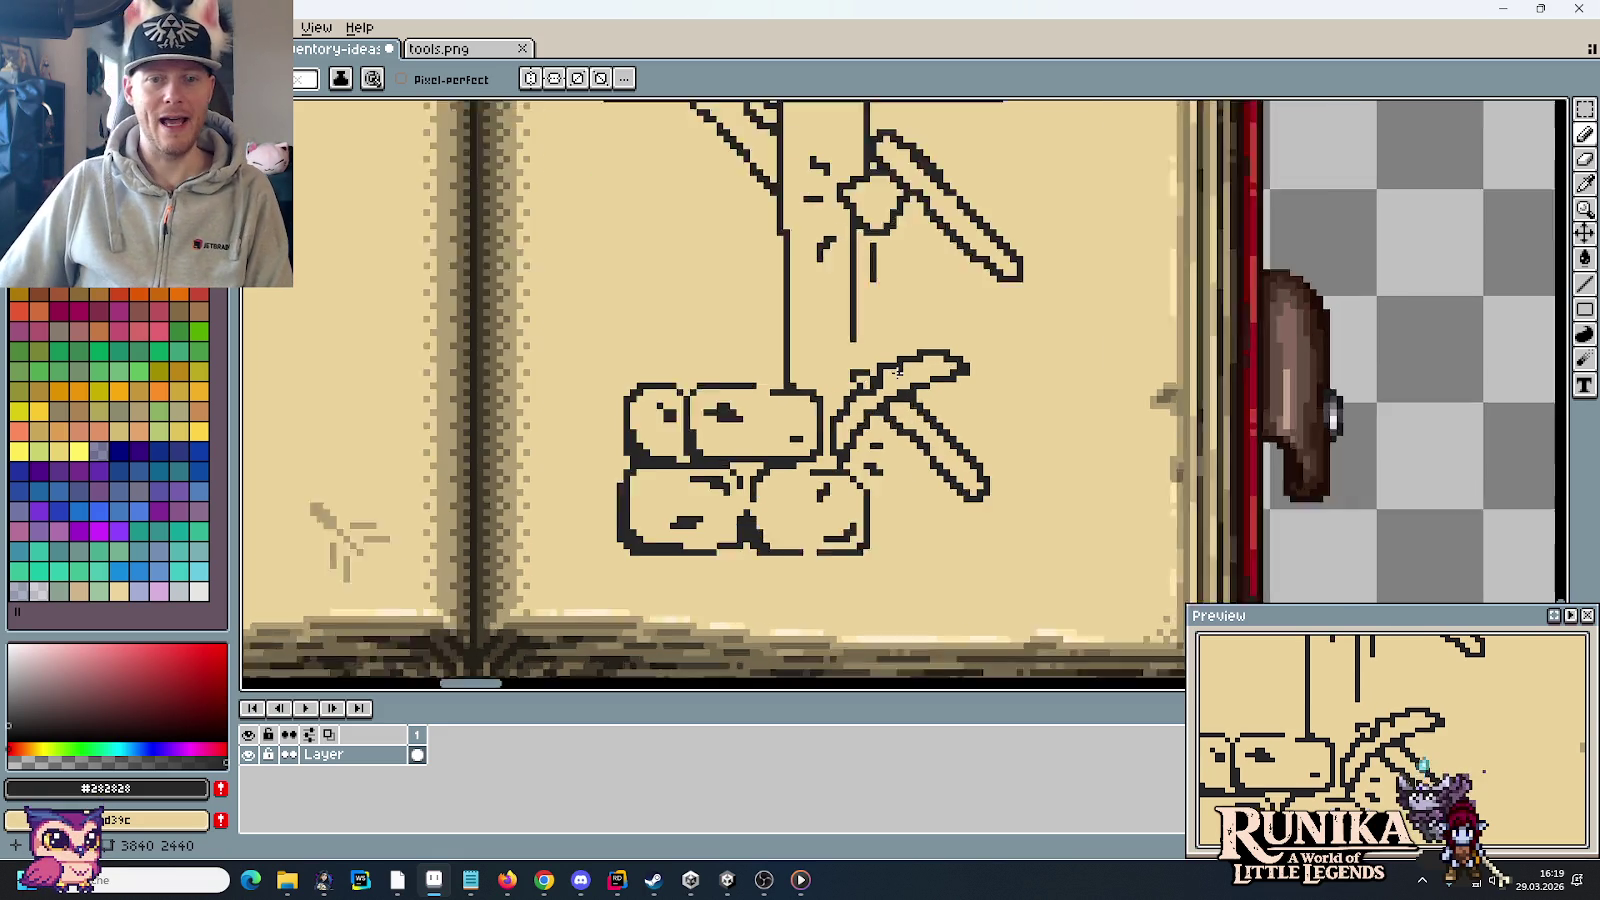
{"action": "scroll", "coordinate": [898, 372], "scroll_direction": "up", "scroll_amount": 1}
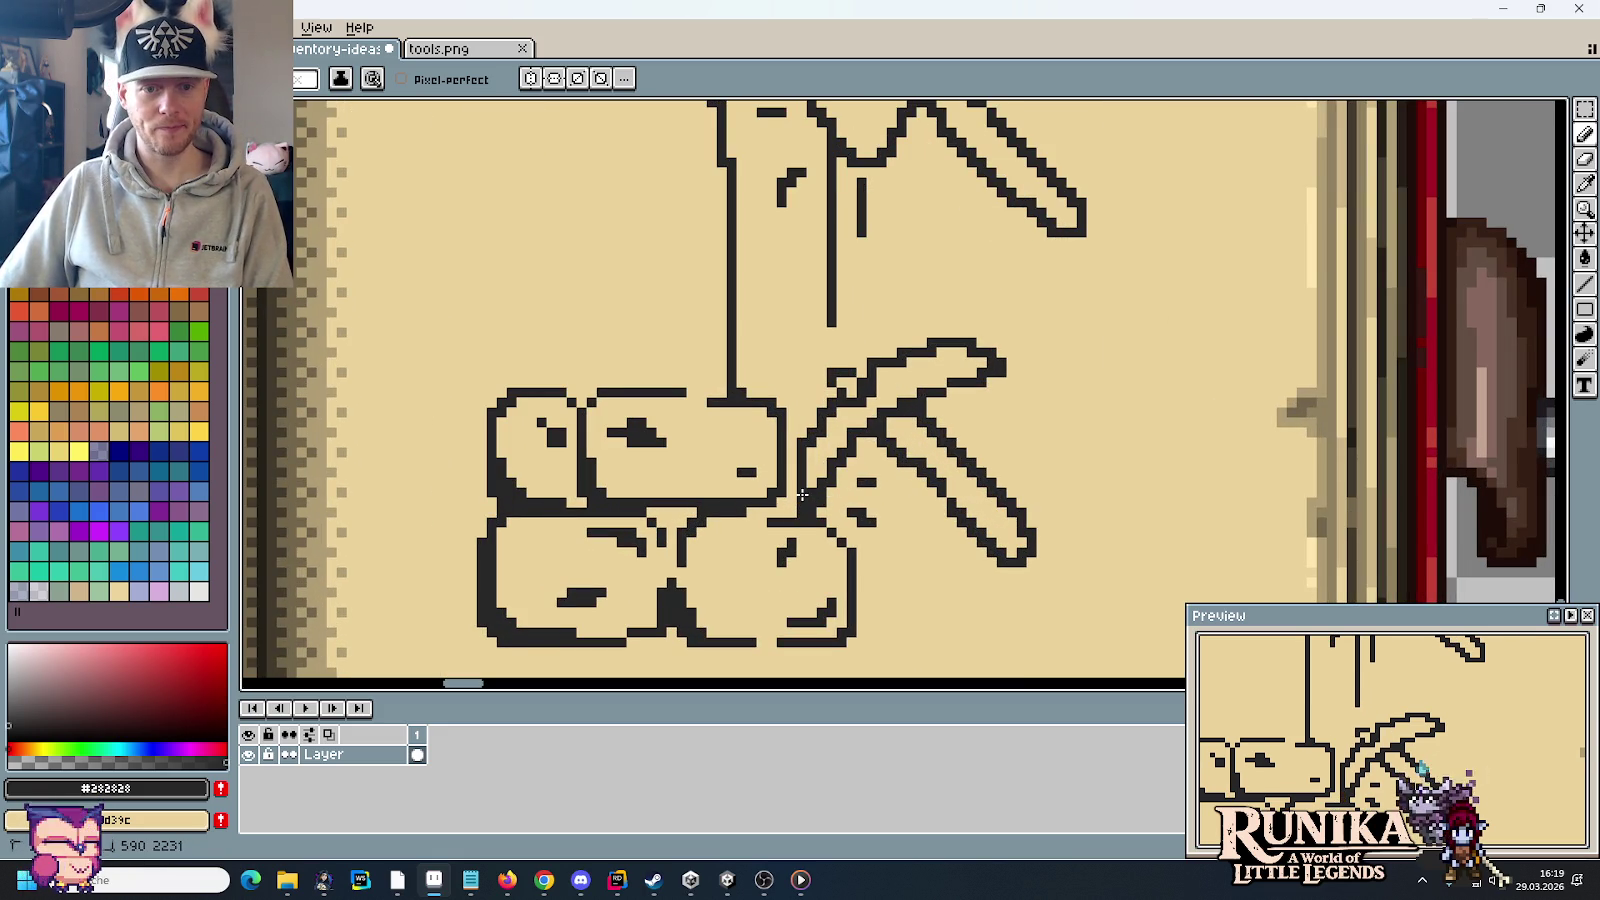
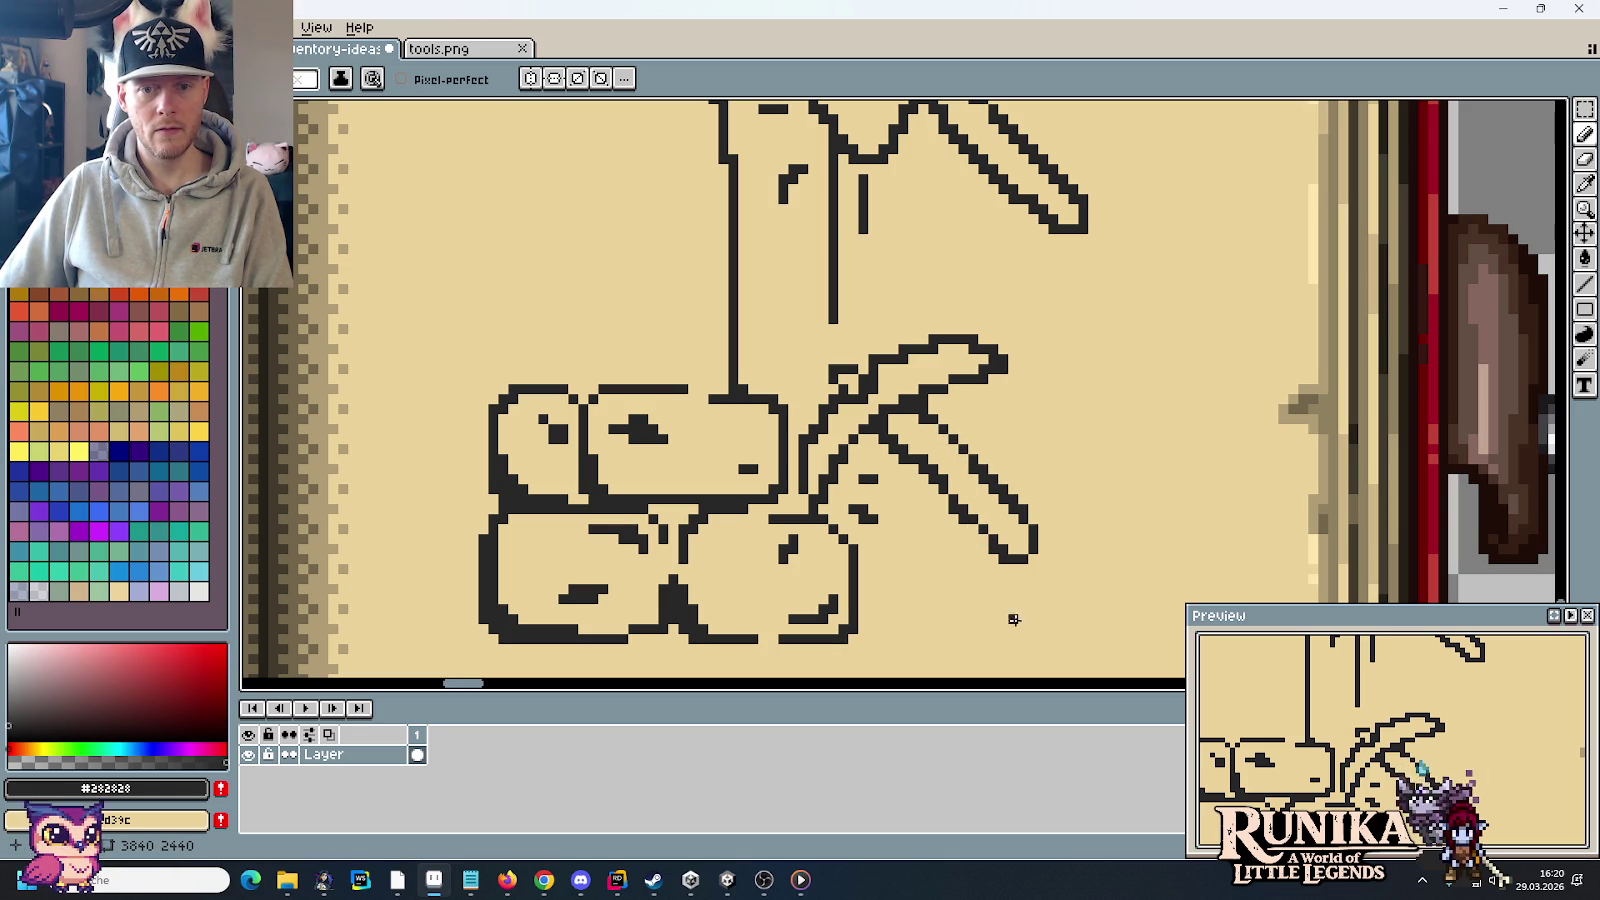
Step: Add a dark pixel to the pickaxe head's outline
{"action": "scroll", "coordinate": [1043, 578], "scroll_direction": "down", "scroll_amount": 1}
{"action": "scroll", "coordinate": [960, 530], "scroll_direction": "up", "scroll_amount": 2}
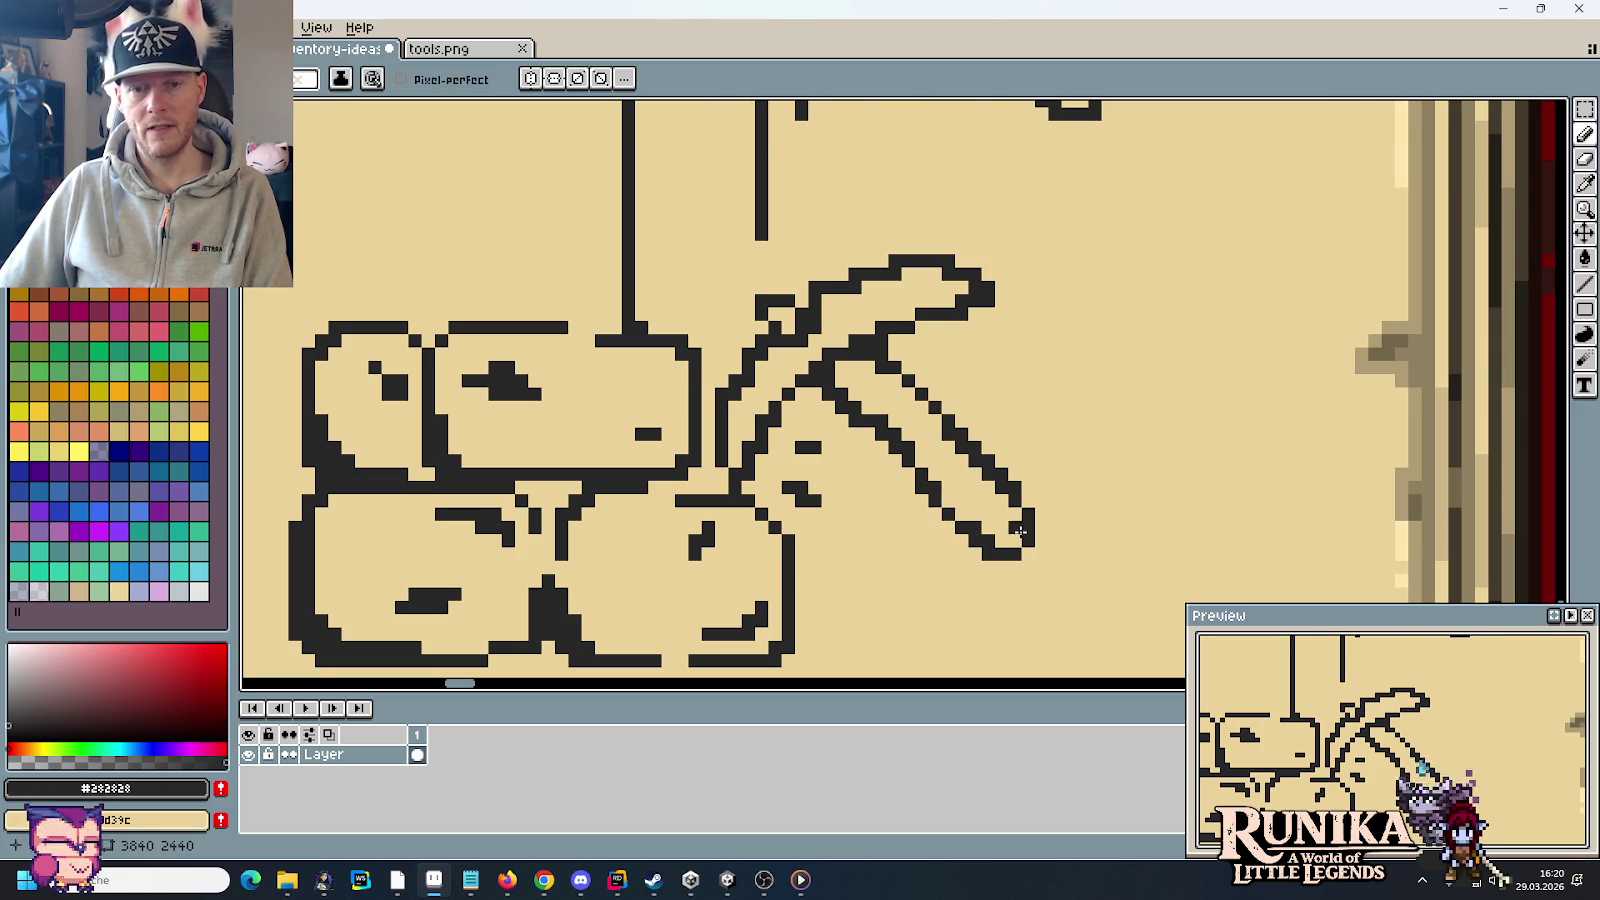
{"action": "scroll", "coordinate": [1019, 531], "scroll_direction": "down", "scroll_amount": 1}
{"action": "scroll", "coordinate": [930, 513], "scroll_direction": "up", "scroll_amount": 1}
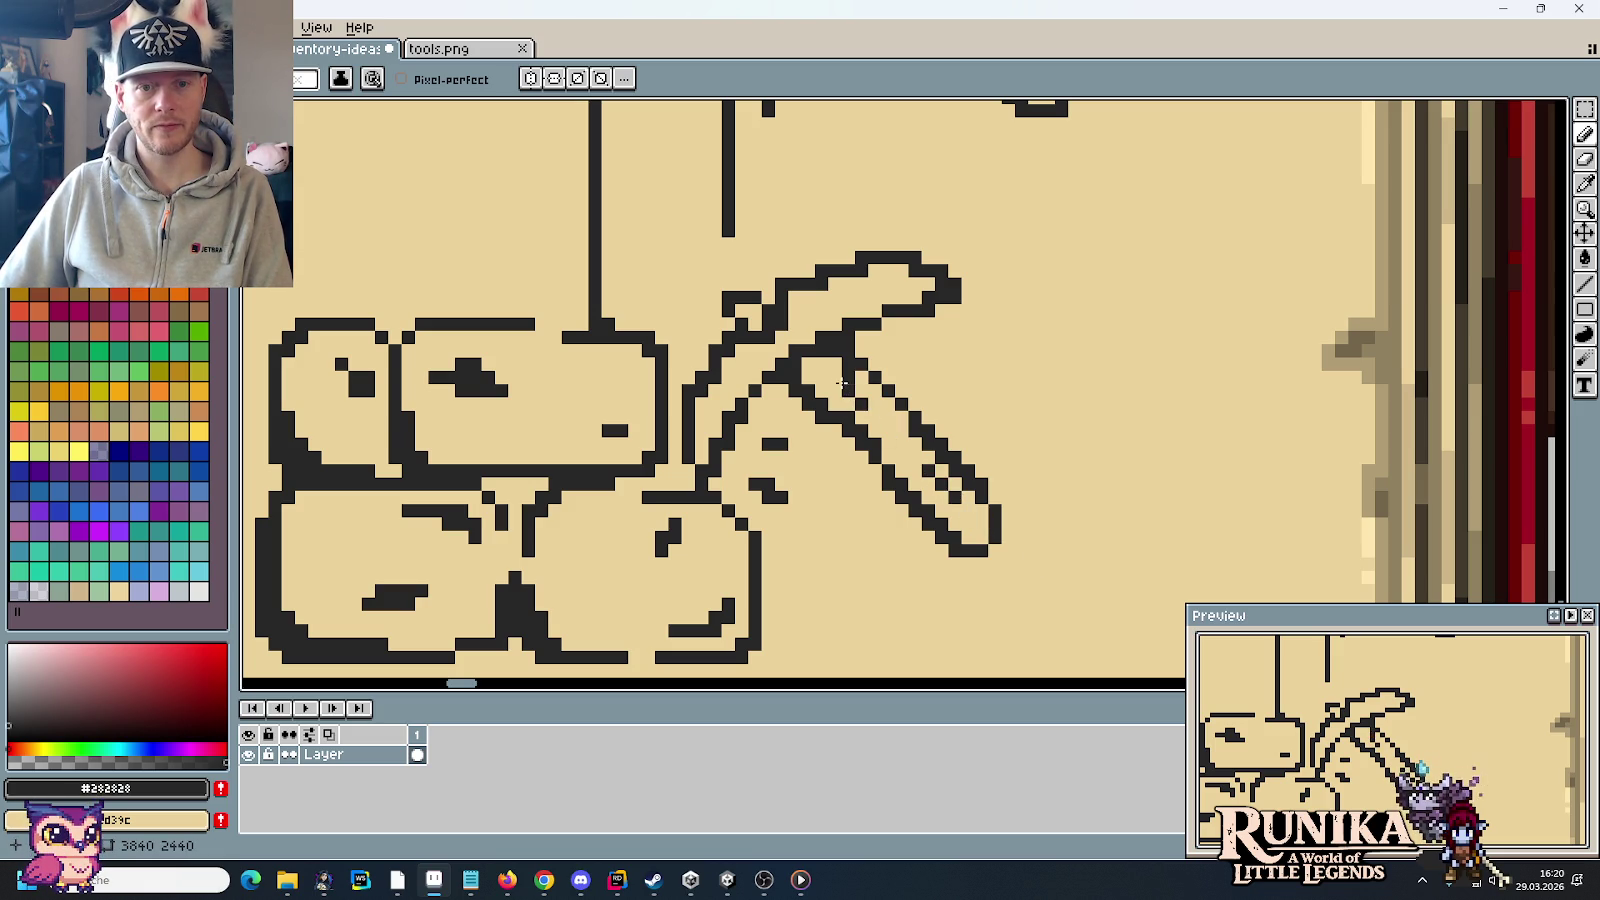
{"action": "scroll", "coordinate": [945, 473], "scroll_direction": "down", "scroll_amount": 2}
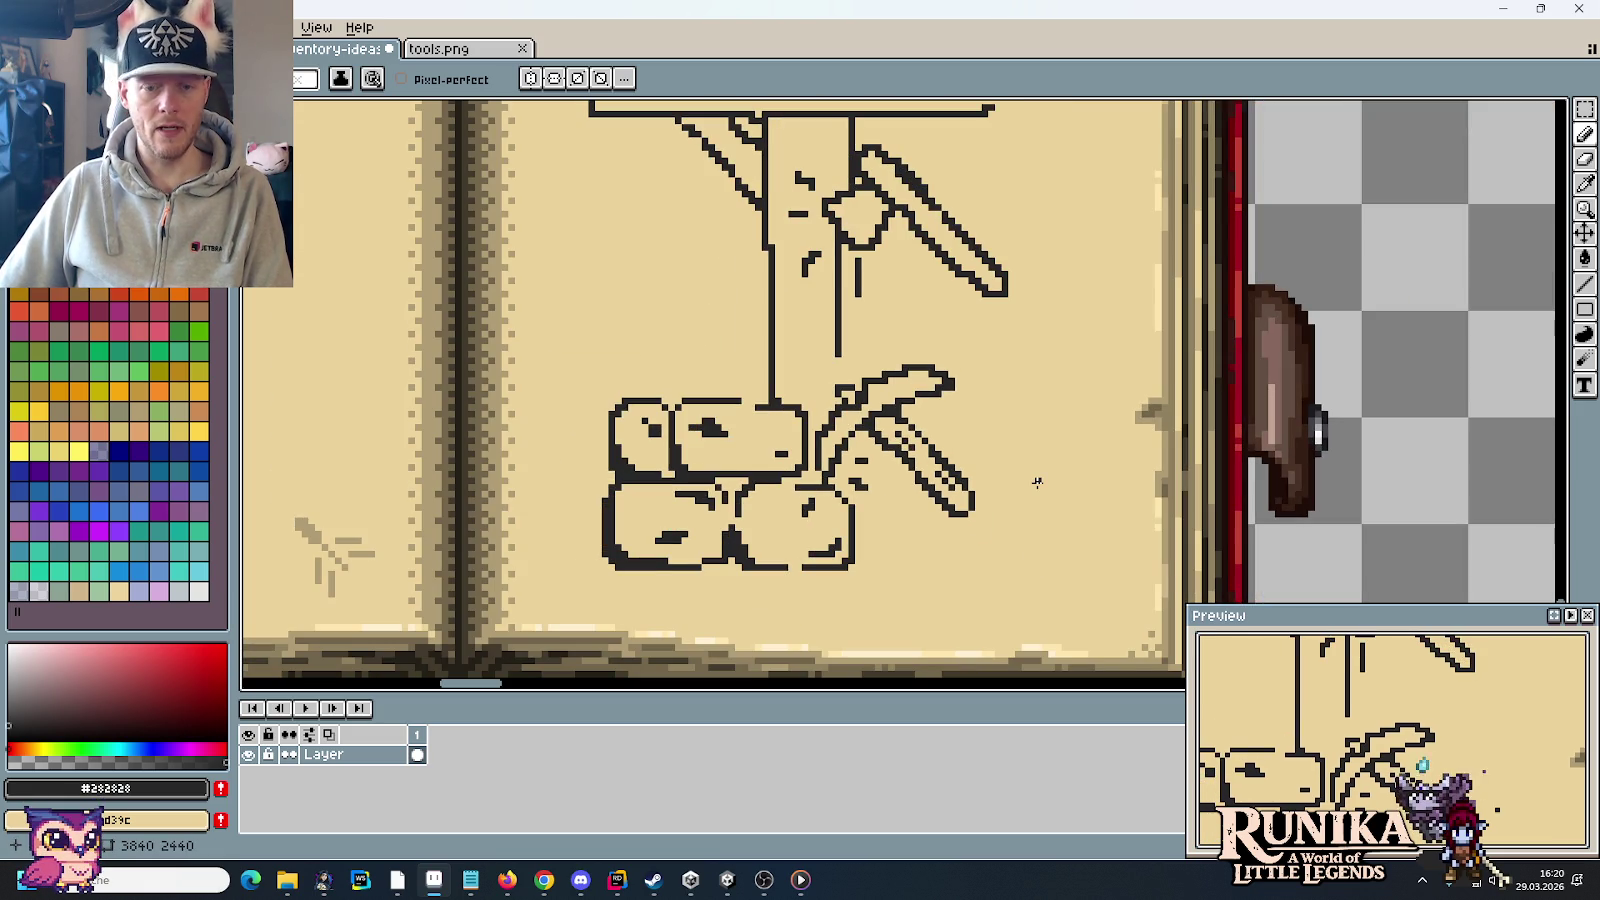
{"action": "scroll", "coordinate": [925, 378], "scroll_direction": "up", "scroll_amount": 1}
{"action": "scroll", "coordinate": [850, 380], "scroll_direction": "up", "scroll_amount": 1}
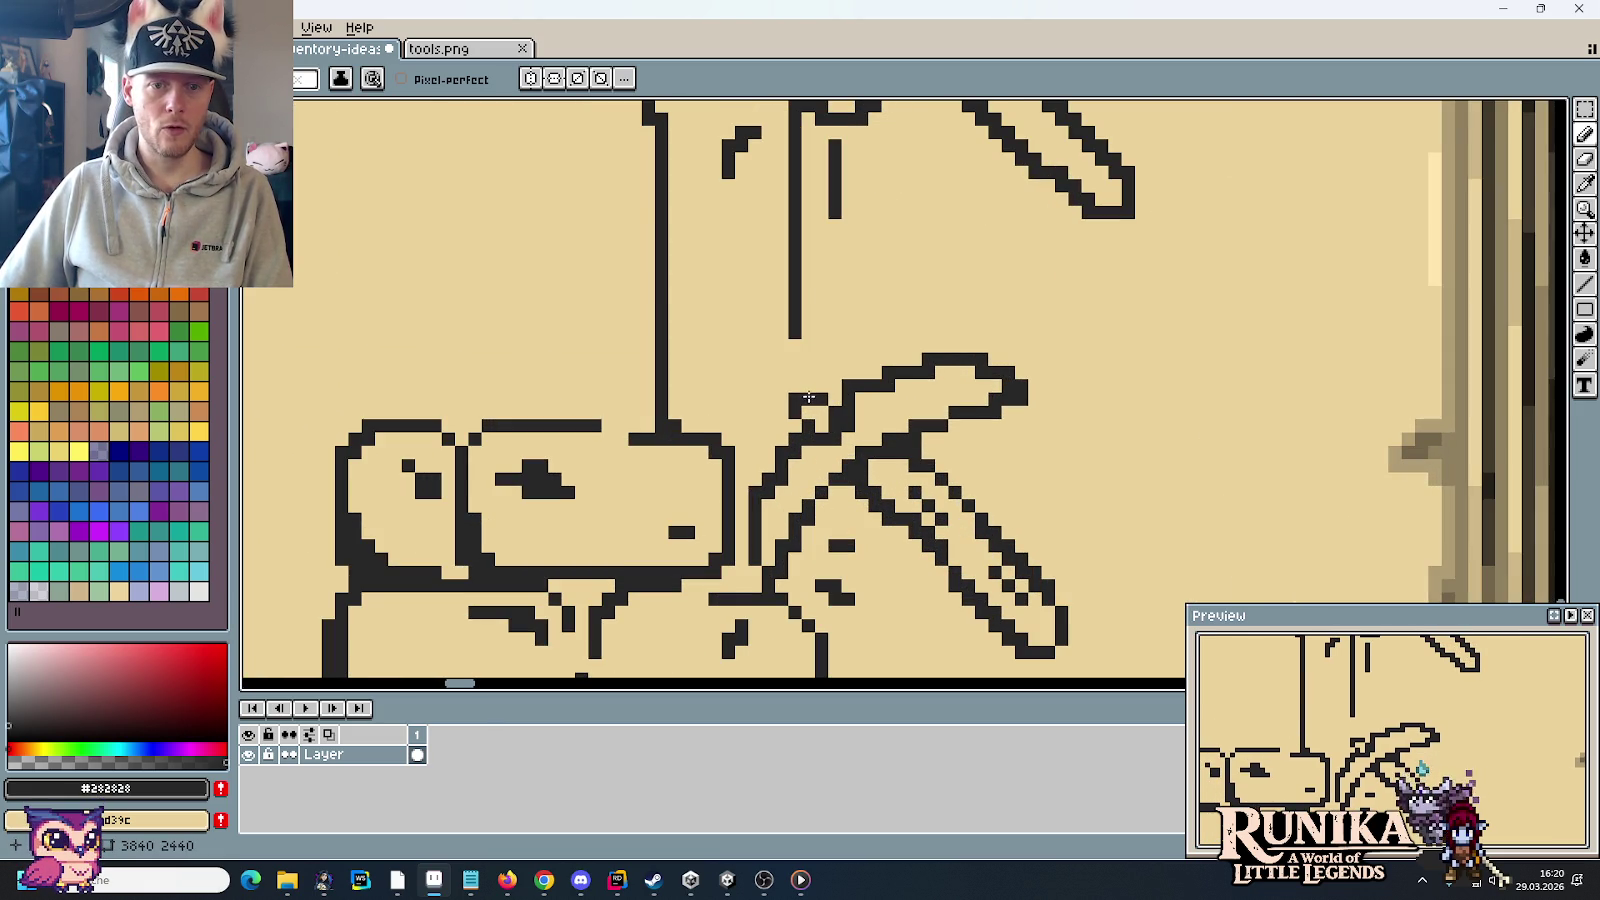
{"action": "left_click", "coordinate": [808, 386]}
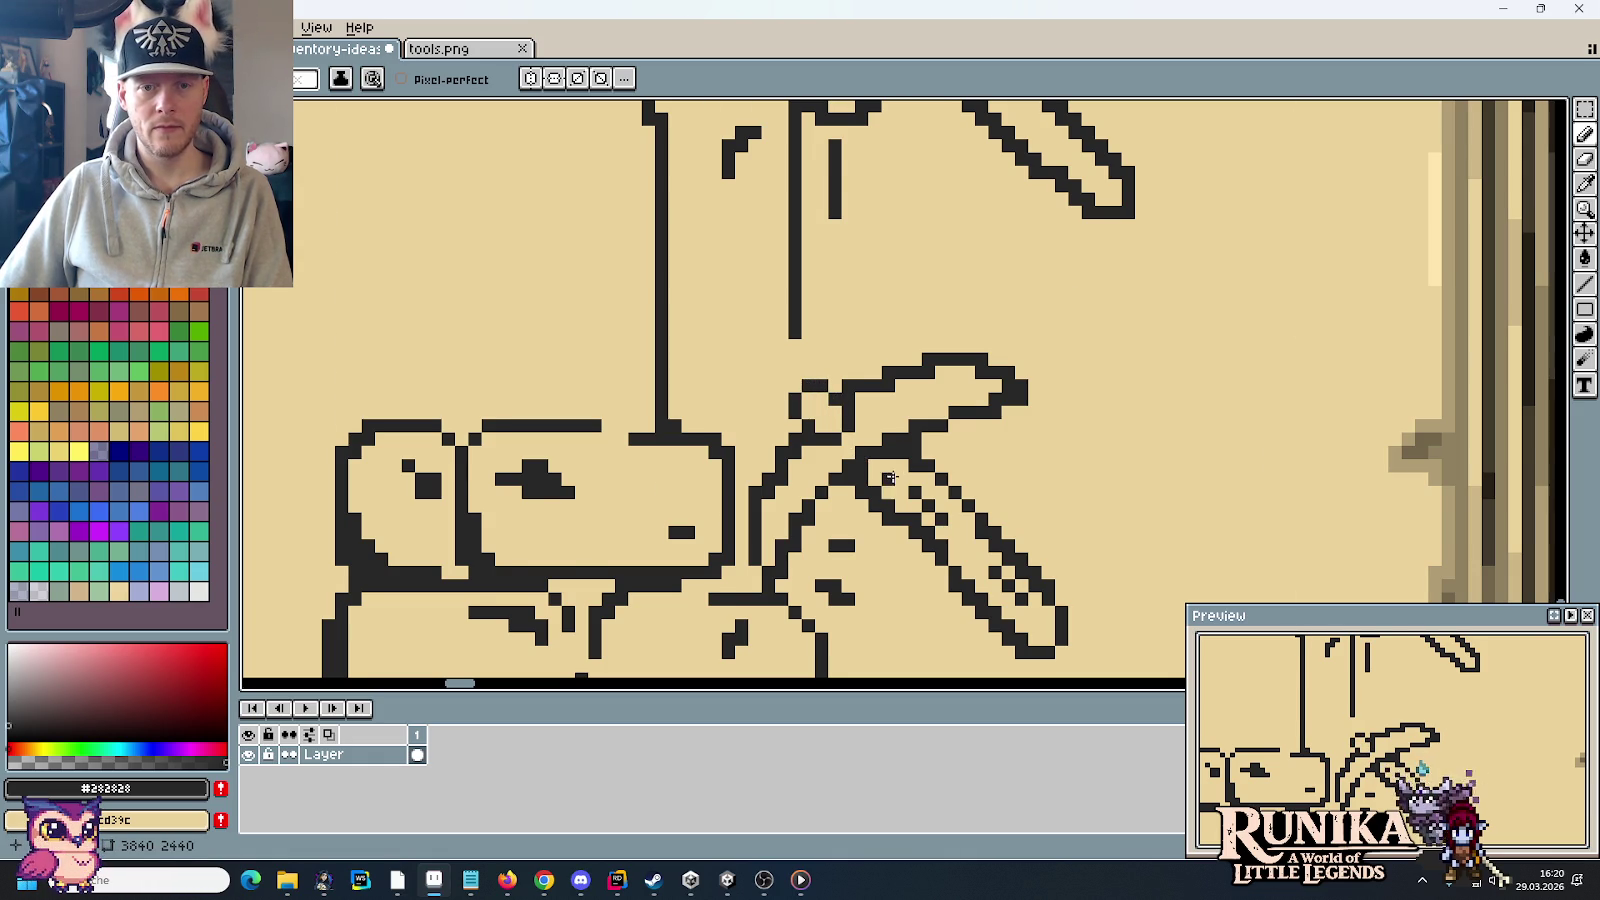
Step: Erase a stray dark pixel from the pickaxe
{"action": "scroll", "coordinate": [885, 472], "scroll_direction": "down", "scroll_amount": 2}
{"action": "scroll", "coordinate": [893, 477], "scroll_direction": "up", "scroll_amount": 3}
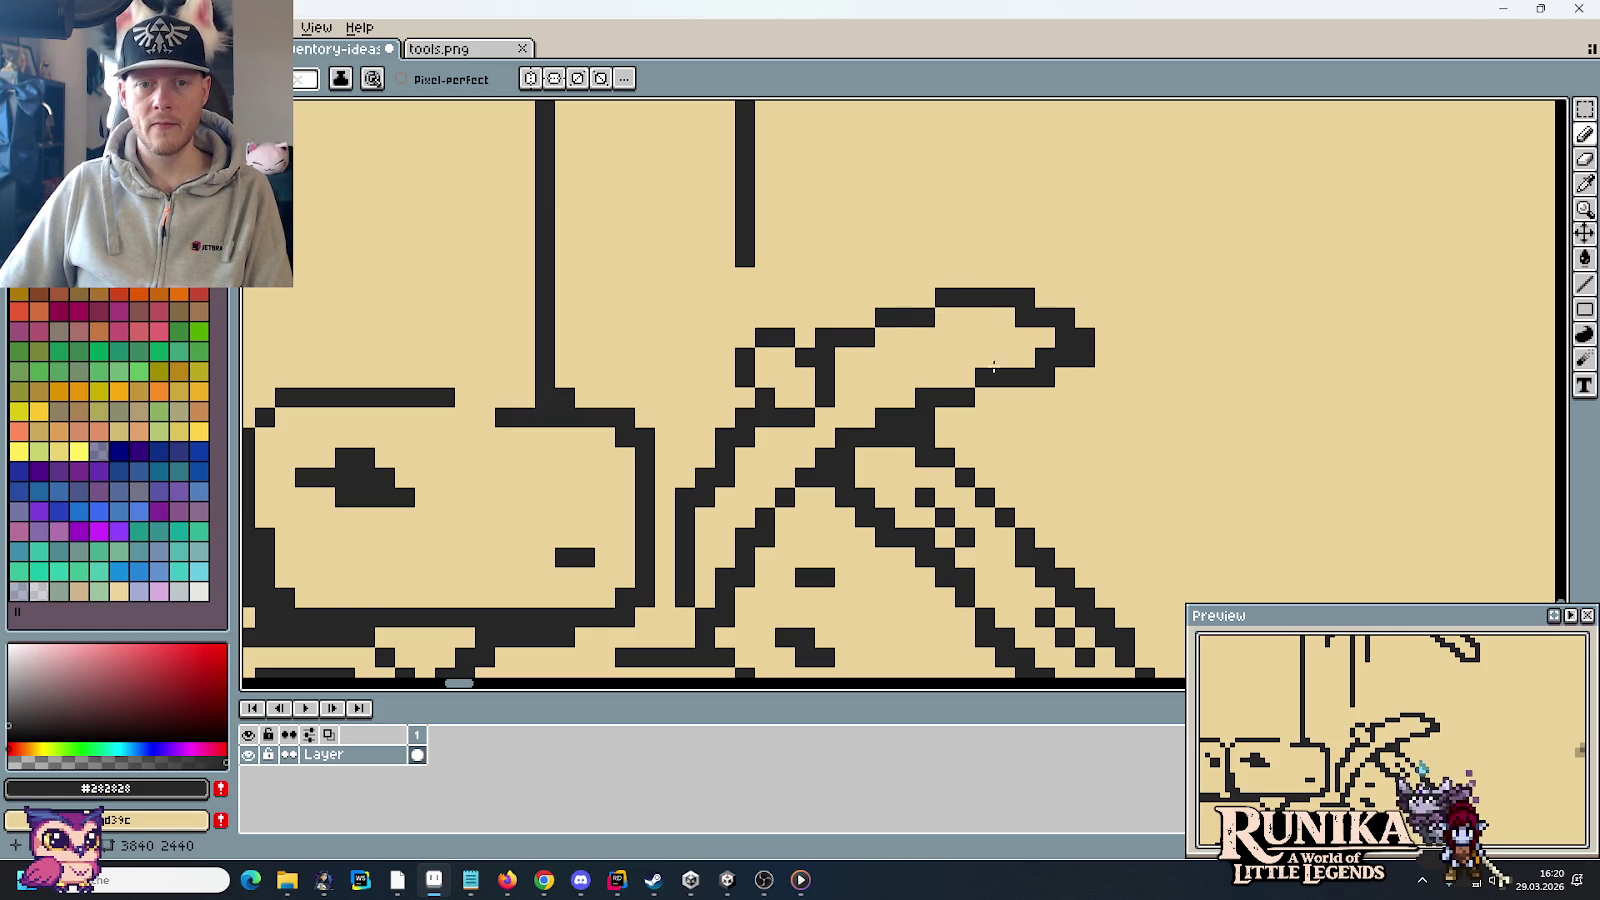
{"action": "scroll", "coordinate": [1061, 452], "scroll_direction": "down", "scroll_amount": 1}
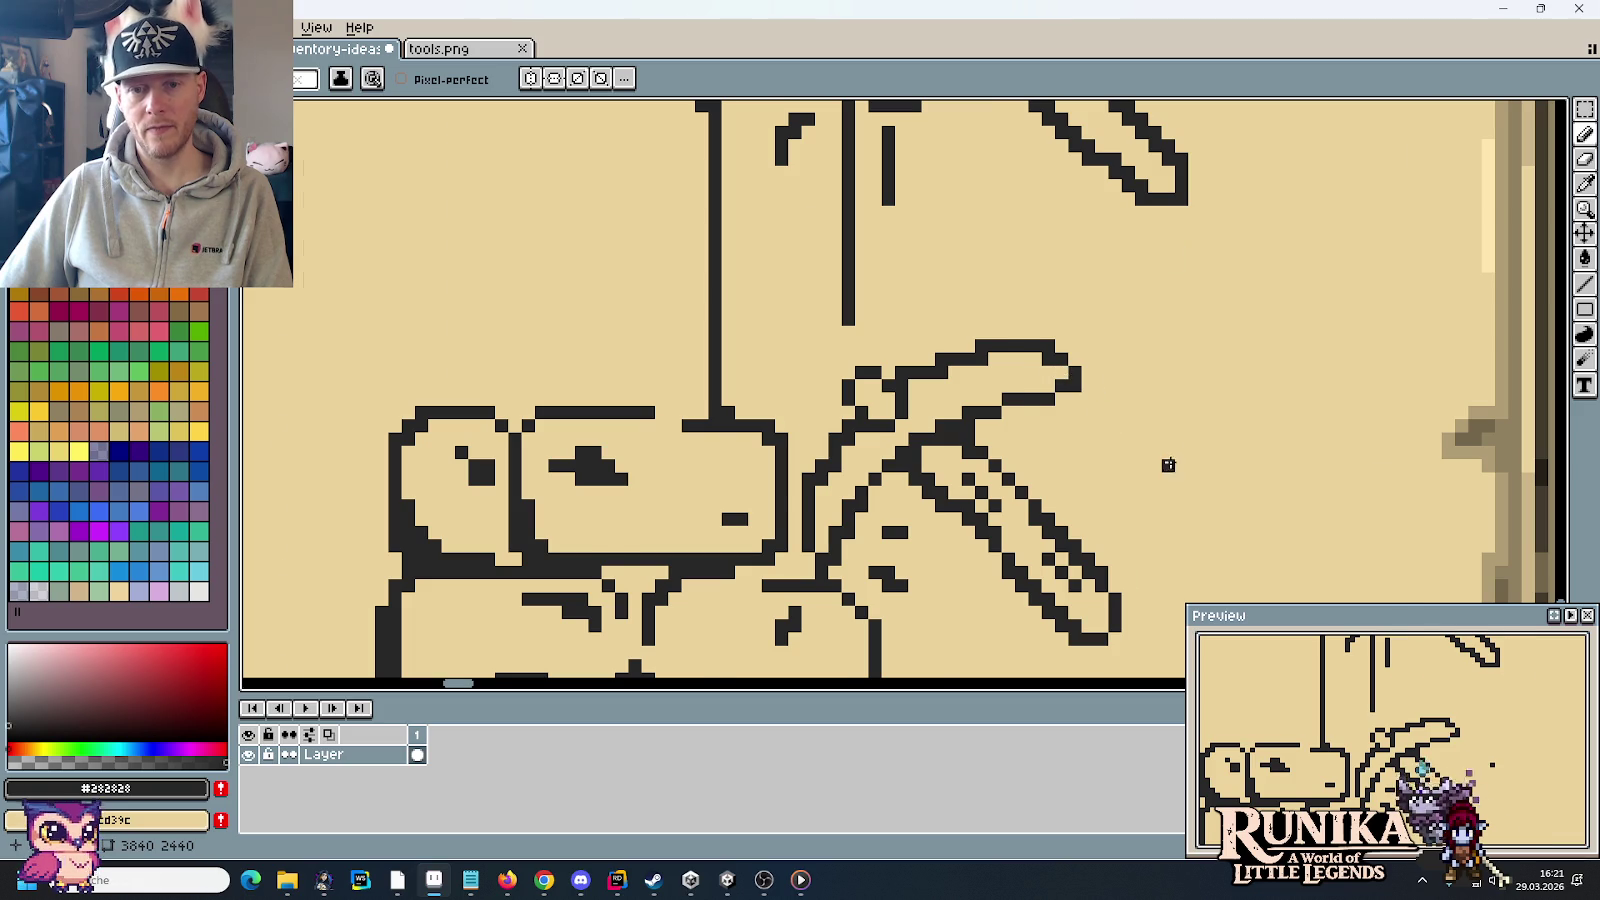
{"action": "scroll", "coordinate": [1168, 465], "scroll_direction": "down", "scroll_amount": 2}
{"action": "scroll", "coordinate": [1125, 468], "scroll_direction": "up", "scroll_amount": 2}
{"action": "scroll", "coordinate": [852, 500], "scroll_direction": "up", "scroll_amount": 2}
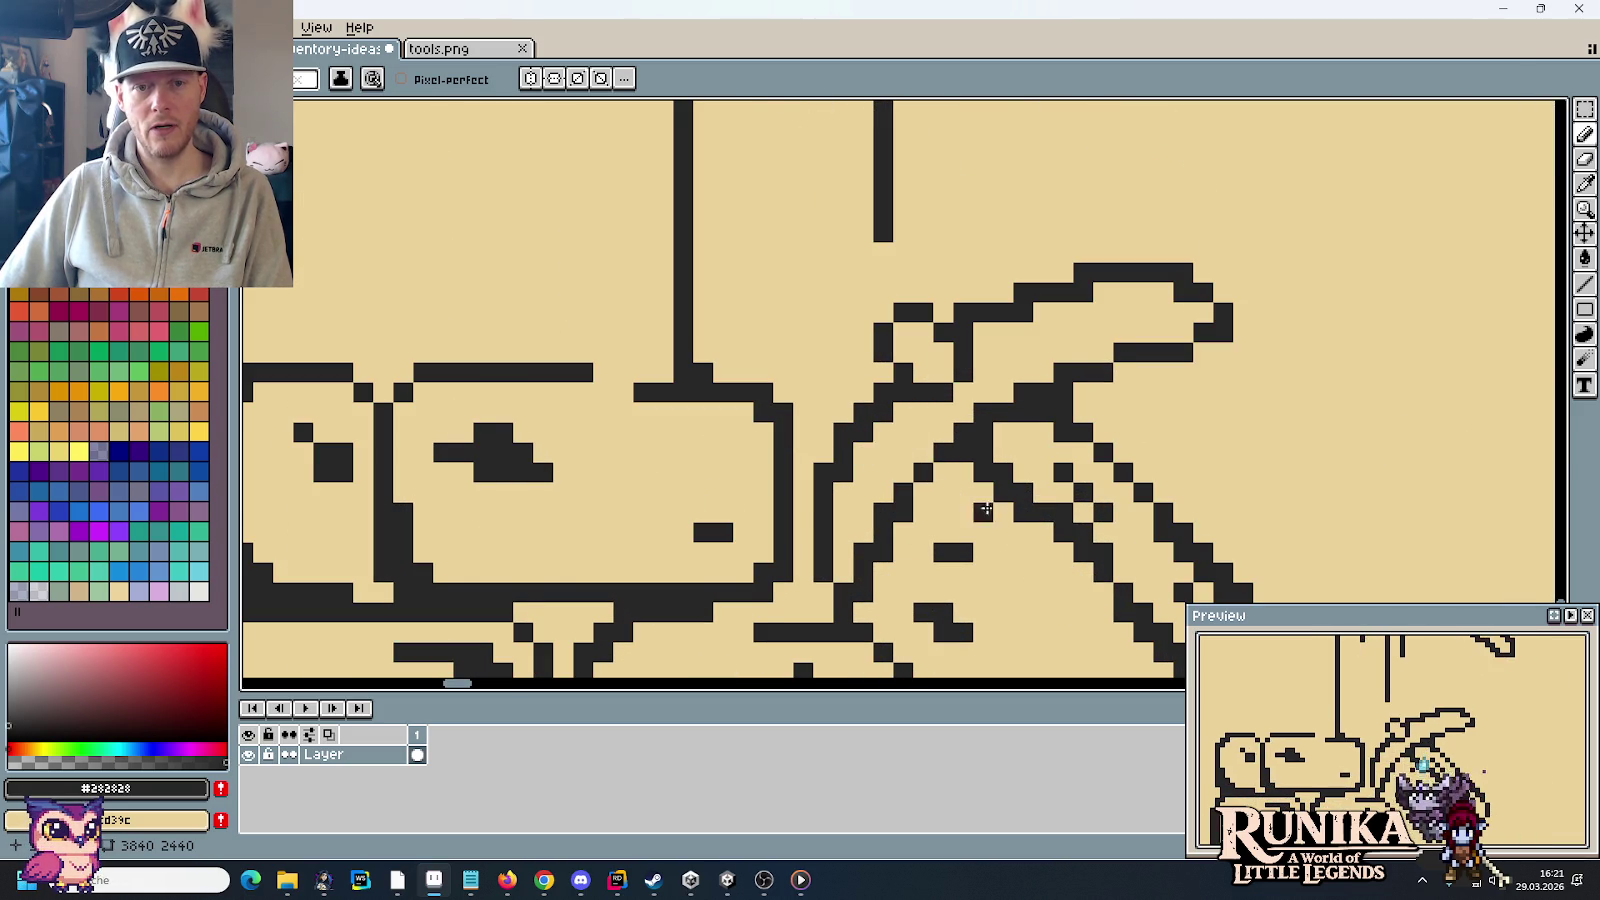
{"action": "scroll", "coordinate": [980, 505], "scroll_direction": "down", "scroll_amount": 3}
{"action": "scroll", "coordinate": [980, 506], "scroll_direction": "up", "scroll_amount": 2}
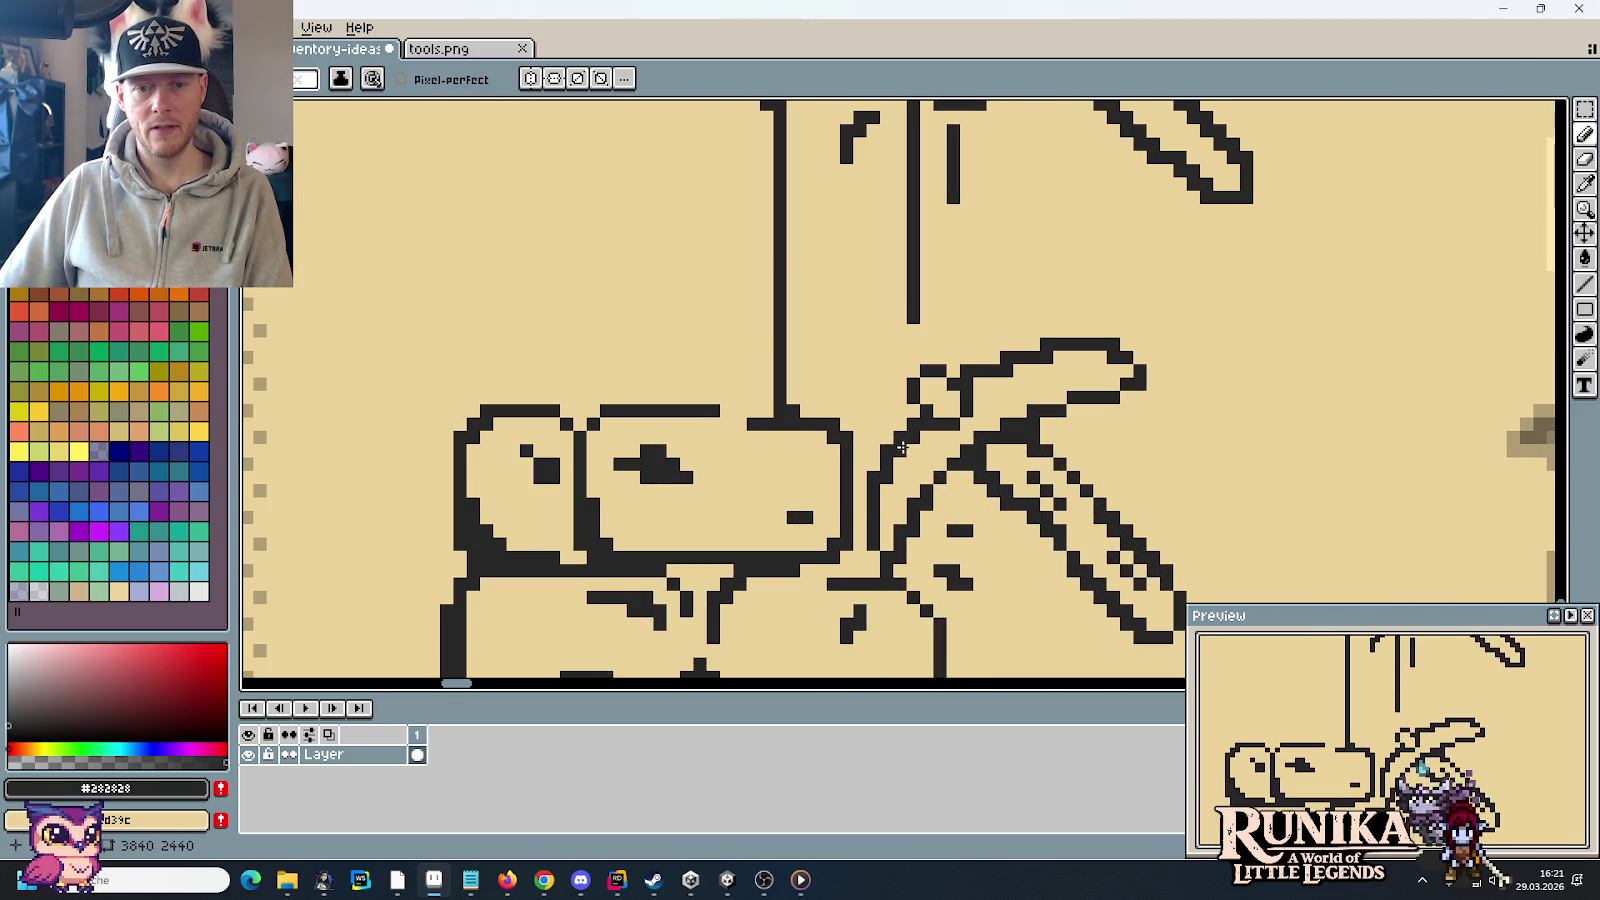
{"action": "right_click", "coordinate": [962, 517]}
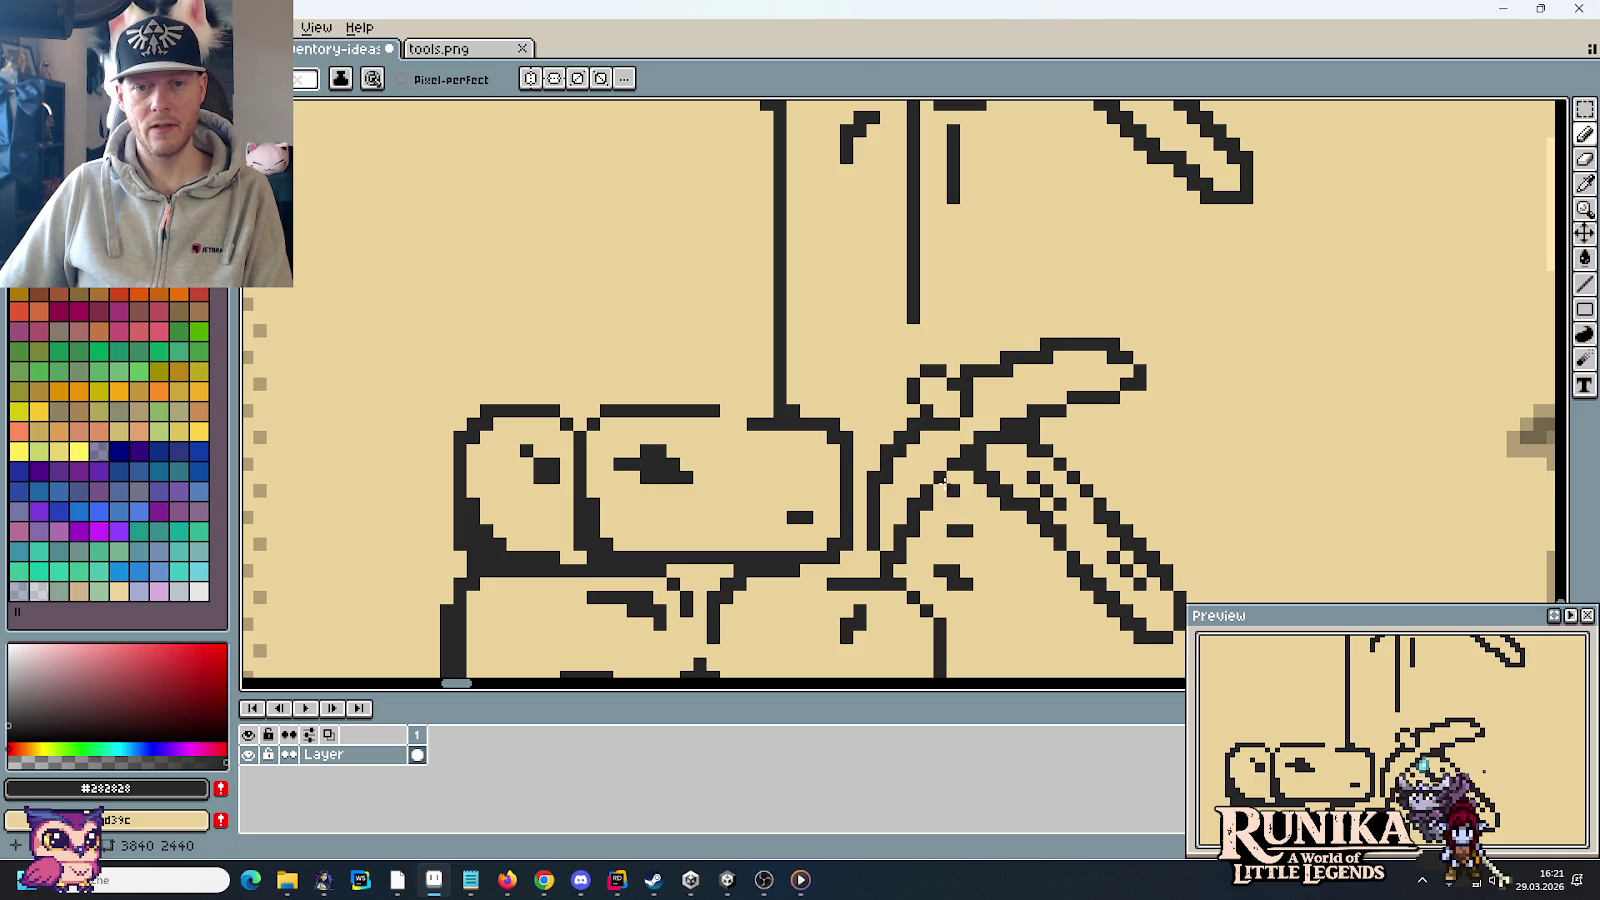
Step: Extend the pickaxe outline up one pixel and erase the stray pixel beside it
{"action": "scroll", "coordinate": [945, 480], "scroll_direction": "up", "scroll_amount": 1}
{"action": "scroll", "coordinate": [865, 476], "scroll_direction": "up", "scroll_amount": 1}
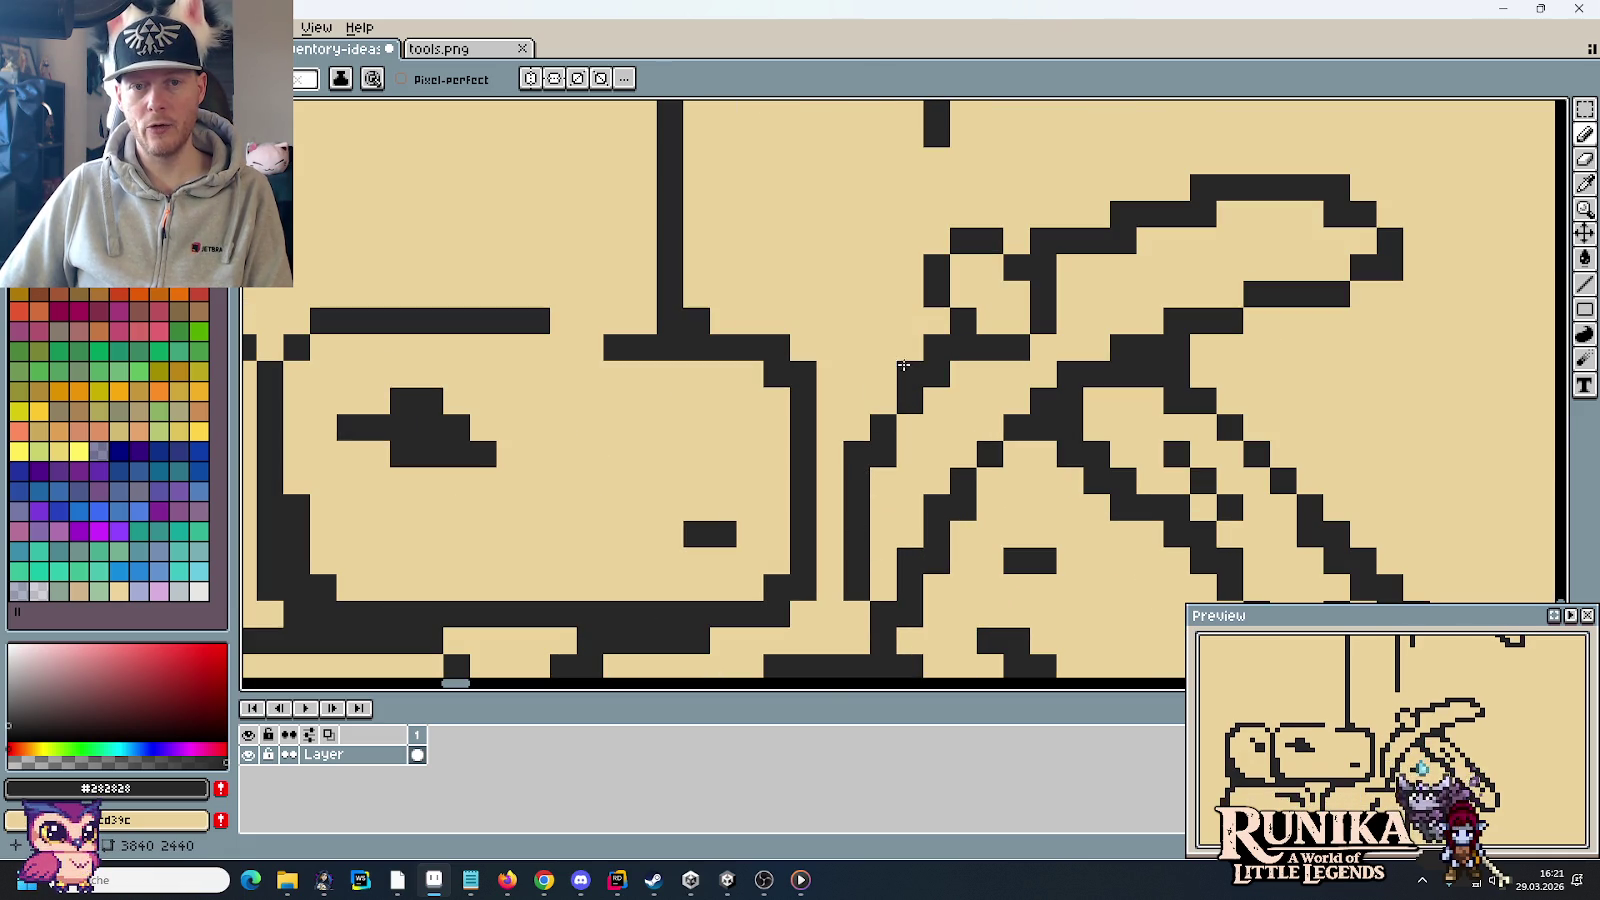
{"action": "left_click", "coordinate": [884, 400]}
{"action": "right_click", "coordinate": [910, 400]}
{"action": "scroll", "coordinate": [990, 390], "scroll_direction": "down", "scroll_amount": 2}
{"action": "scroll", "coordinate": [1050, 360], "scroll_direction": "up", "scroll_amount": 1}
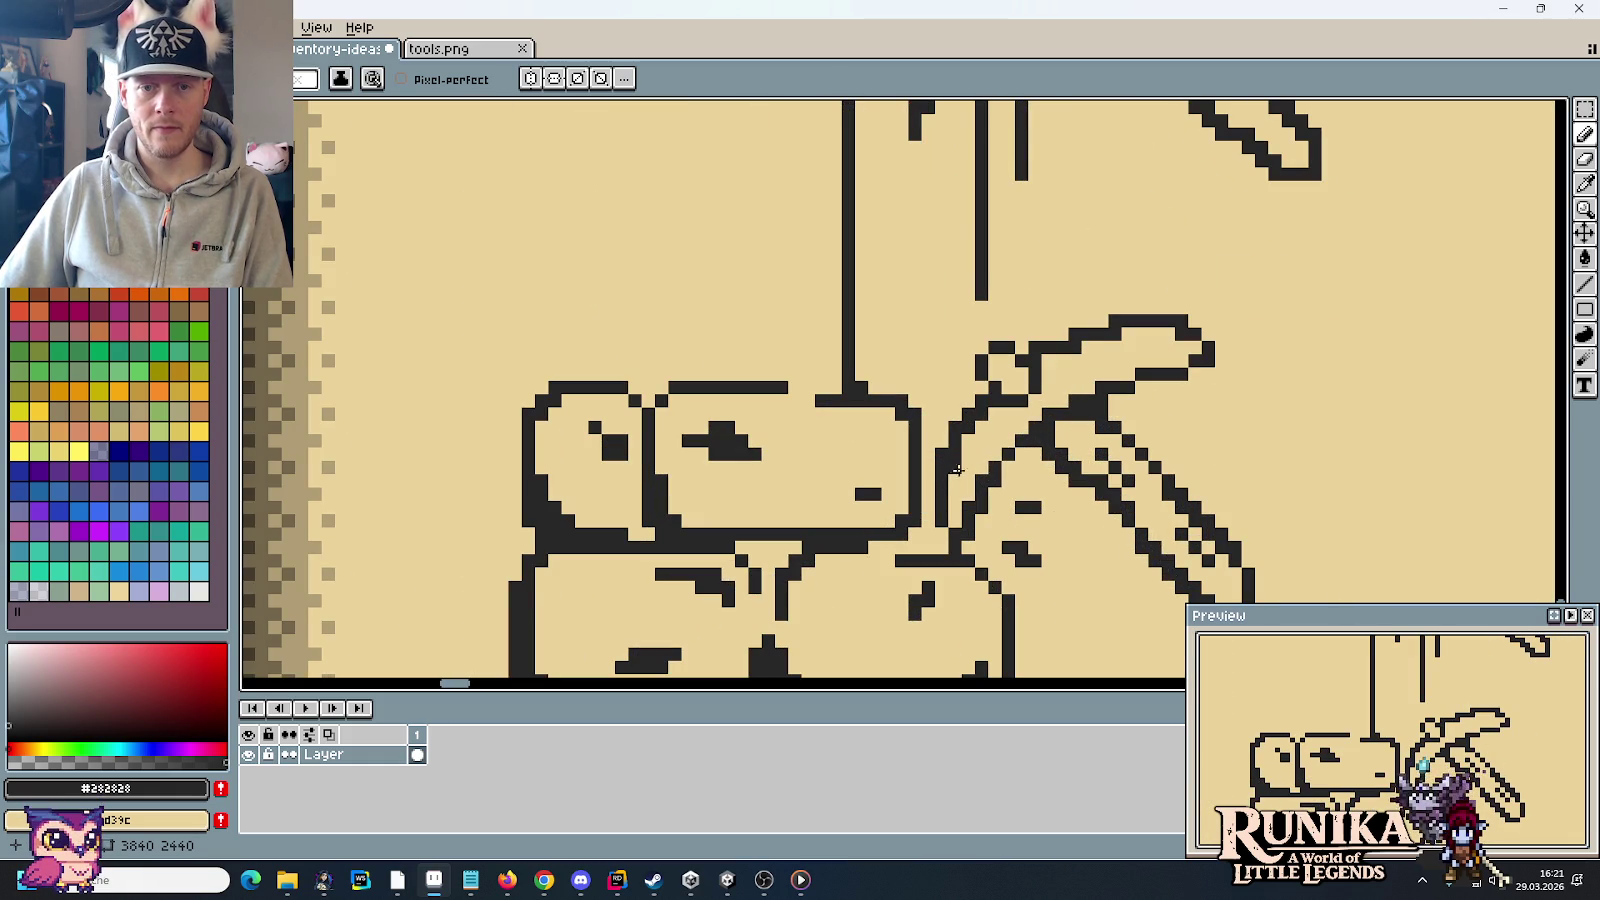
{"action": "scroll", "coordinate": [1086, 534], "scroll_direction": "down", "scroll_amount": 3}
{"action": "scroll", "coordinate": [995, 482], "scroll_direction": "up", "scroll_amount": 2}
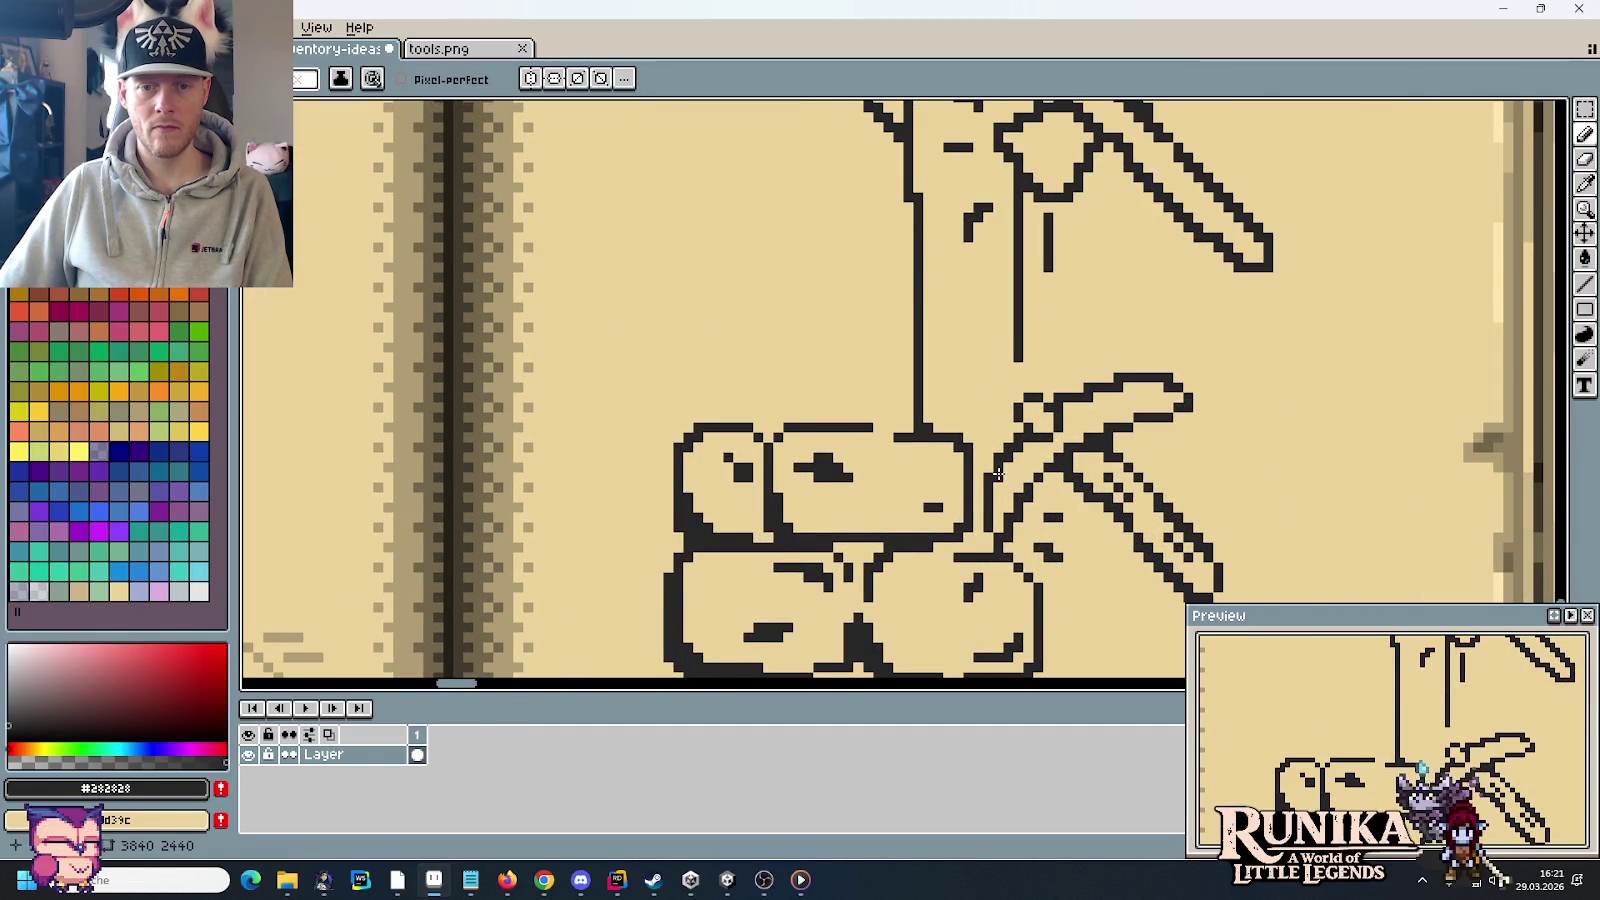
{"action": "scroll", "coordinate": [1110, 340], "scroll_direction": "up", "scroll_amount": 2}
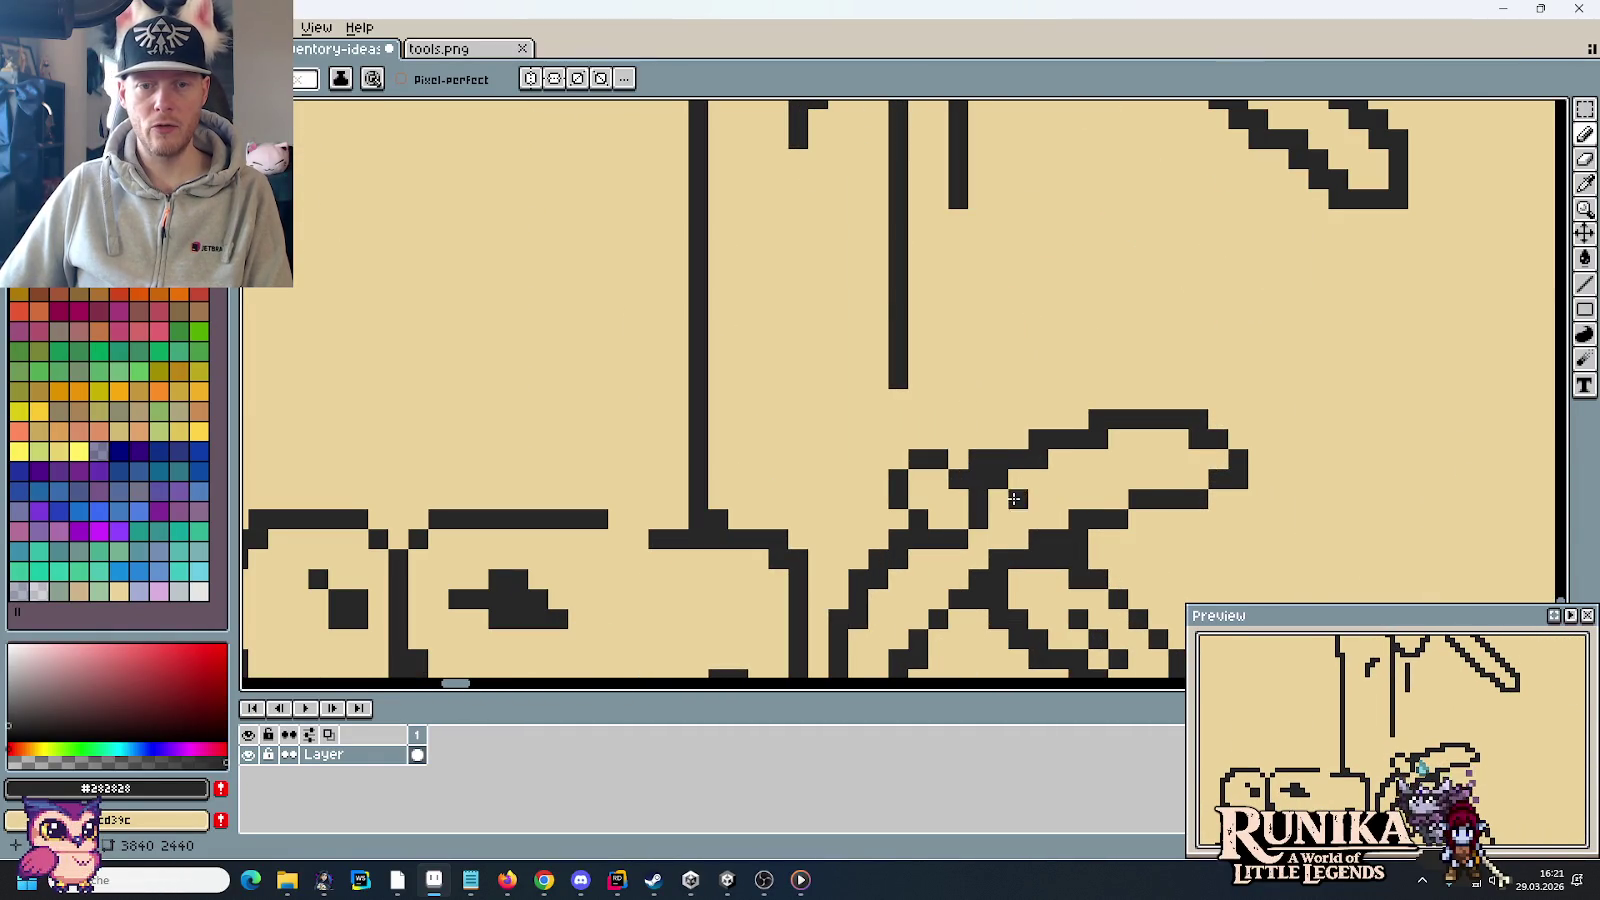
Step: Draw a dark detail stroke running across the pickaxe head
{"action": "left_click_drag", "start_coordinate": [1116, 460], "coordinate": [1078, 480]}
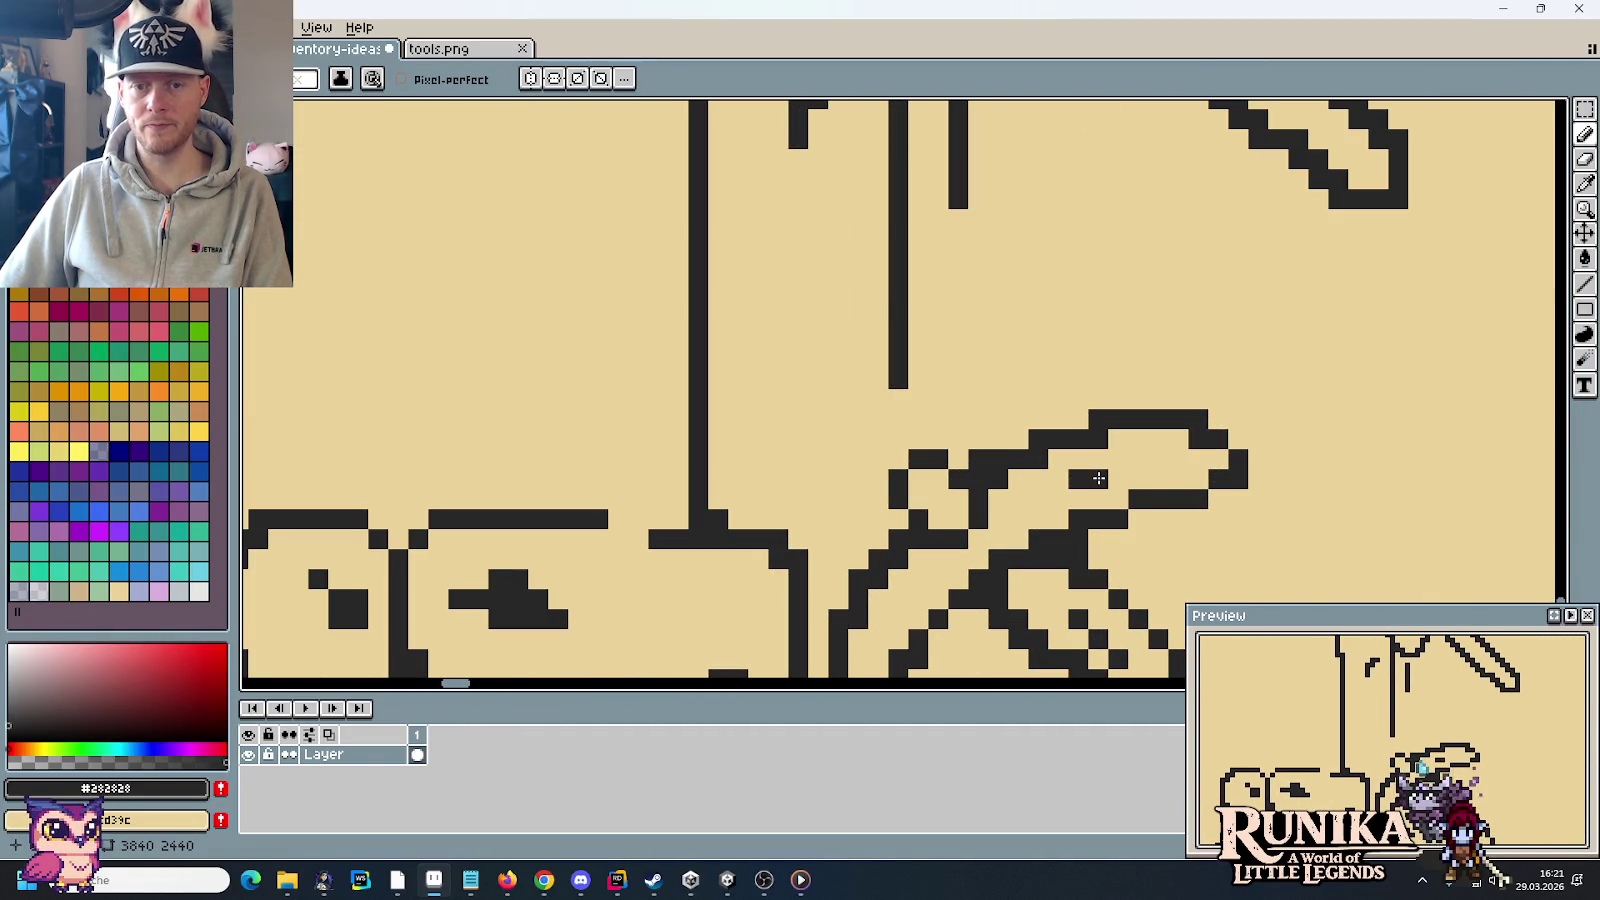
{"action": "left_click_drag", "start_coordinate": [1115, 460], "coordinate": [1165, 460]}
{"action": "scroll", "coordinate": [1207, 494], "scroll_direction": "down", "scroll_amount": 5}
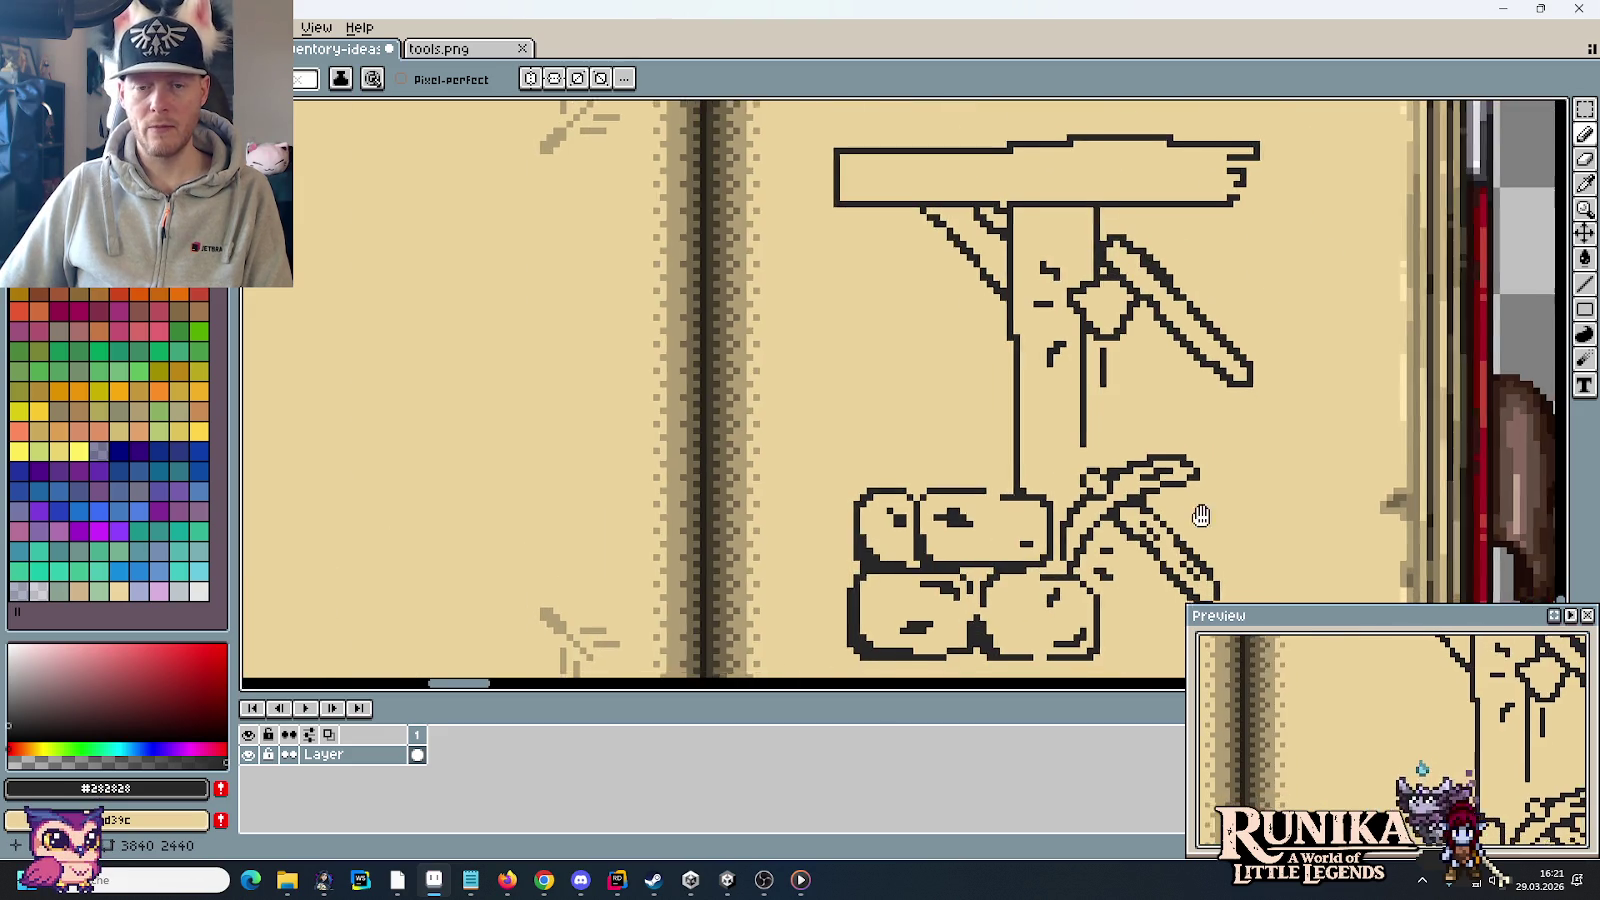
{"action": "scroll", "coordinate": [1050, 484], "scroll_direction": "up", "scroll_amount": 1}
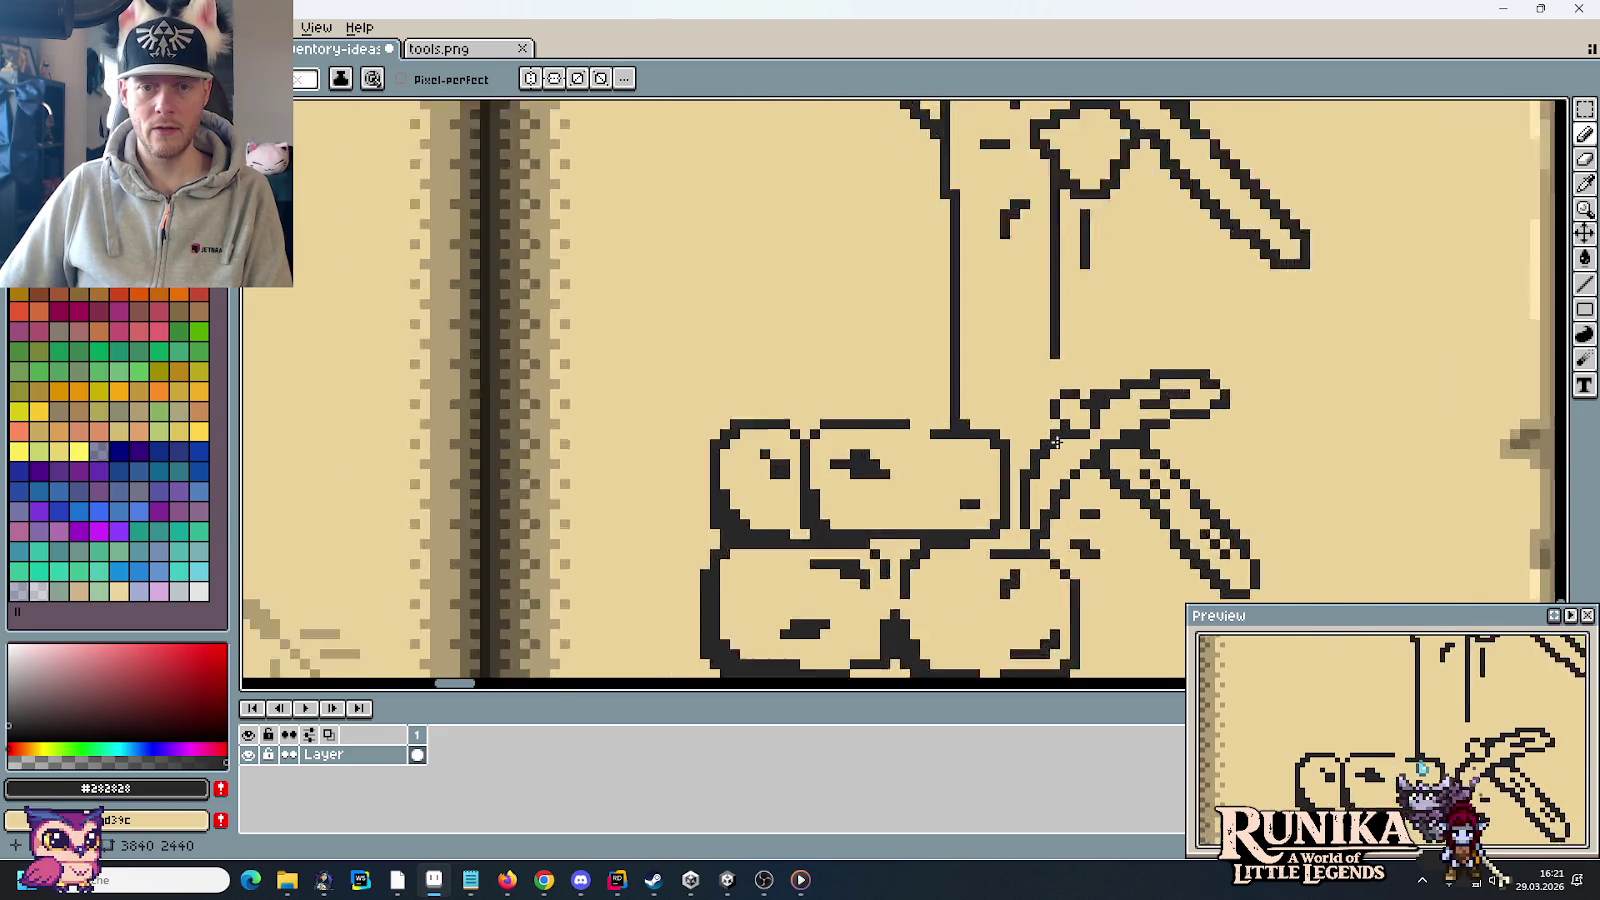
{"action": "scroll", "coordinate": [1050, 484], "scroll_direction": "up", "scroll_amount": 1}
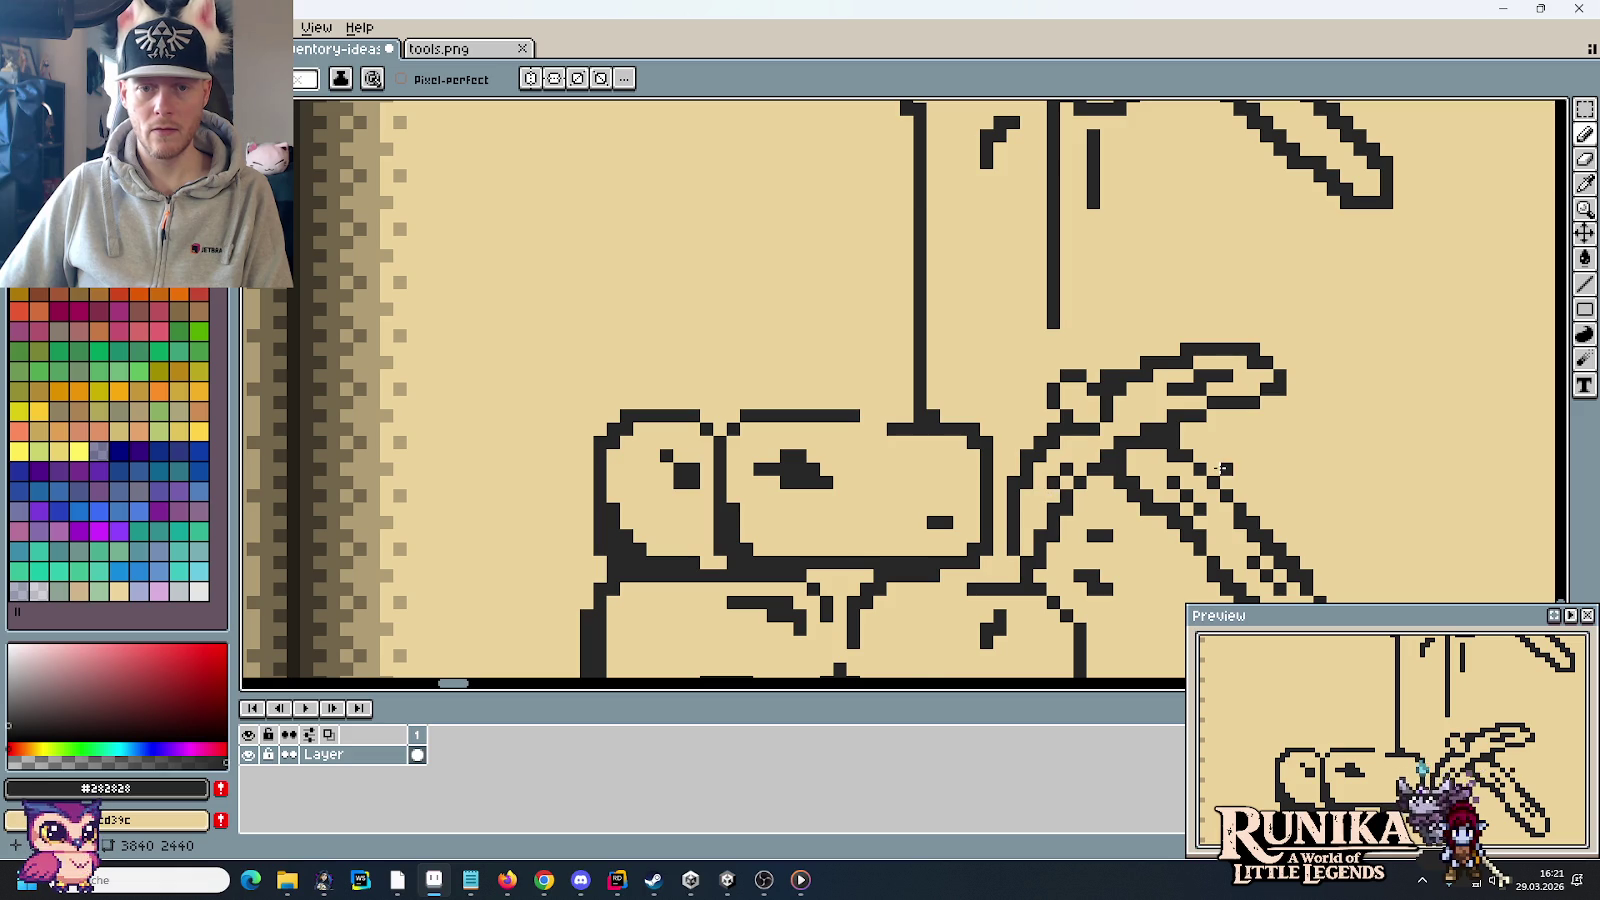
{"action": "scroll", "coordinate": [1220, 468], "scroll_direction": "down", "scroll_amount": 3}
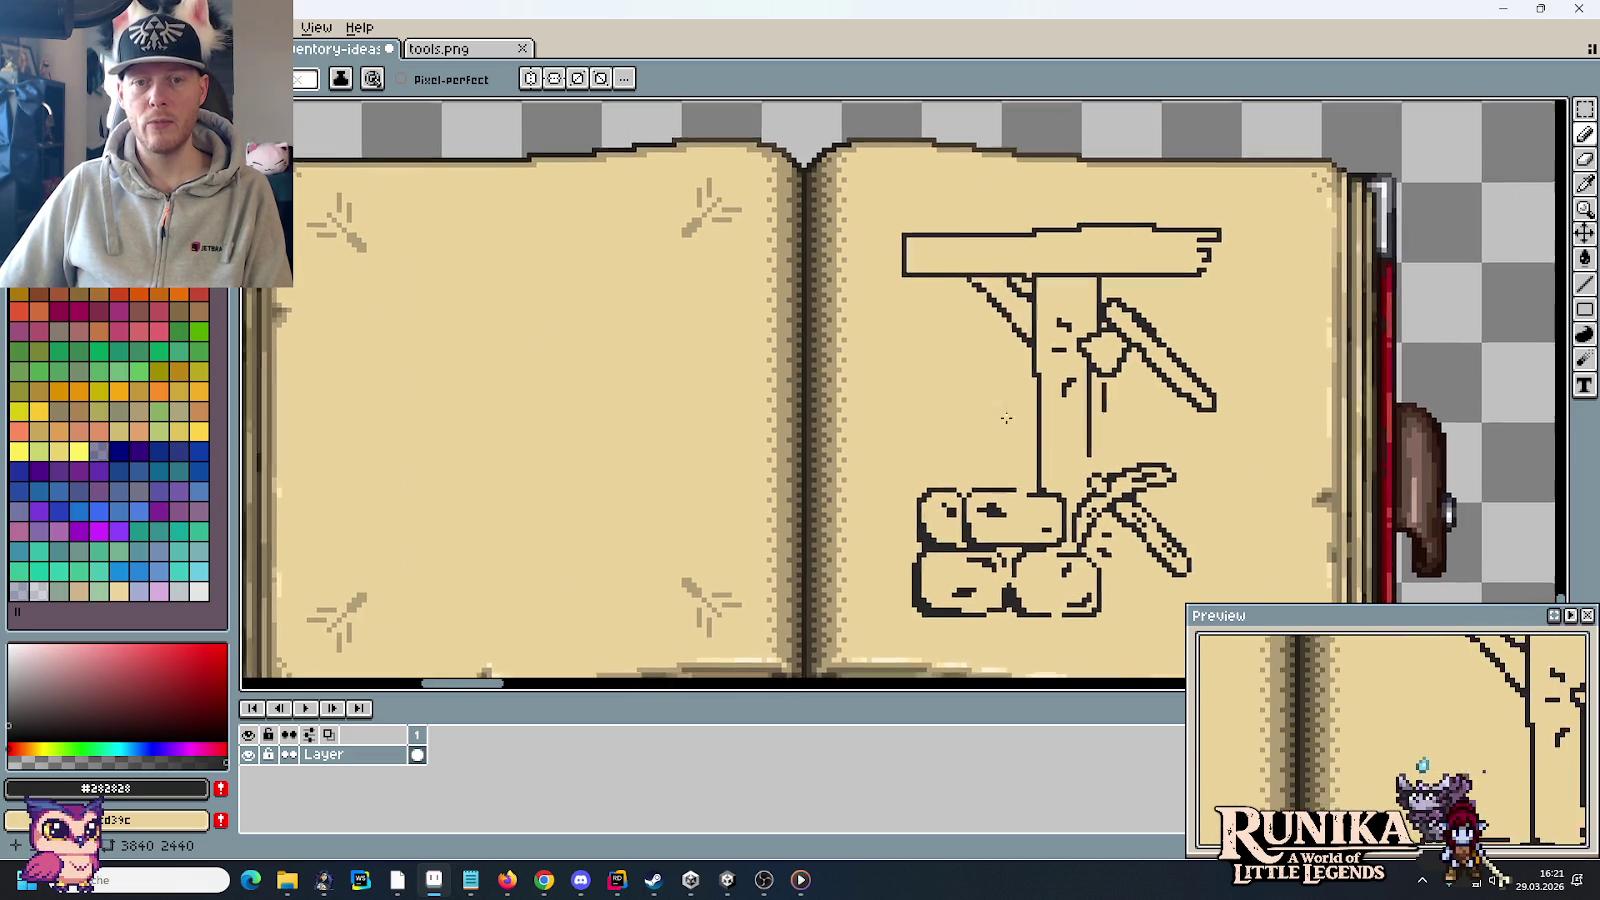
{"action": "scroll", "coordinate": [1130, 340], "scroll_direction": "up", "scroll_amount": 2}
{"action": "scroll", "coordinate": [1035, 287], "scroll_direction": "up", "scroll_amount": 3}
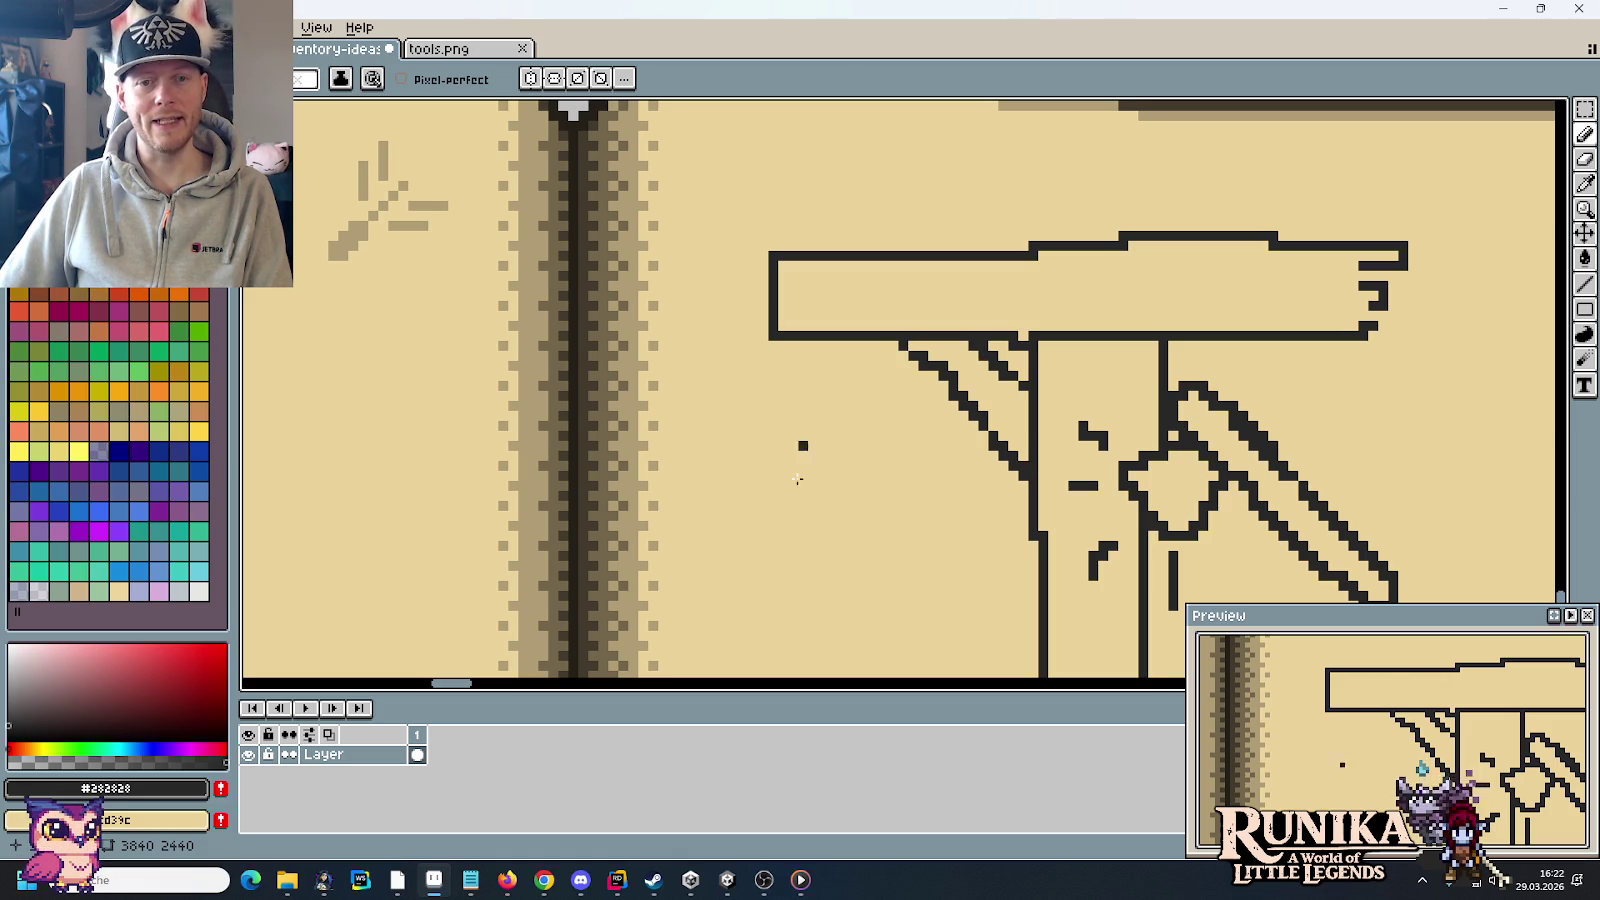
Step: Round the plank's top-left corner and draw a long wood-grain line across it
{"action": "right_click", "coordinate": [773, 255]}
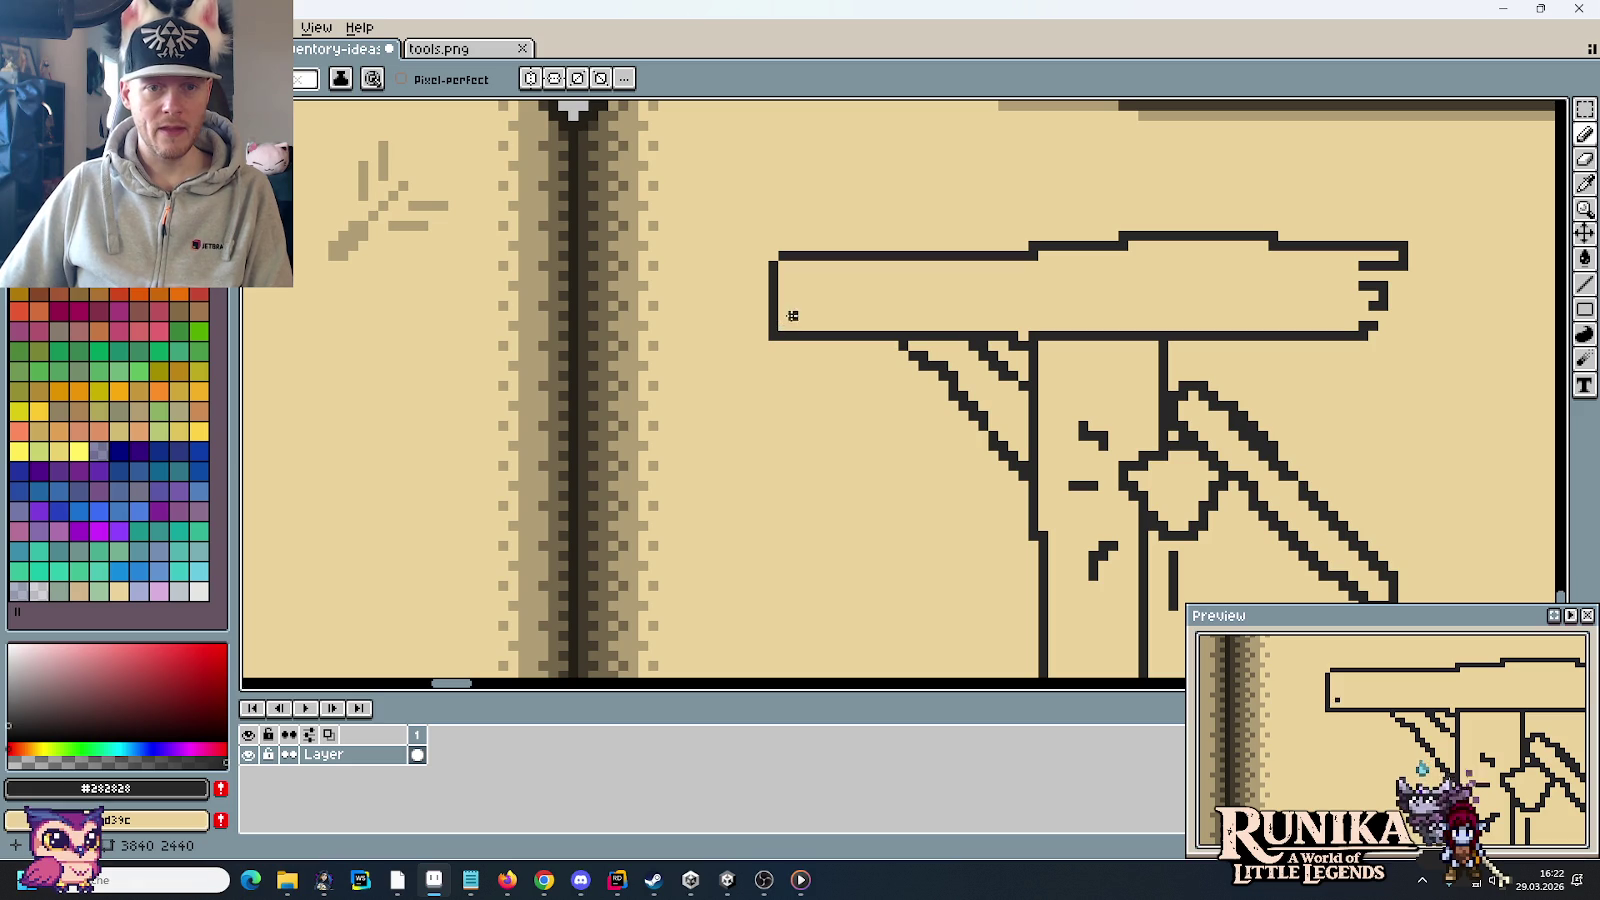
{"action": "left_click_drag", "start_coordinate": [776, 314], "coordinate": [900, 302]}
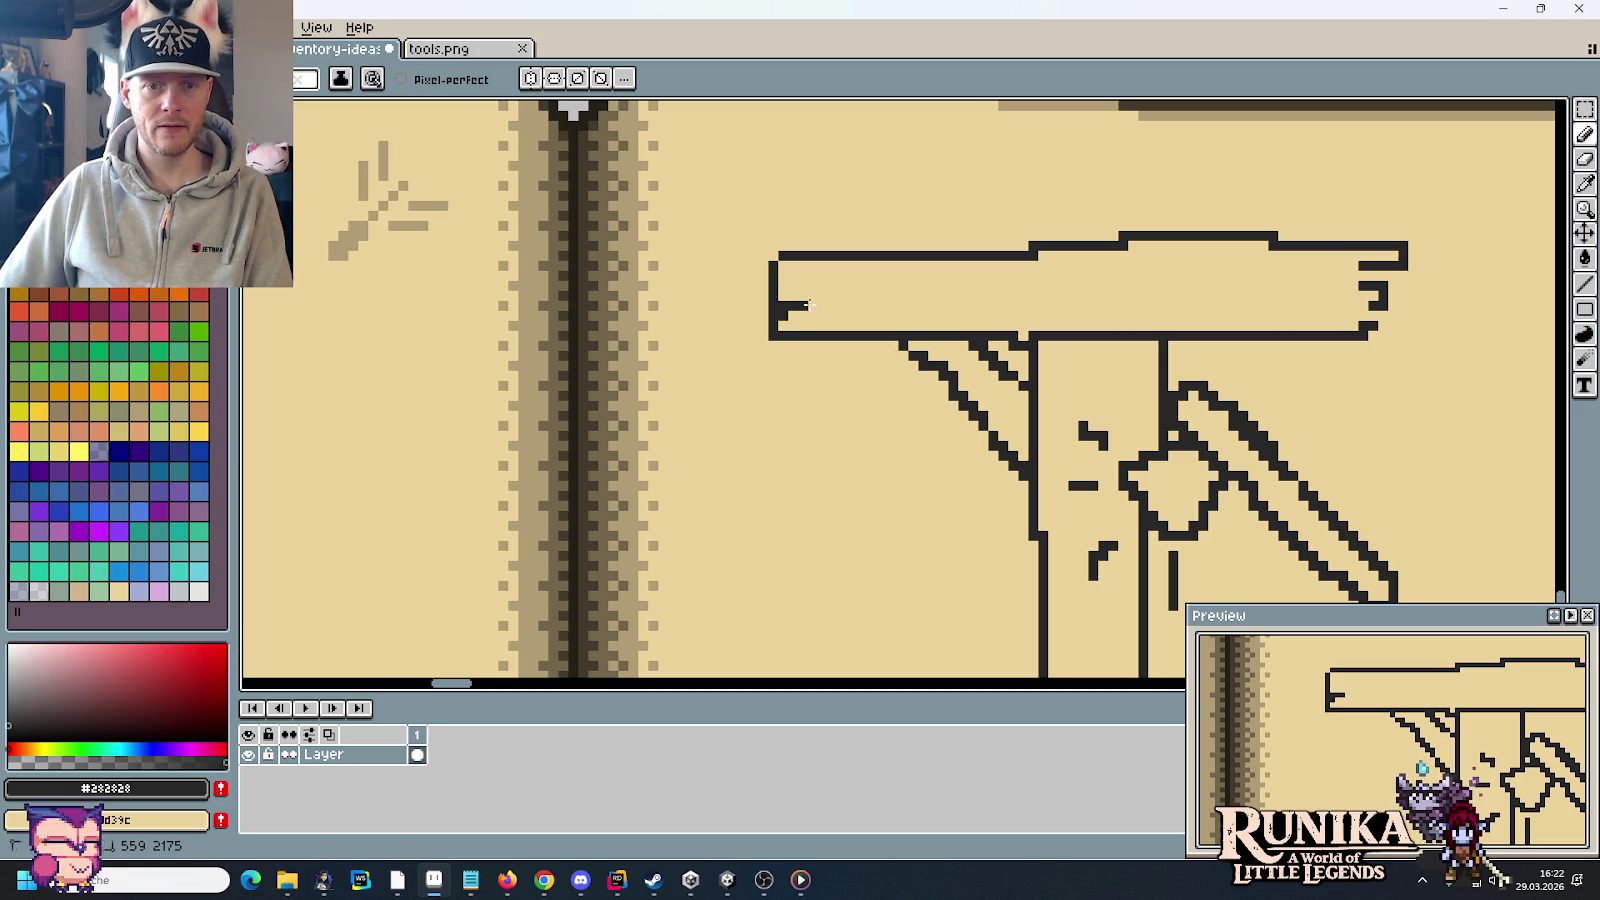
{"action": "right_click", "coordinate": [884, 304]}
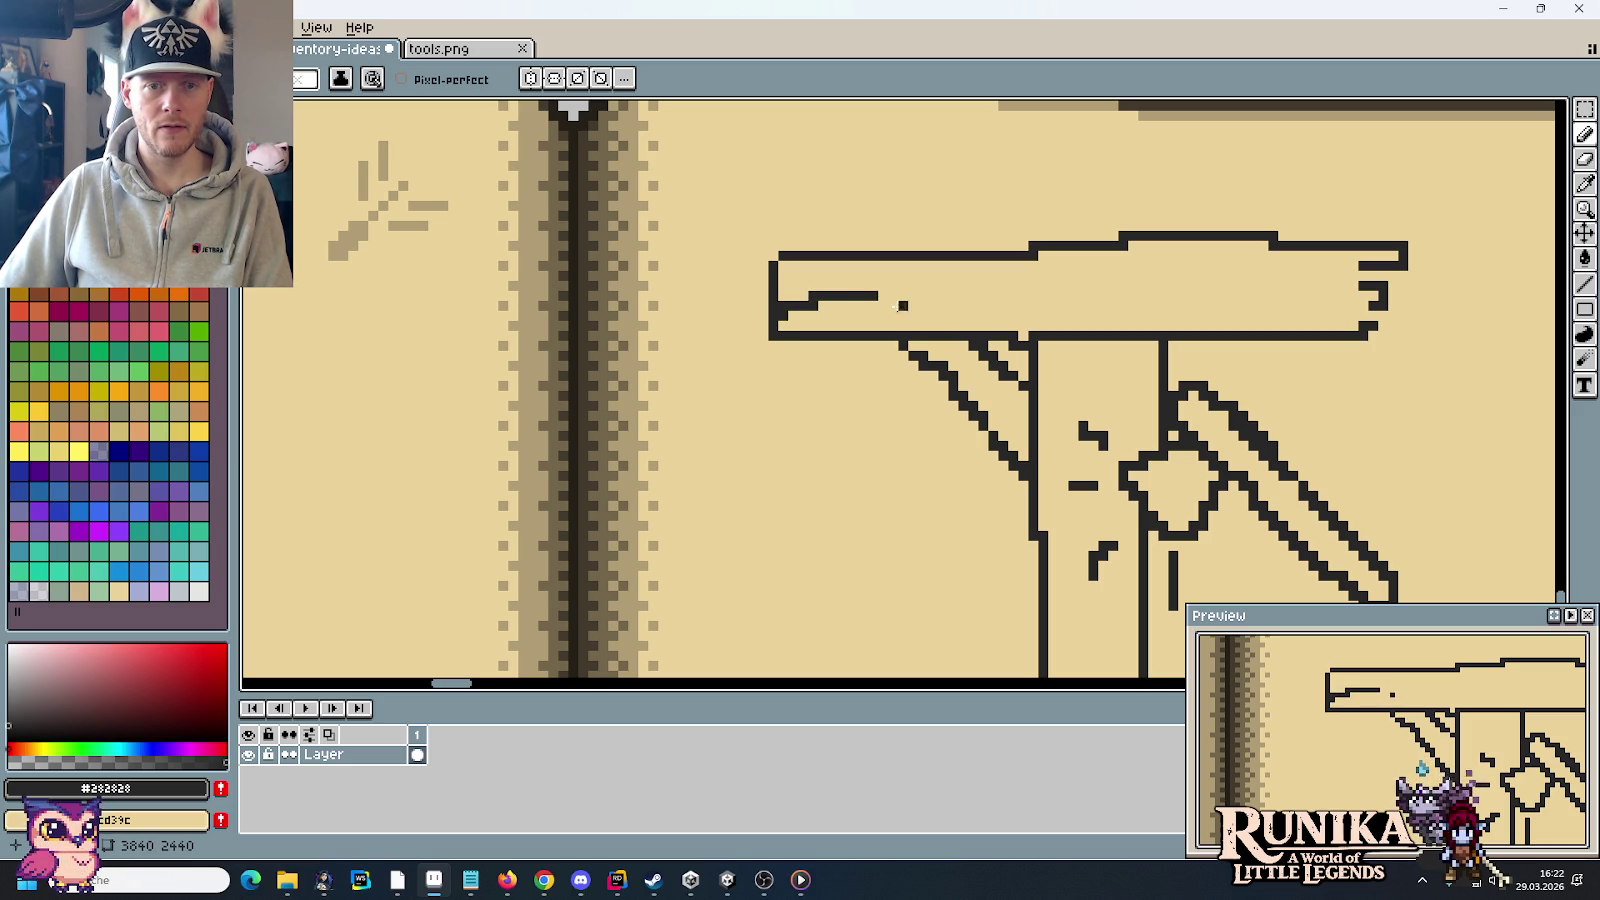
{"action": "left_click_drag", "start_coordinate": [890, 306], "coordinate": [1105, 278]}
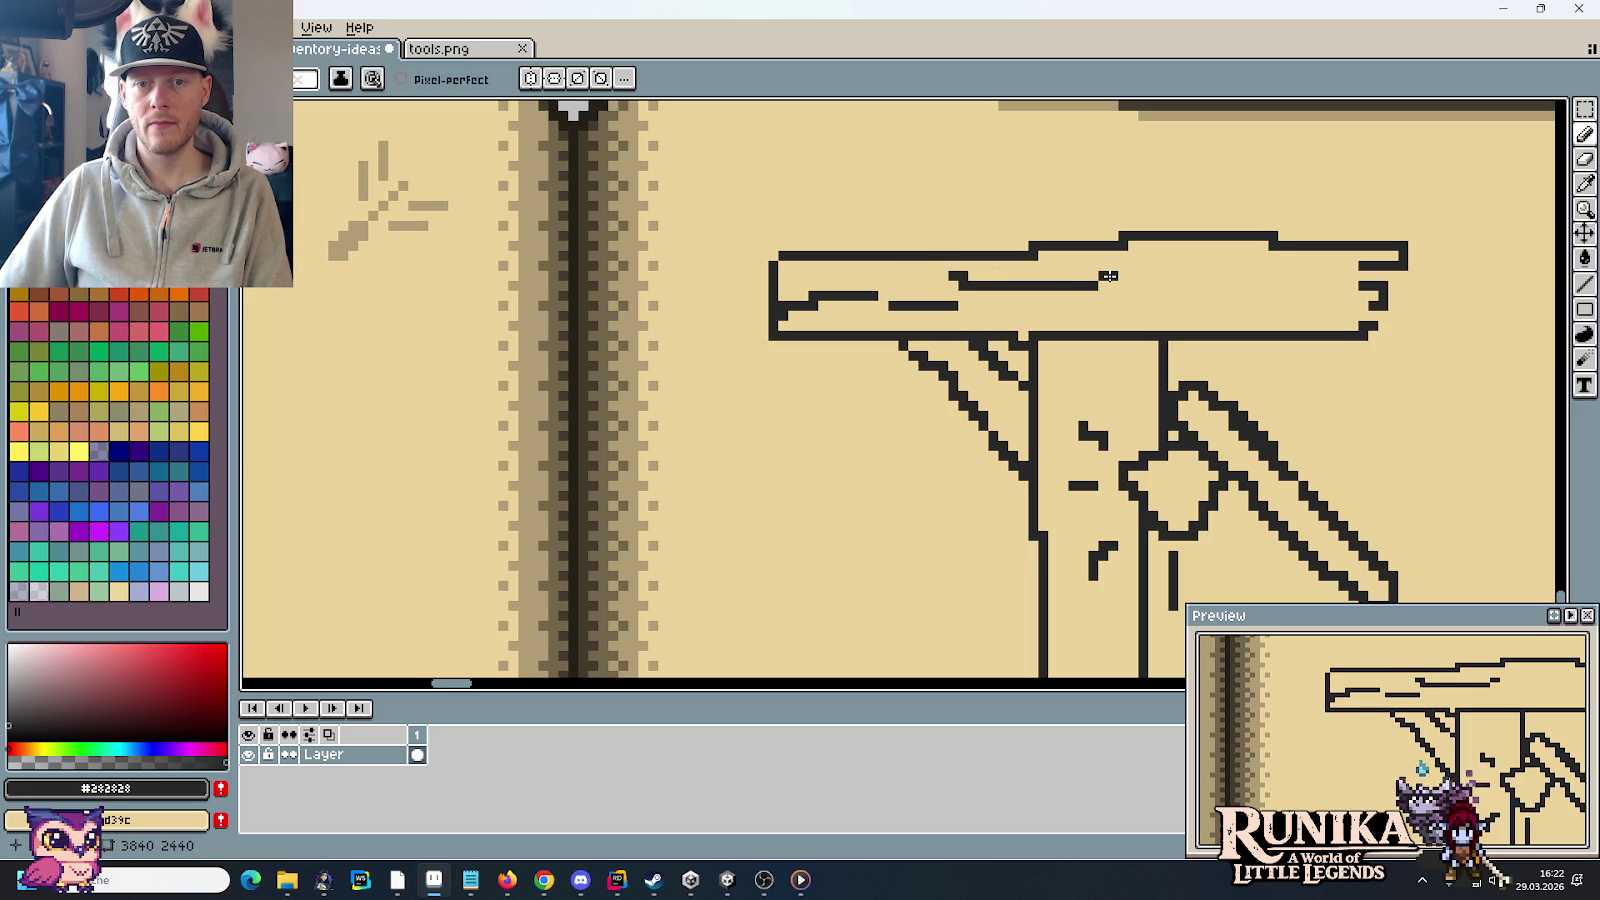
{"action": "mouse_move", "coordinate": [1096, 276]}
{"action": "left_mouse_down"}
{"action": "mouse_move", "coordinate": [1081, 276]}
{"action": "mouse_move", "coordinate": [1197, 276]}
{"action": "mouse_move", "coordinate": [1200, 312]}
{"action": "mouse_move", "coordinate": [1305, 304]}
{"action": "mouse_move", "coordinate": [1300, 316]}
{"action": "left_mouse_up"}
Step: Add a short, broken grain line in the plank's lower half
{"action": "left_click", "coordinate": [1112, 305]}
{"action": "mouse_move", "coordinate": [1112, 305]}
{"action": "left_mouse_down"}
{"action": "mouse_move", "coordinate": [1058, 305]}
{"action": "mouse_move", "coordinate": [1155, 305]}
{"action": "left_mouse_up"}
{"action": "right_click", "coordinate": [1113, 305]}
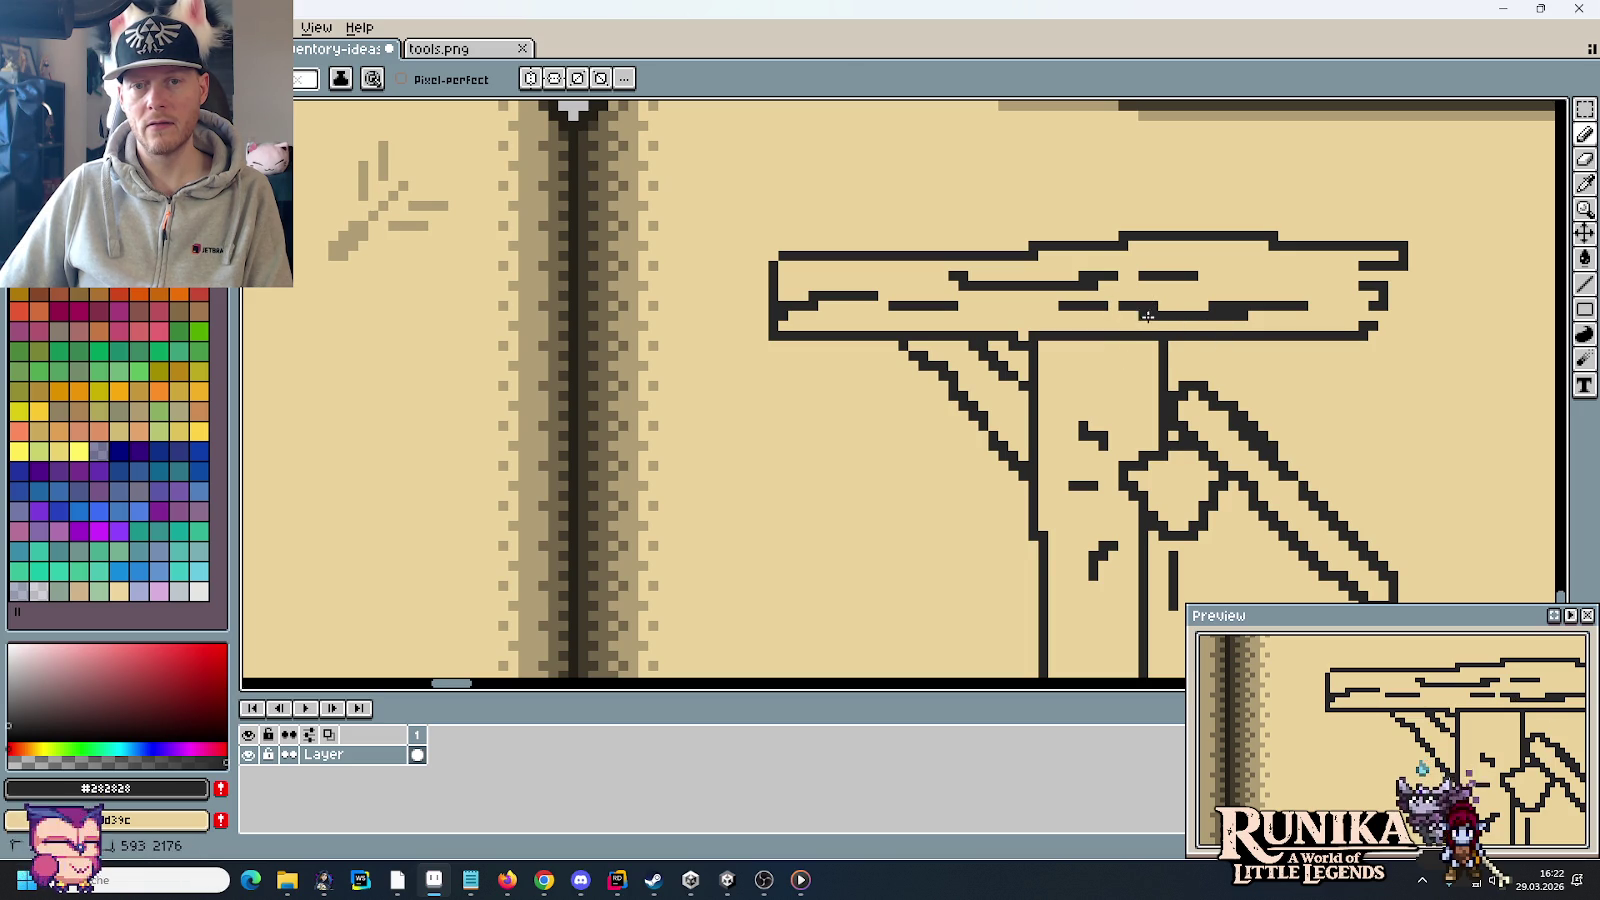
{"action": "right_click", "coordinate": [1150, 305]}
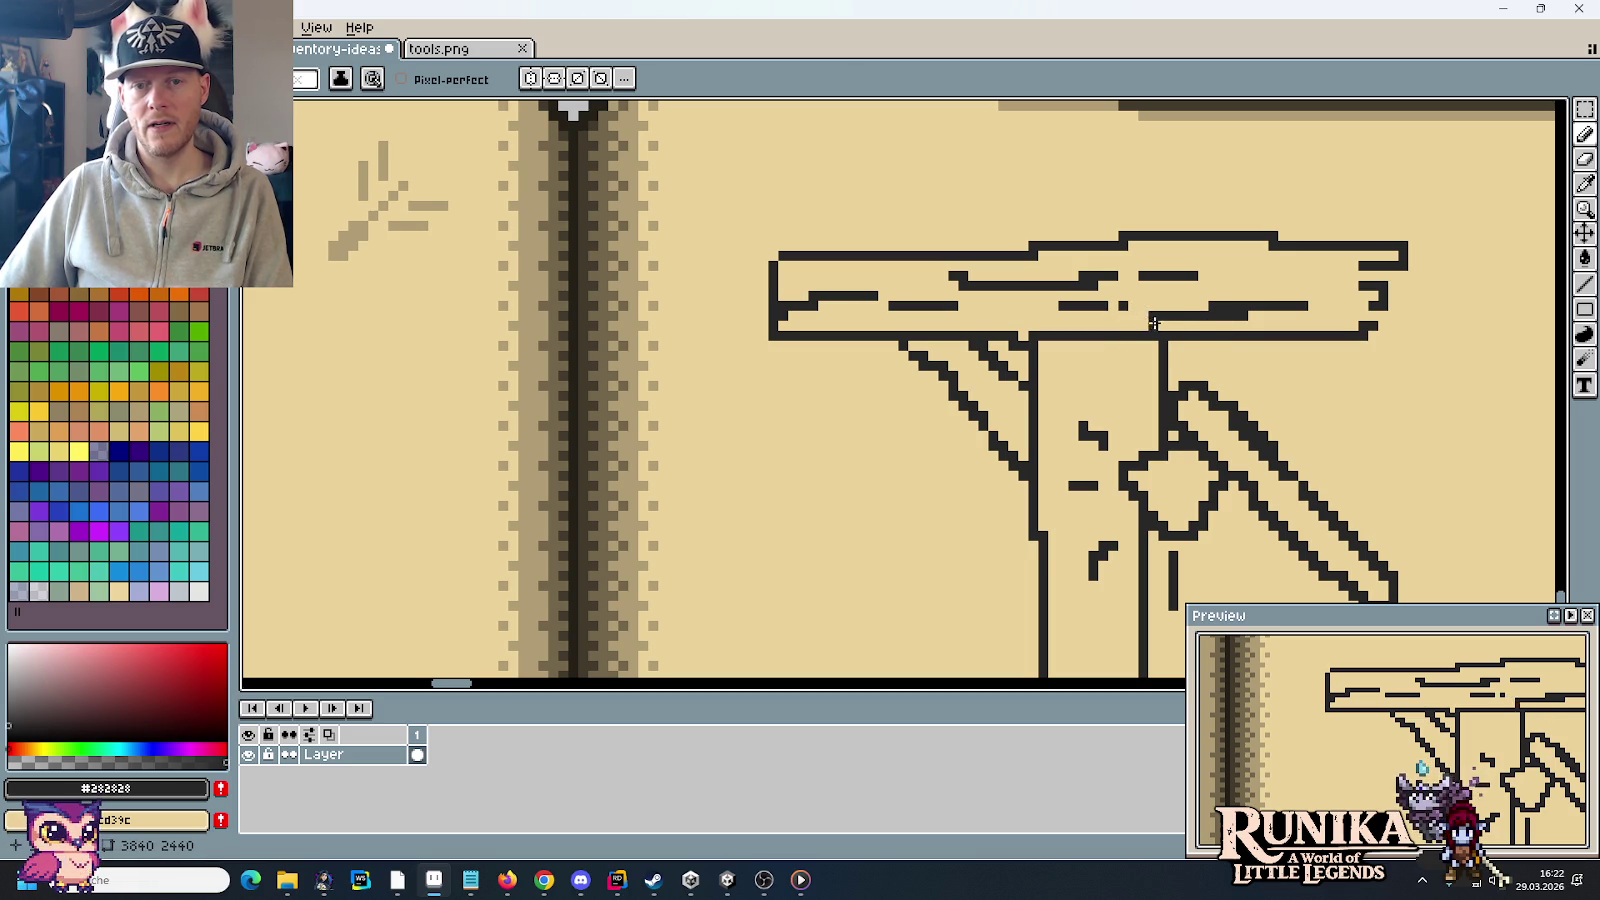
{"action": "scroll", "coordinate": [1173, 355], "scroll_direction": "down", "scroll_amount": 1}
{"action": "scroll", "coordinate": [1173, 355], "scroll_direction": "down", "scroll_amount": 2}
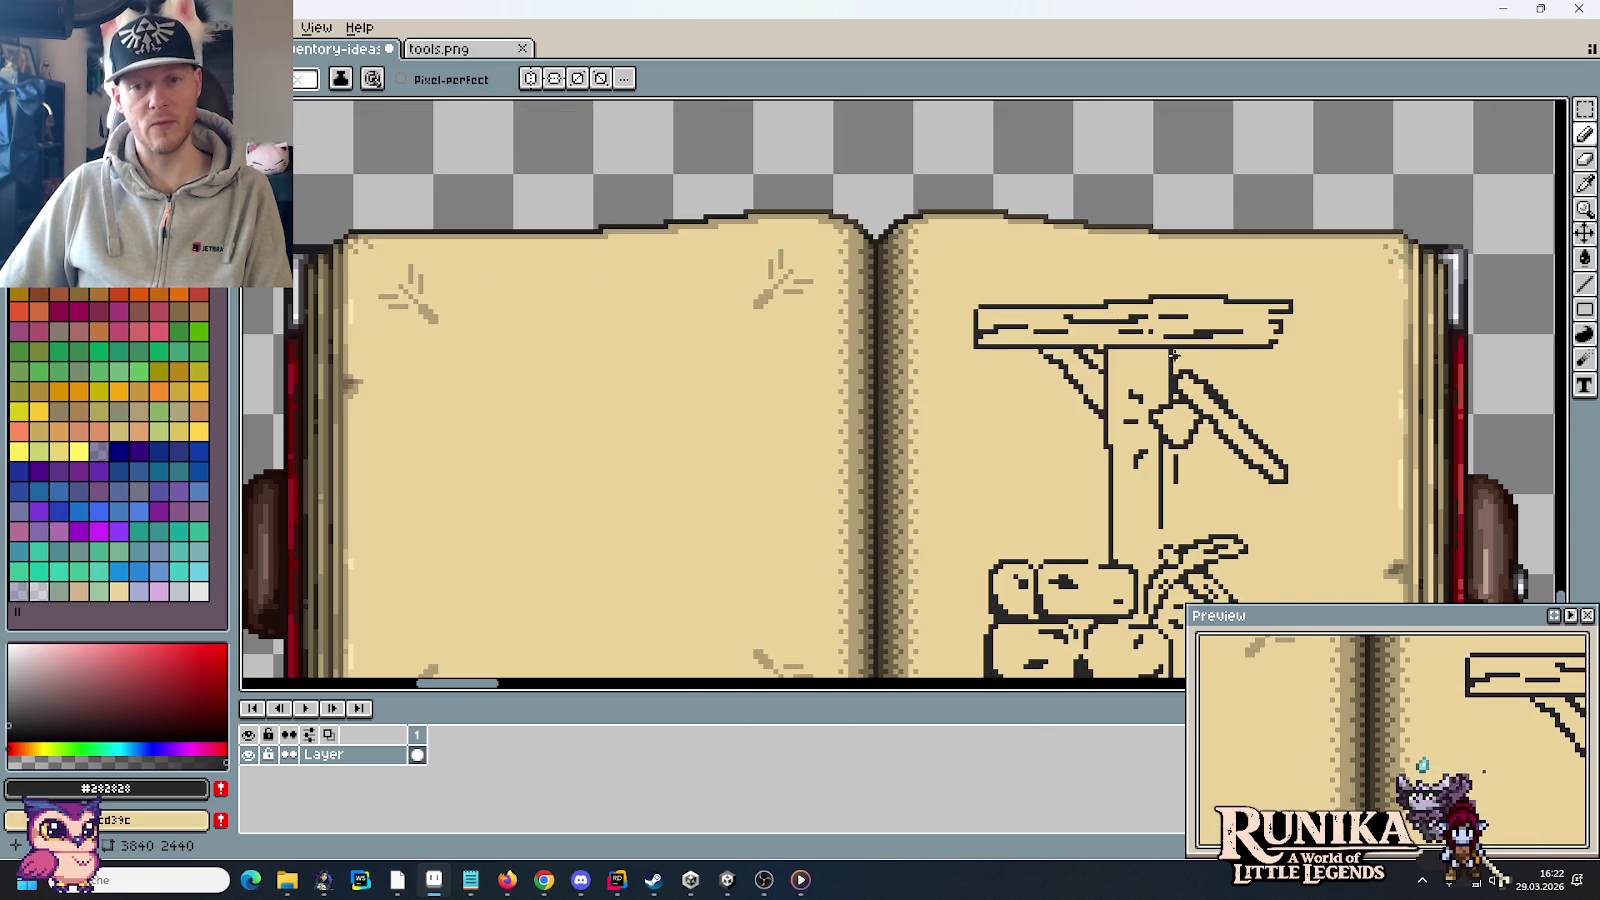
{"action": "scroll", "coordinate": [1100, 390], "scroll_direction": "up", "scroll_amount": 1}
{"action": "scroll", "coordinate": [1021, 403], "scroll_direction": "up", "scroll_amount": 1}
{"action": "left_click_drag", "start_coordinate": [1021, 403], "coordinate": [1036, 203]}
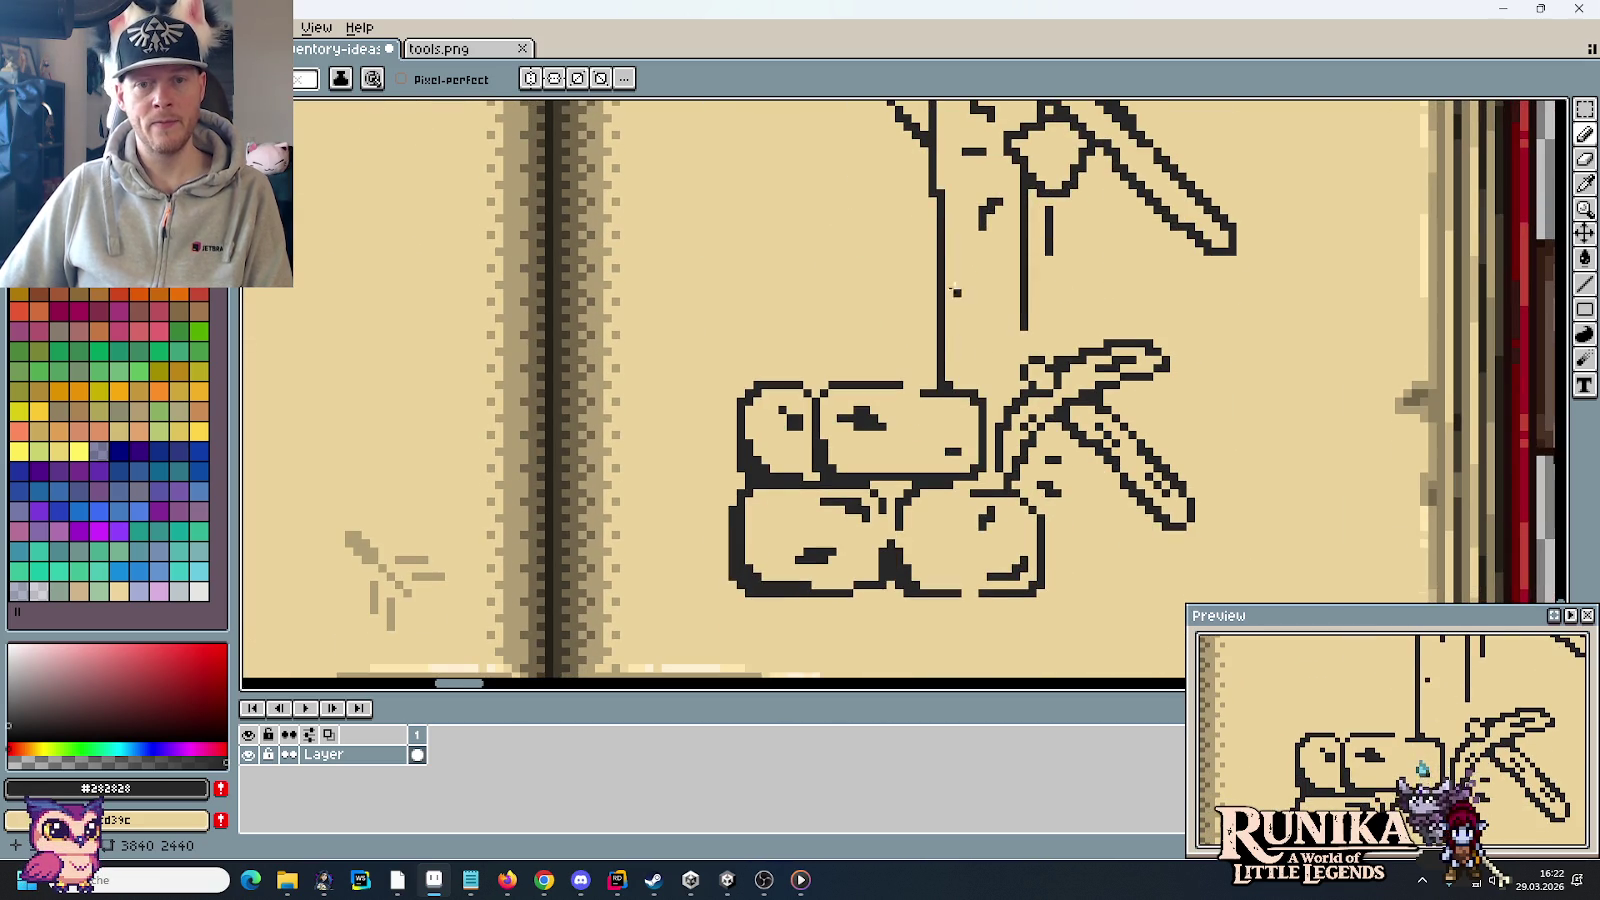
{"action": "left_click_drag", "start_coordinate": [966, 290], "coordinate": [980, 372]}
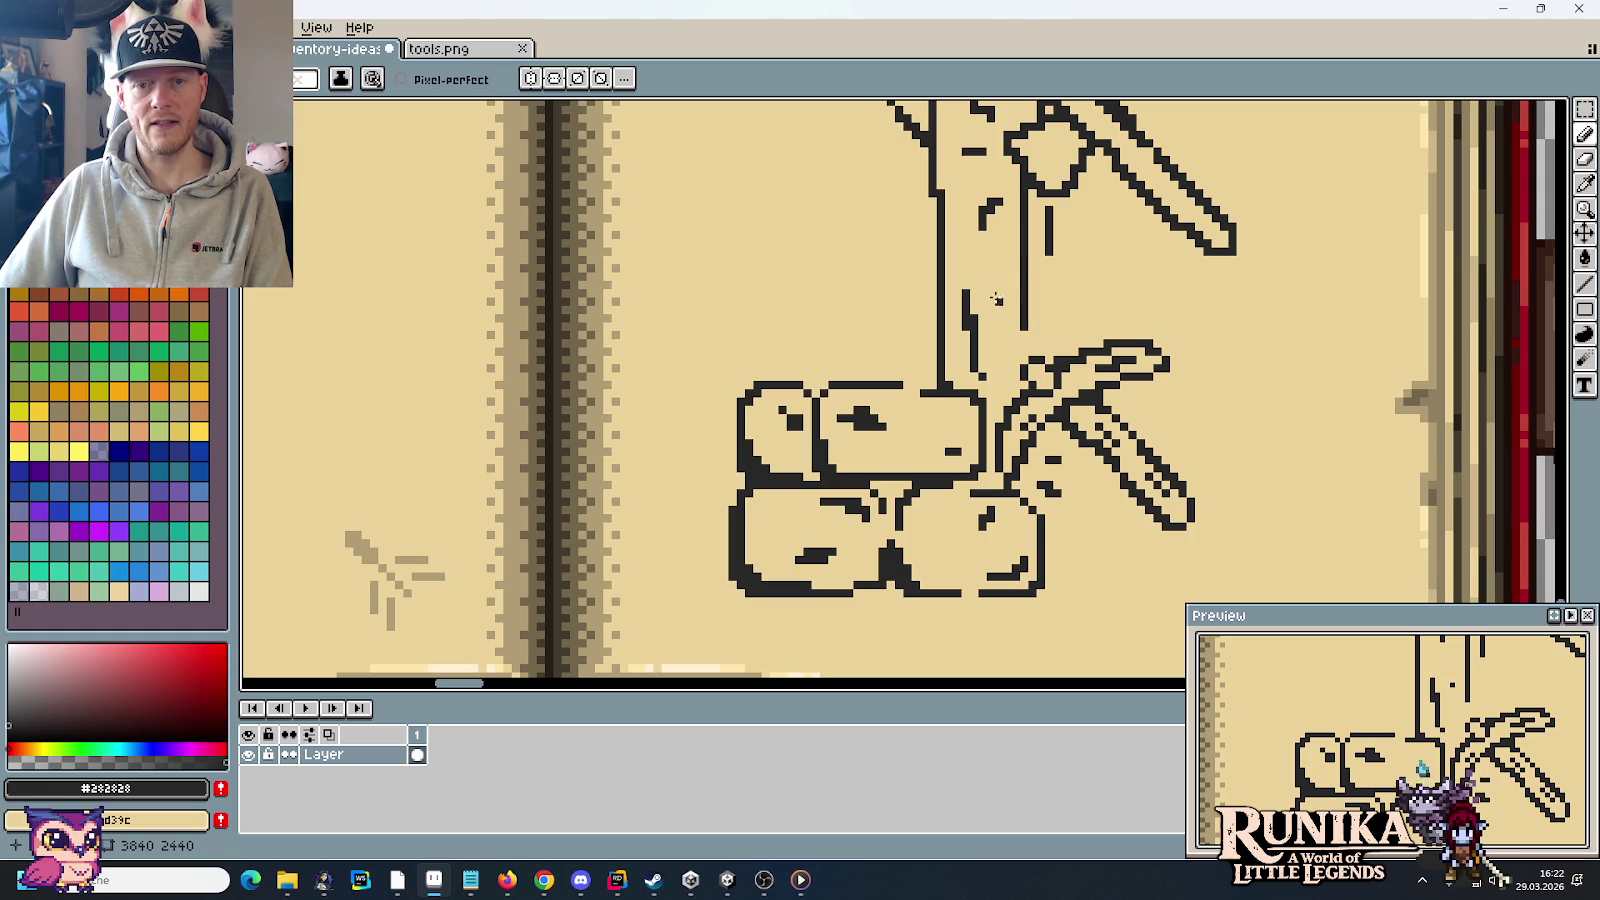
{"action": "scroll", "coordinate": [1000, 318], "scroll_direction": "down", "scroll_amount": 3}
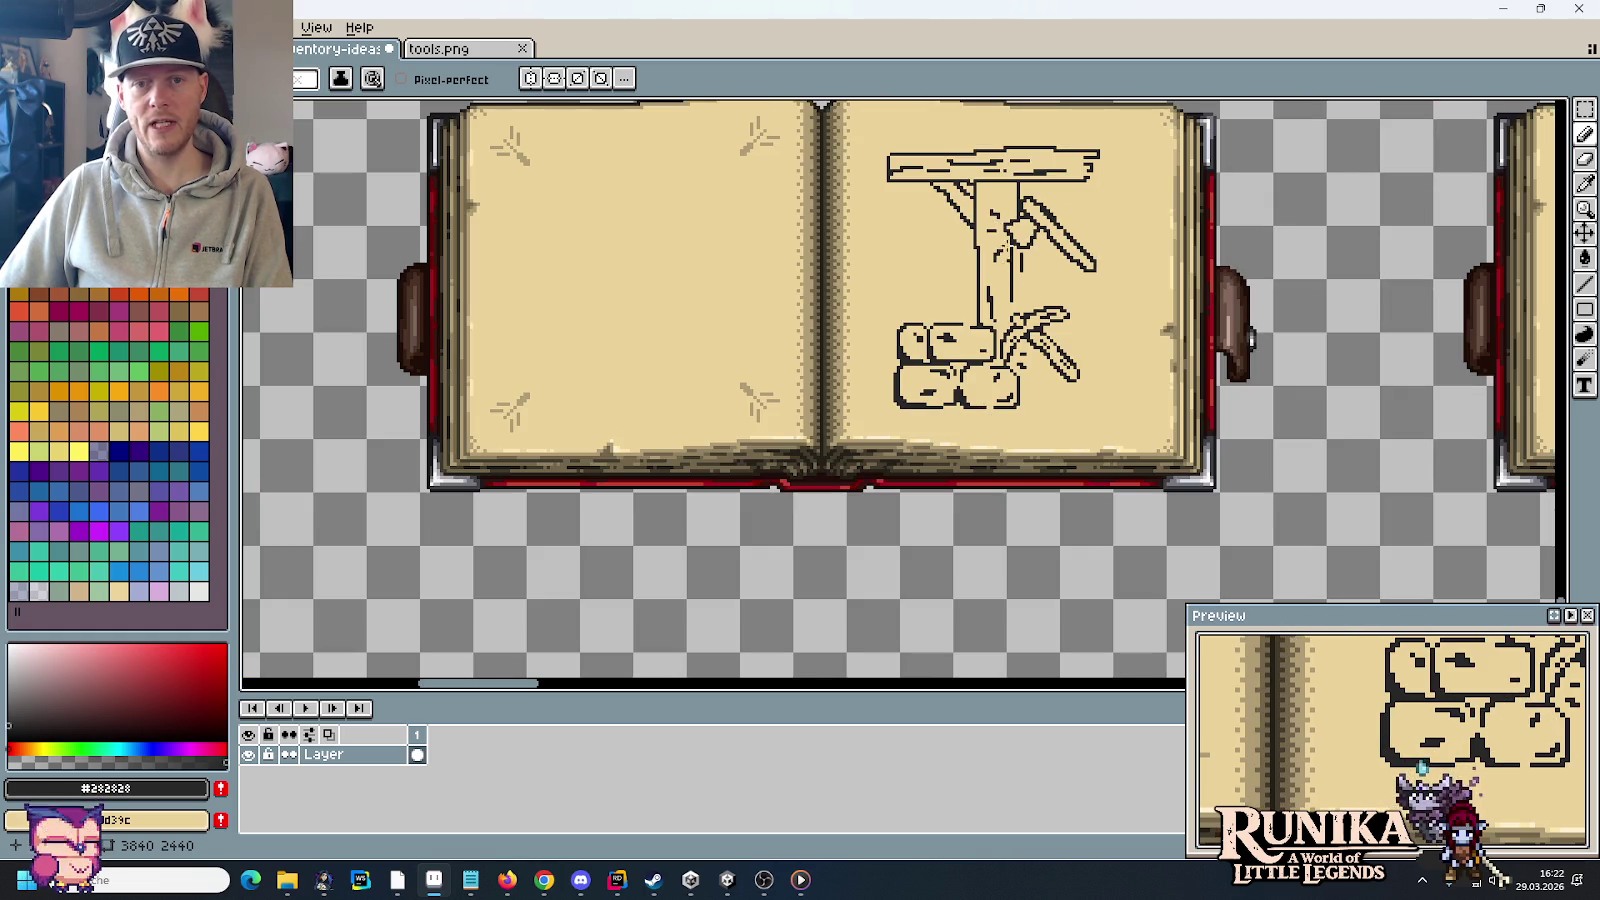
{"action": "scroll", "coordinate": [1010, 240], "scroll_direction": "up", "scroll_amount": 3}
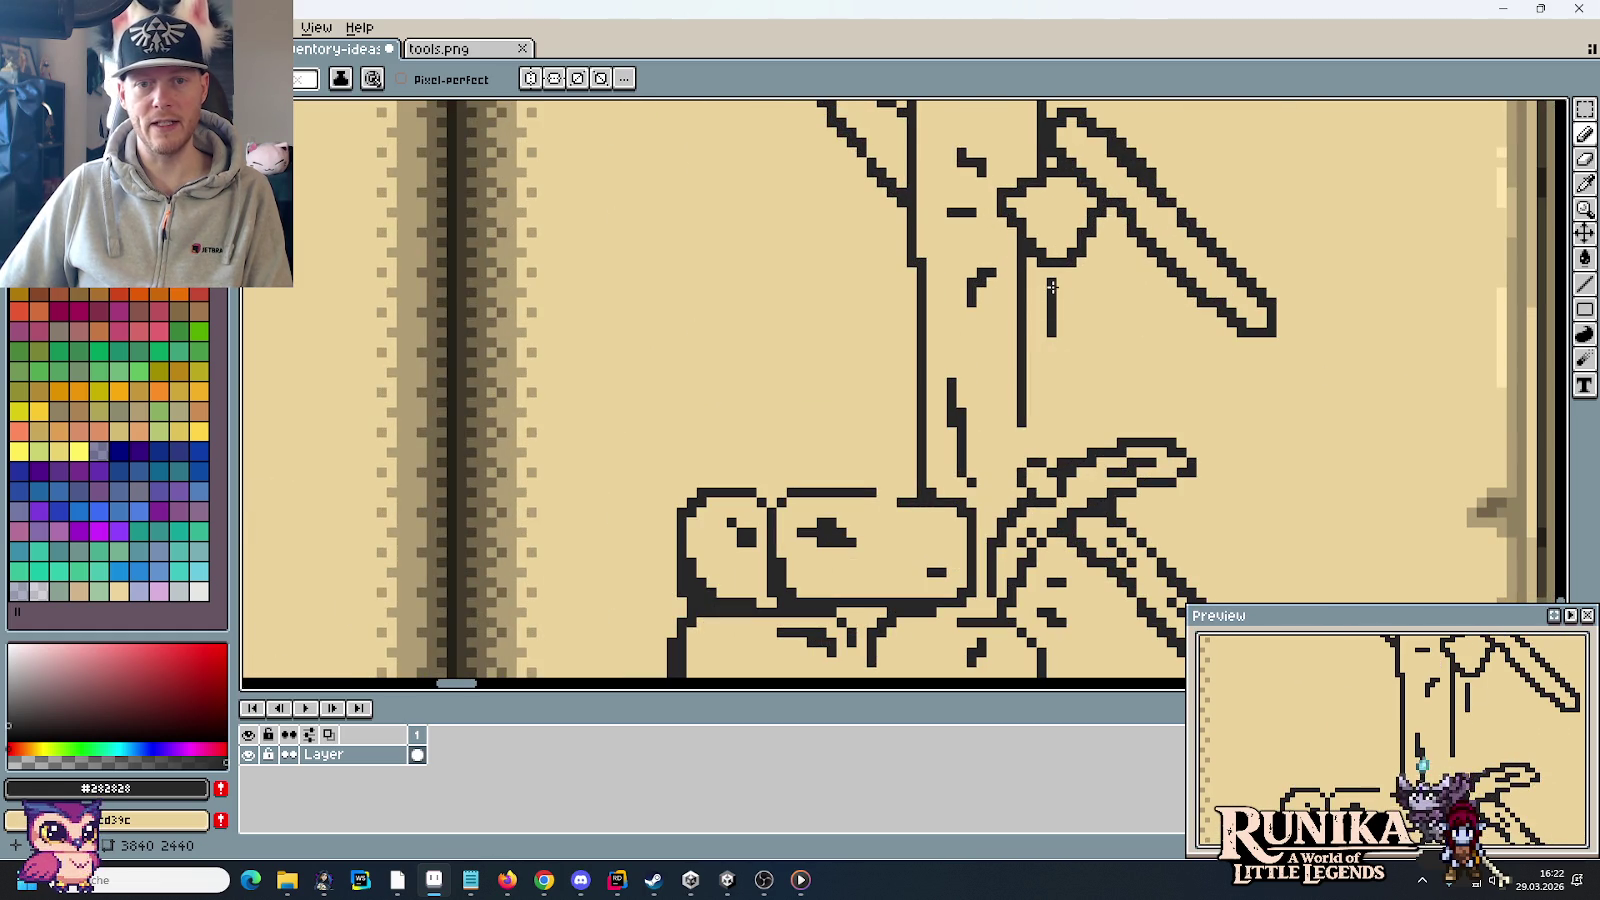
{"action": "scroll", "coordinate": [1051, 287], "scroll_direction": "down", "scroll_amount": 1}
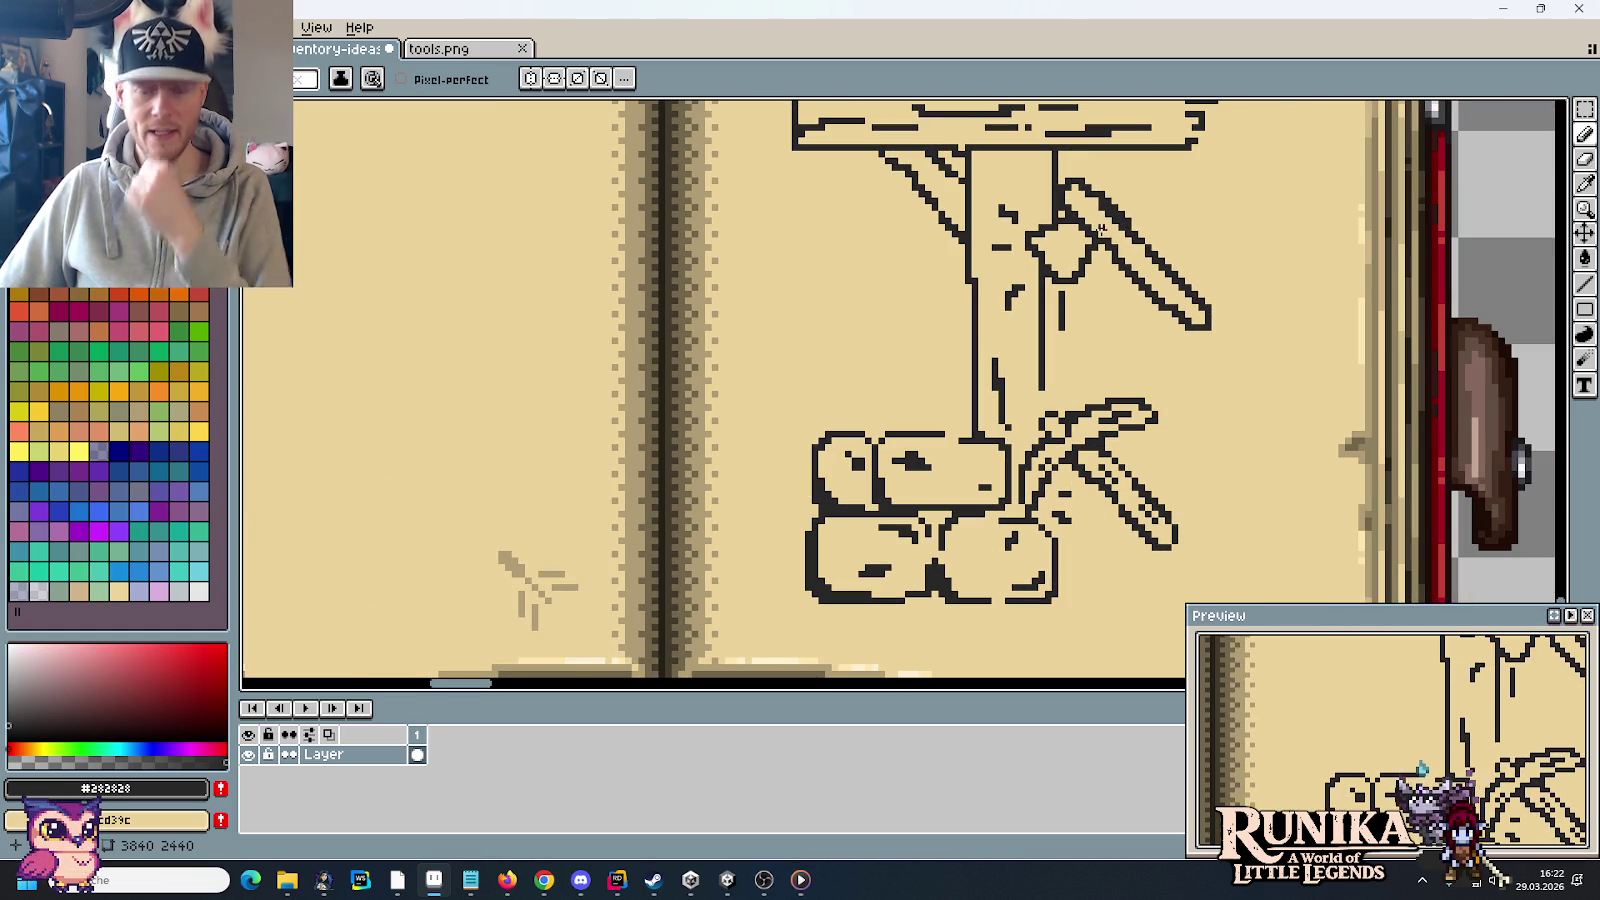
{"action": "scroll", "coordinate": [1095, 225], "scroll_direction": "up", "scroll_amount": 1}
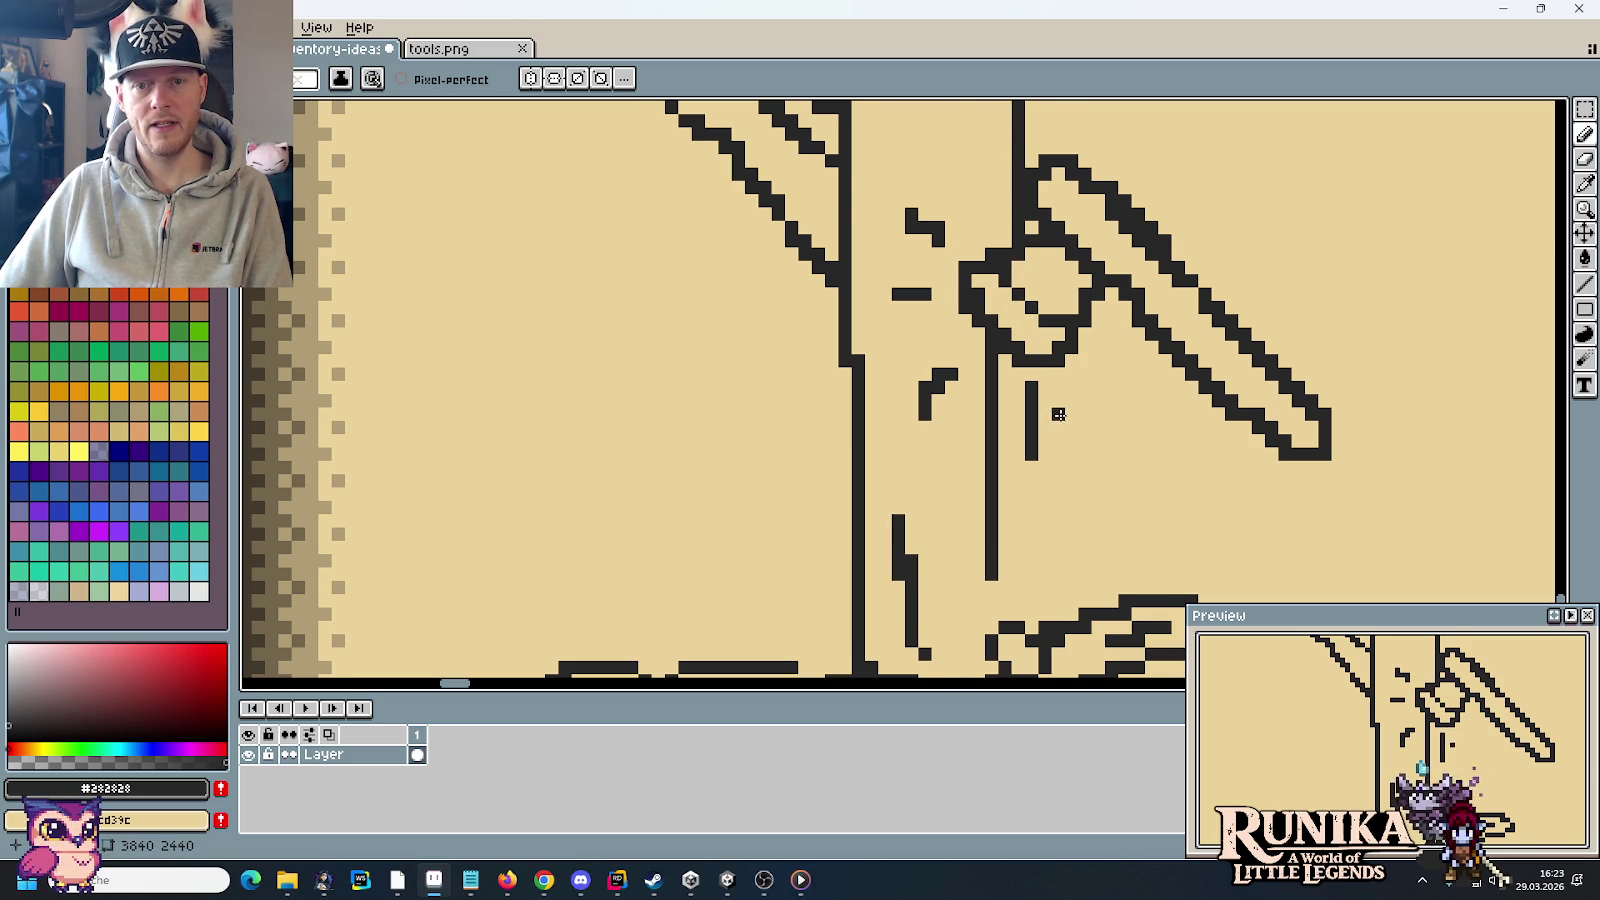
Step: Draw a diagonal bevel line inside the axe head down to its bottom
{"action": "scroll", "coordinate": [1058, 414], "scroll_direction": "down", "scroll_amount": 2}
{"action": "scroll", "coordinate": [1056, 380], "scroll_direction": "up", "scroll_amount": 1}
{"action": "scroll", "coordinate": [1055, 349], "scroll_direction": "up", "scroll_amount": 1}
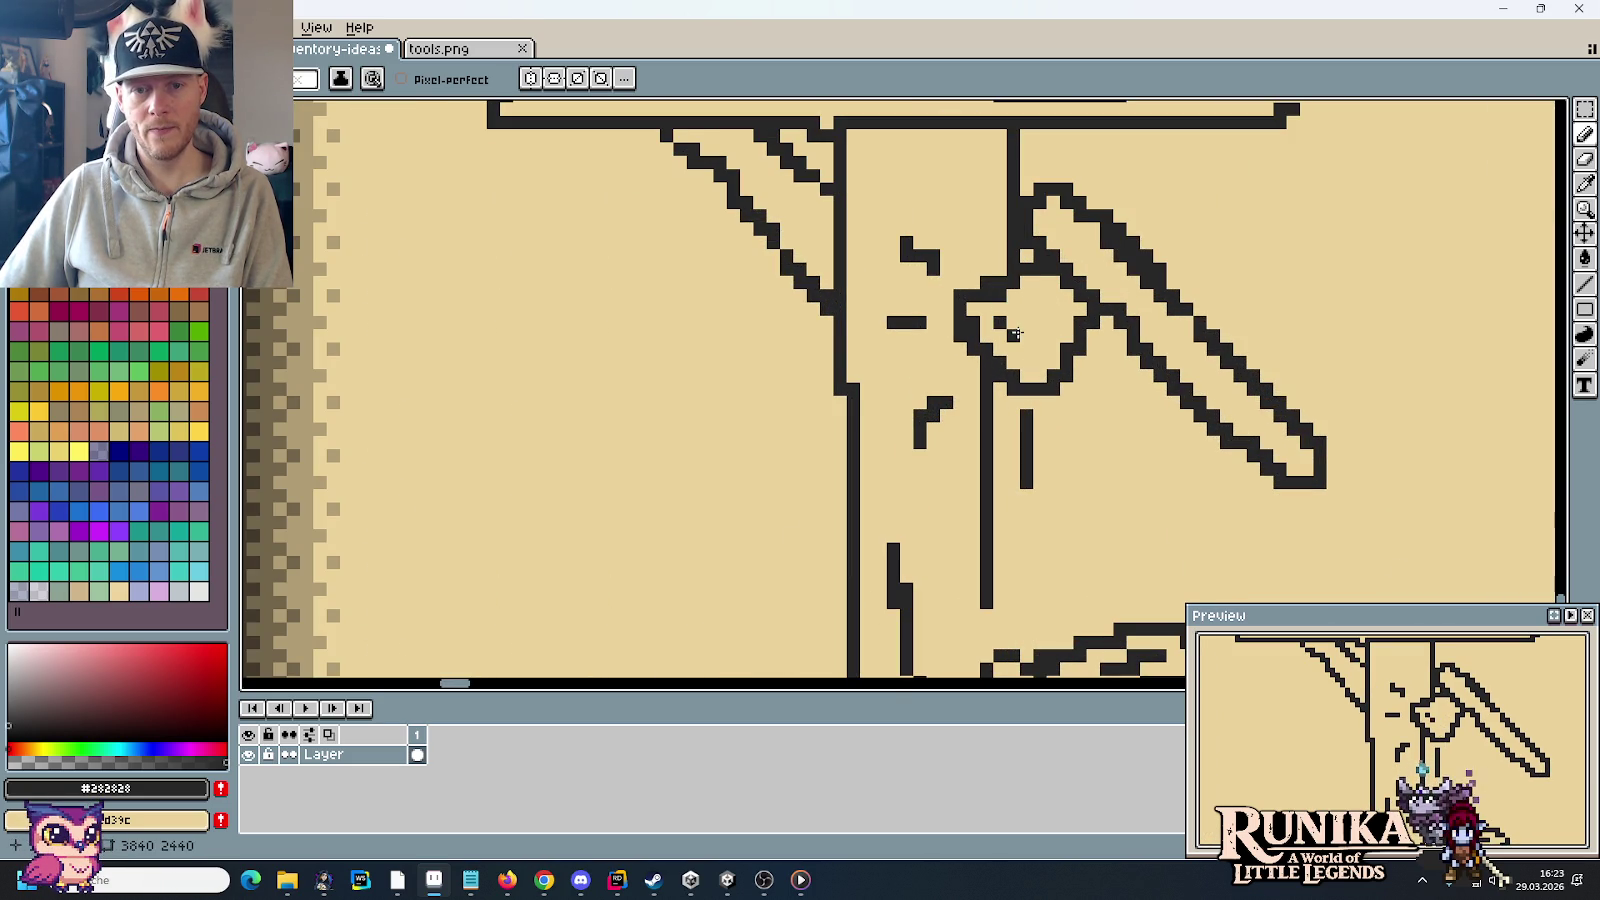
{"action": "left_click_drag", "start_coordinate": [1013, 333], "coordinate": [1040, 360]}
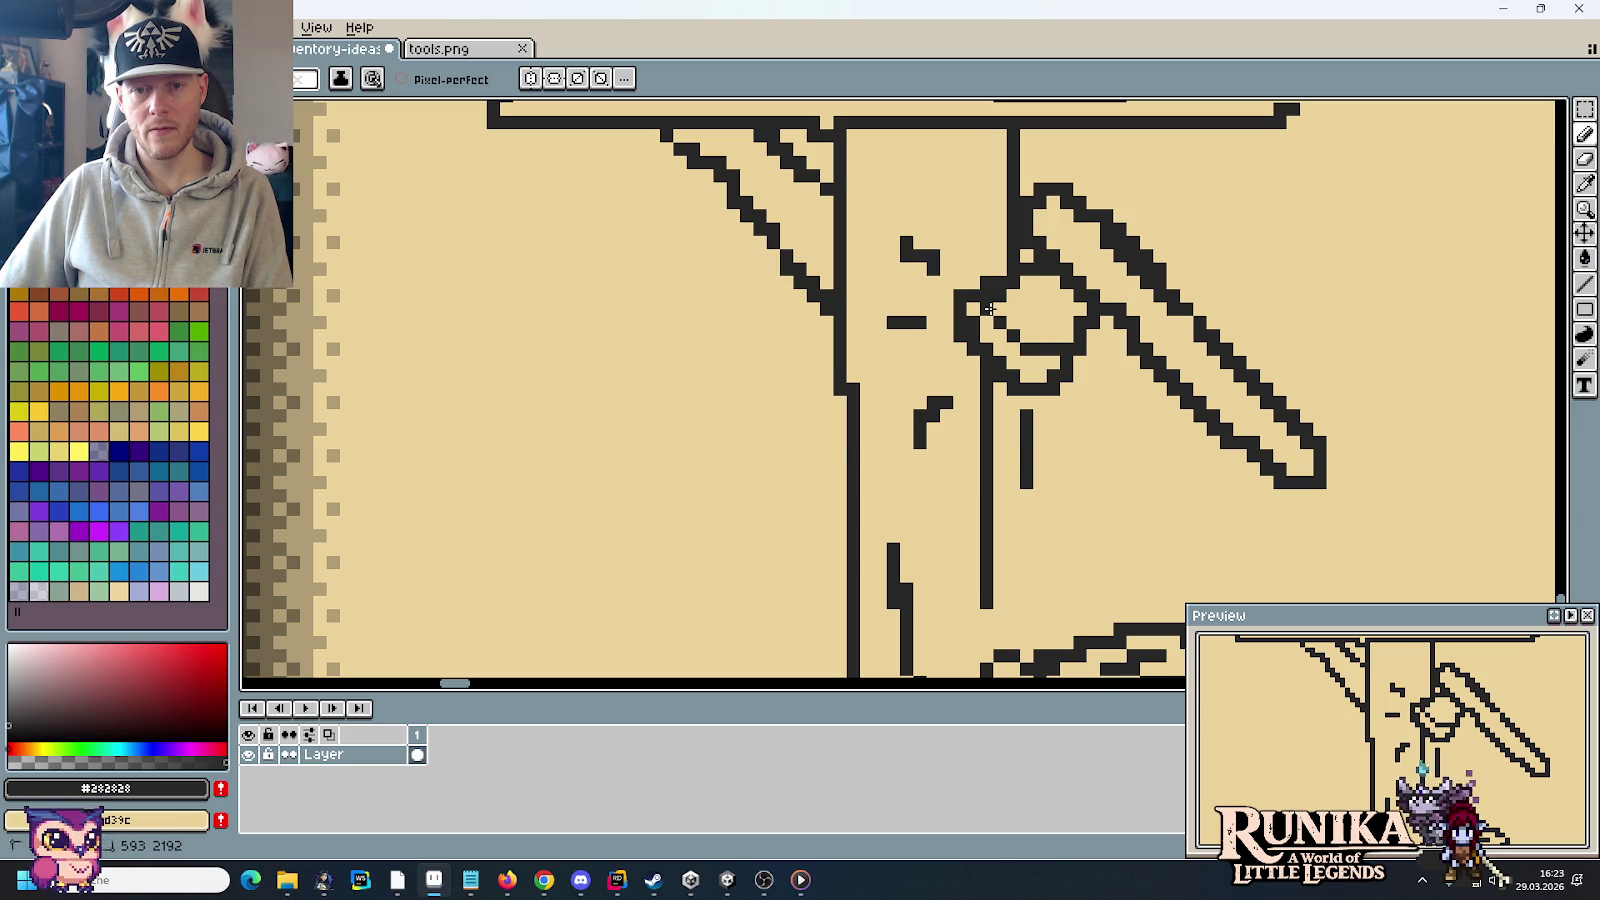
{"action": "left_click_drag", "start_coordinate": [1028, 342], "coordinate": [1048, 362]}
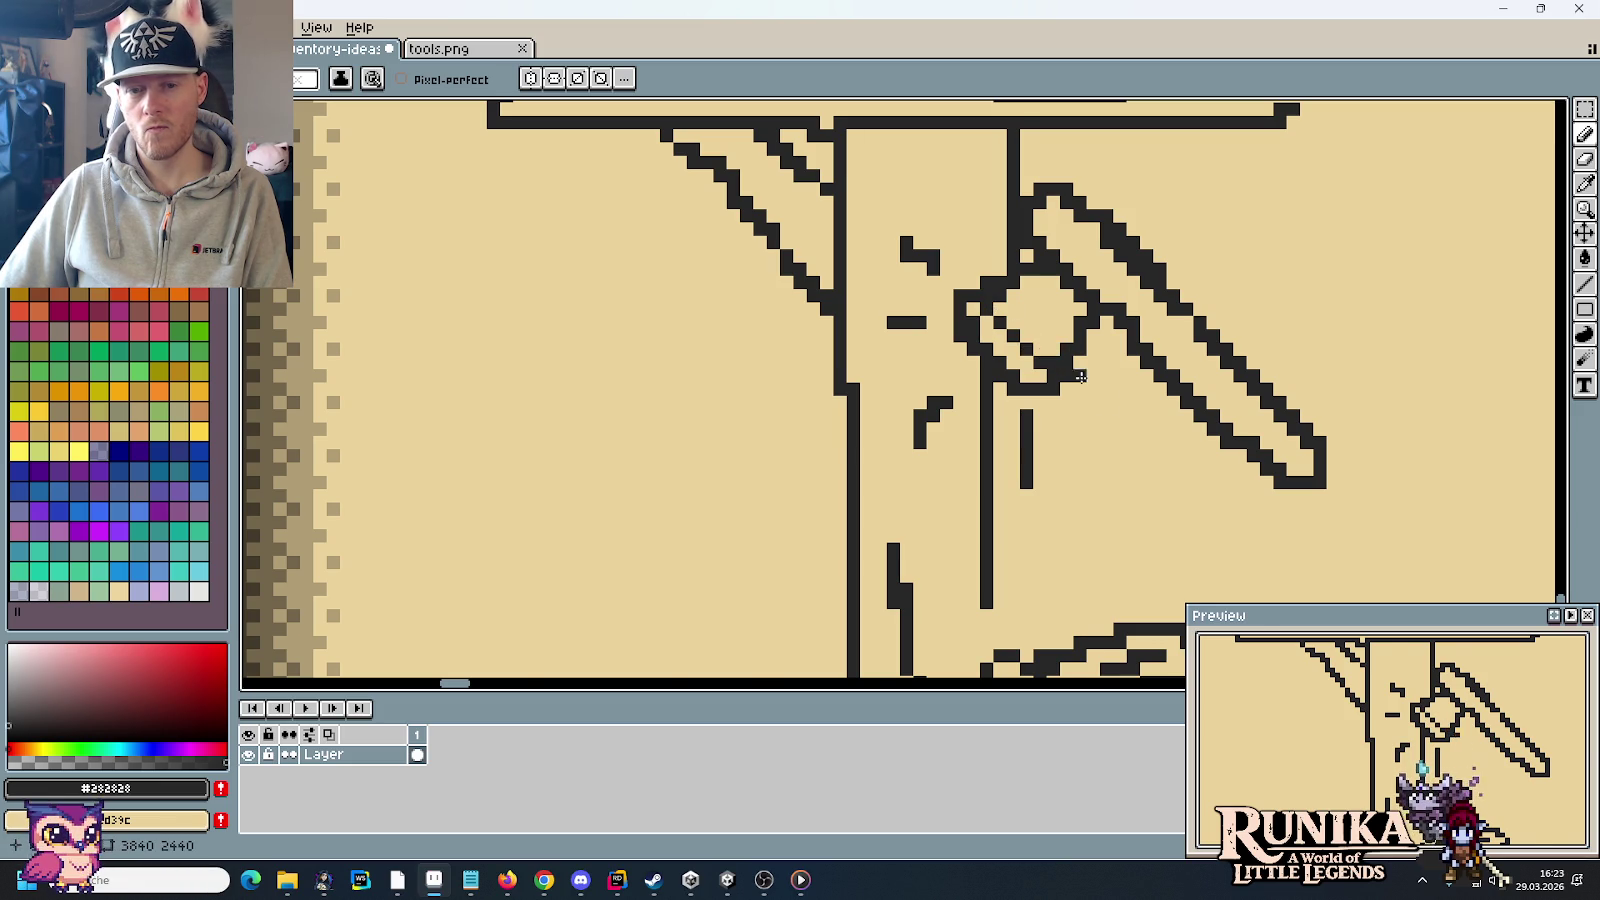
{"action": "scroll", "coordinate": [1081, 376], "scroll_direction": "down", "scroll_amount": 2}
{"action": "scroll", "coordinate": [1040, 345], "scroll_direction": "up", "scroll_amount": 1}
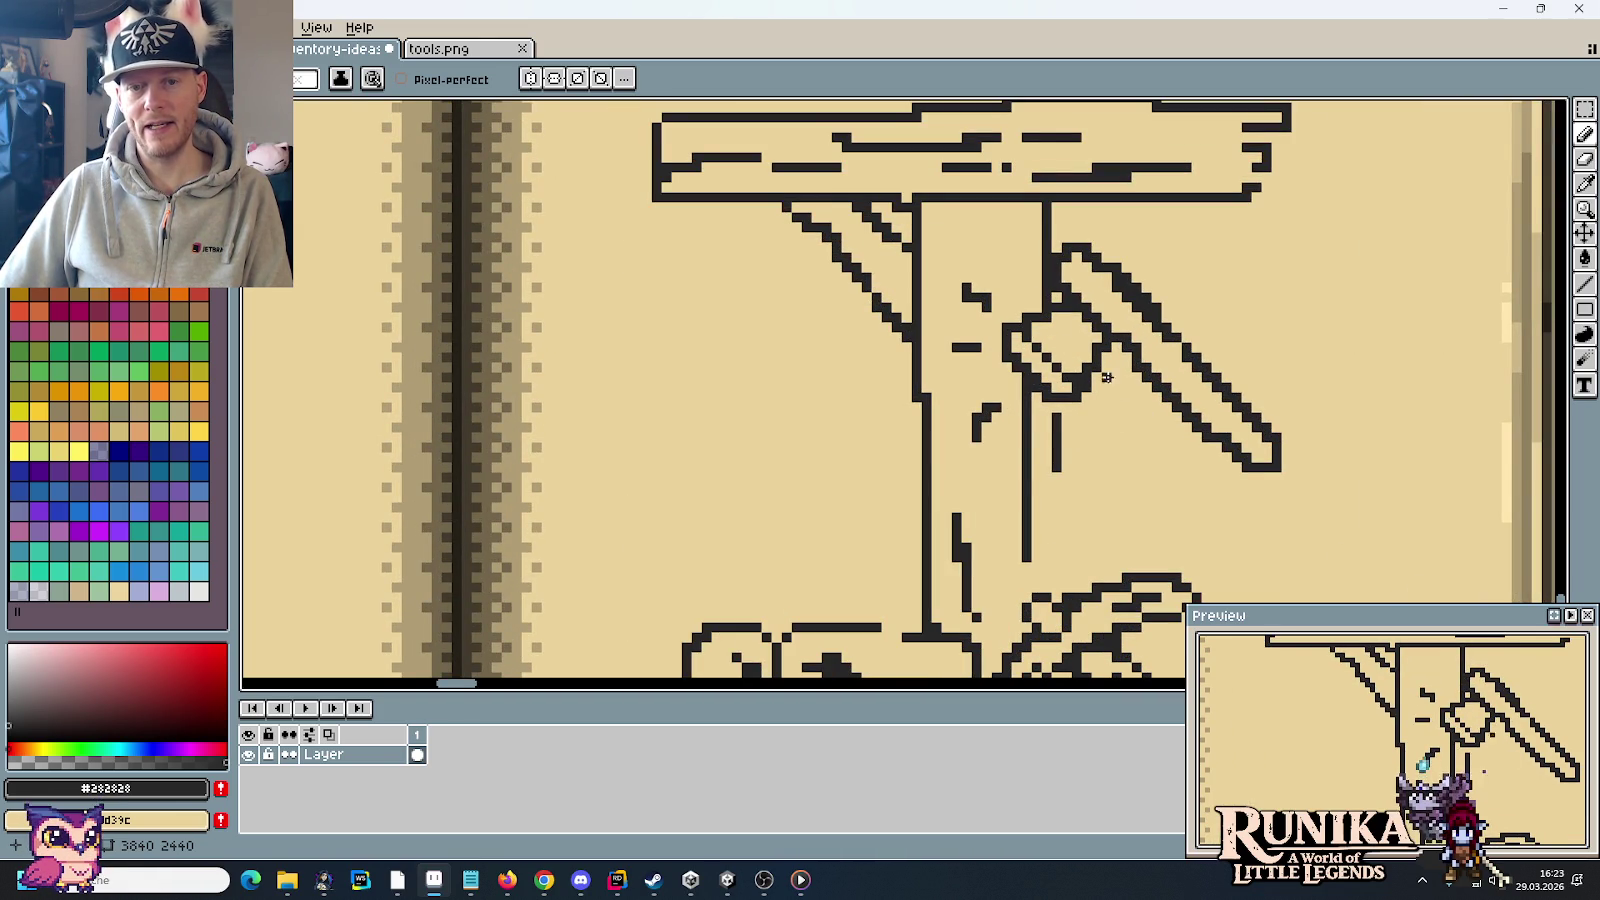
Step: Reshape the axe head's top edge, adding and erasing pixels along its top row
{"action": "scroll", "coordinate": [1069, 347], "scroll_direction": "up", "scroll_amount": 3}
{"action": "right_click", "coordinate": [1195, 197]}
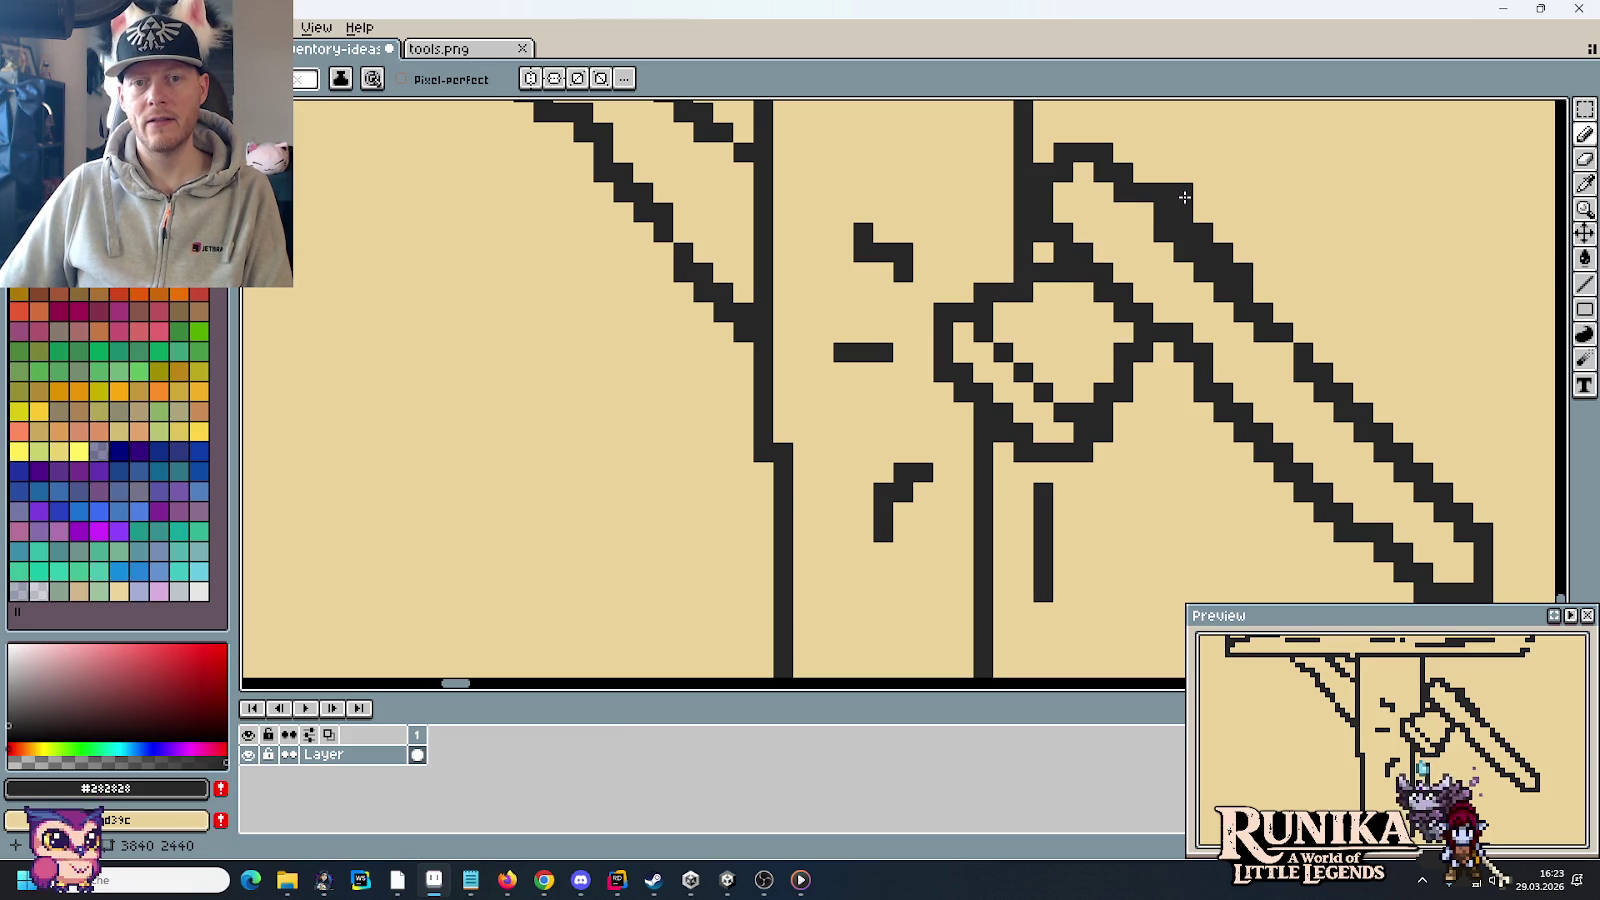
{"action": "left_click_drag", "start_coordinate": [1184, 197], "coordinate": [1202, 192]}
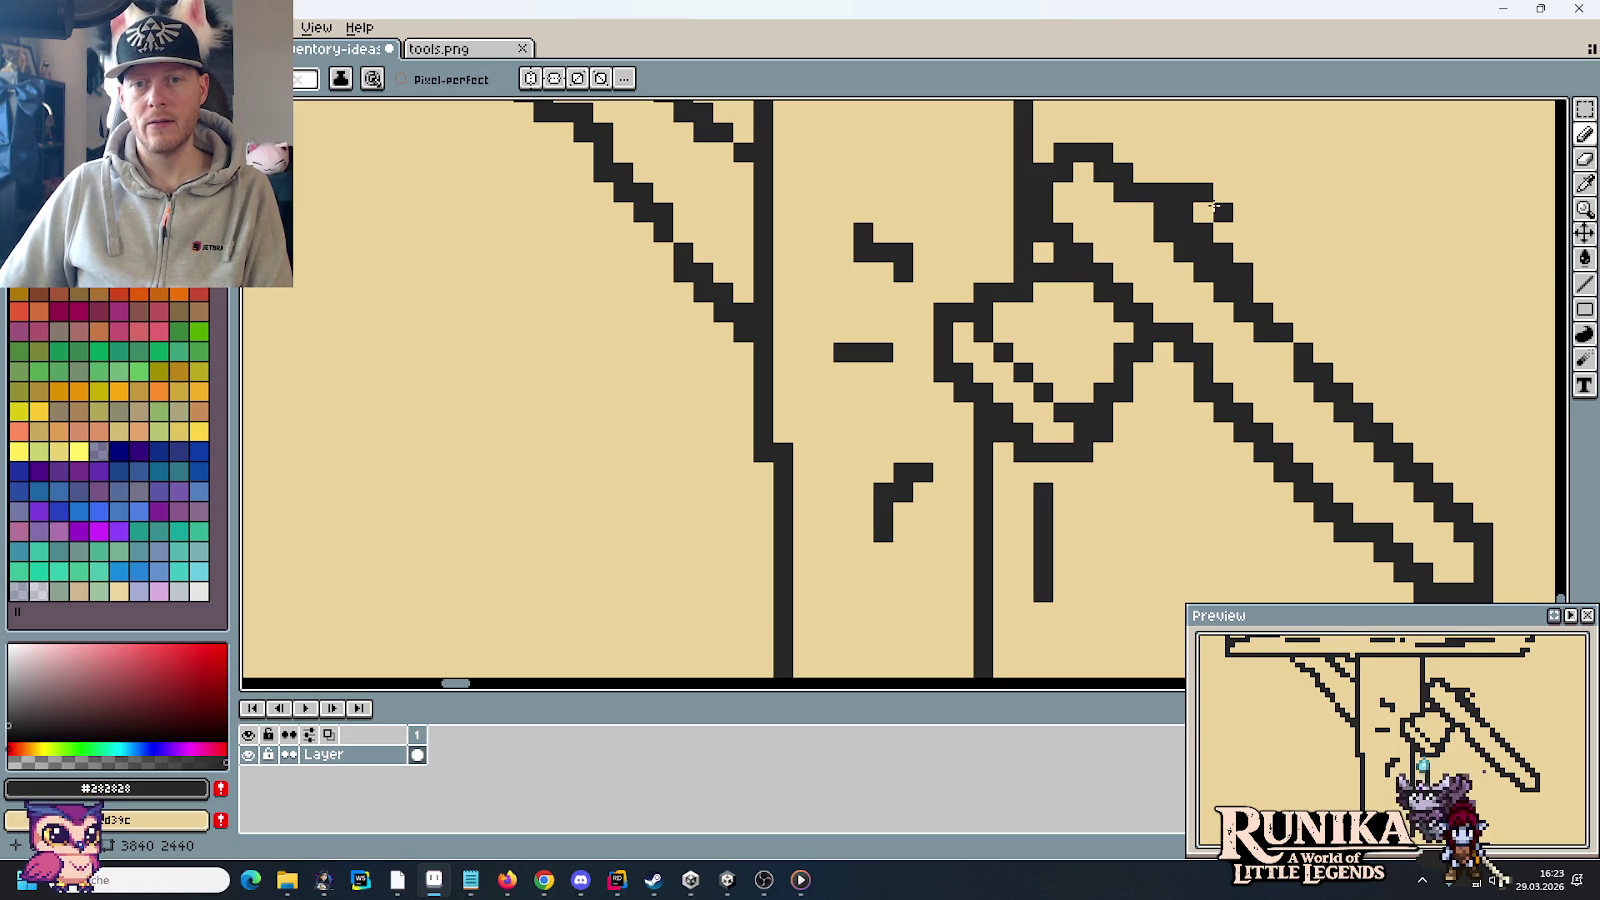
{"action": "left_click", "coordinate": [1222, 231]}
{"action": "right_click", "coordinate": [1205, 193]}
{"action": "right_click", "coordinate": [1185, 193]}
{"action": "left_click", "coordinate": [1183, 174]}
{"action": "right_click", "coordinate": [1183, 175]}
{"action": "left_click", "coordinate": [1183, 192]}
{"action": "left_click", "coordinate": [1200, 190]}
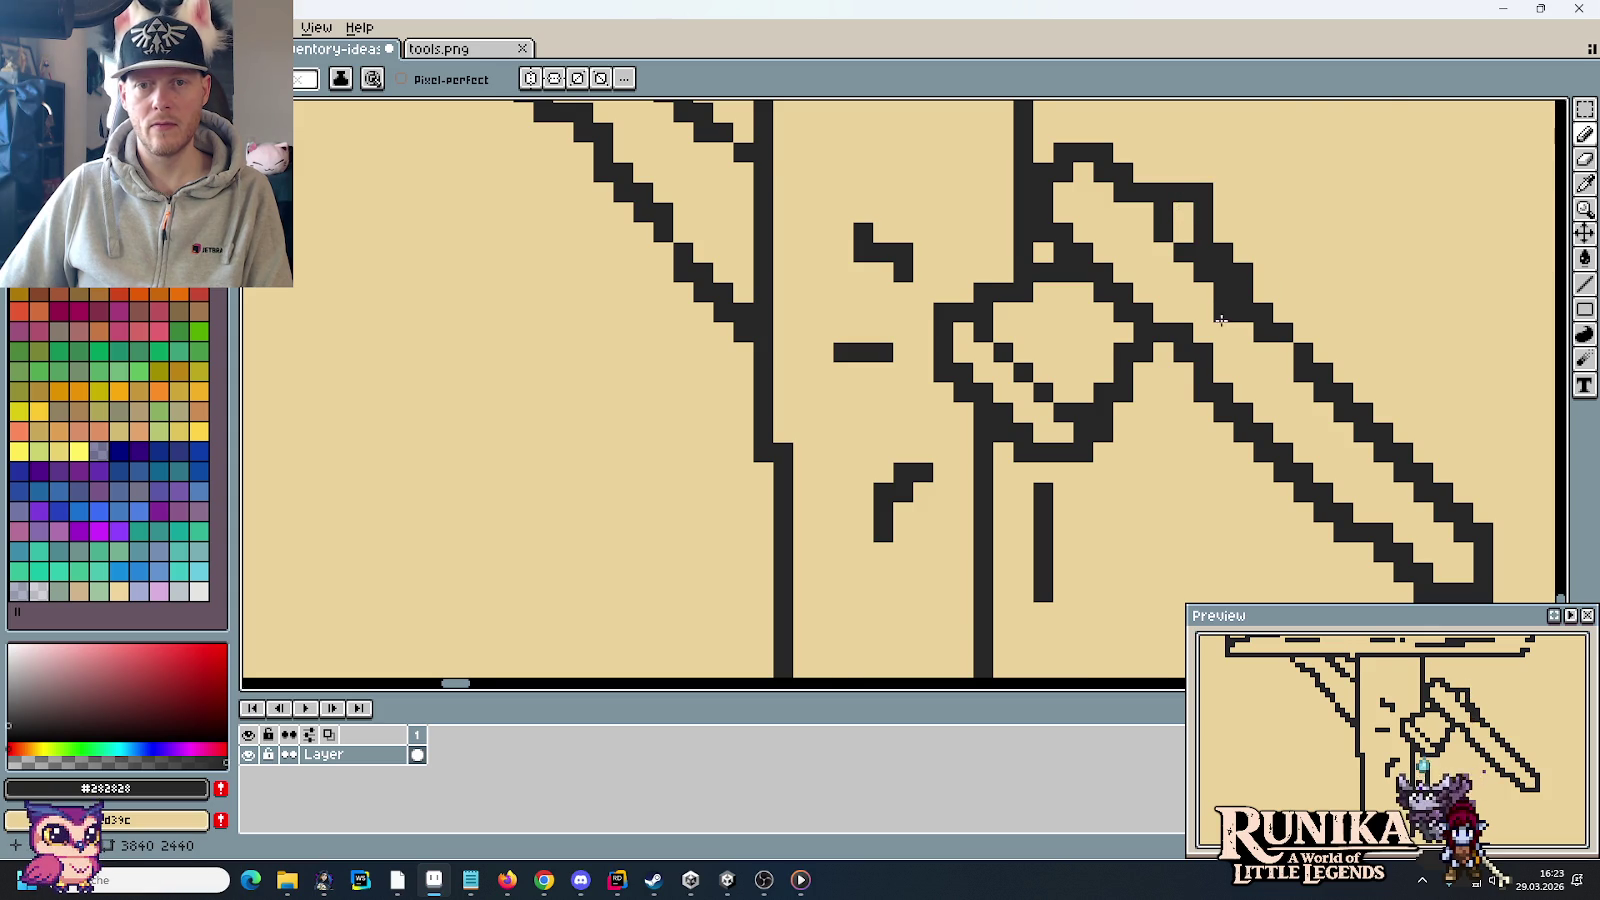
Step: Add a dot to the axe handle's inner line
{"action": "scroll", "coordinate": [1206, 283], "scroll_direction": "down", "scroll_amount": 2}
{"action": "scroll", "coordinate": [1206, 283], "scroll_direction": "up", "scroll_amount": 2}
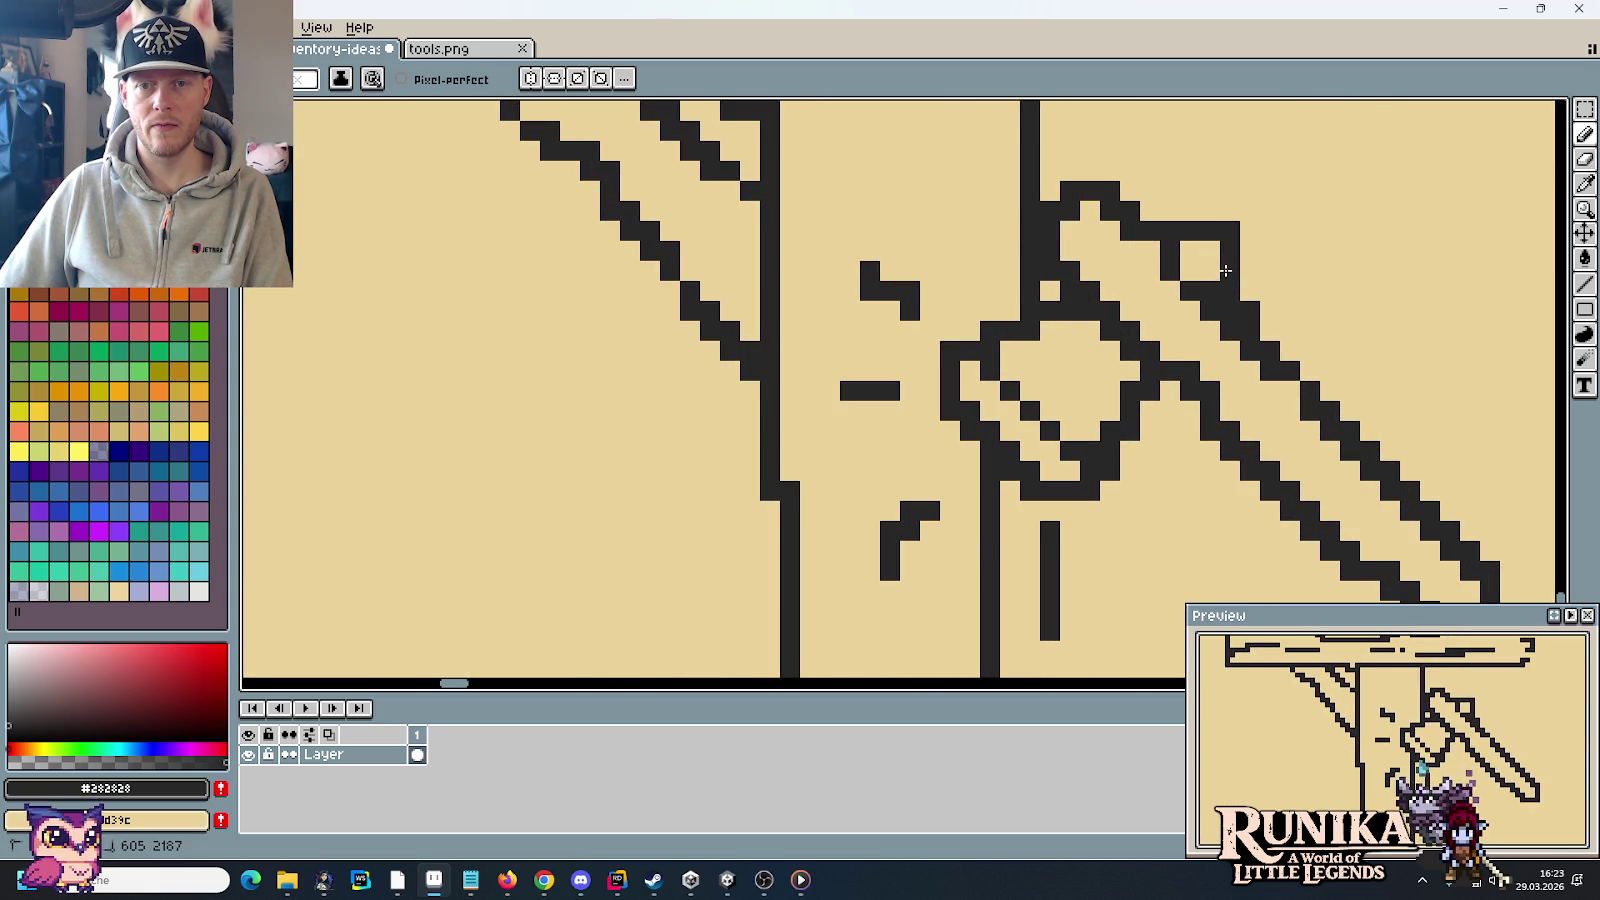
{"action": "scroll", "coordinate": [1188, 273], "scroll_direction": "down", "scroll_amount": 2}
{"action": "scroll", "coordinate": [1180, 310], "scroll_direction": "up", "scroll_amount": 1}
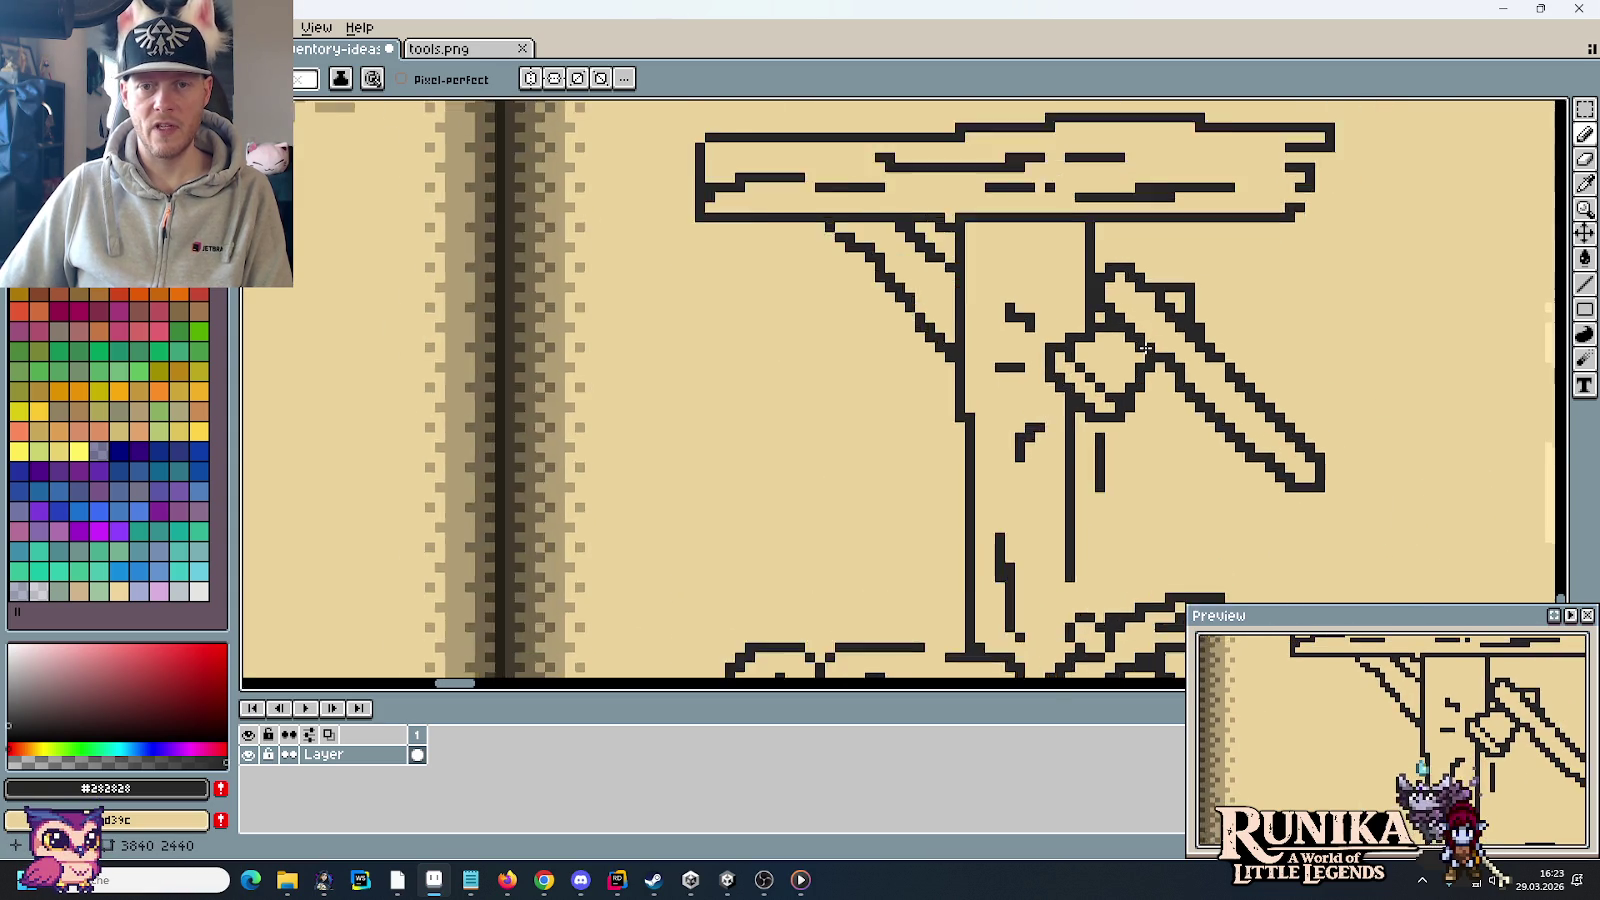
{"action": "scroll", "coordinate": [1172, 347], "scroll_direction": "up", "scroll_amount": 1}
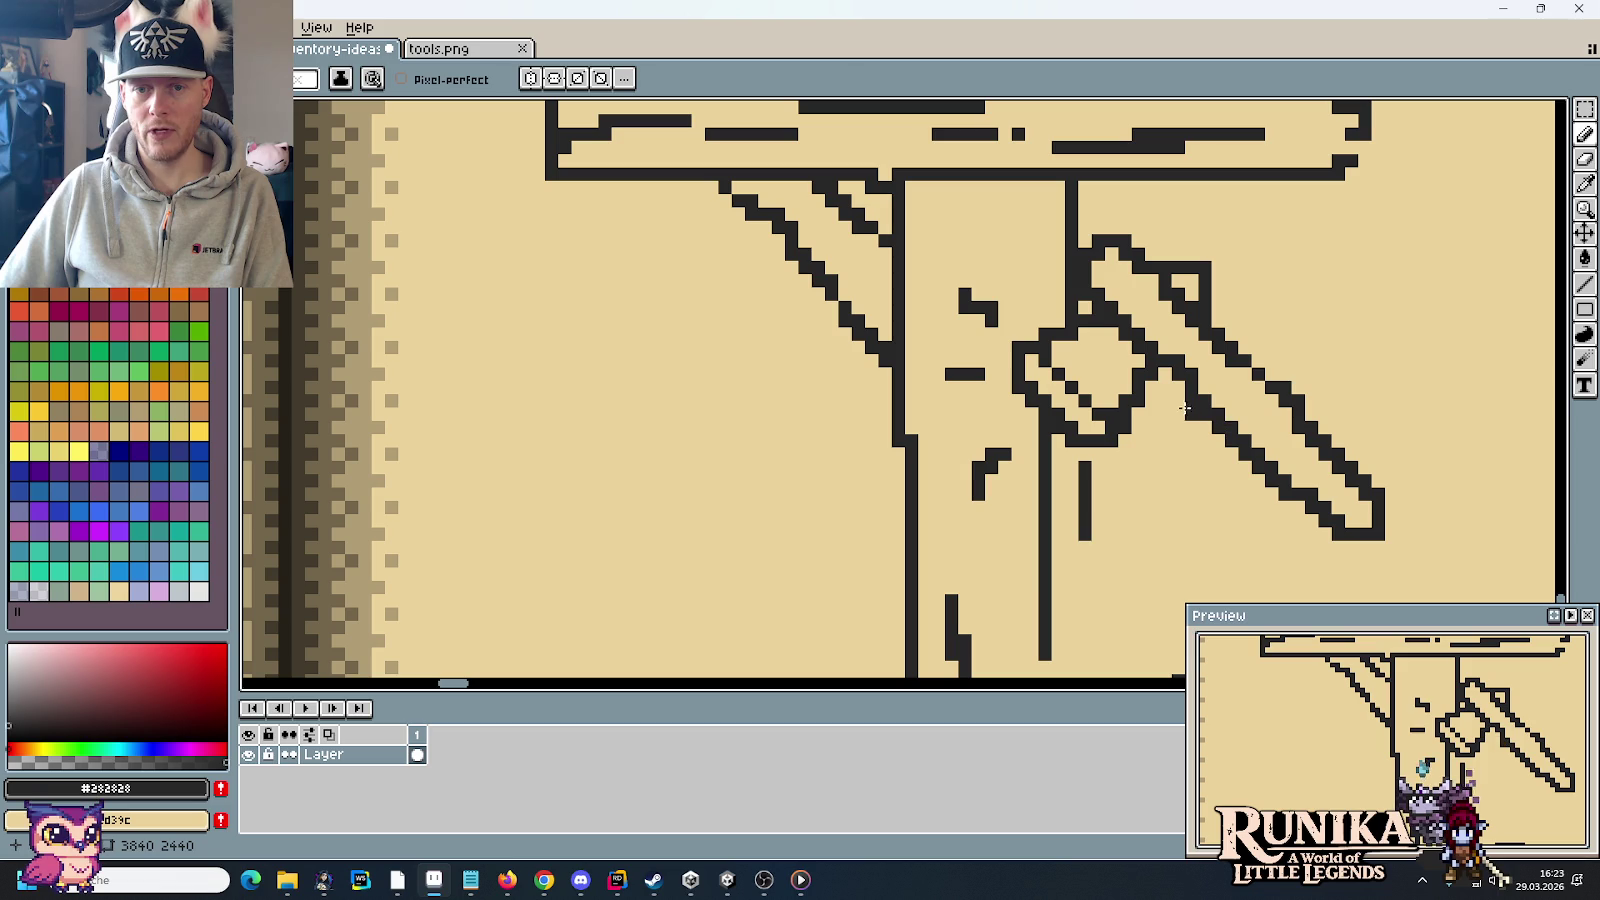
{"action": "scroll", "coordinate": [1240, 478], "scroll_direction": "down", "scroll_amount": 1}
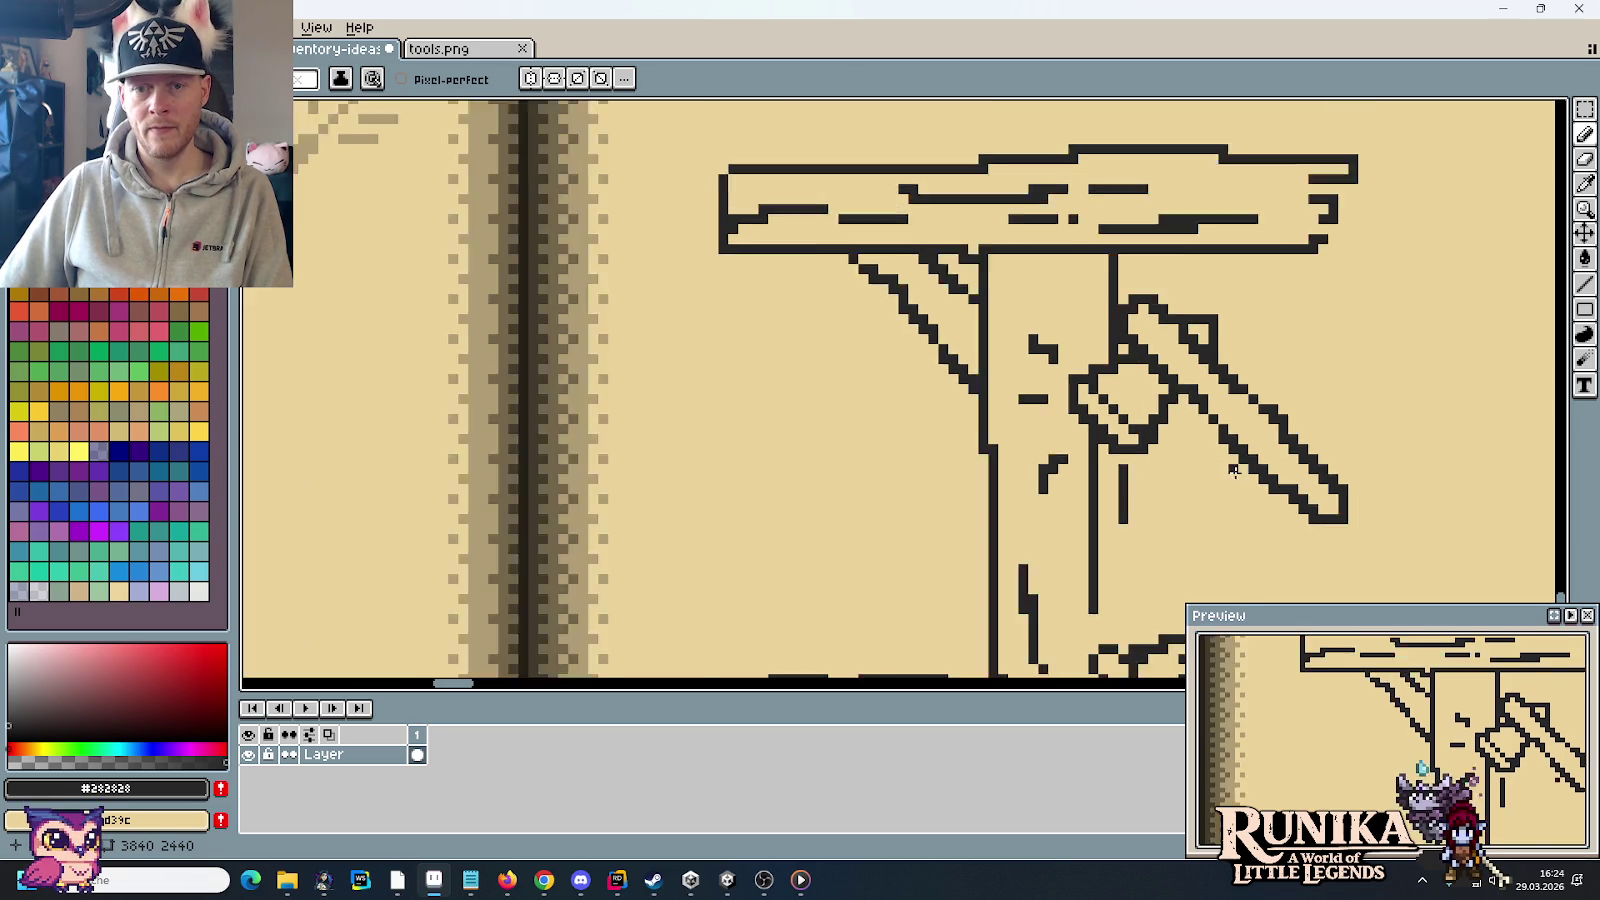
{"action": "scroll", "coordinate": [1214, 446], "scroll_direction": "up", "scroll_amount": 1}
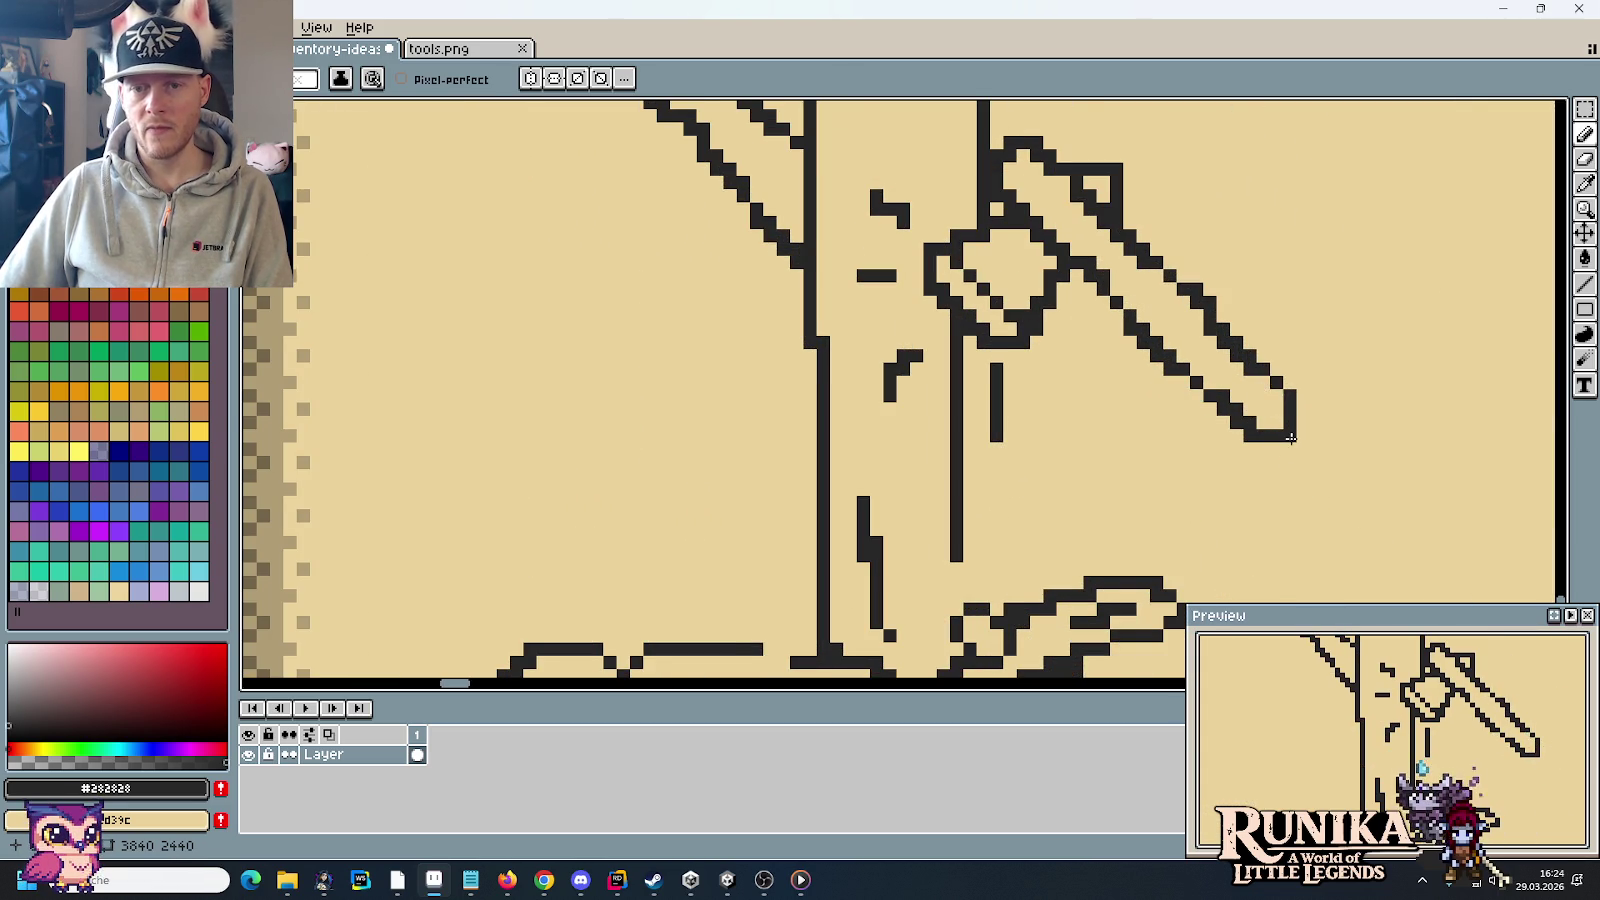
{"action": "scroll", "coordinate": [1285, 420], "scroll_direction": "down", "scroll_amount": 4}
{"action": "scroll", "coordinate": [1292, 441], "scroll_direction": "up", "scroll_amount": 3}
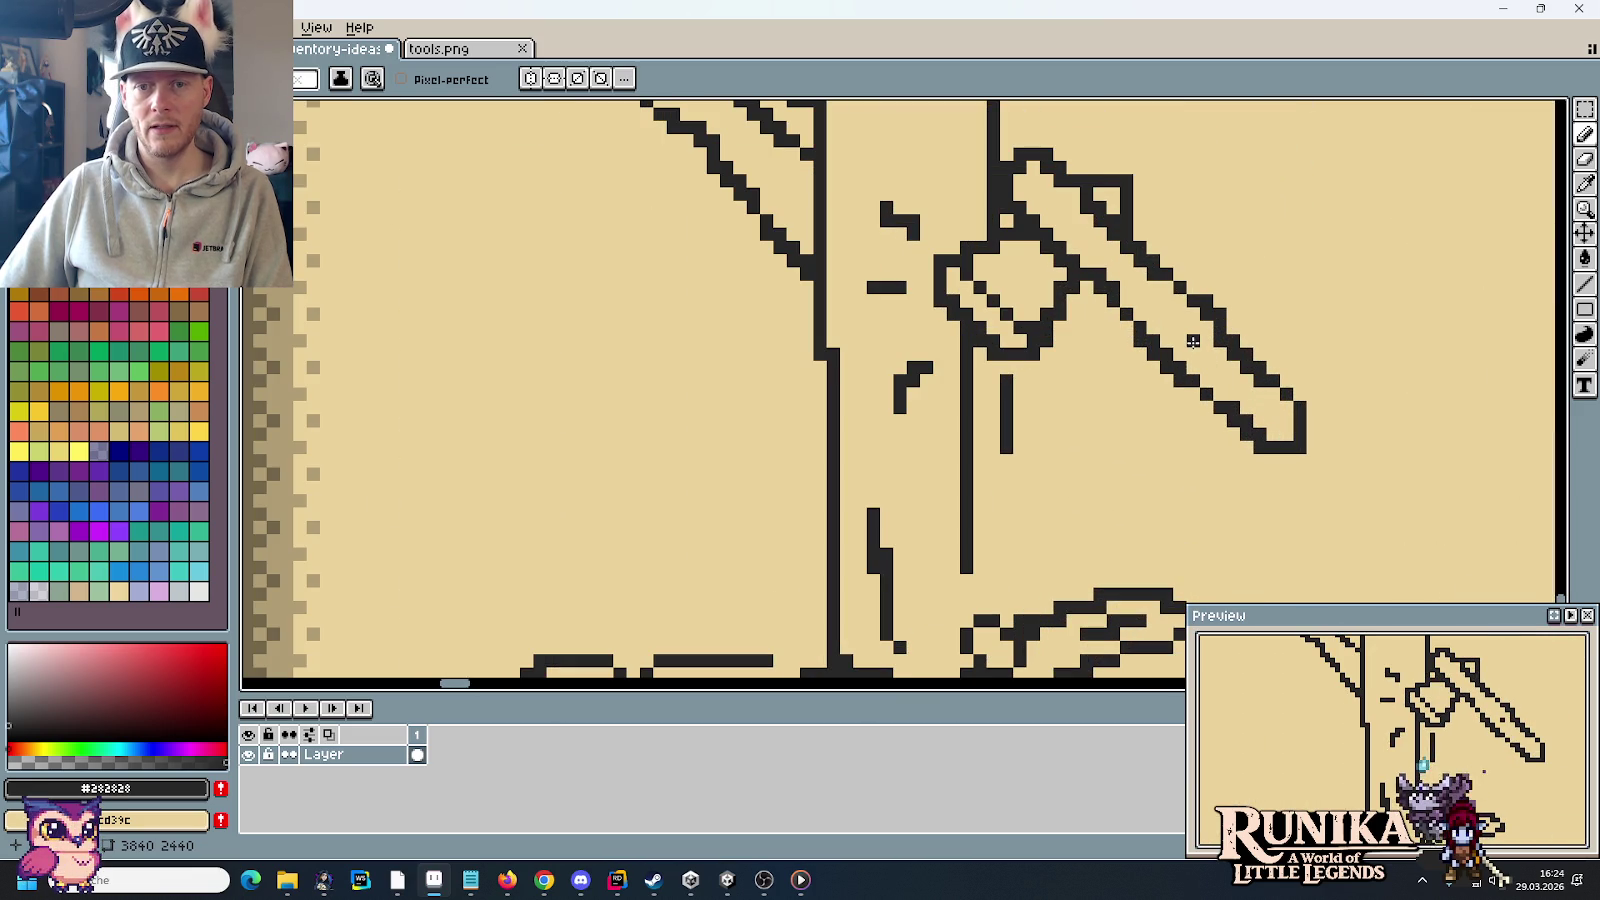
{"action": "left_click", "coordinate": [1165, 312]}
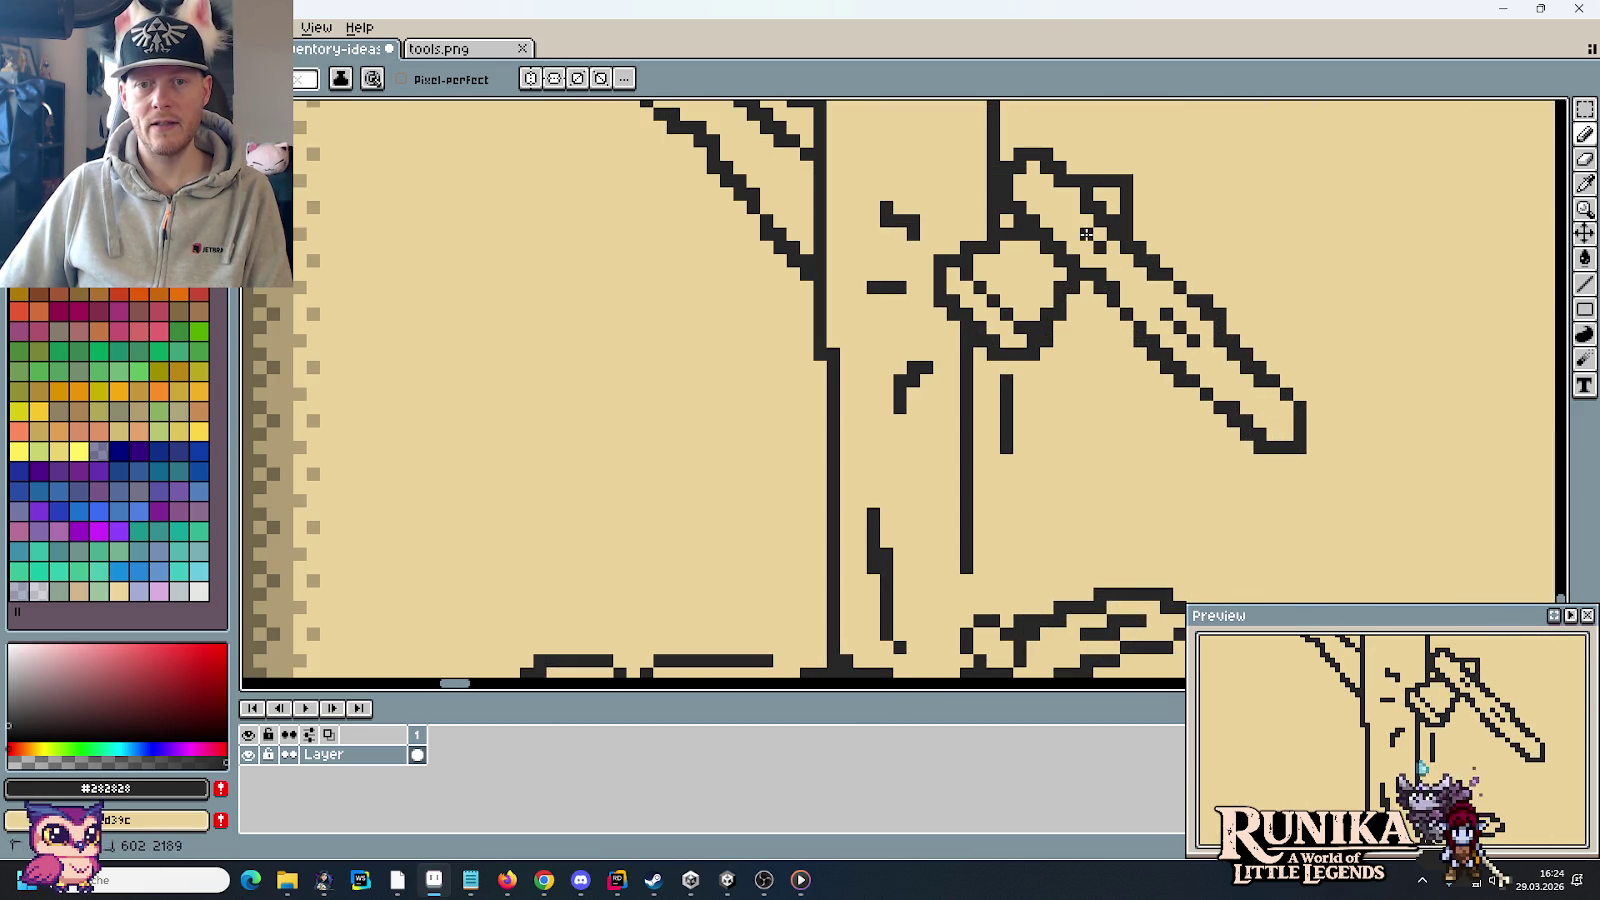
{"action": "scroll", "coordinate": [1258, 373], "scroll_direction": "down", "scroll_amount": 2}
{"action": "scroll", "coordinate": [1258, 373], "scroll_direction": "up", "scroll_amount": 1}
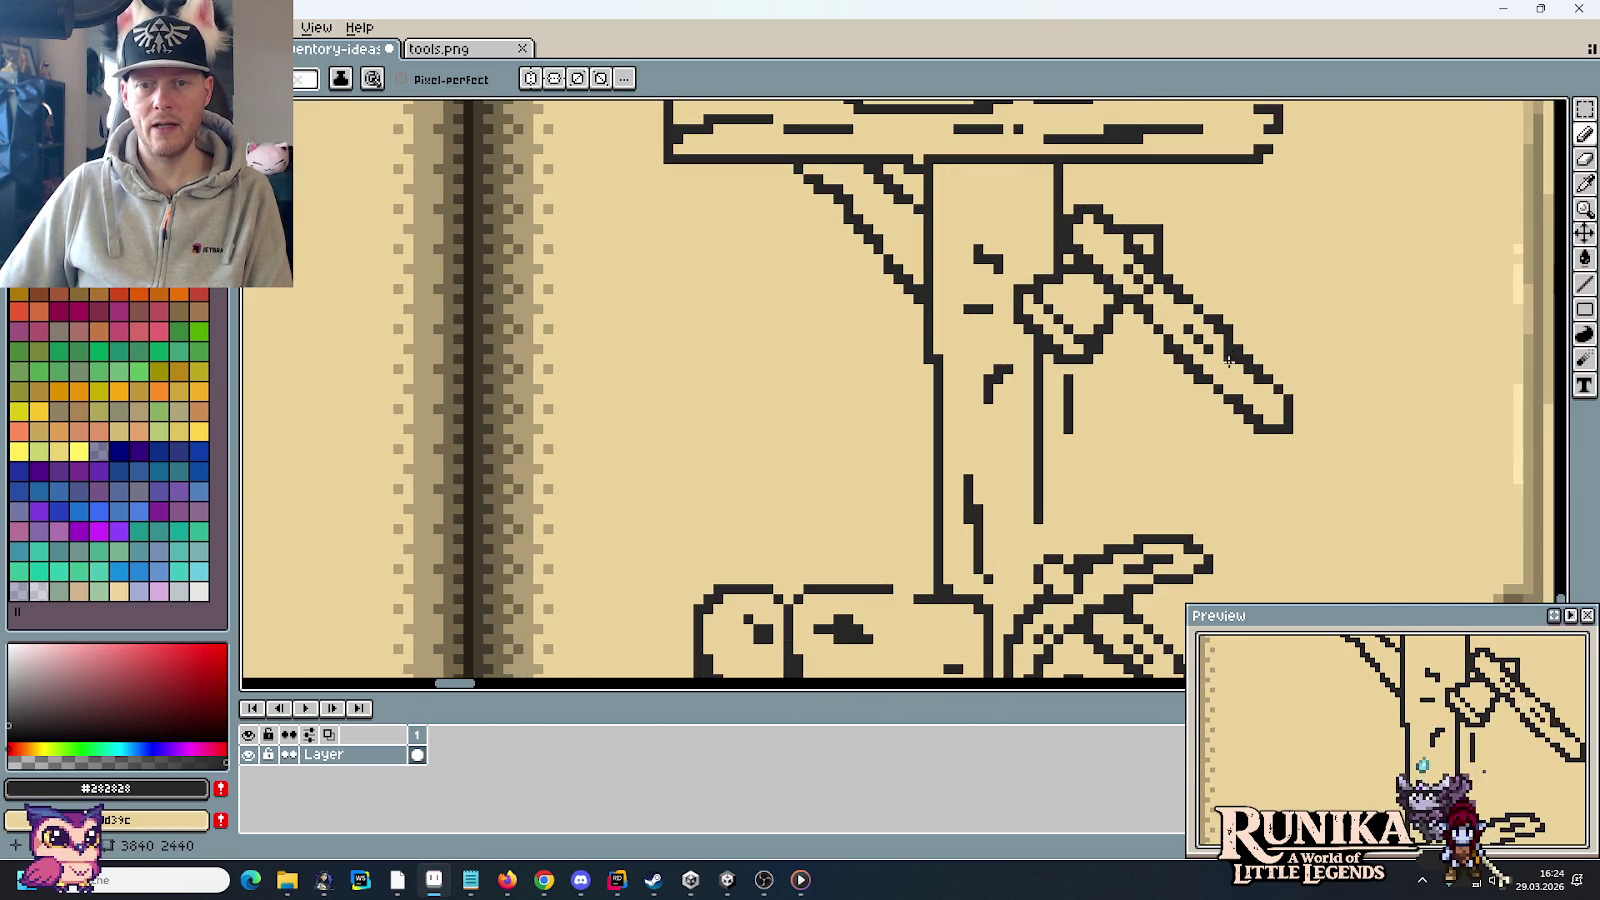
{"action": "scroll", "coordinate": [1347, 418], "scroll_direction": "down", "scroll_amount": 2}
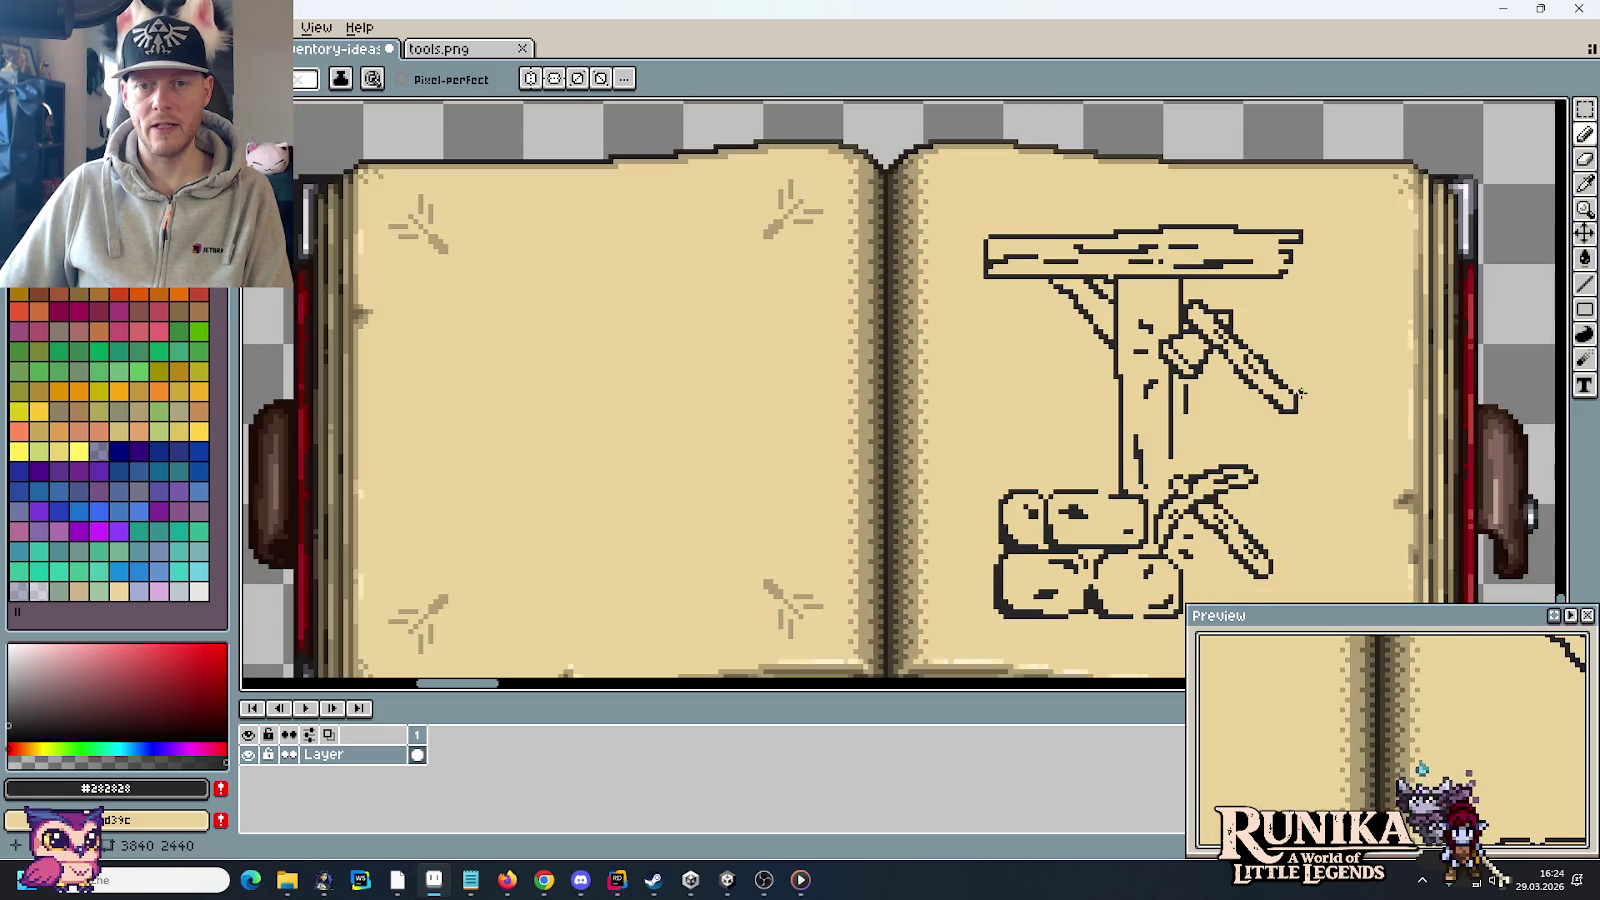
{"action": "scroll", "coordinate": [1300, 393], "scroll_direction": "up", "scroll_amount": 1}
{"action": "scroll", "coordinate": [1180, 303], "scroll_direction": "up", "scroll_amount": 1}
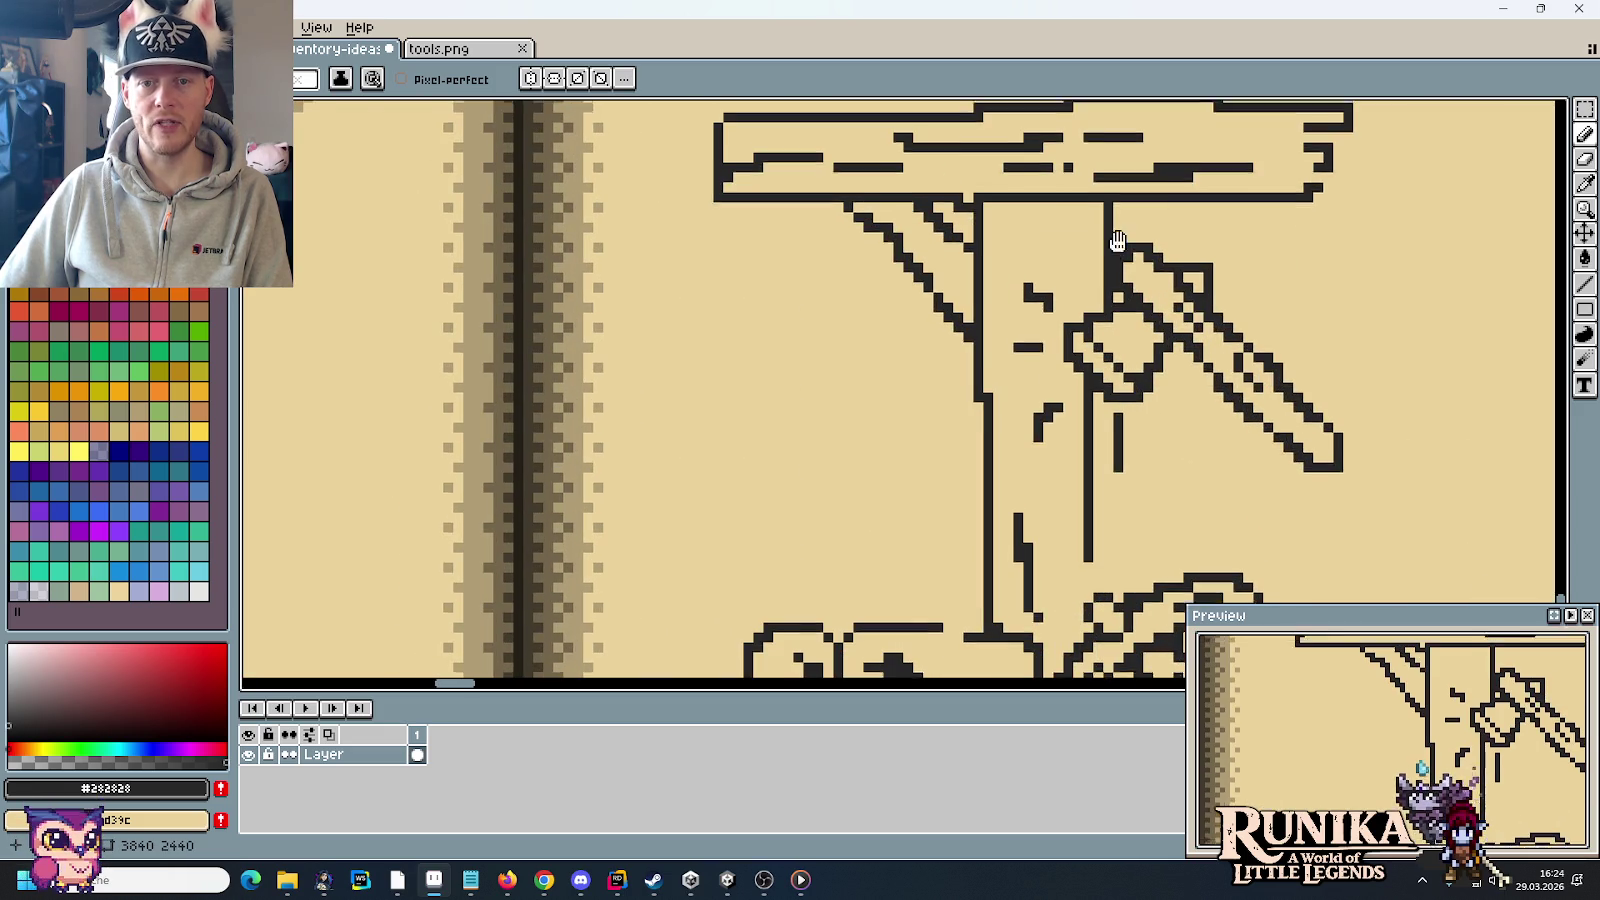
{"action": "scroll", "coordinate": [1120, 295], "scroll_direction": "down", "scroll_amount": 2}
{"action": "scroll", "coordinate": [1075, 287], "scroll_direction": "down", "scroll_amount": 2}
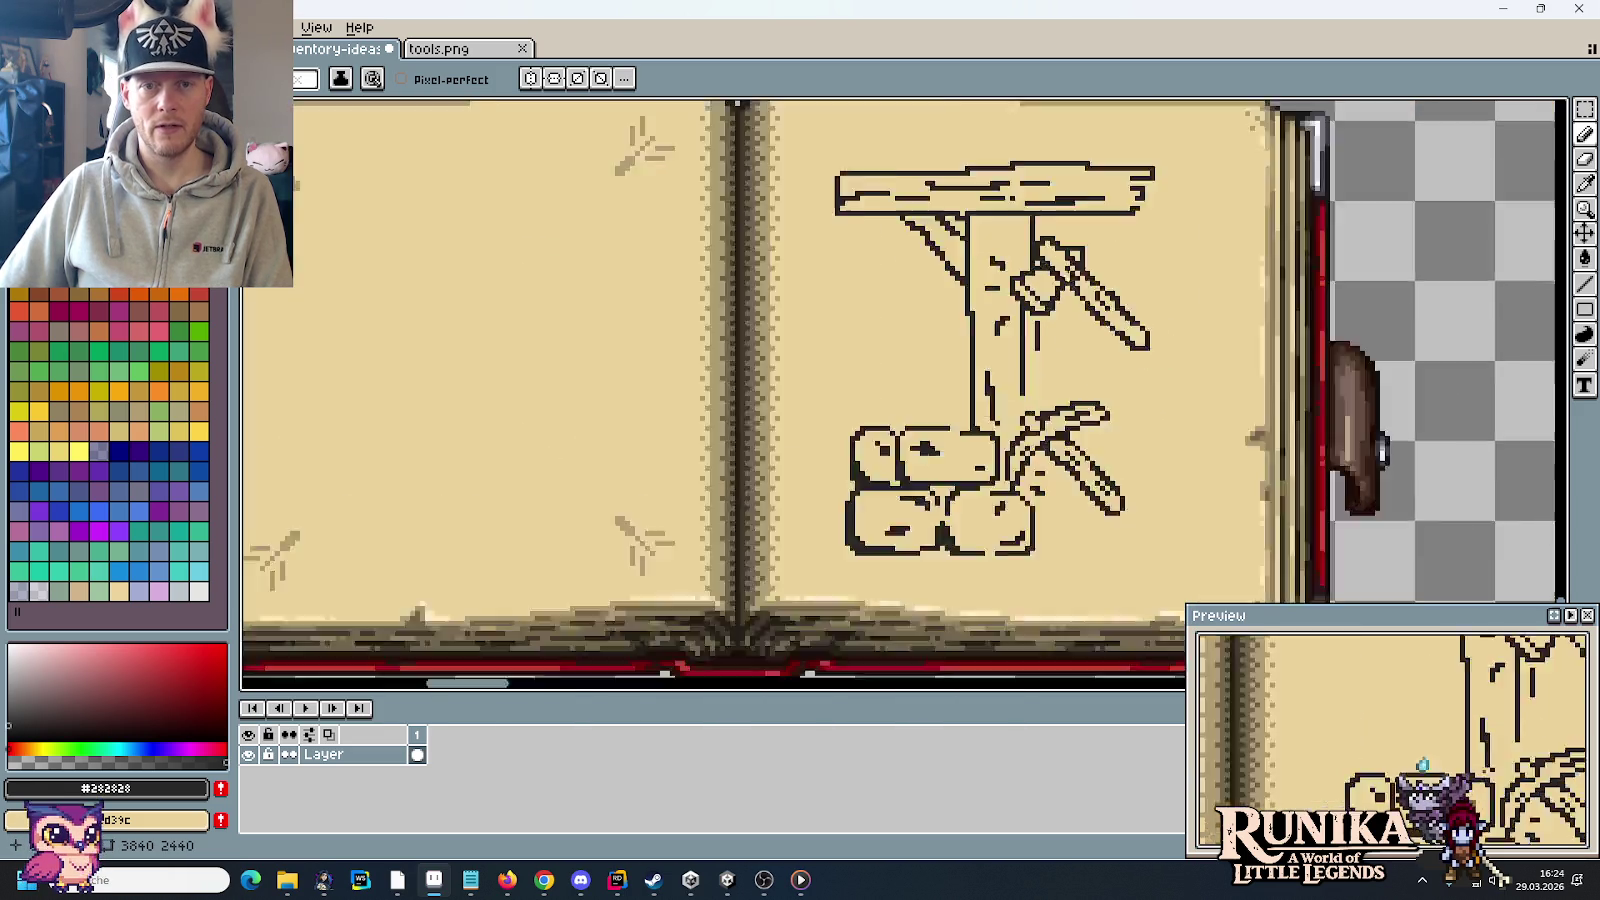
{"action": "scroll", "coordinate": [993, 257], "scroll_direction": "up", "scroll_amount": 2}
{"action": "scroll", "coordinate": [977, 340], "scroll_direction": "up", "scroll_amount": 1}
Step: Fill the plank's underside black where it rests on the stump and brace
{"action": "mouse_move", "coordinate": [977, 340]}
{"action": "left_mouse_down"}
{"action": "mouse_move", "coordinate": [990, 360]}
{"action": "mouse_move", "coordinate": [1020, 325]}
{"action": "mouse_move", "coordinate": [995, 365]}
{"action": "mouse_move", "coordinate": [1042, 330]}
{"action": "left_mouse_up"}
{"action": "left_click_drag", "start_coordinate": [1140, 328], "coordinate": [1022, 347]}
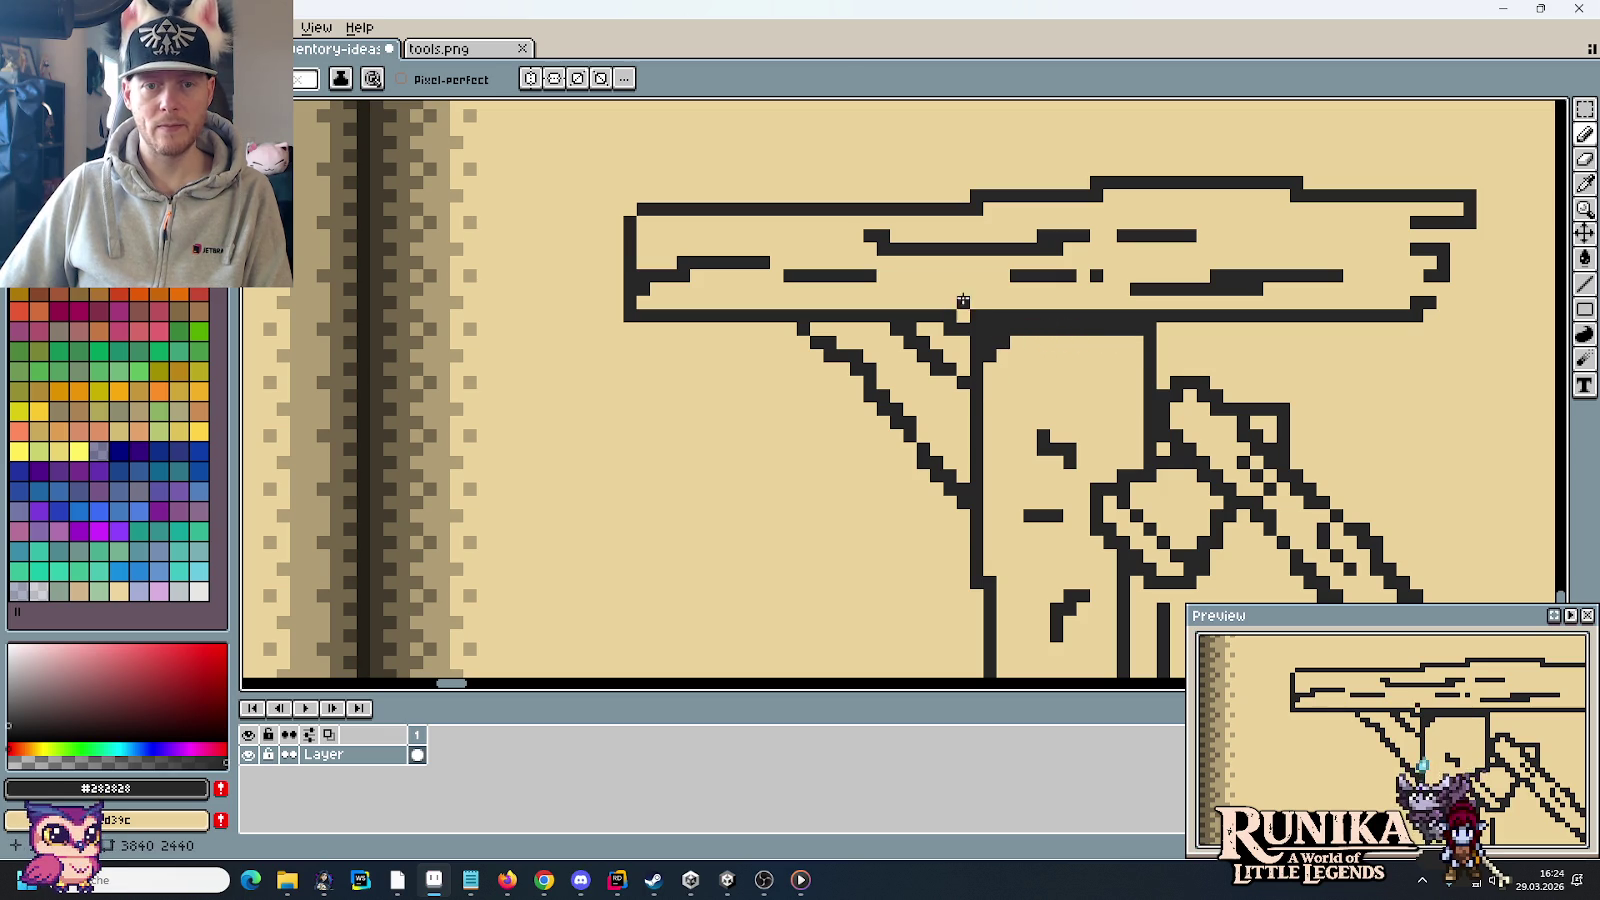
{"action": "scroll", "coordinate": [1083, 412], "scroll_direction": "down", "scroll_amount": 1}
{"action": "scroll", "coordinate": [1083, 418], "scroll_direction": "down", "scroll_amount": 1}
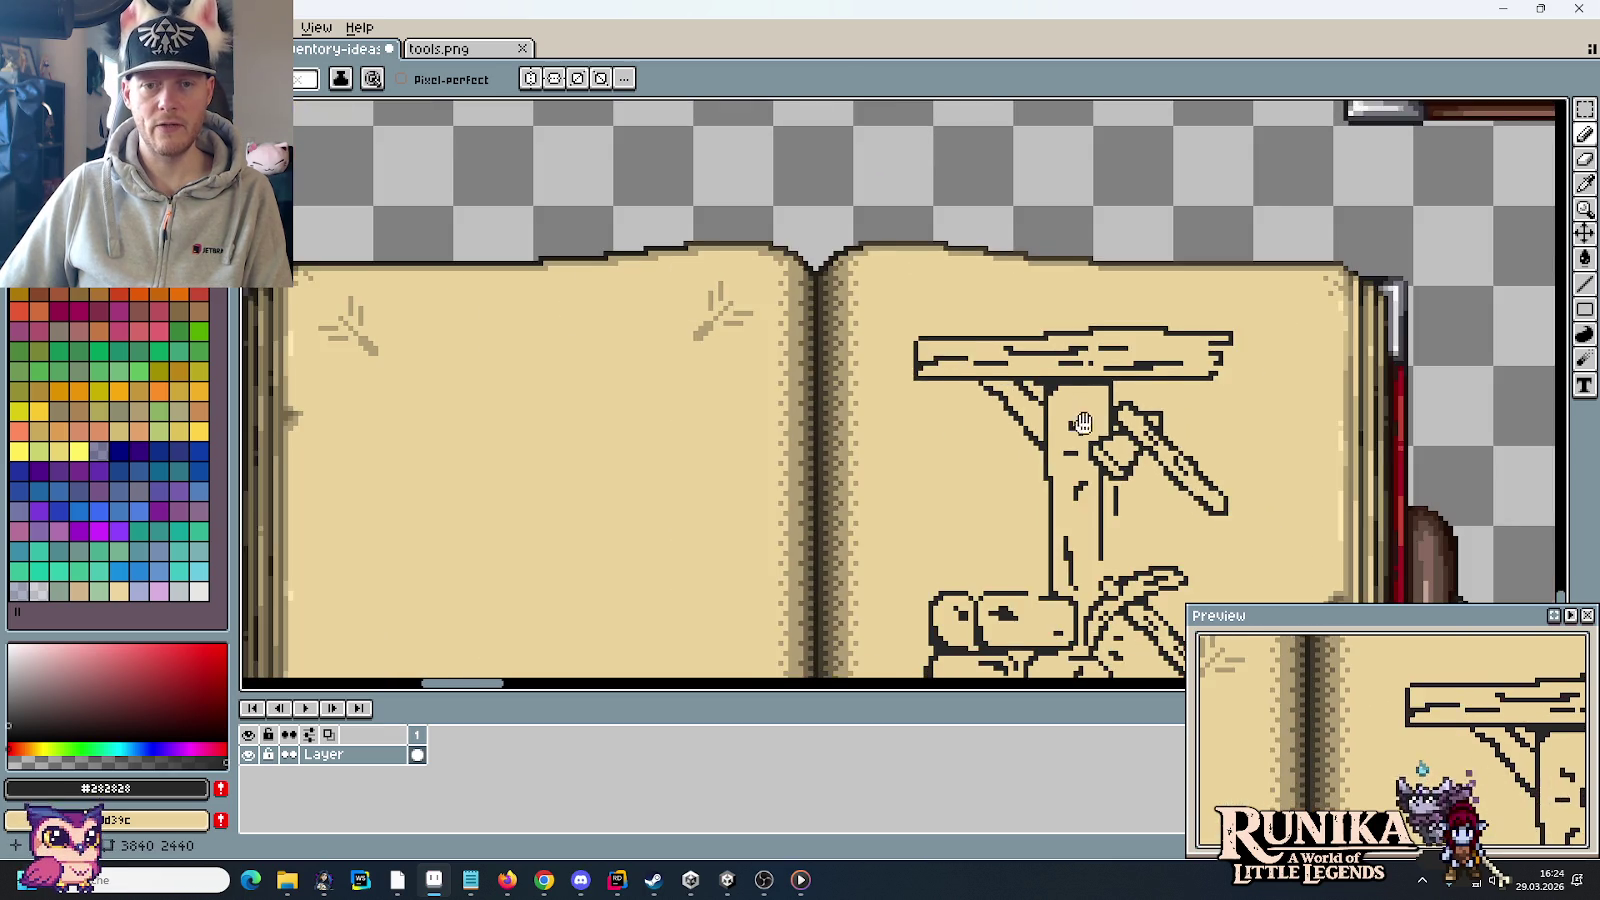
{"action": "scroll", "coordinate": [1080, 418], "scroll_direction": "down", "scroll_amount": 1}
{"action": "scroll", "coordinate": [1031, 239], "scroll_direction": "down", "scroll_amount": 1}
{"action": "left_click_drag", "start_coordinate": [1199, 368], "coordinate": [1217, 442]}
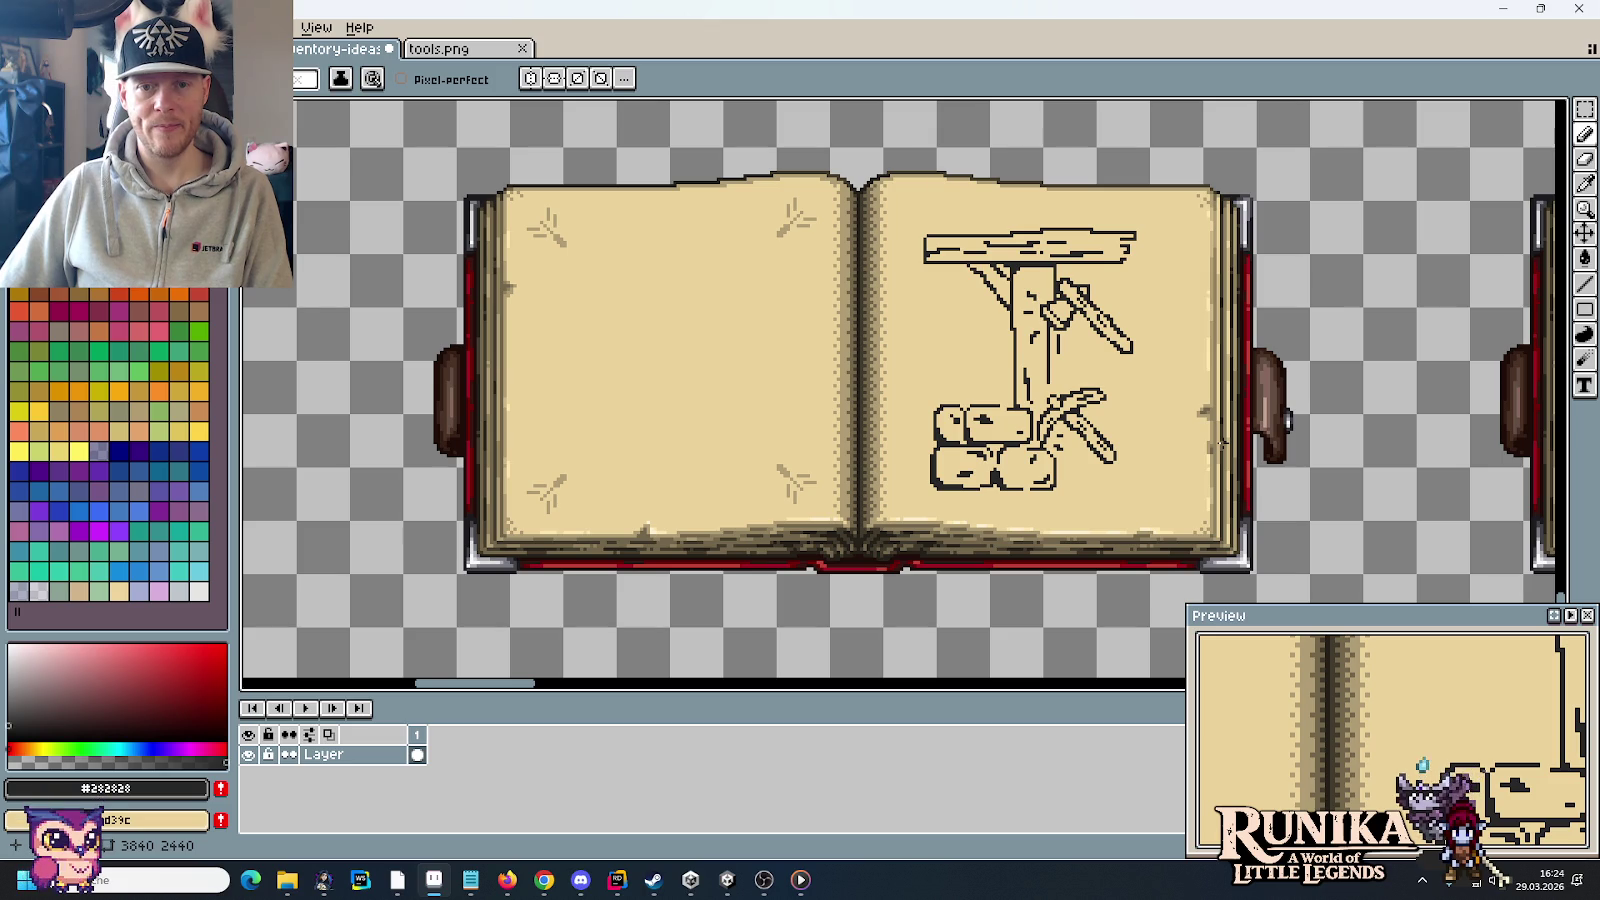
{"action": "scroll", "coordinate": [1222, 441], "scroll_direction": "down", "scroll_amount": 2}
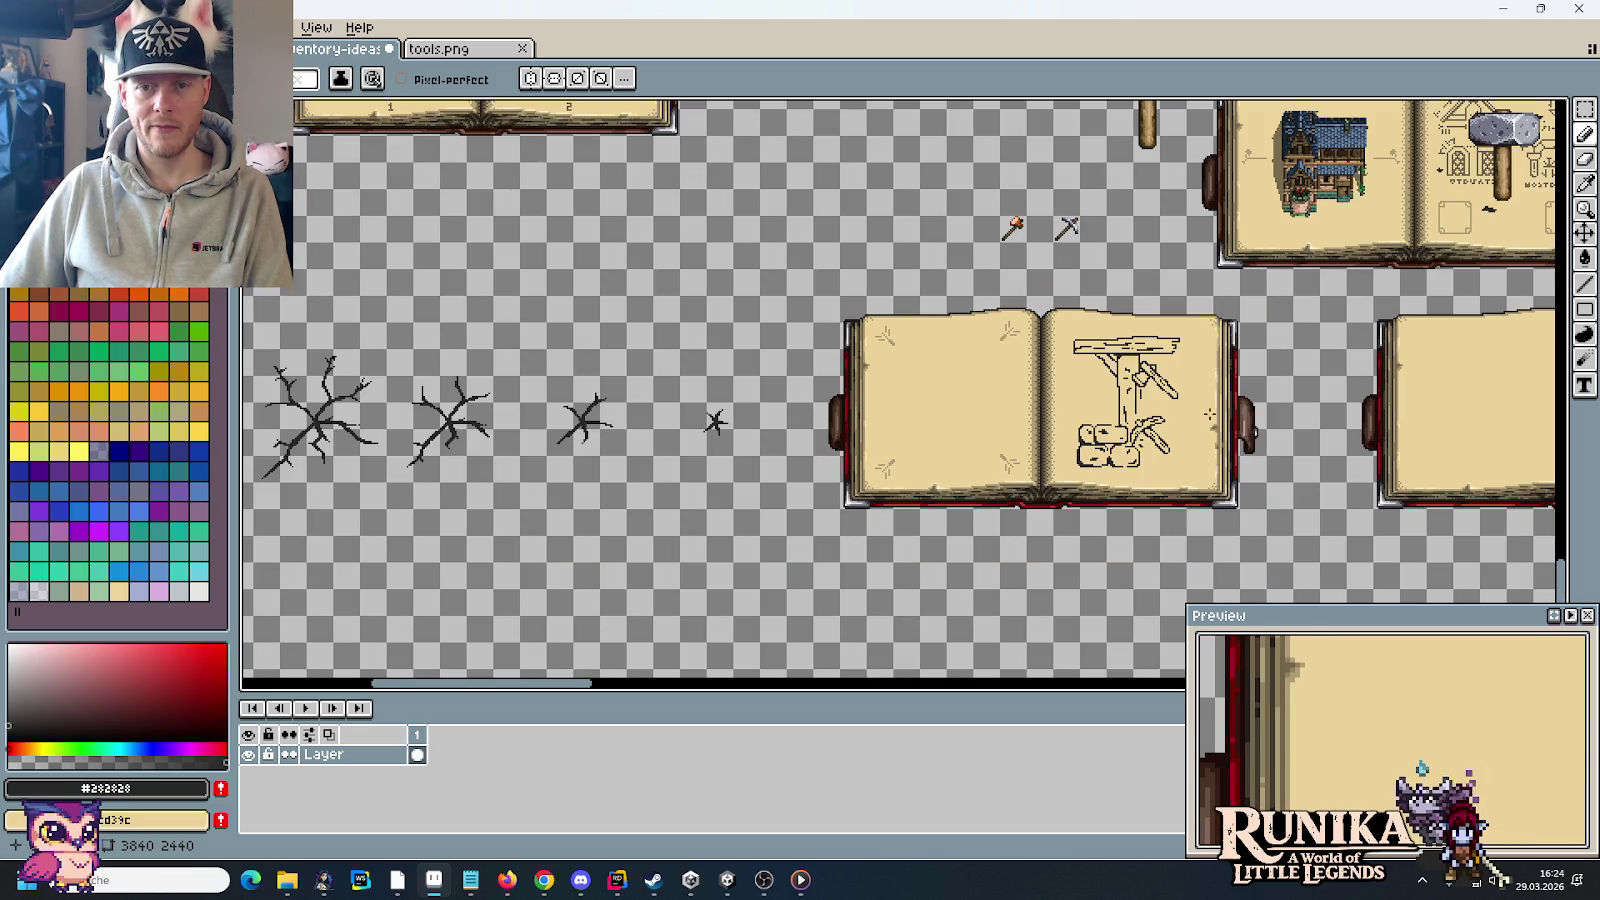
{"action": "scroll", "coordinate": [1155, 375], "scroll_direction": "up", "scroll_amount": 2}
{"action": "left_click_drag", "start_coordinate": [879, 248], "coordinate": [927, 293]}
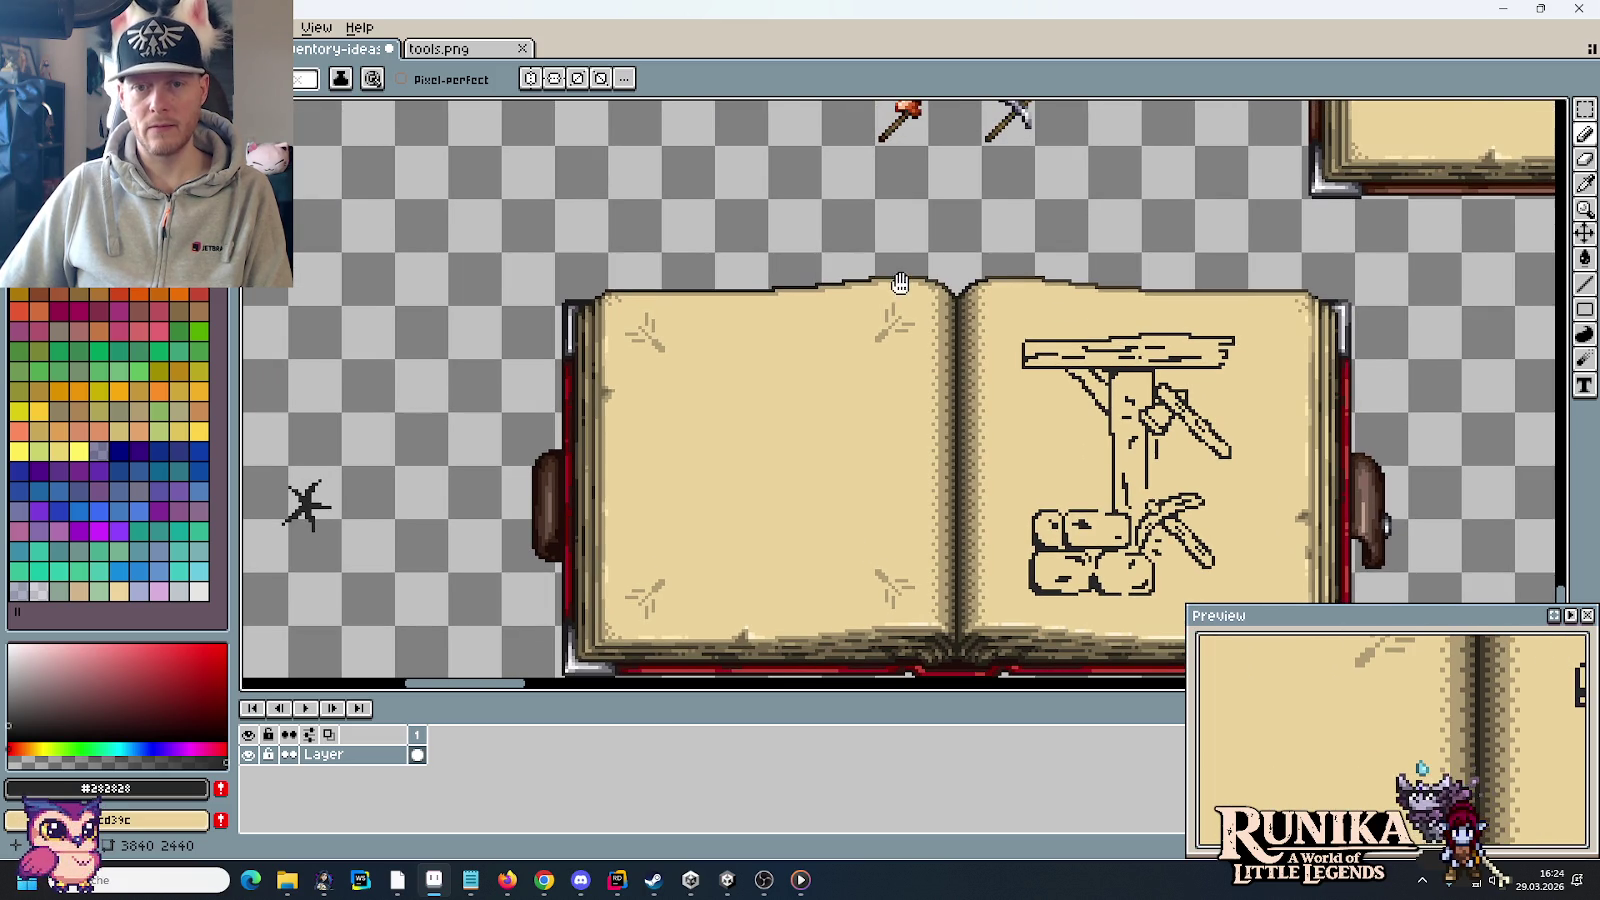
{"action": "scroll", "coordinate": [1262, 413], "scroll_direction": "down", "scroll_amount": 2}
{"action": "scroll", "coordinate": [1262, 413], "scroll_direction": "up", "scroll_amount": 3}
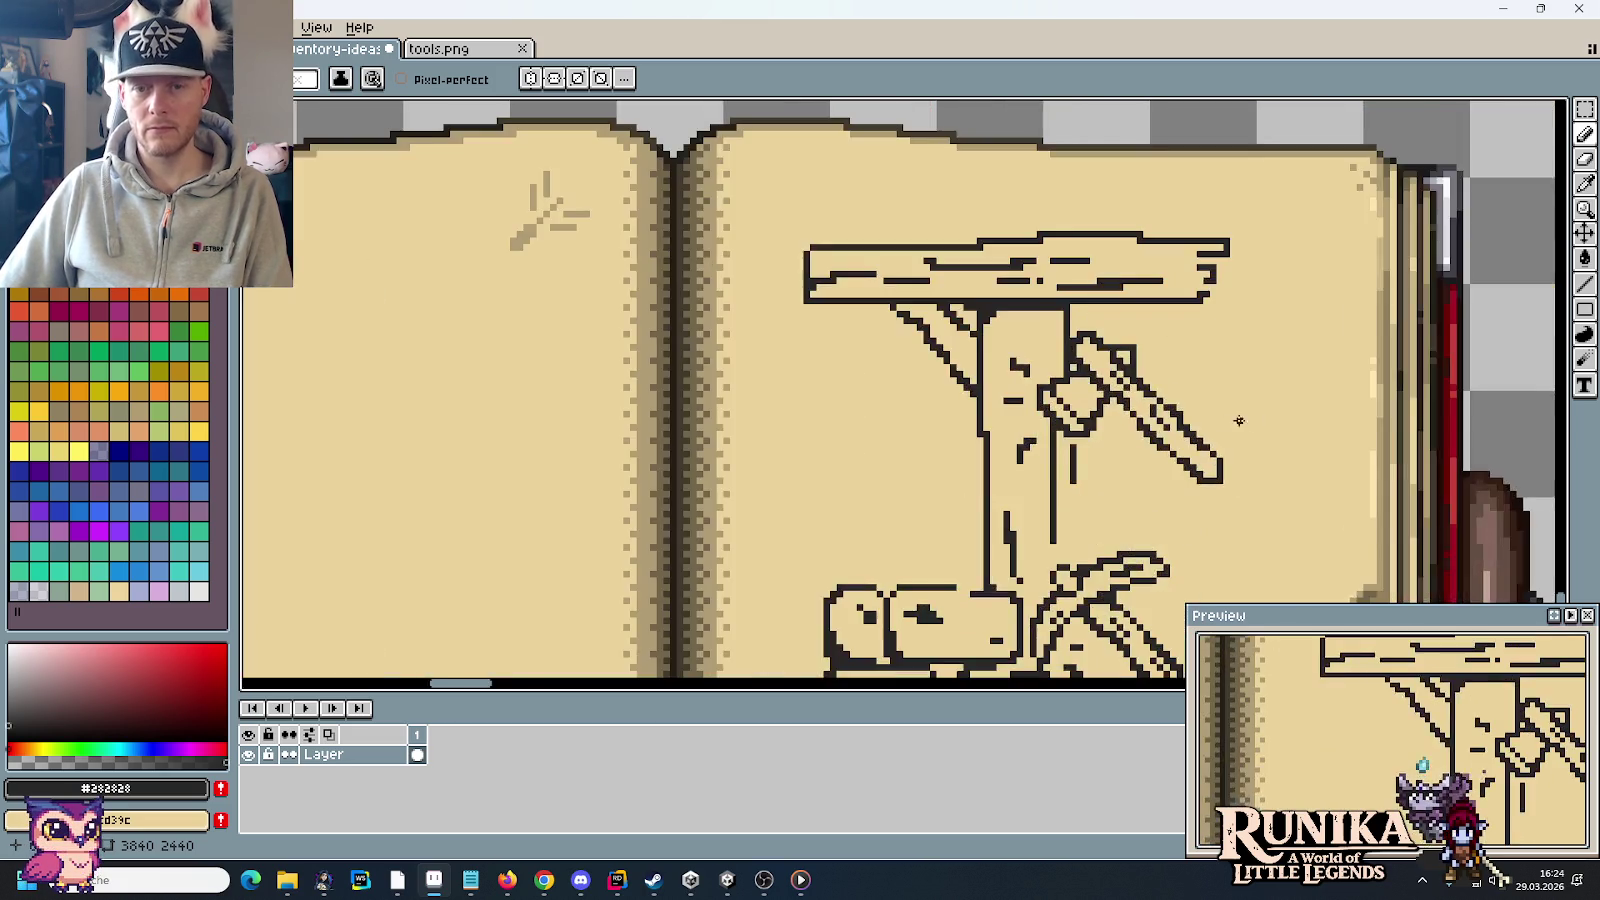
{"action": "scroll", "coordinate": [958, 449], "scroll_direction": "up", "scroll_amount": 2}
Step: Thicken the brace's inner diagonal and the stump's left outline with dark pixels
{"action": "left_click_drag", "start_coordinate": [958, 449], "coordinate": [951, 405]}
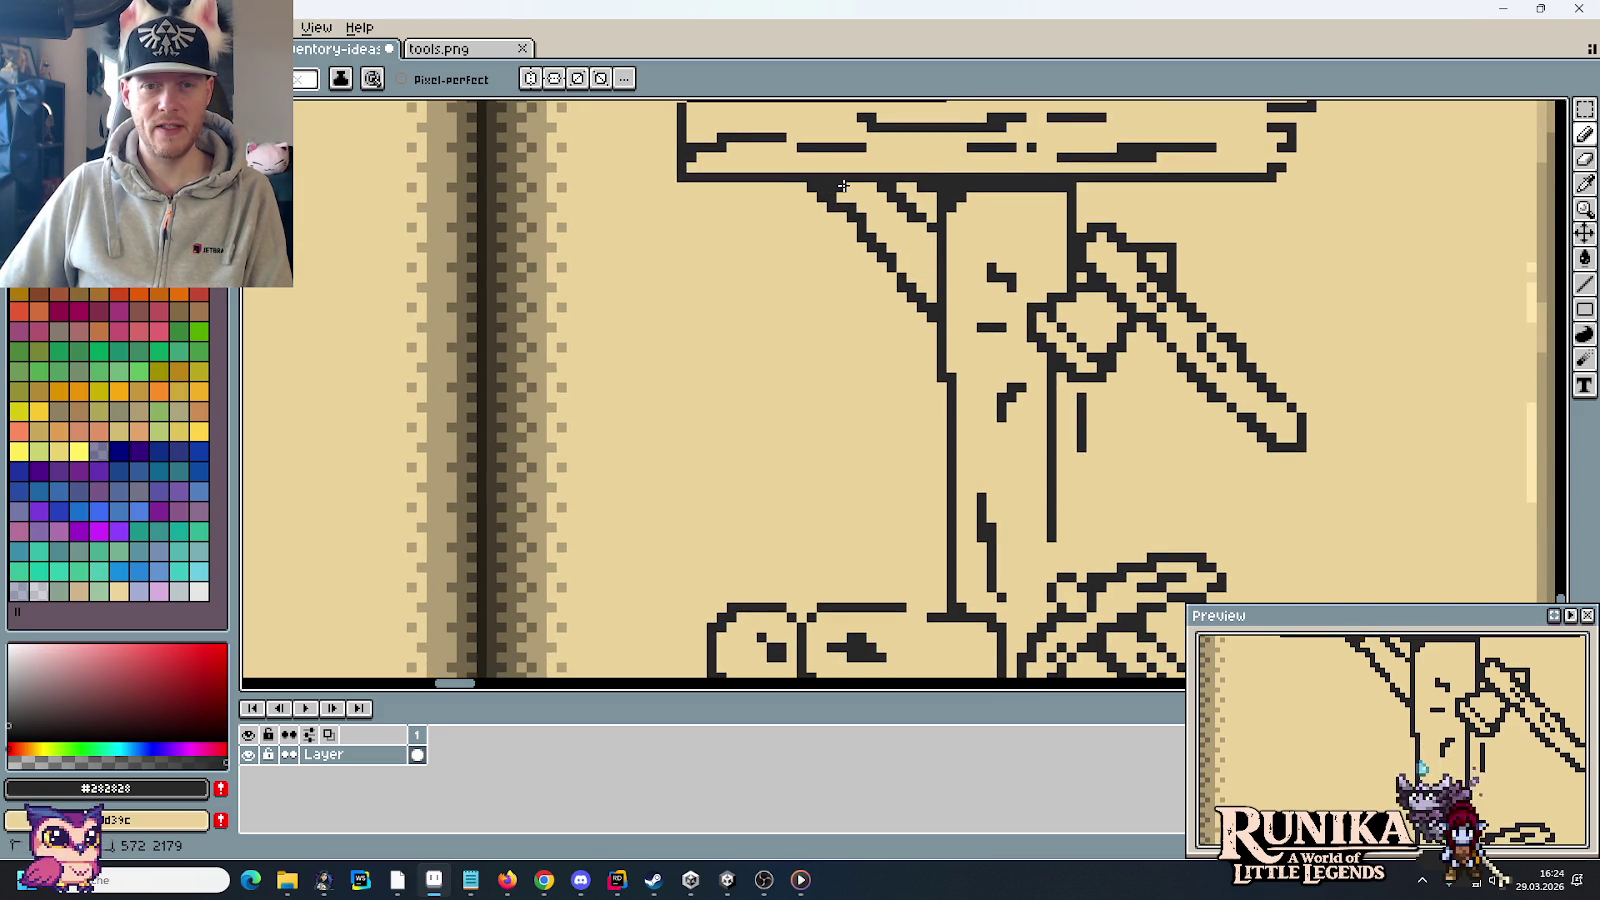
{"action": "left_click_drag", "start_coordinate": [931, 228], "coordinate": [934, 315]}
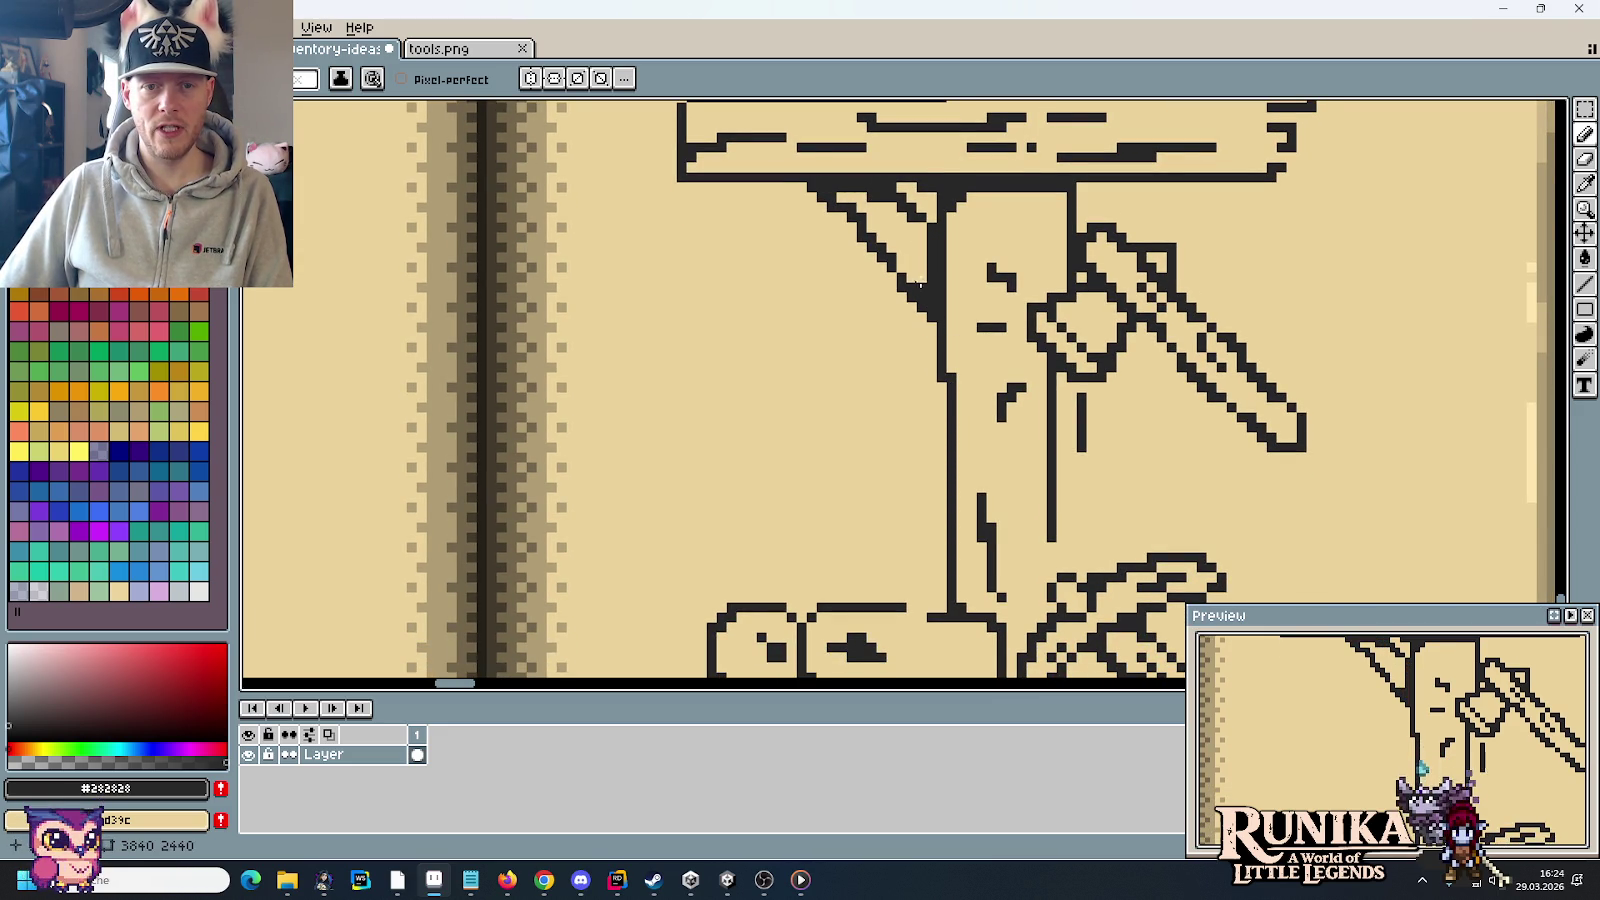
{"action": "mouse_move", "coordinate": [959, 435]}
{"action": "left_mouse_down"}
{"action": "mouse_move", "coordinate": [1047, 524]}
{"action": "mouse_move", "coordinate": [1020, 268]}
{"action": "left_mouse_up"}
{"action": "left_click_drag", "start_coordinate": [1001, 196], "coordinate": [1014, 357]}
{"action": "left_click_drag", "start_coordinate": [1012, 284], "coordinate": [1022, 312]}
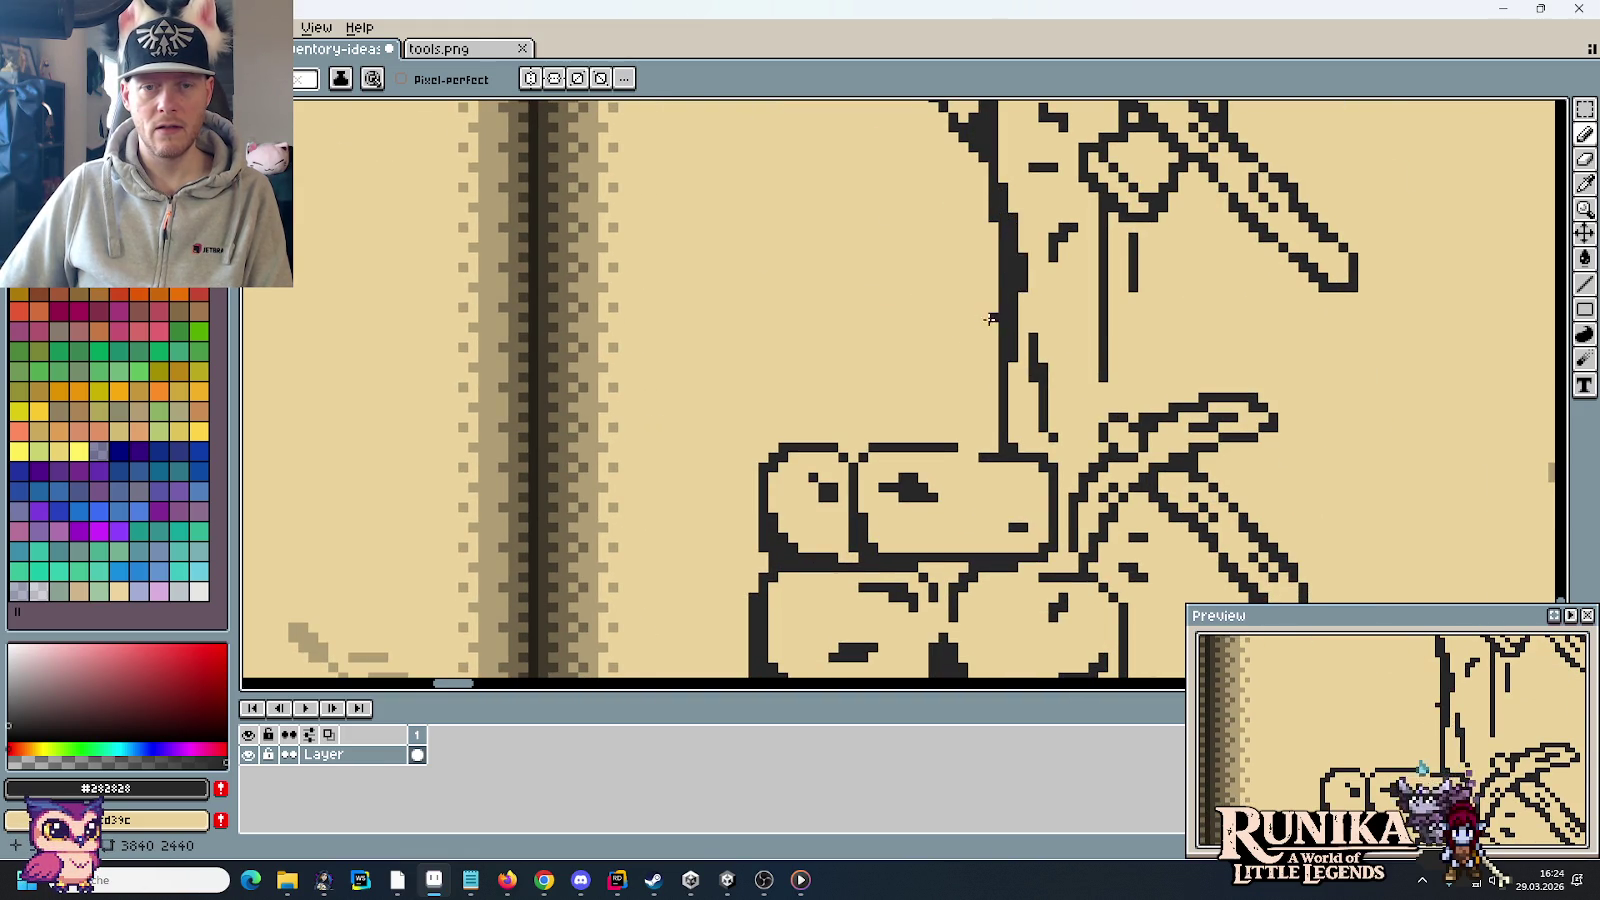
{"action": "scroll", "coordinate": [1012, 284], "scroll_direction": "down", "scroll_amount": 5}
{"action": "scroll", "coordinate": [1010, 297], "scroll_direction": "up", "scroll_amount": 3}
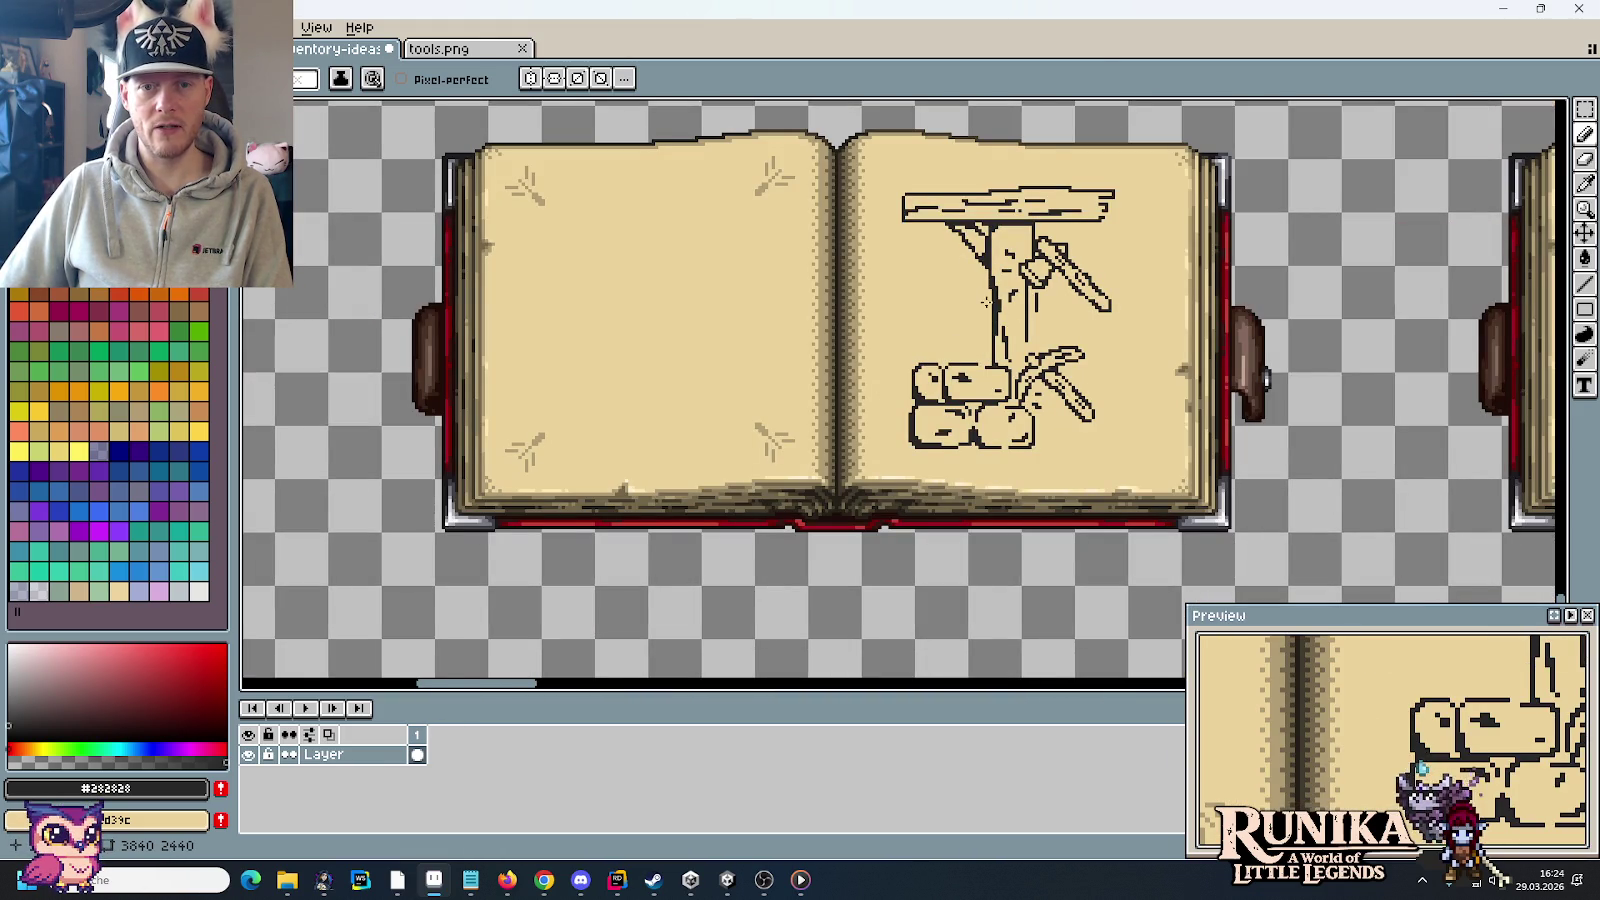
{"action": "scroll", "coordinate": [986, 301], "scroll_direction": "up", "scroll_amount": 1}
{"action": "scroll", "coordinate": [945, 222], "scroll_direction": "up", "scroll_amount": 1}
{"action": "scroll", "coordinate": [955, 353], "scroll_direction": "down", "scroll_amount": 1}
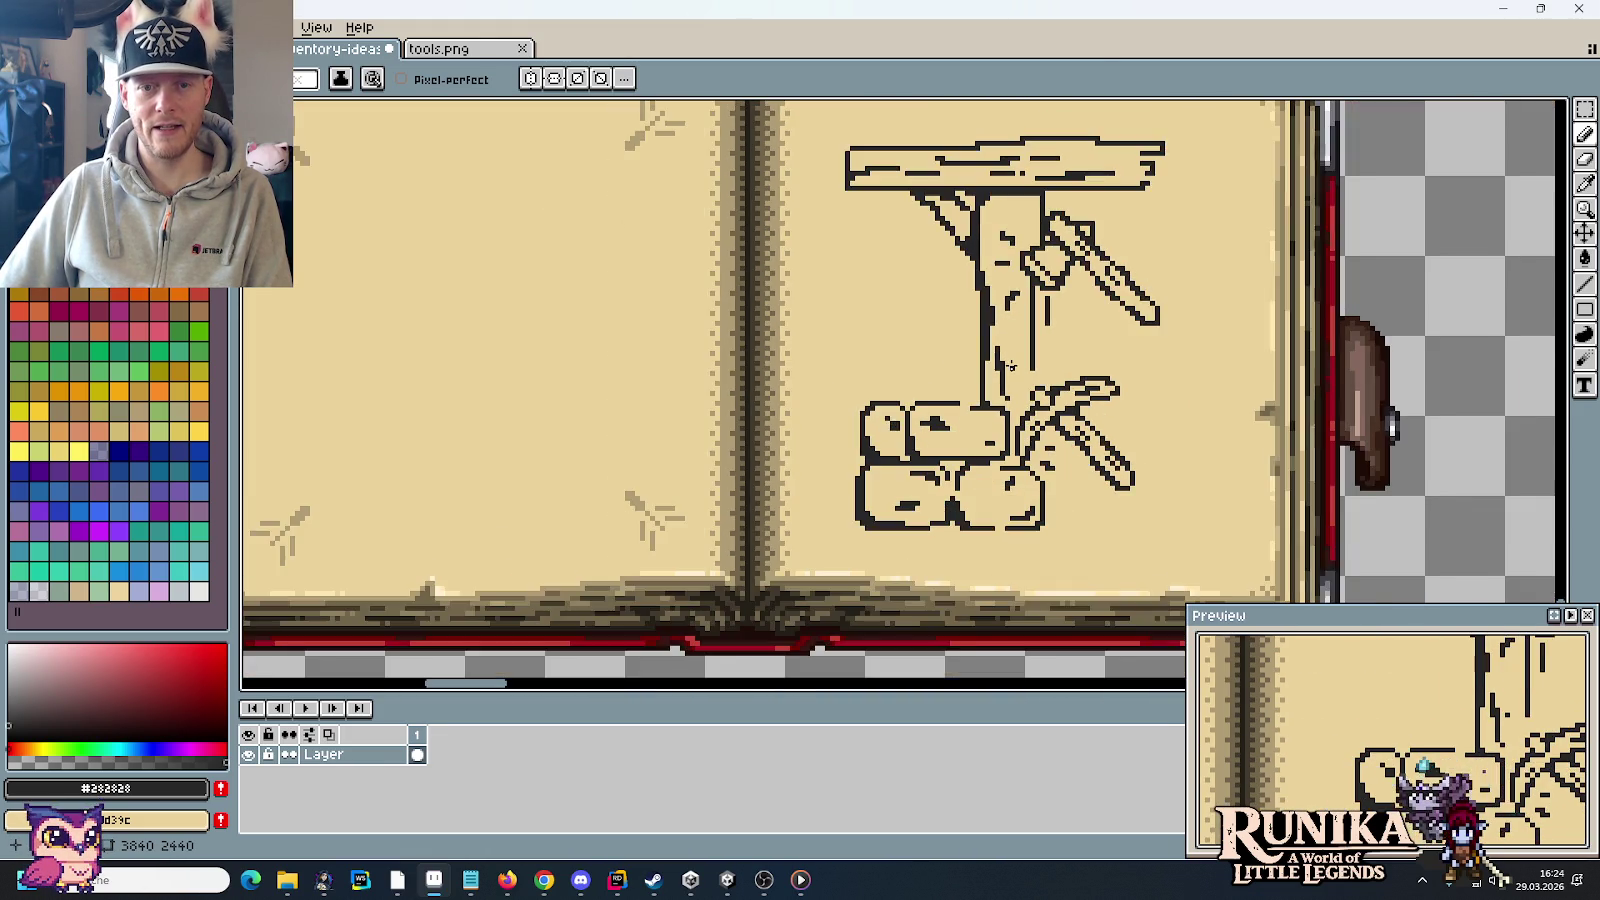
{"action": "scroll", "coordinate": [955, 353], "scroll_direction": "down", "scroll_amount": 1}
{"action": "scroll", "coordinate": [1126, 435], "scroll_direction": "down", "scroll_amount": 1}
{"action": "scroll", "coordinate": [1050, 299], "scroll_direction": "up", "scroll_amount": 1}
{"action": "scroll", "coordinate": [1050, 299], "scroll_direction": "up", "scroll_amount": 2}
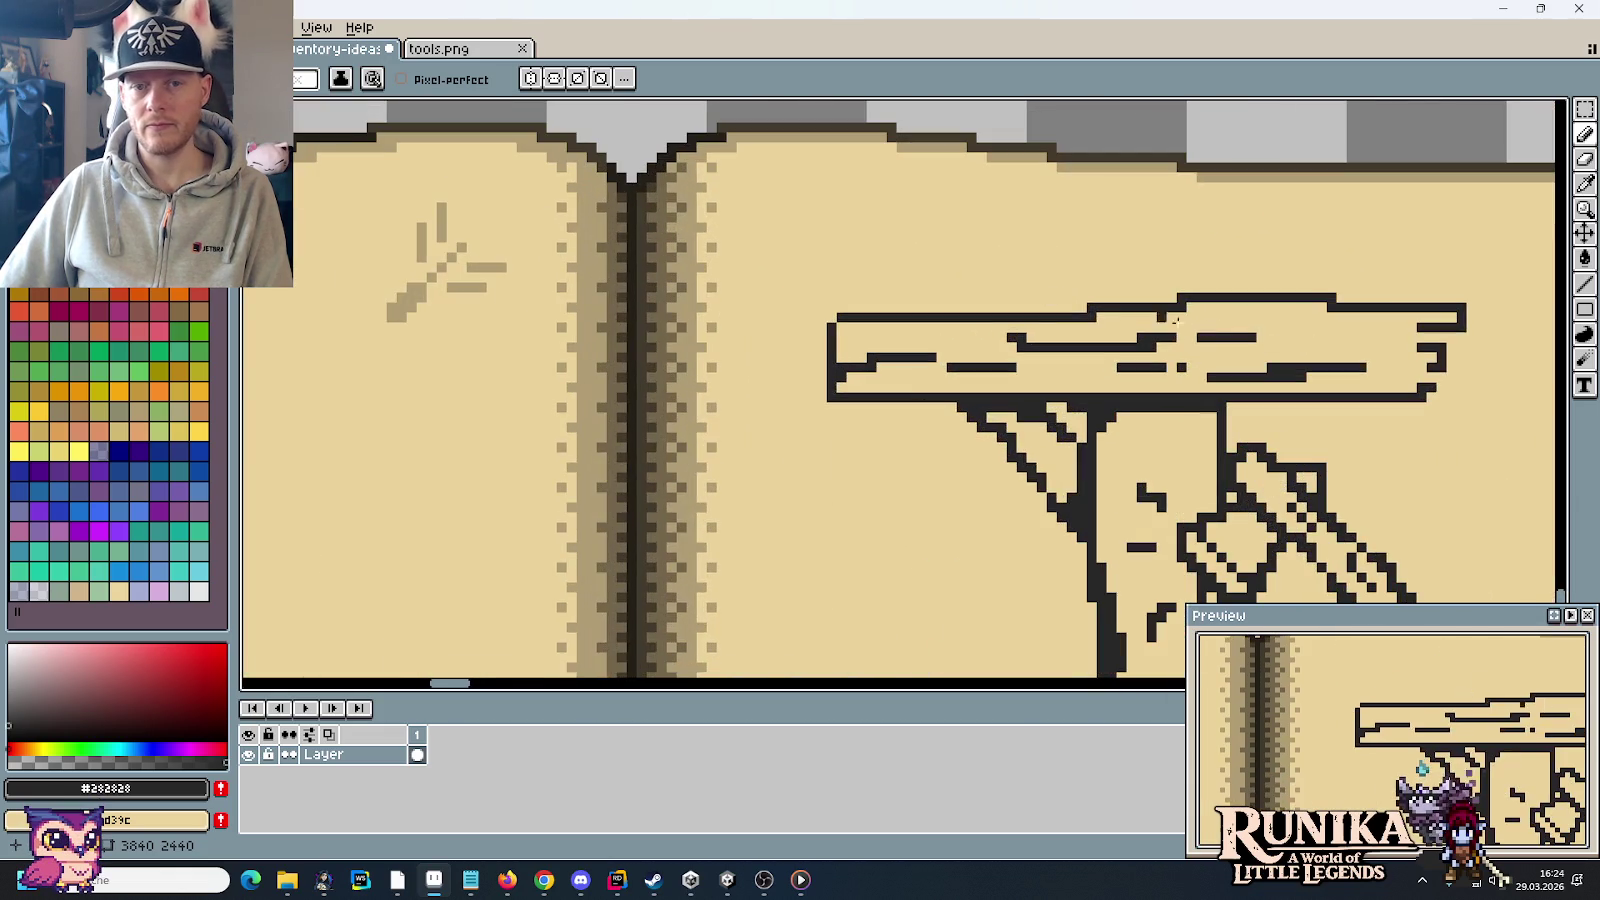
Step: Extend the plank's top outline and lengthen the grain line at its right end
{"action": "left_click_drag", "start_coordinate": [1060, 307], "coordinate": [1090, 307]}
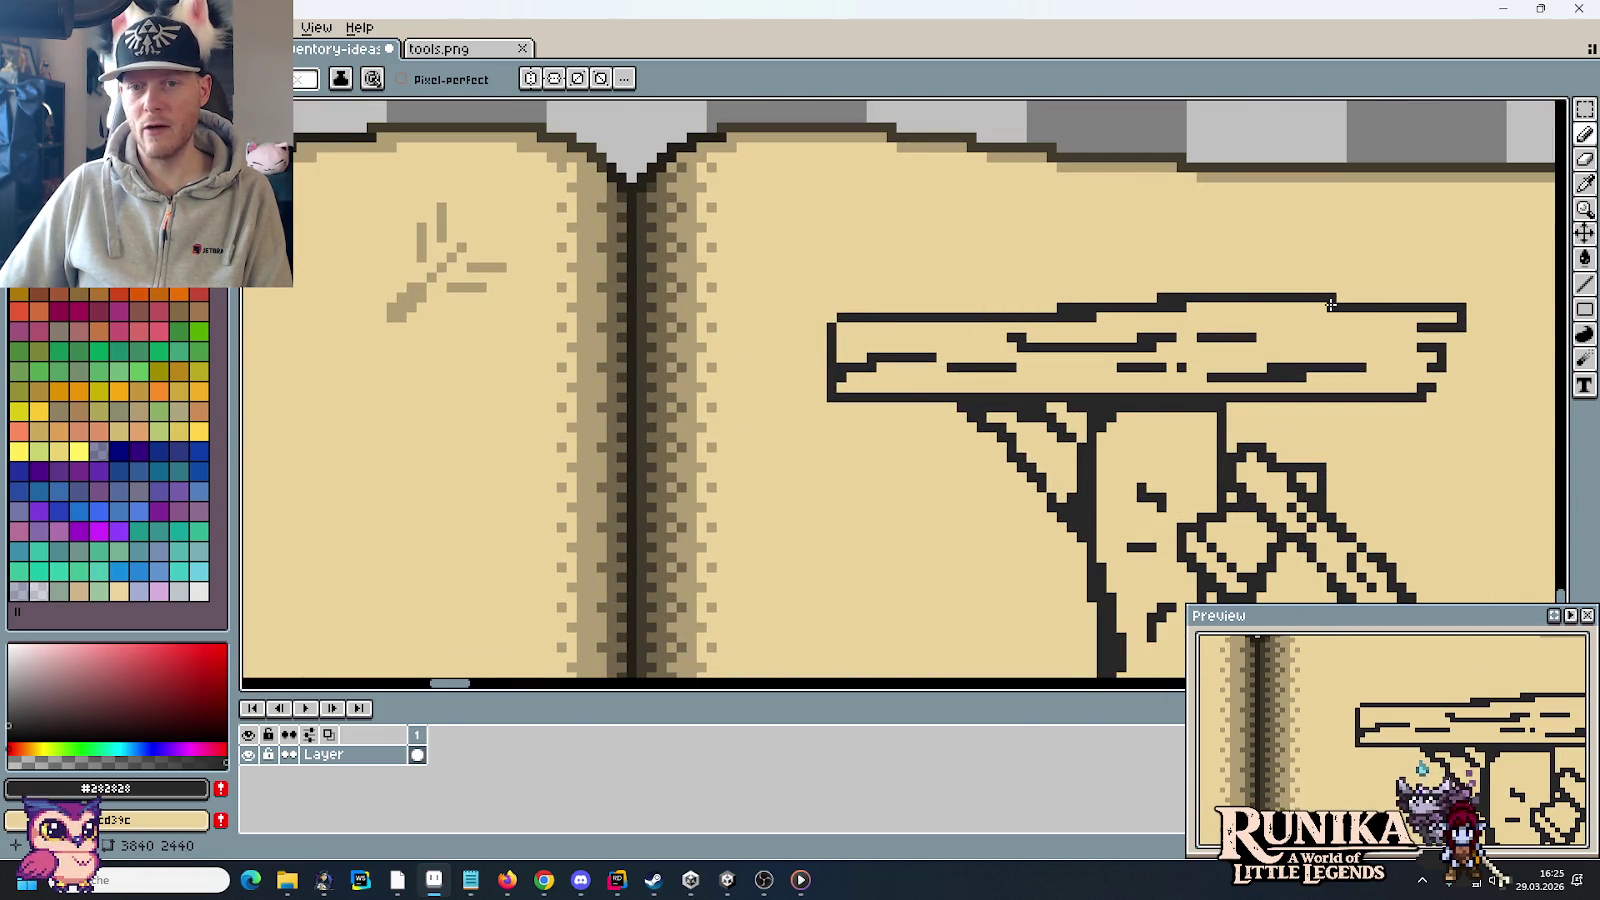
{"action": "scroll", "coordinate": [1352, 365], "scroll_direction": "down", "scroll_amount": 1}
{"action": "scroll", "coordinate": [1352, 365], "scroll_direction": "down", "scroll_amount": 1}
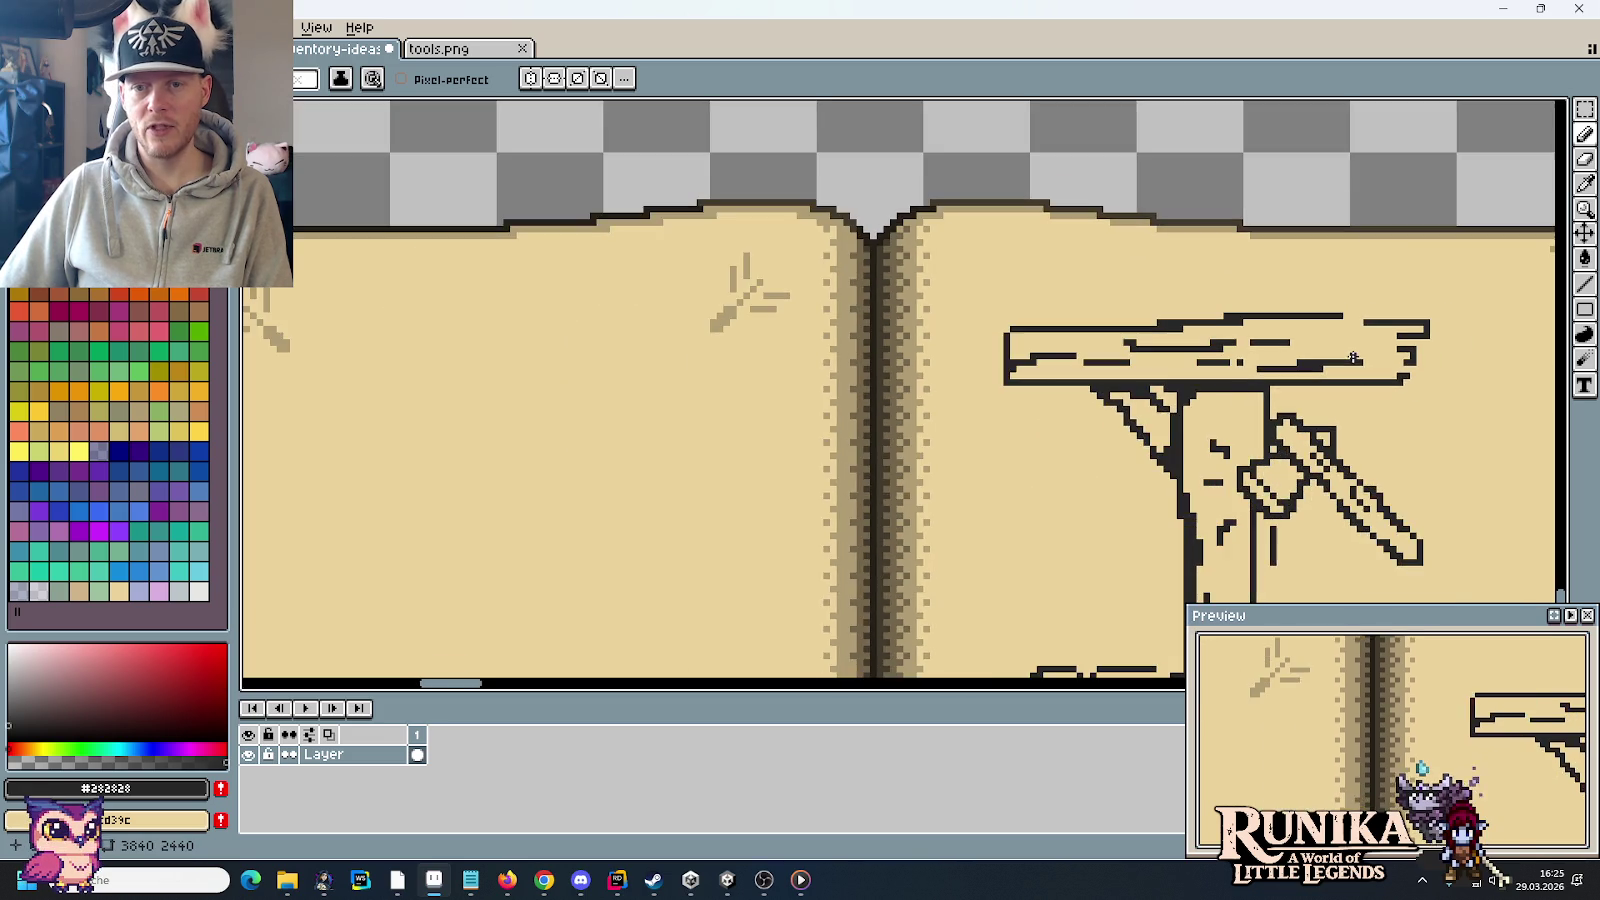
{"action": "scroll", "coordinate": [1403, 362], "scroll_direction": "up", "scroll_amount": 2}
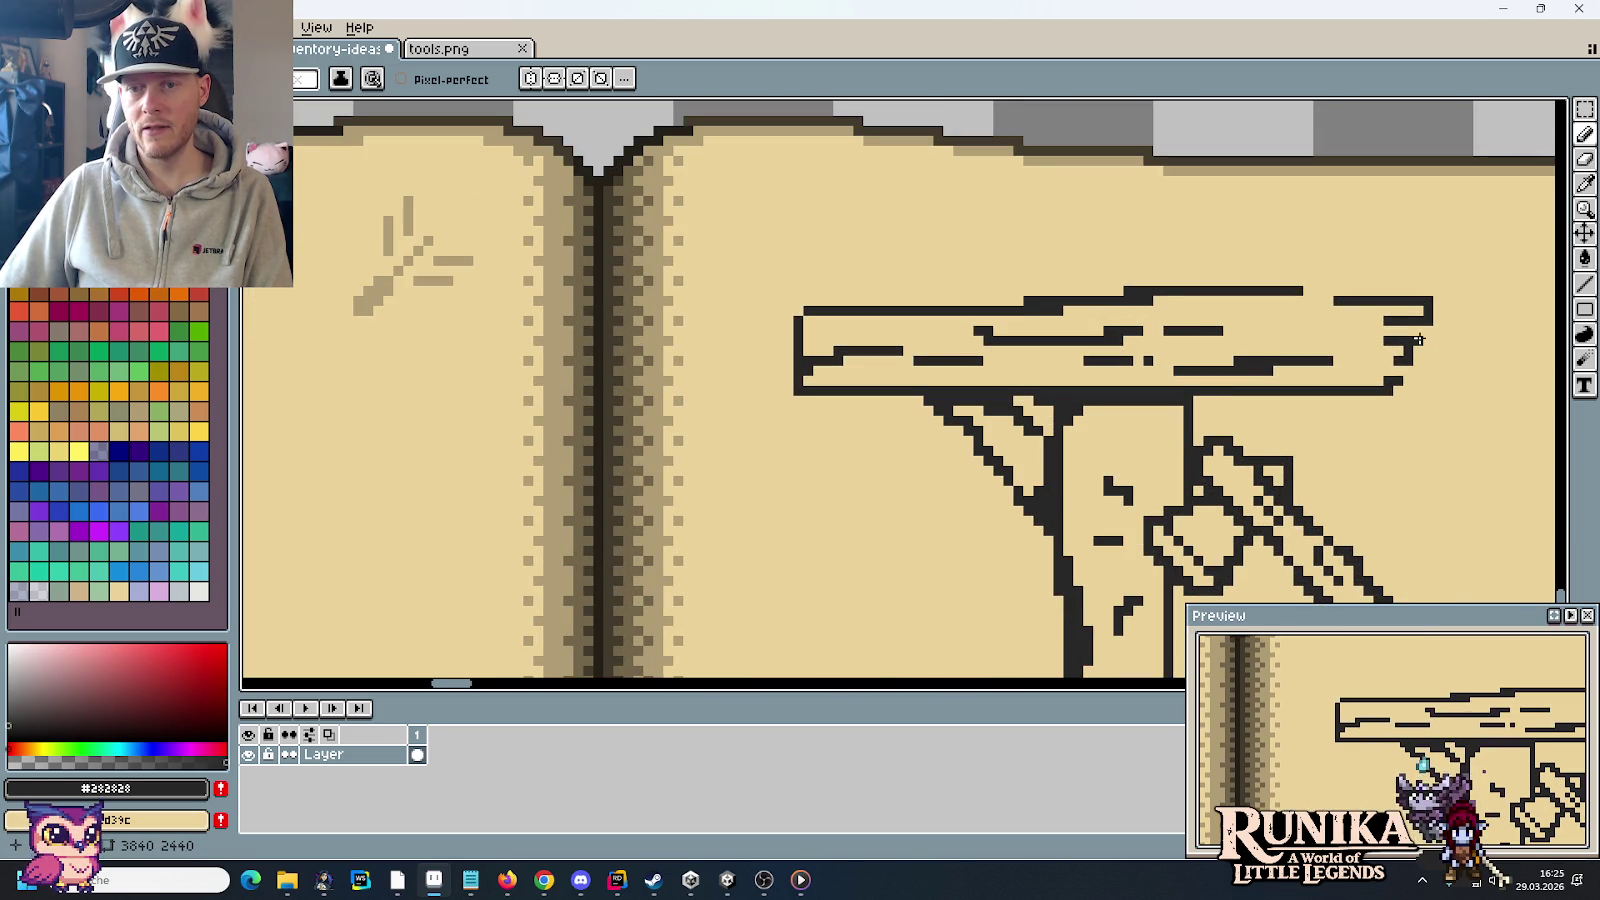
{"action": "left_click_drag", "start_coordinate": [1440, 319], "coordinate": [1452, 319]}
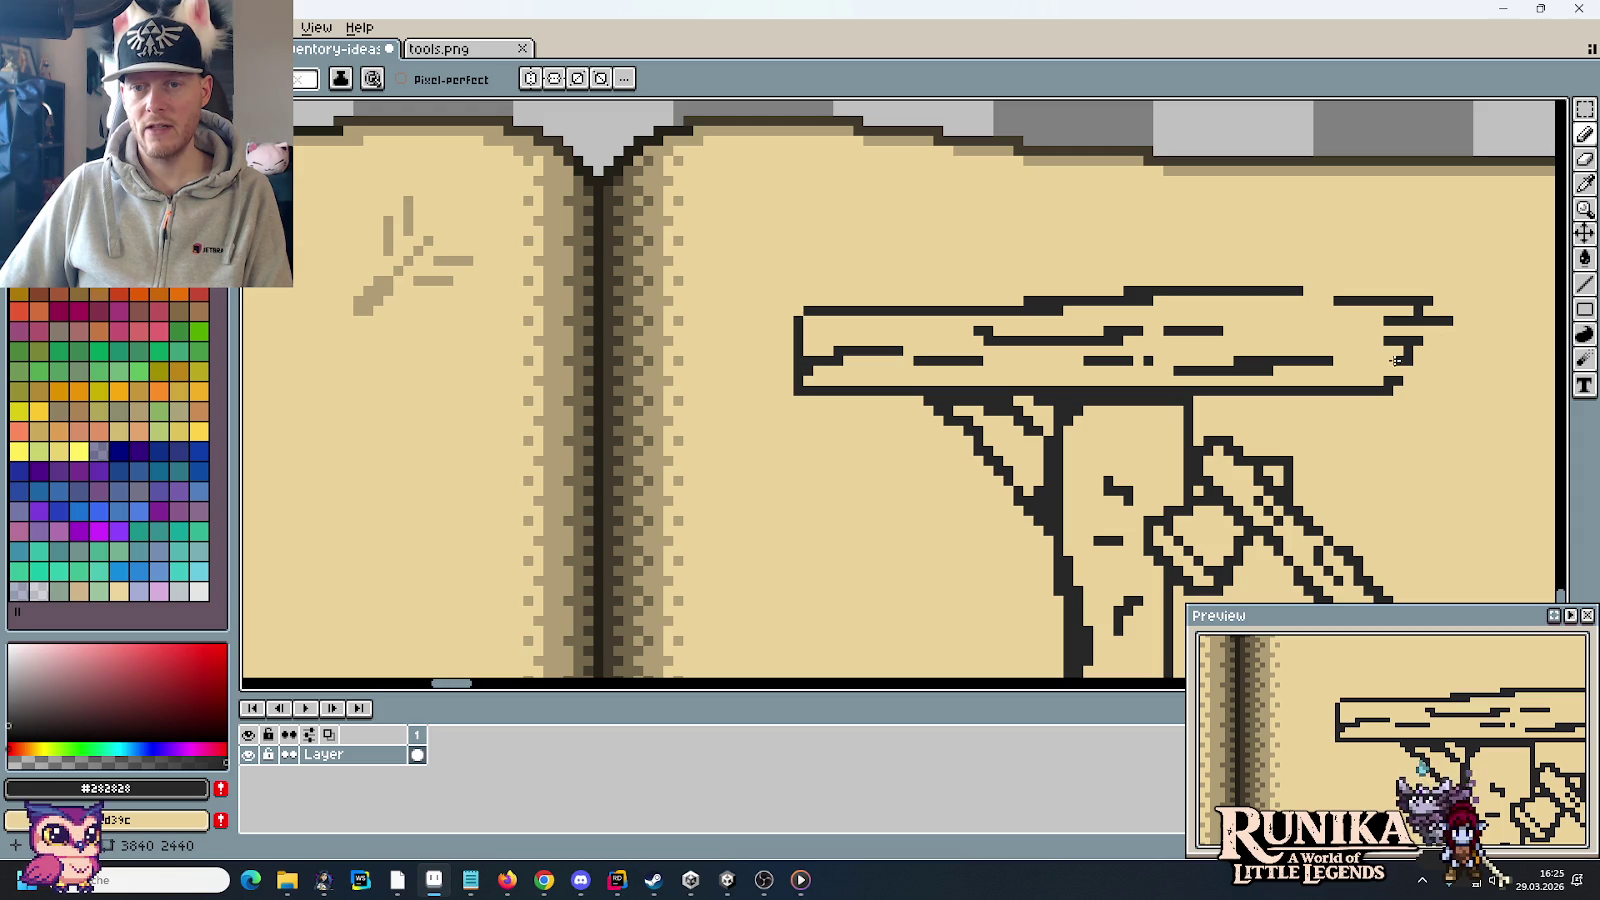
{"action": "scroll", "coordinate": [1370, 385], "scroll_direction": "down", "scroll_amount": 2}
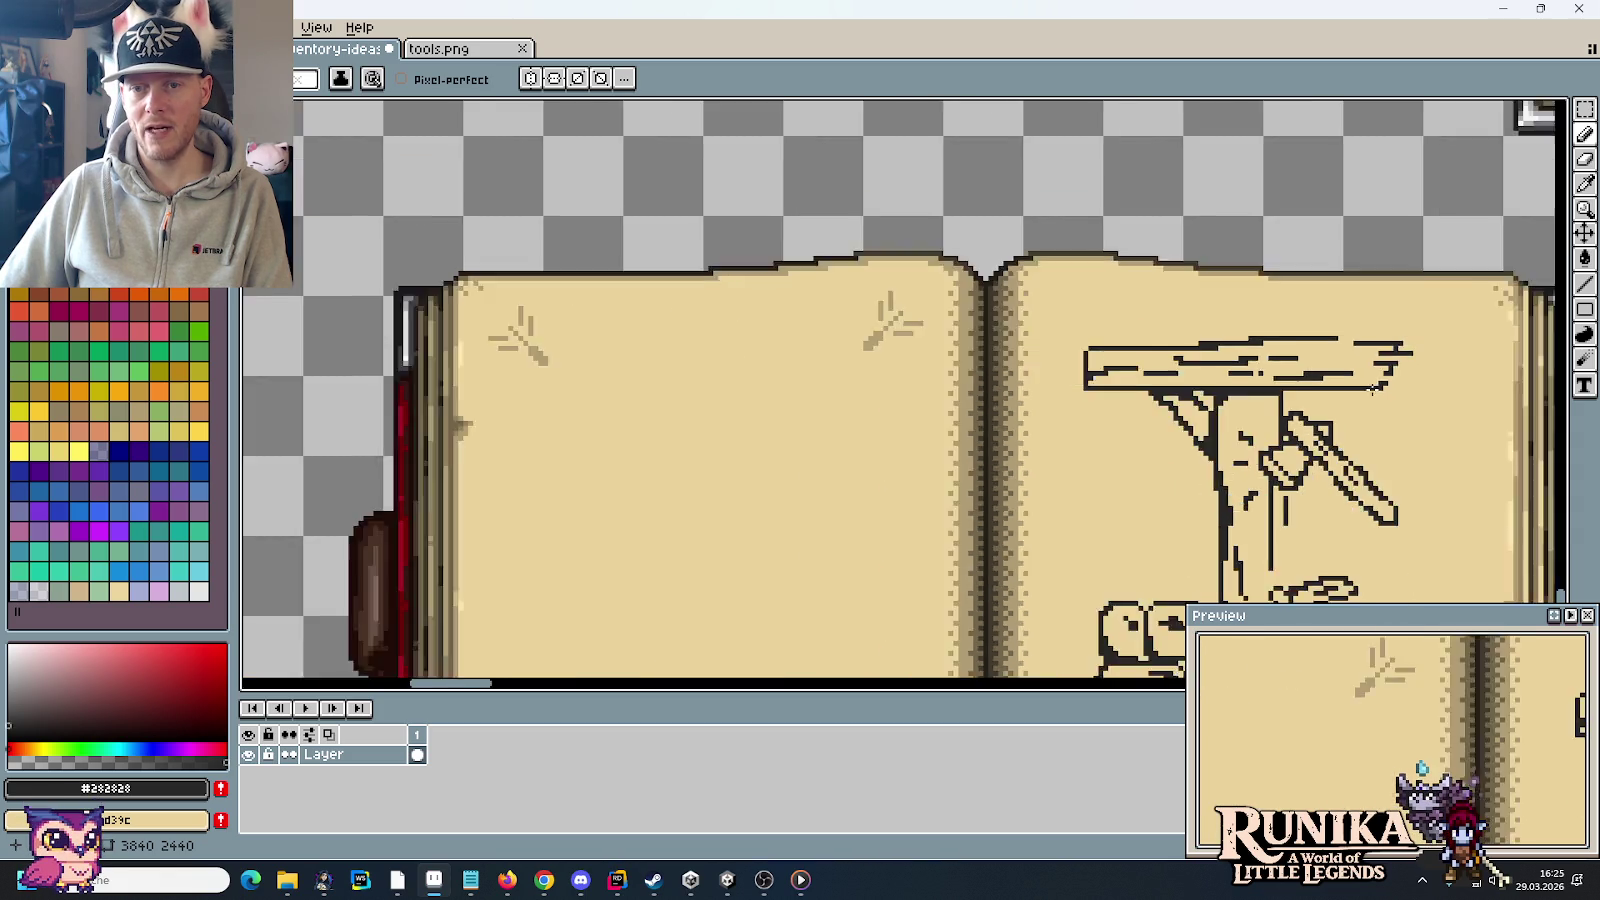
{"action": "scroll", "coordinate": [1390, 370], "scroll_direction": "down", "scroll_amount": 1}
{"action": "scroll", "coordinate": [1300, 360], "scroll_direction": "down", "scroll_amount": 1}
{"action": "scroll", "coordinate": [1128, 343], "scroll_direction": "down", "scroll_amount": 2}
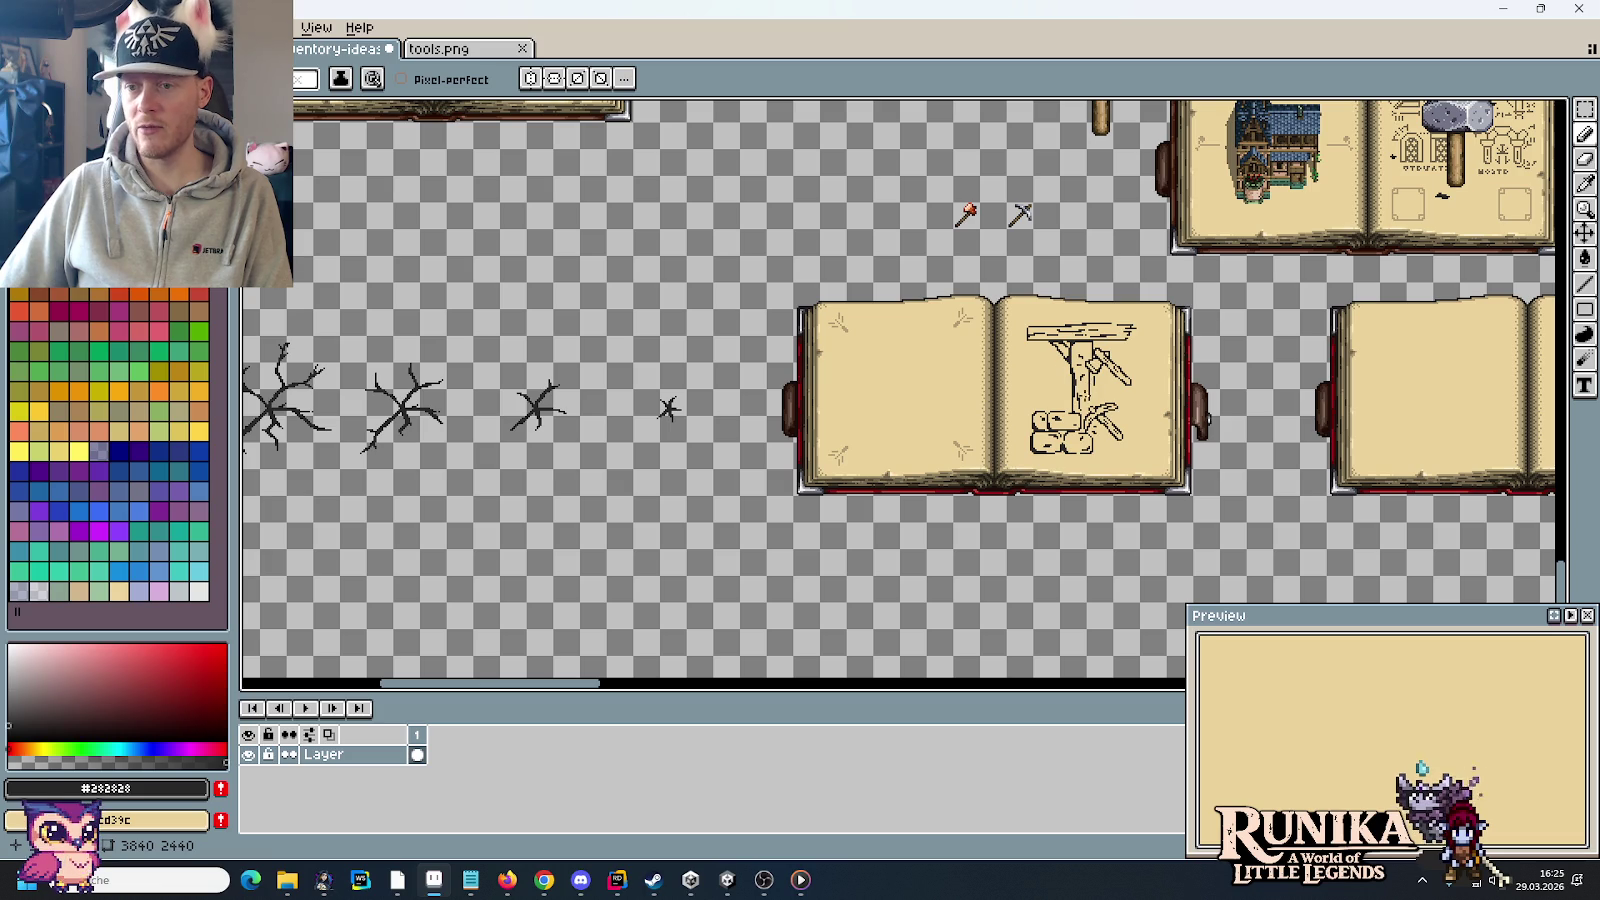
{"action": "scroll", "coordinate": [905, 237], "scroll_direction": "down", "scroll_amount": 1}
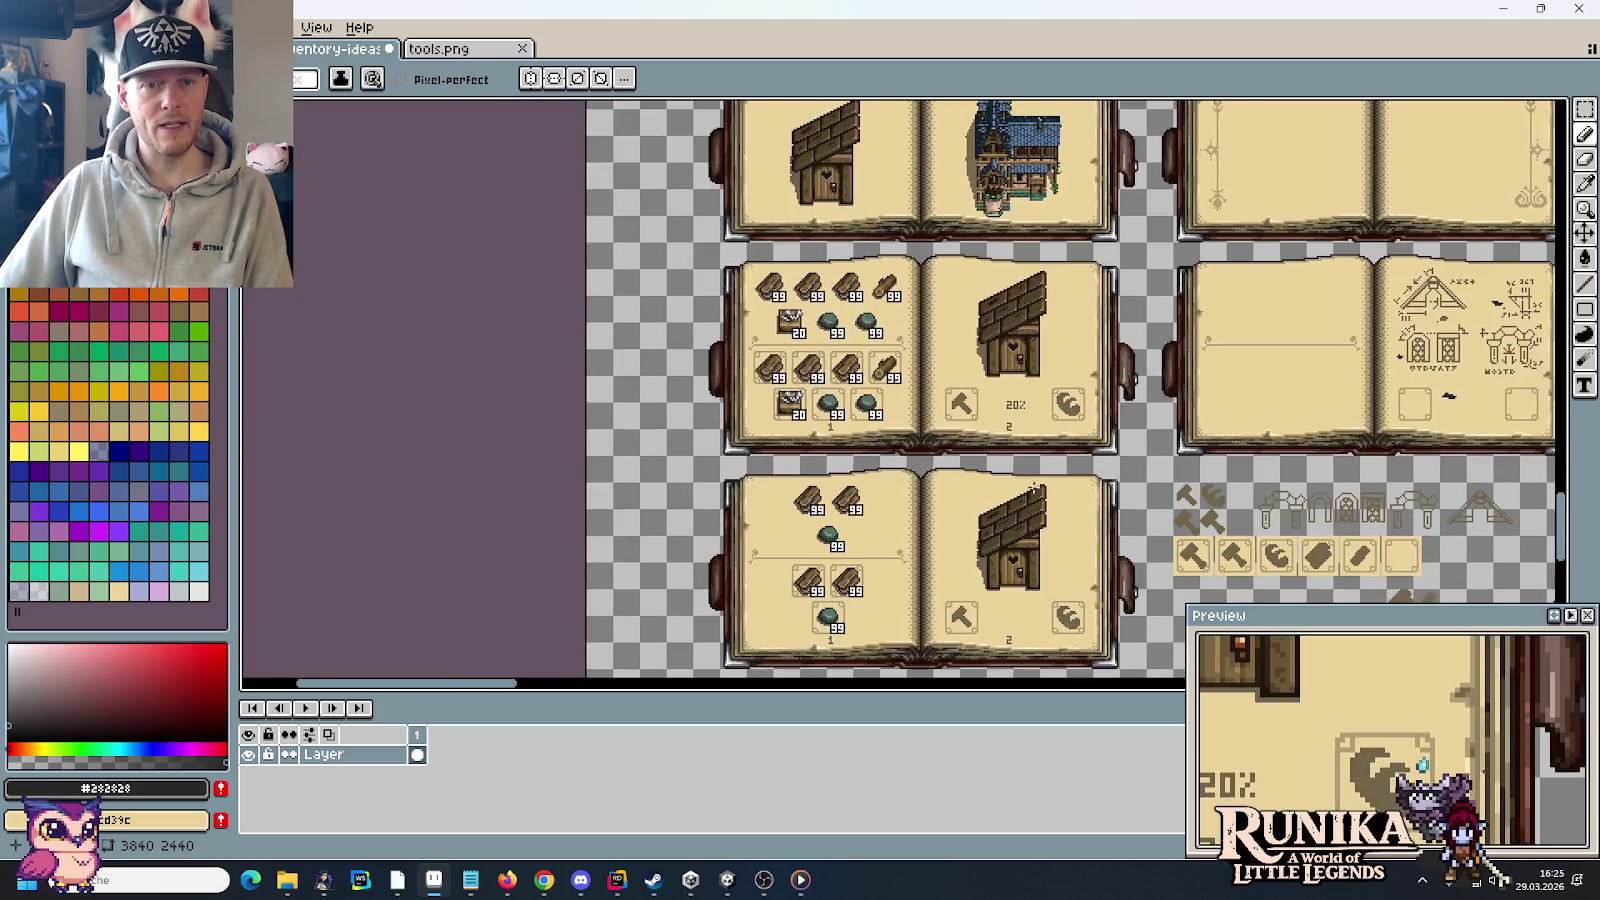
{"action": "scroll", "coordinate": [930, 250], "scroll_direction": "up", "scroll_amount": 2}
{"action": "scroll", "coordinate": [1010, 505], "scroll_direction": "up", "scroll_amount": 2}
{"action": "scroll", "coordinate": [1010, 420], "scroll_direction": "up", "scroll_amount": 1}
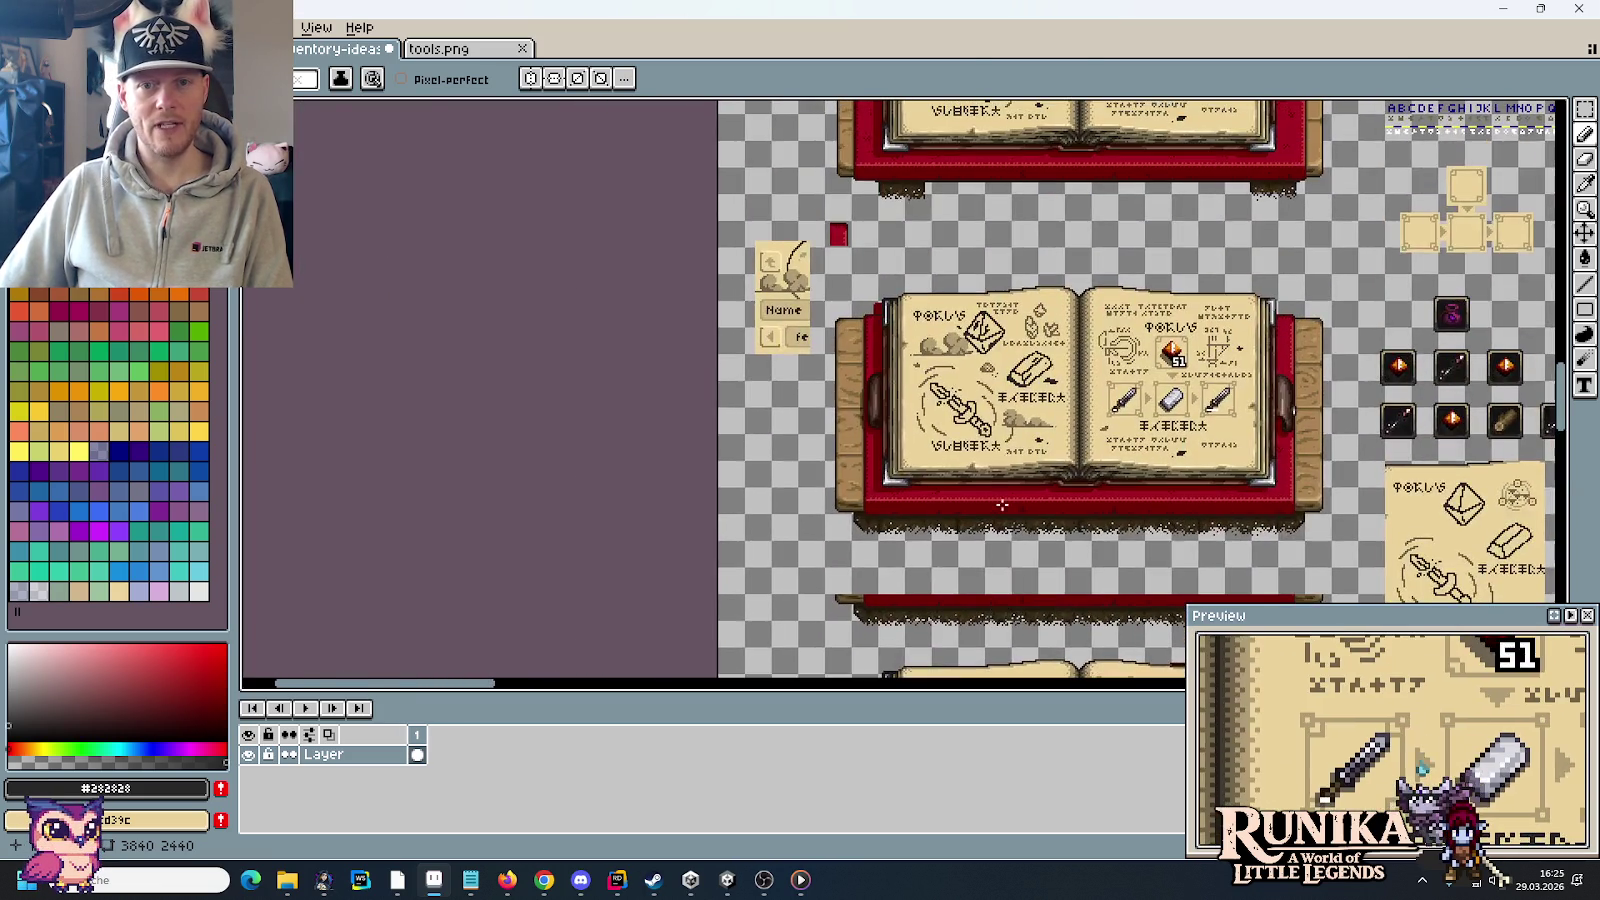
{"action": "scroll", "coordinate": [1012, 330], "scroll_direction": "up", "scroll_amount": 1}
{"action": "scroll", "coordinate": [1007, 415], "scroll_direction": "down", "scroll_amount": 1}
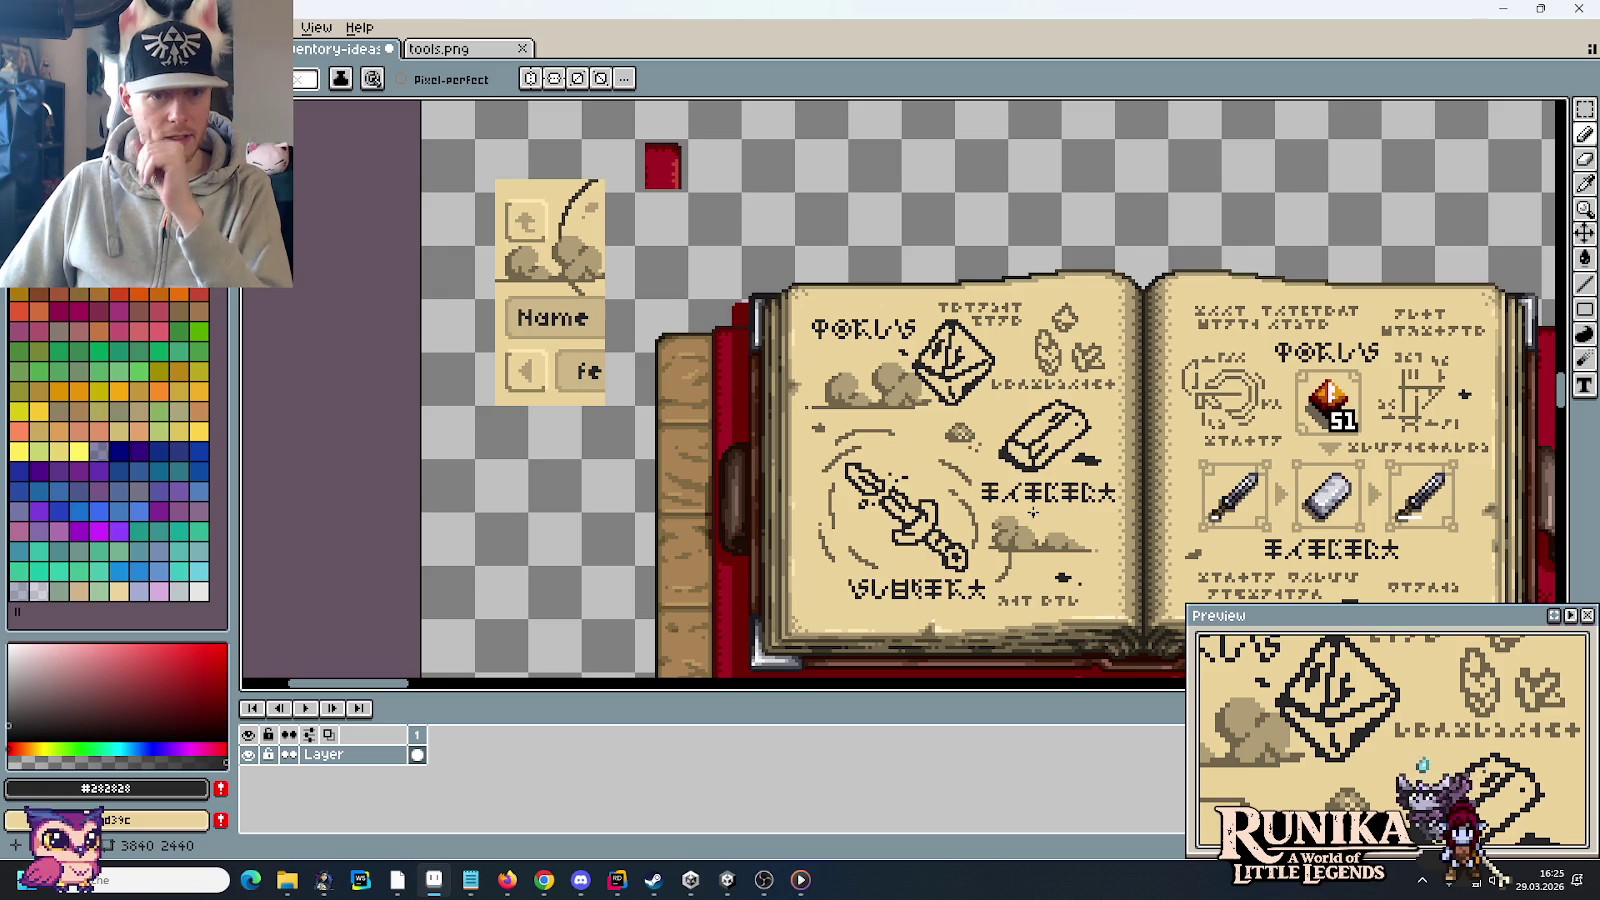
{"action": "scroll", "coordinate": [864, 335], "scroll_direction": "up", "scroll_amount": 1}
{"action": "scroll", "coordinate": [864, 335], "scroll_direction": "up", "scroll_amount": 1}
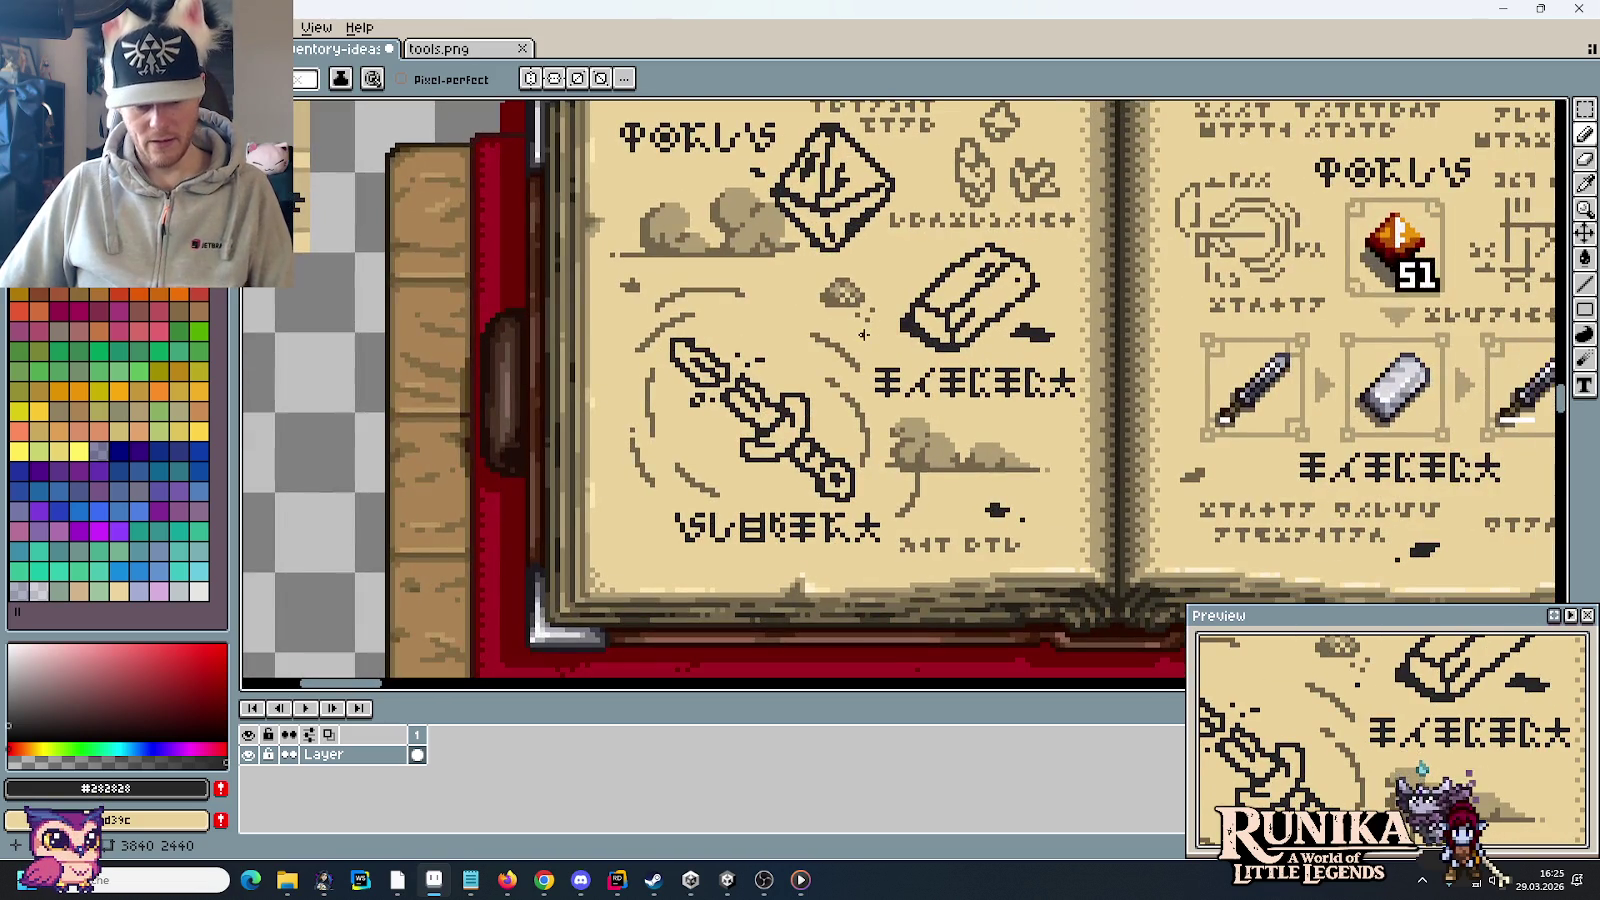
{"action": "key", "text": "m"}
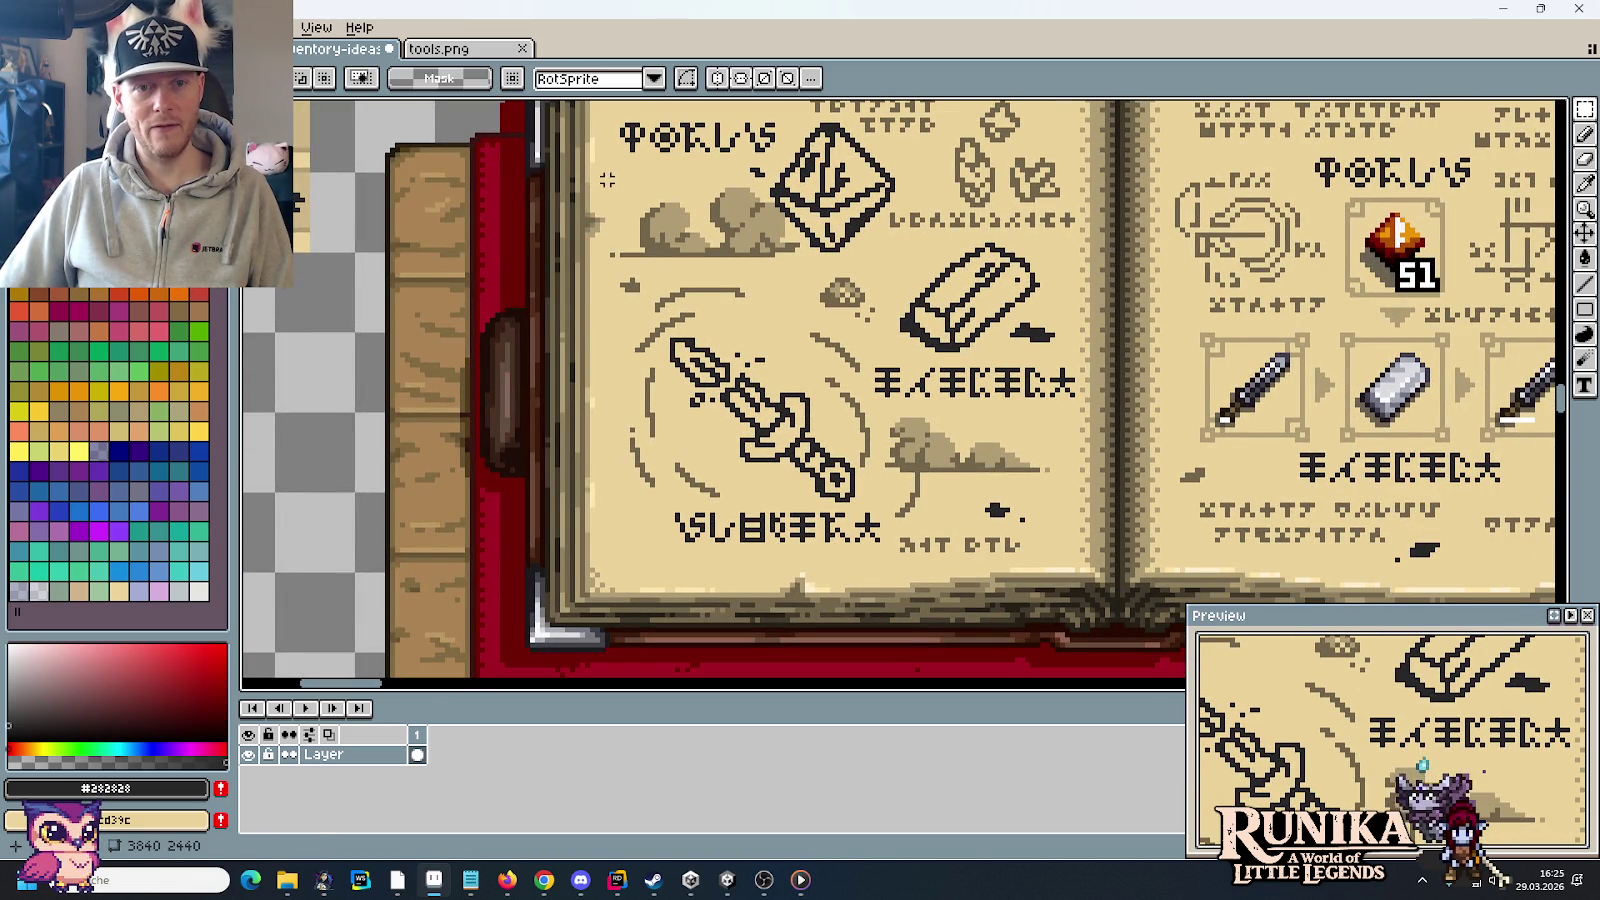
Step: Copy the sword and block drawings and paste them on the empty canvas below the pickaxe book
{"action": "left_click_drag", "start_coordinate": [607, 179], "coordinate": [1070, 487]}
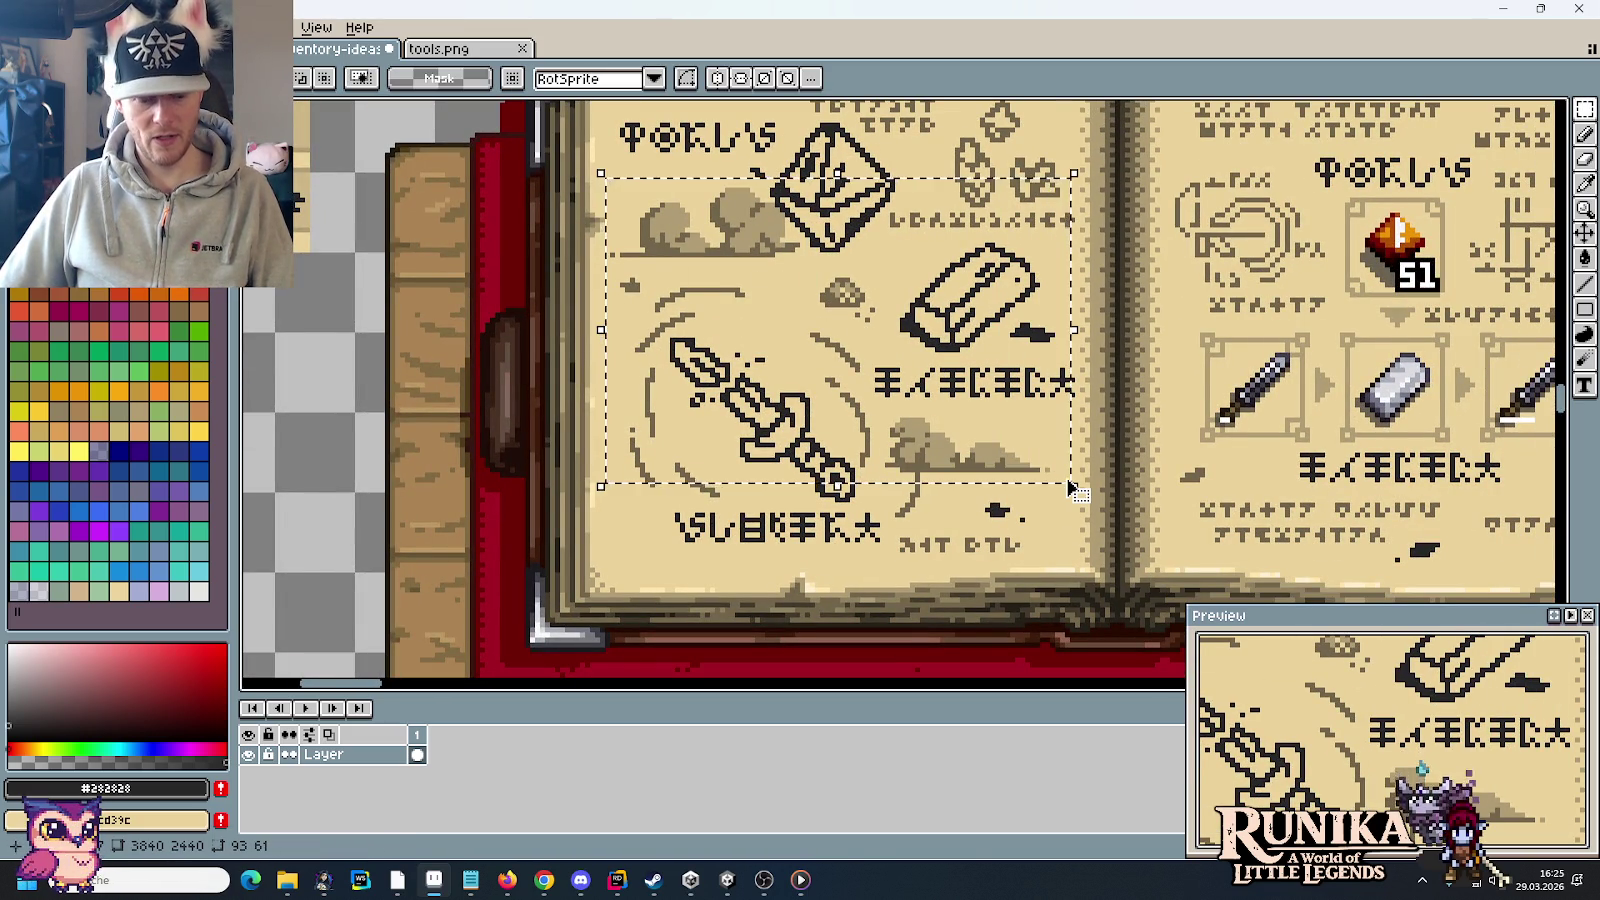
{"action": "scroll", "coordinate": [1070, 487], "scroll_direction": "down", "scroll_amount": 2}
{"action": "scroll", "coordinate": [1000, 450], "scroll_direction": "down", "scroll_amount": 1}
{"action": "left_click_drag", "start_coordinate": [1000, 450], "coordinate": [888, 381]}
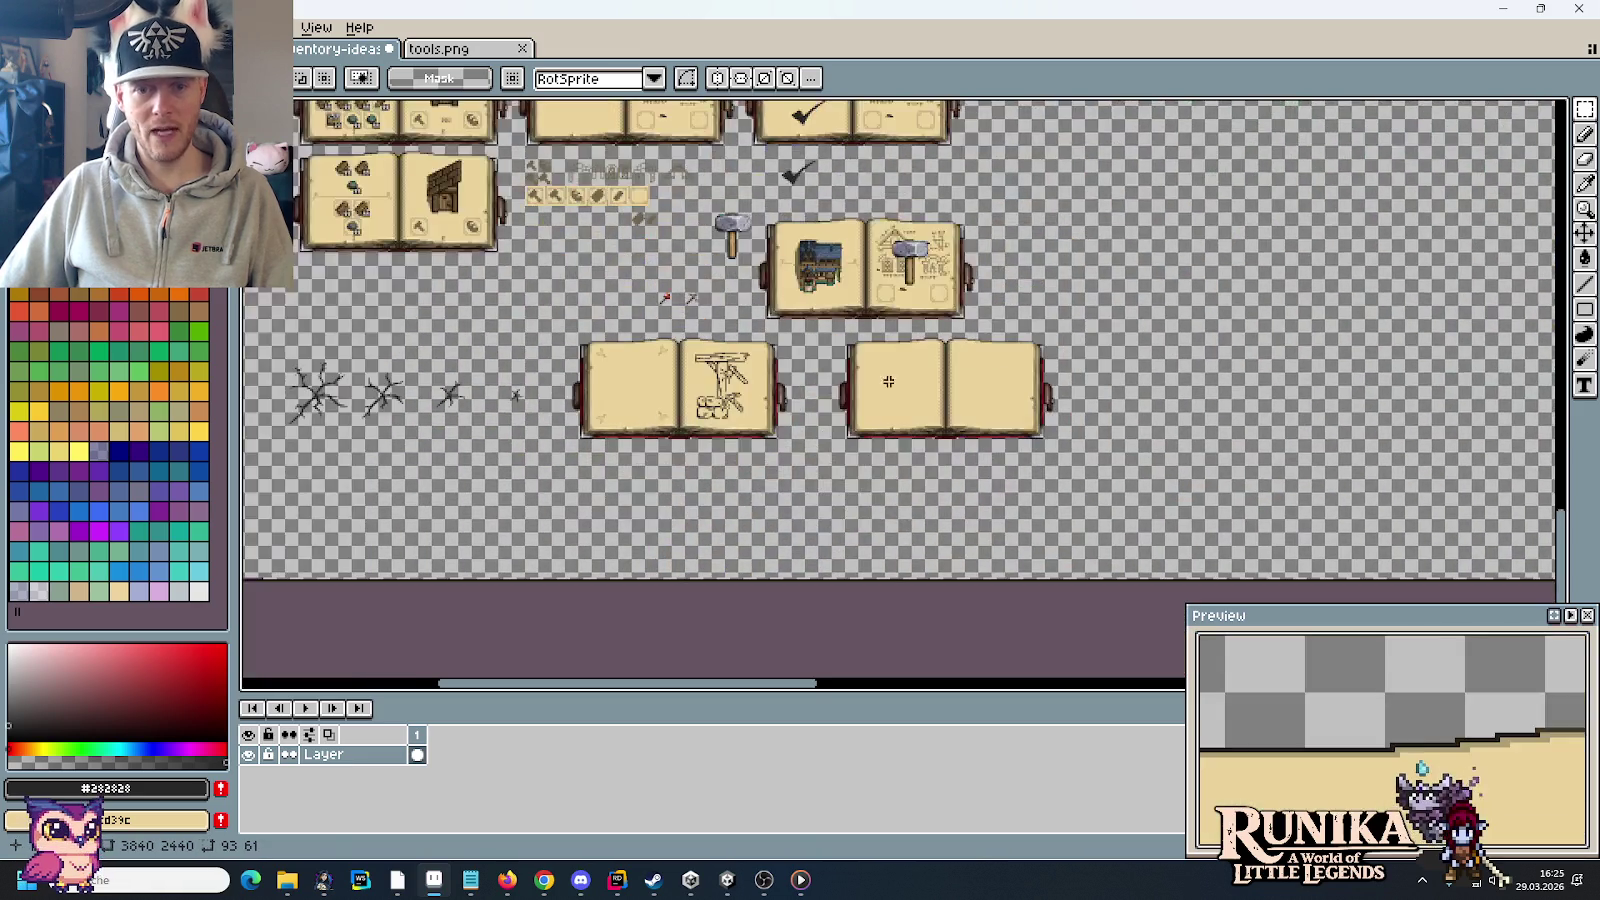
{"action": "scroll", "coordinate": [864, 350], "scroll_direction": "up", "scroll_amount": 4}
{"action": "key", "text": "ctrl+v"}
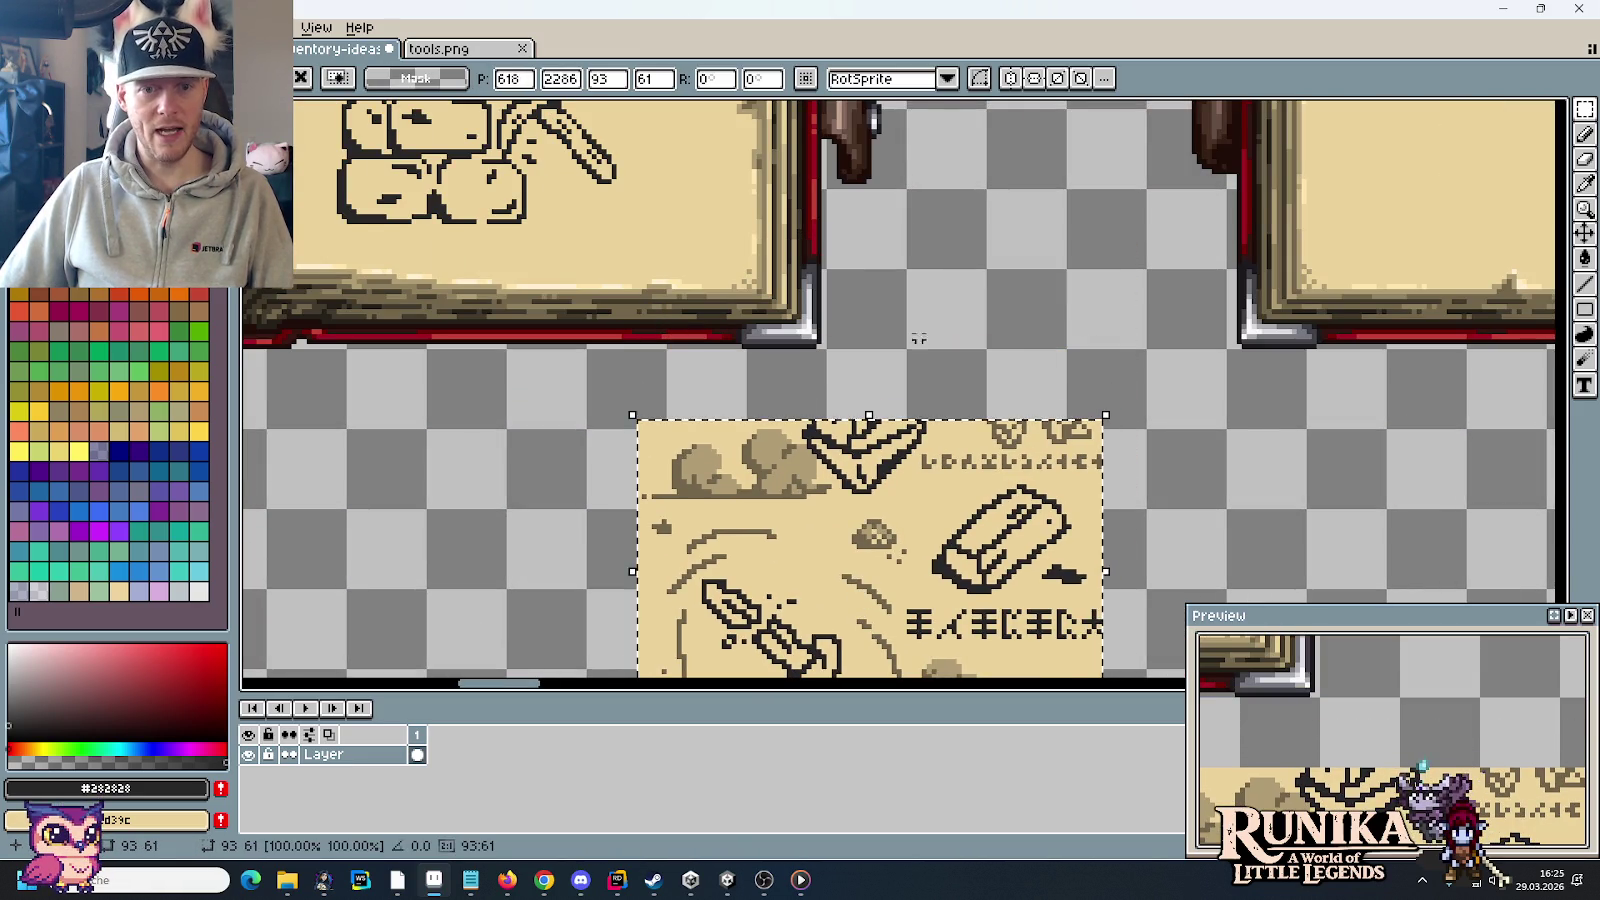
{"action": "key", "text": "Return"}
{"action": "left_click_drag", "start_coordinate": [918, 339], "coordinate": [1131, 305]}
Step: Pick the reference's brown and draw two pixel-perfect motion lines right of the pickaxe
{"action": "key", "text": "i"}
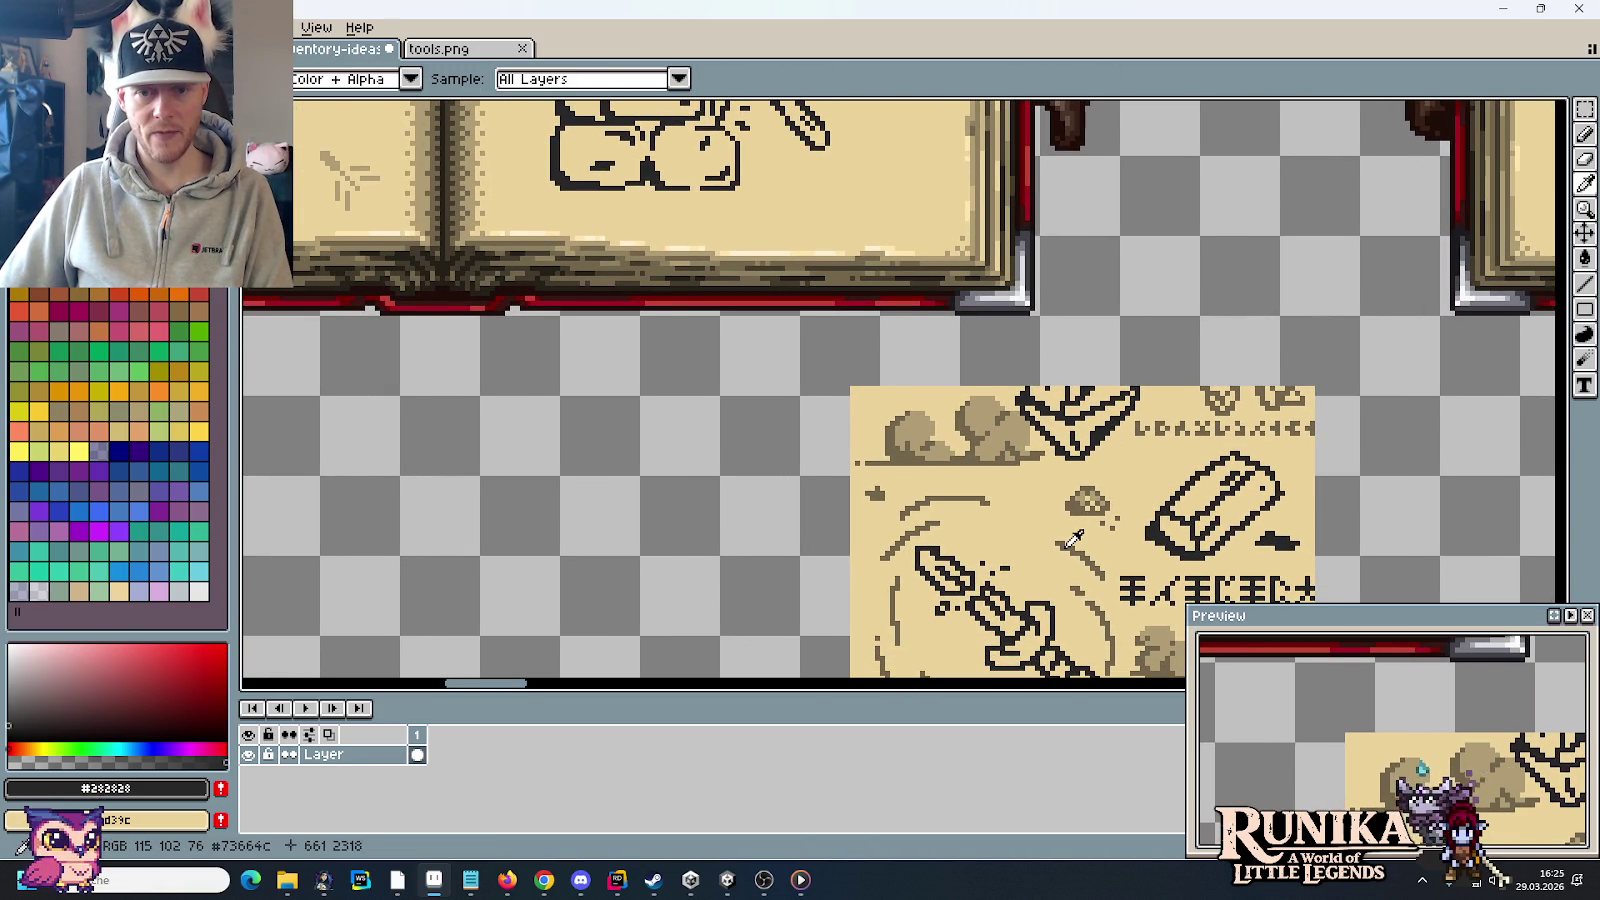
{"action": "left_click", "coordinate": [1073, 540]}
{"action": "left_click_drag", "start_coordinate": [1073, 540], "coordinate": [1248, 860]}
{"action": "scroll", "coordinate": [1010, 385], "scroll_direction": "up", "scroll_amount": 2}
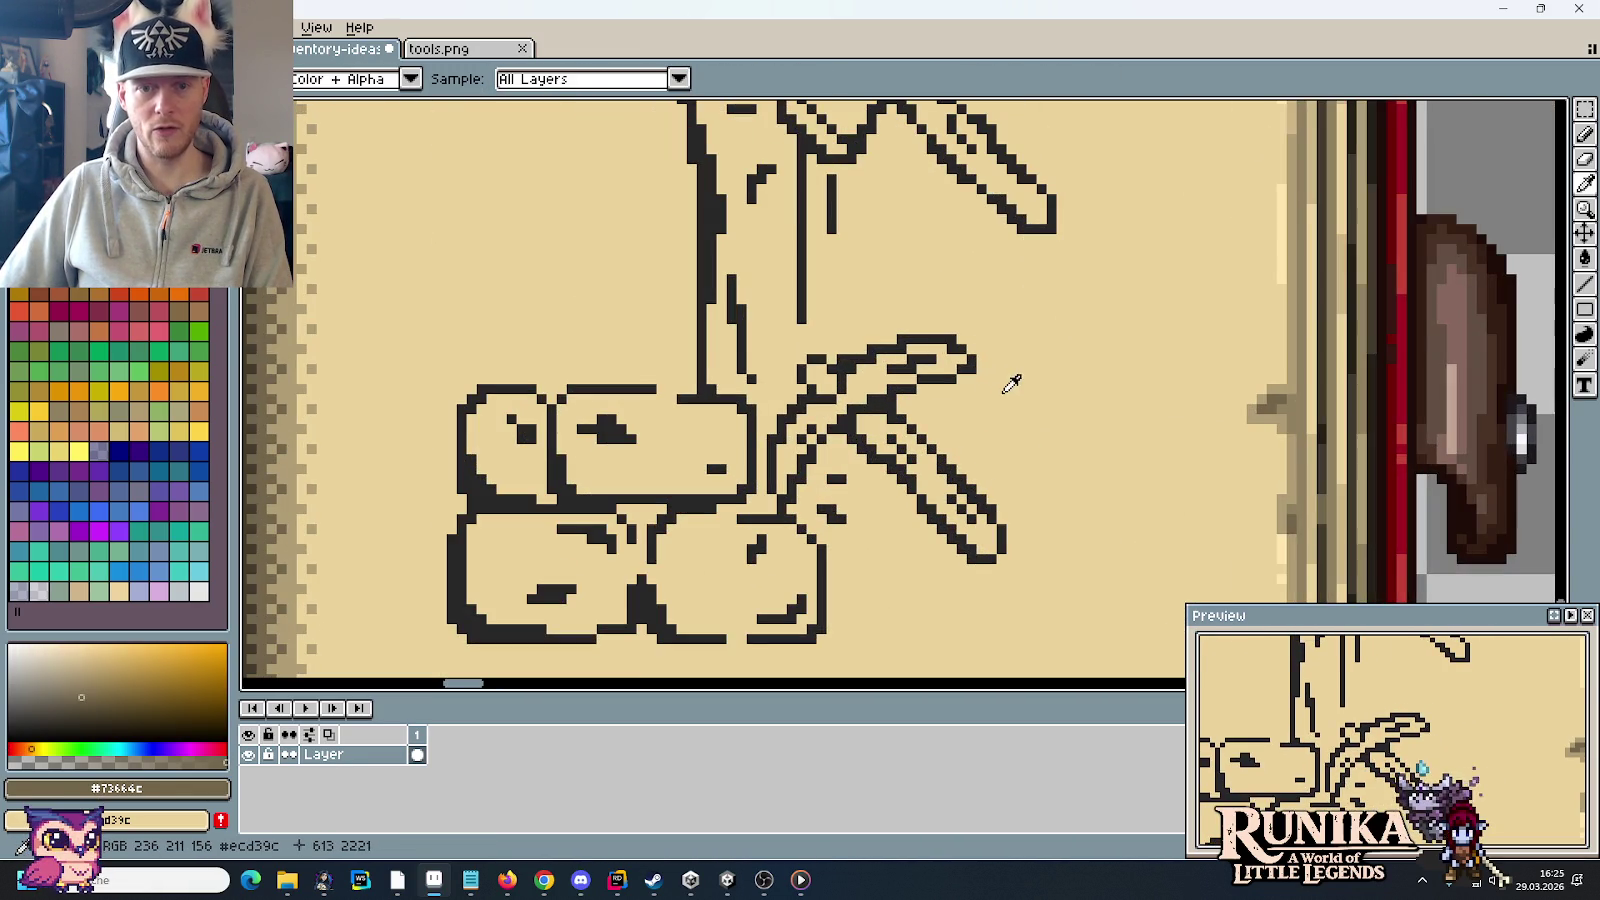
{"action": "key", "text": "b"}
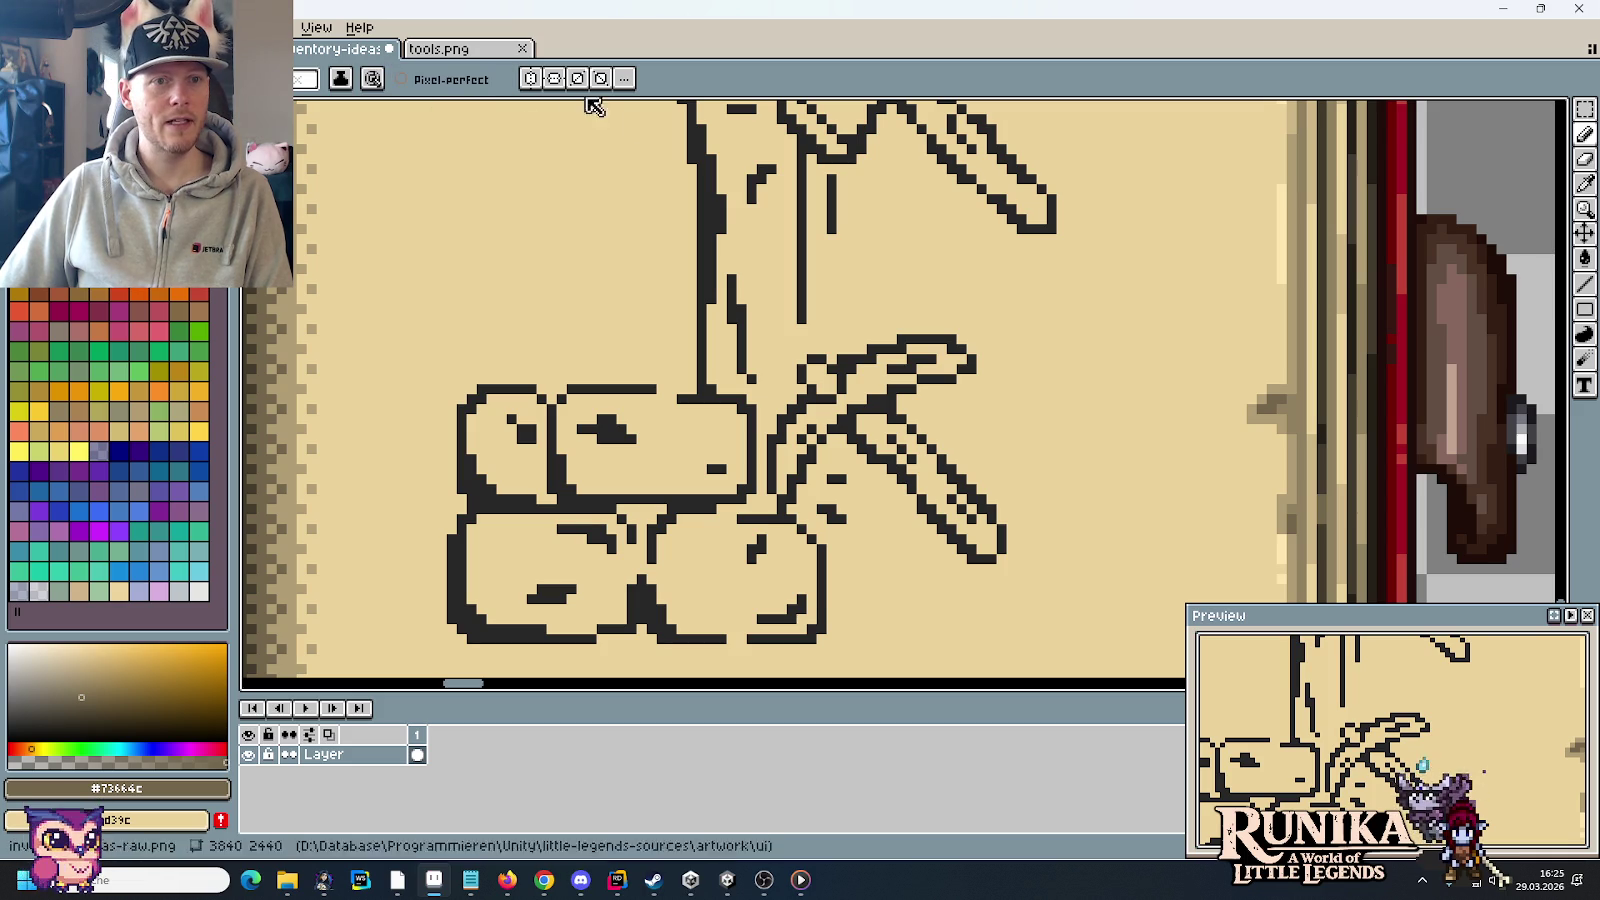
{"action": "left_click", "coordinate": [401, 79]}
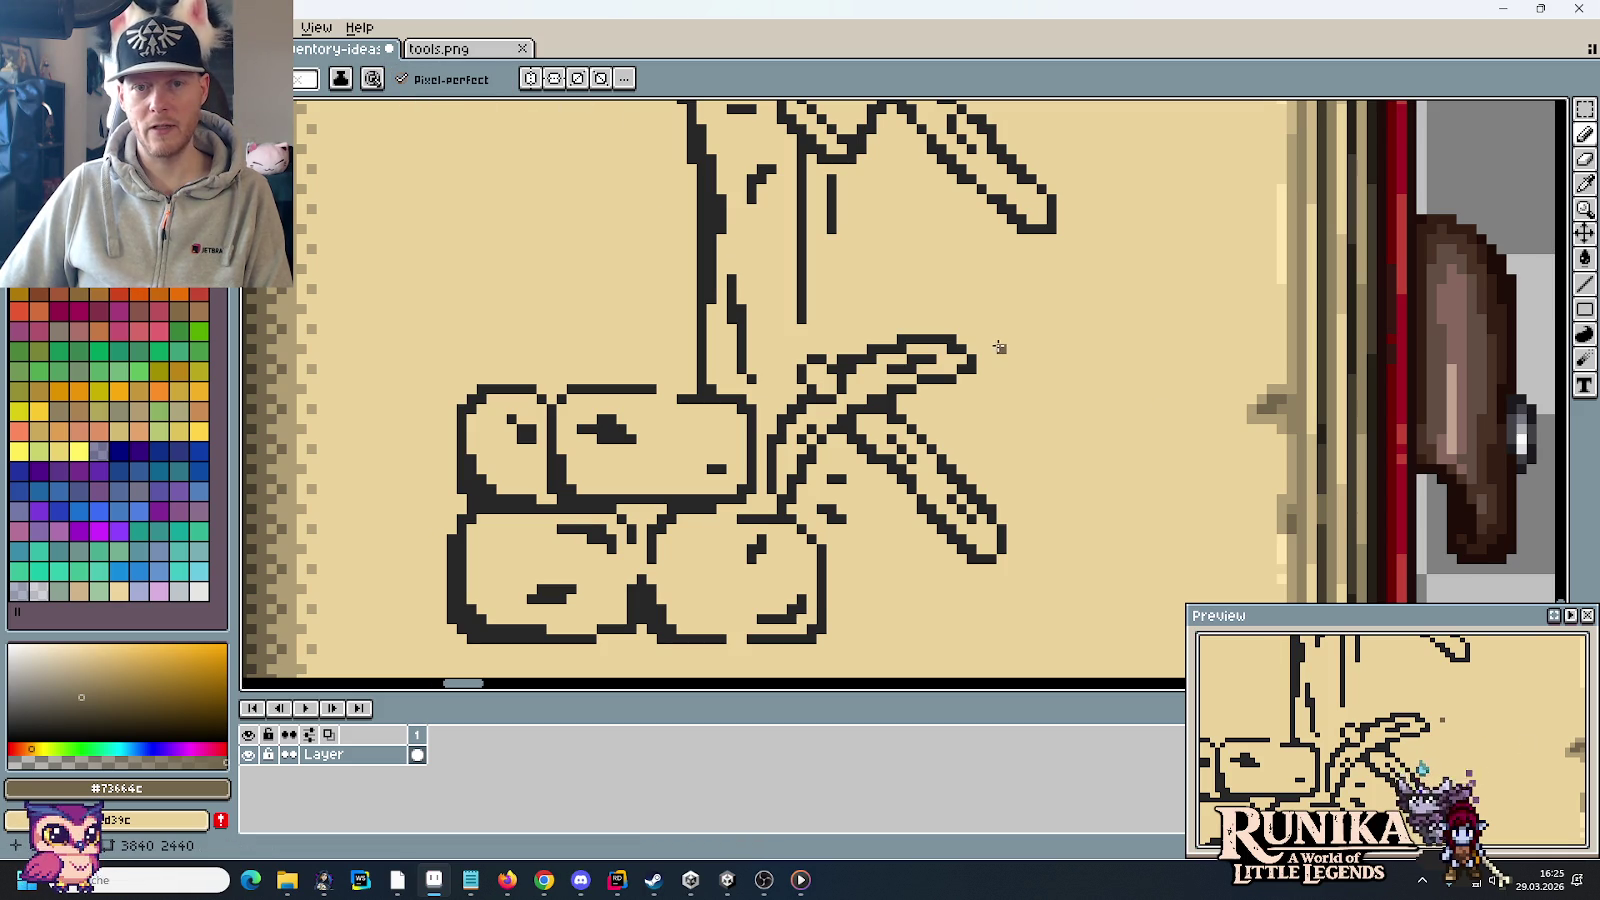
{"action": "left_click_drag", "start_coordinate": [998, 347], "coordinate": [1106, 349]}
{"action": "left_click_drag", "start_coordinate": [998, 404], "coordinate": [1128, 409]}
Step: Draw two brown motion lines beside the axe, then turn pixel-perfect off
{"action": "scroll", "coordinate": [1100, 300], "scroll_direction": "up", "scroll_amount": 3}
{"action": "left_click_drag", "start_coordinate": [982, 175], "coordinate": [1046, 153]}
{"action": "left_click_drag", "start_coordinate": [1001, 206], "coordinate": [1128, 184]}
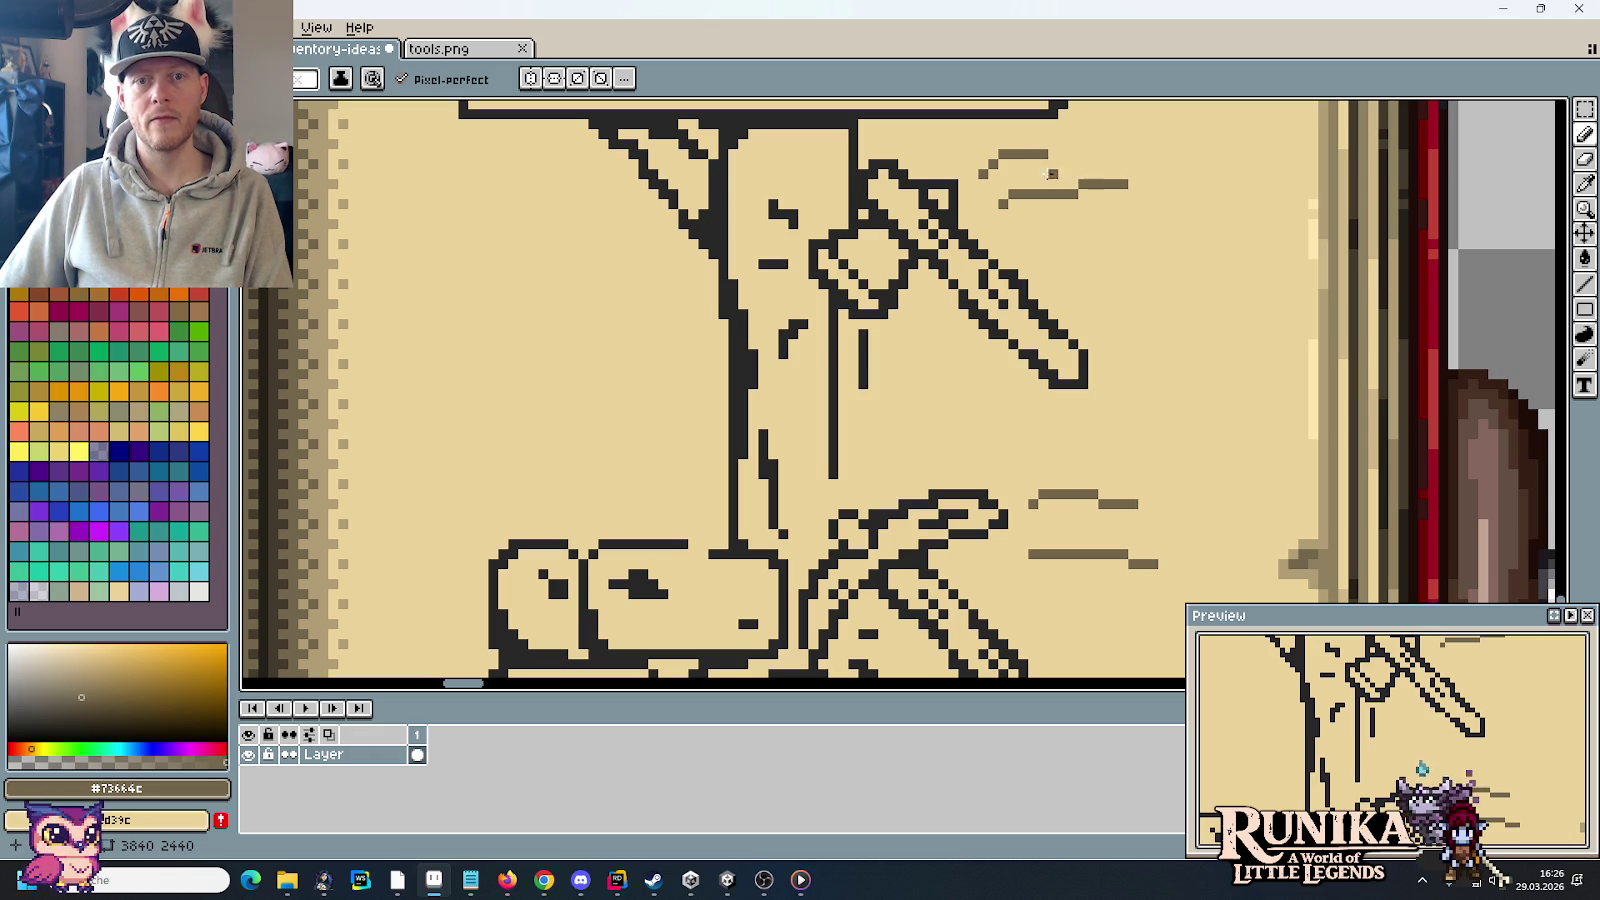
{"action": "left_click", "coordinate": [402, 79]}
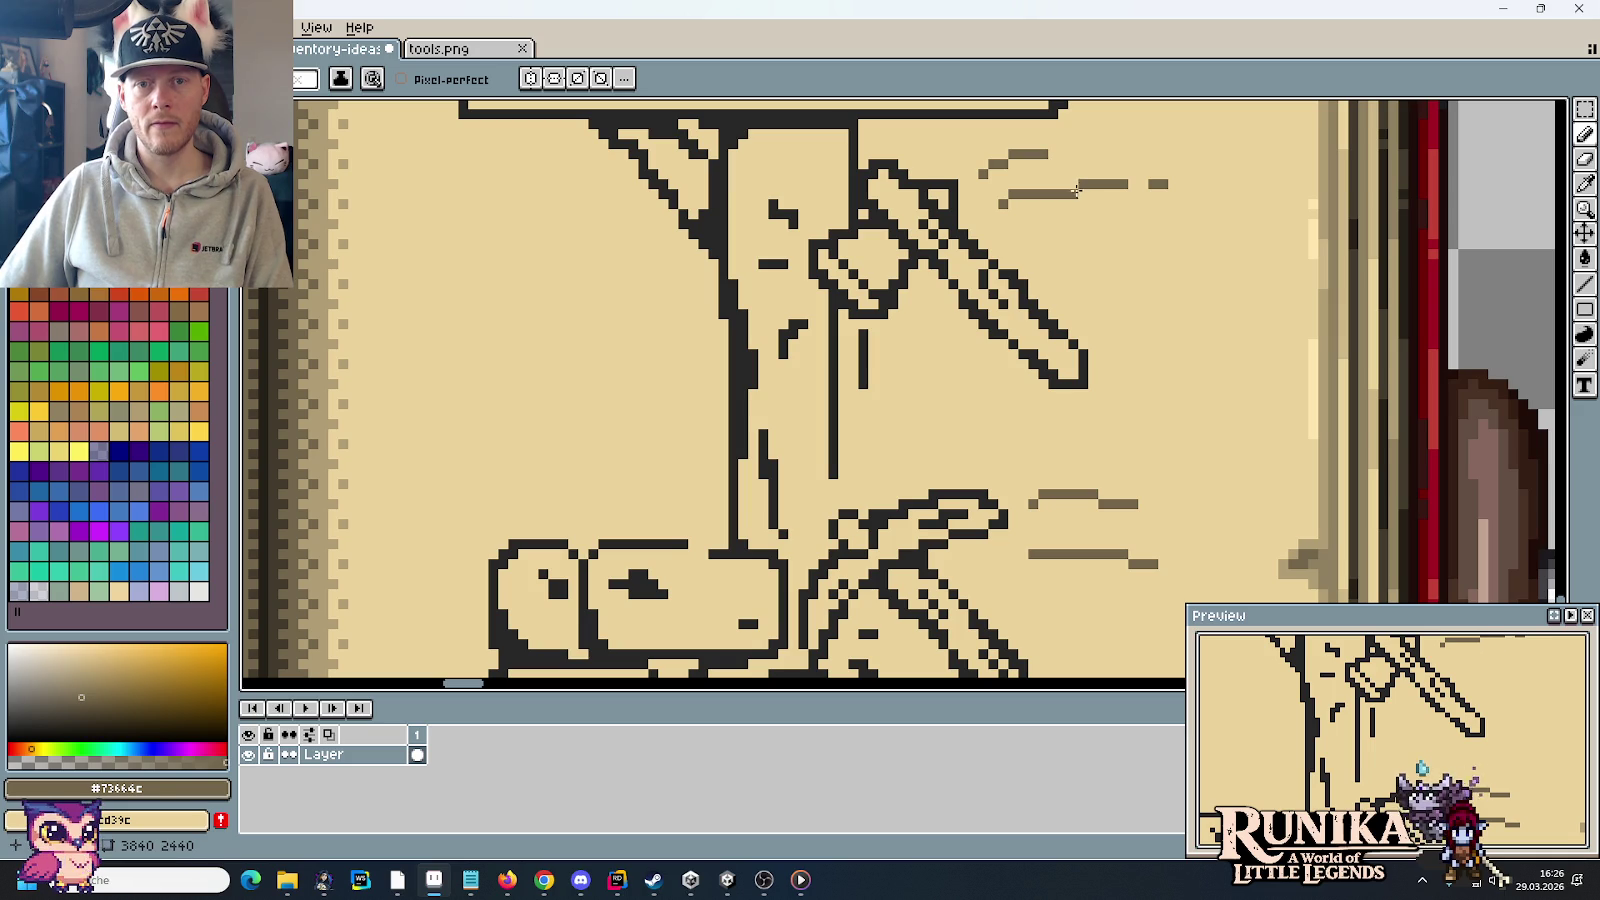
{"action": "left_click_drag", "start_coordinate": [1114, 314], "coordinate": [1071, 186]}
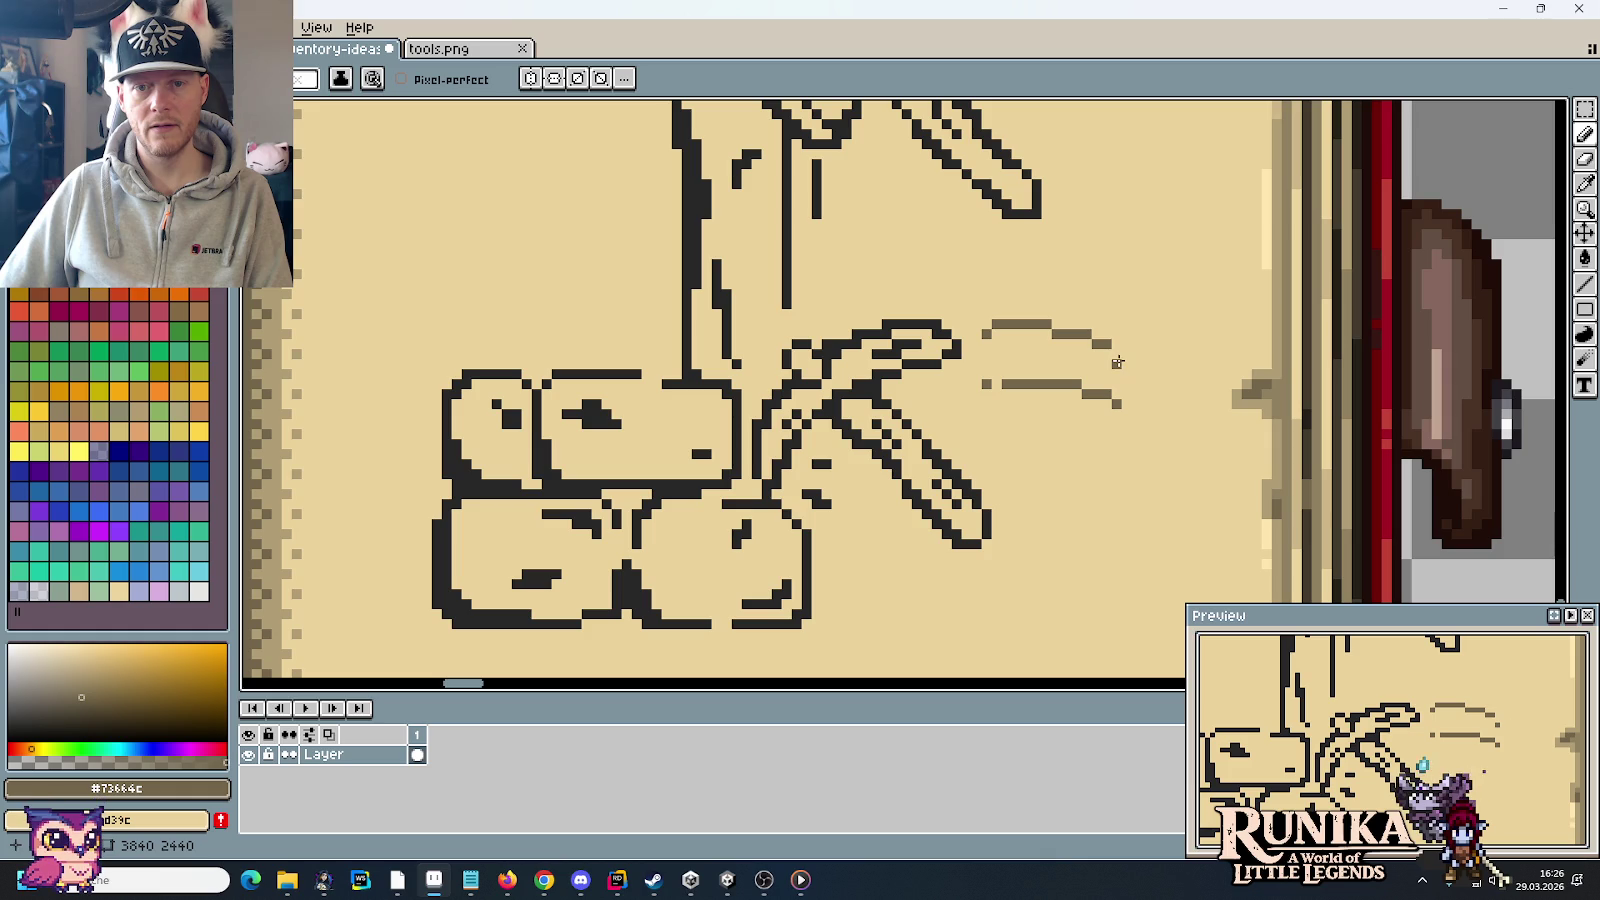
{"action": "scroll", "coordinate": [1137, 402], "scroll_direction": "down", "scroll_amount": 2}
{"action": "scroll", "coordinate": [1118, 414], "scroll_direction": "up", "scroll_amount": 2}
{"action": "scroll", "coordinate": [1115, 411], "scroll_direction": "down", "scroll_amount": 2}
{"action": "left_click_drag", "start_coordinate": [1115, 415], "coordinate": [1003, 110]}
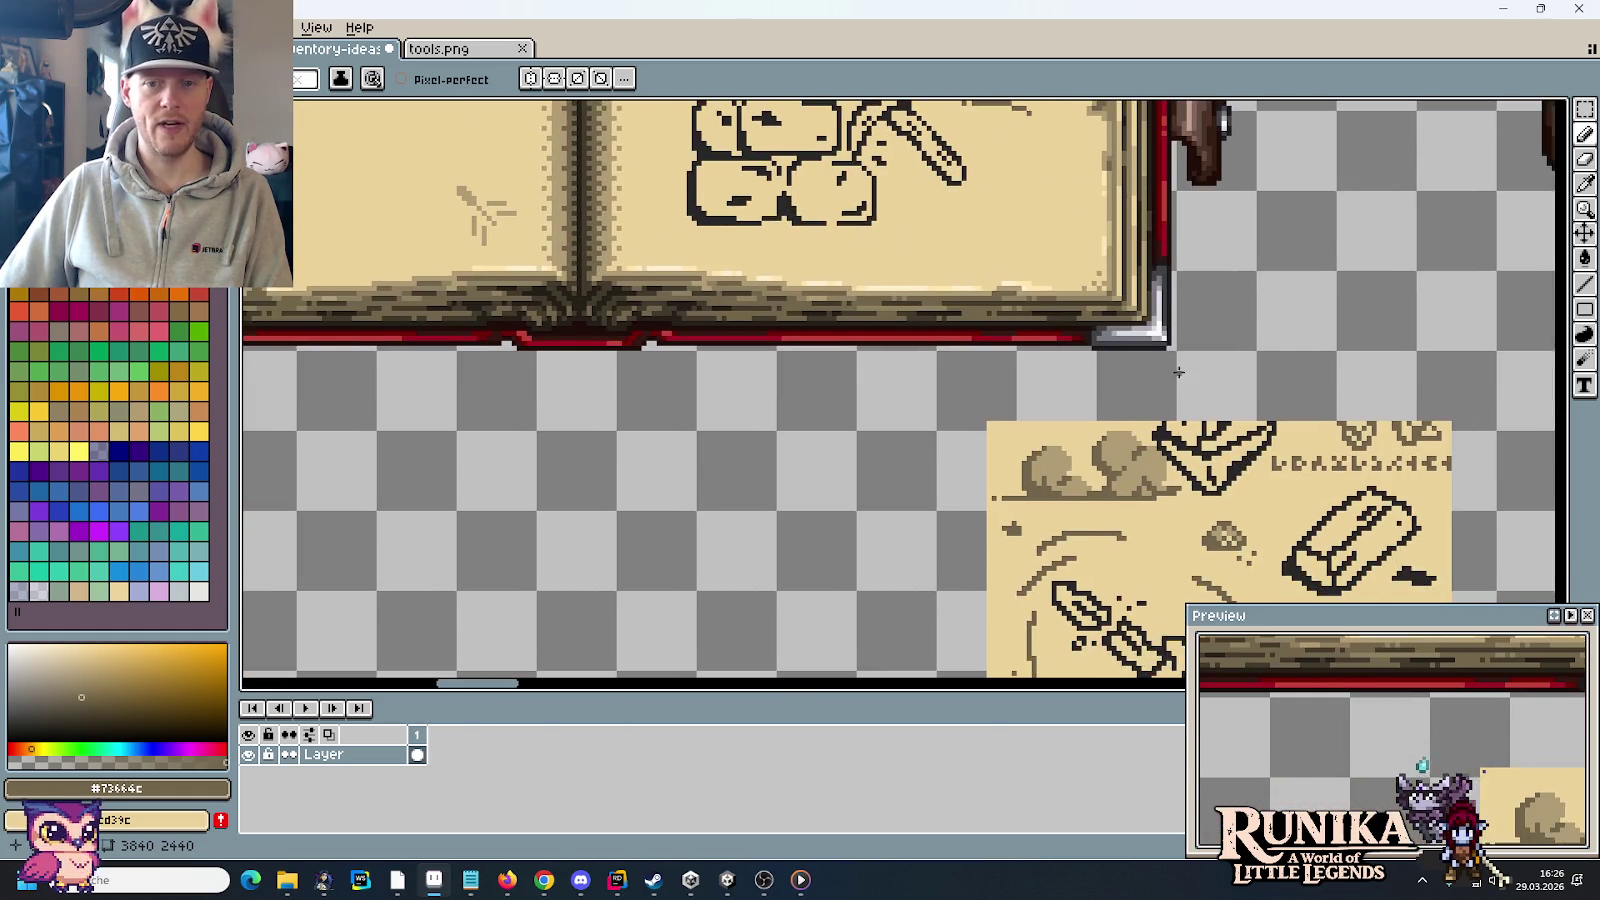
{"action": "left_click_drag", "start_coordinate": [1302, 530], "coordinate": [1127, 370]}
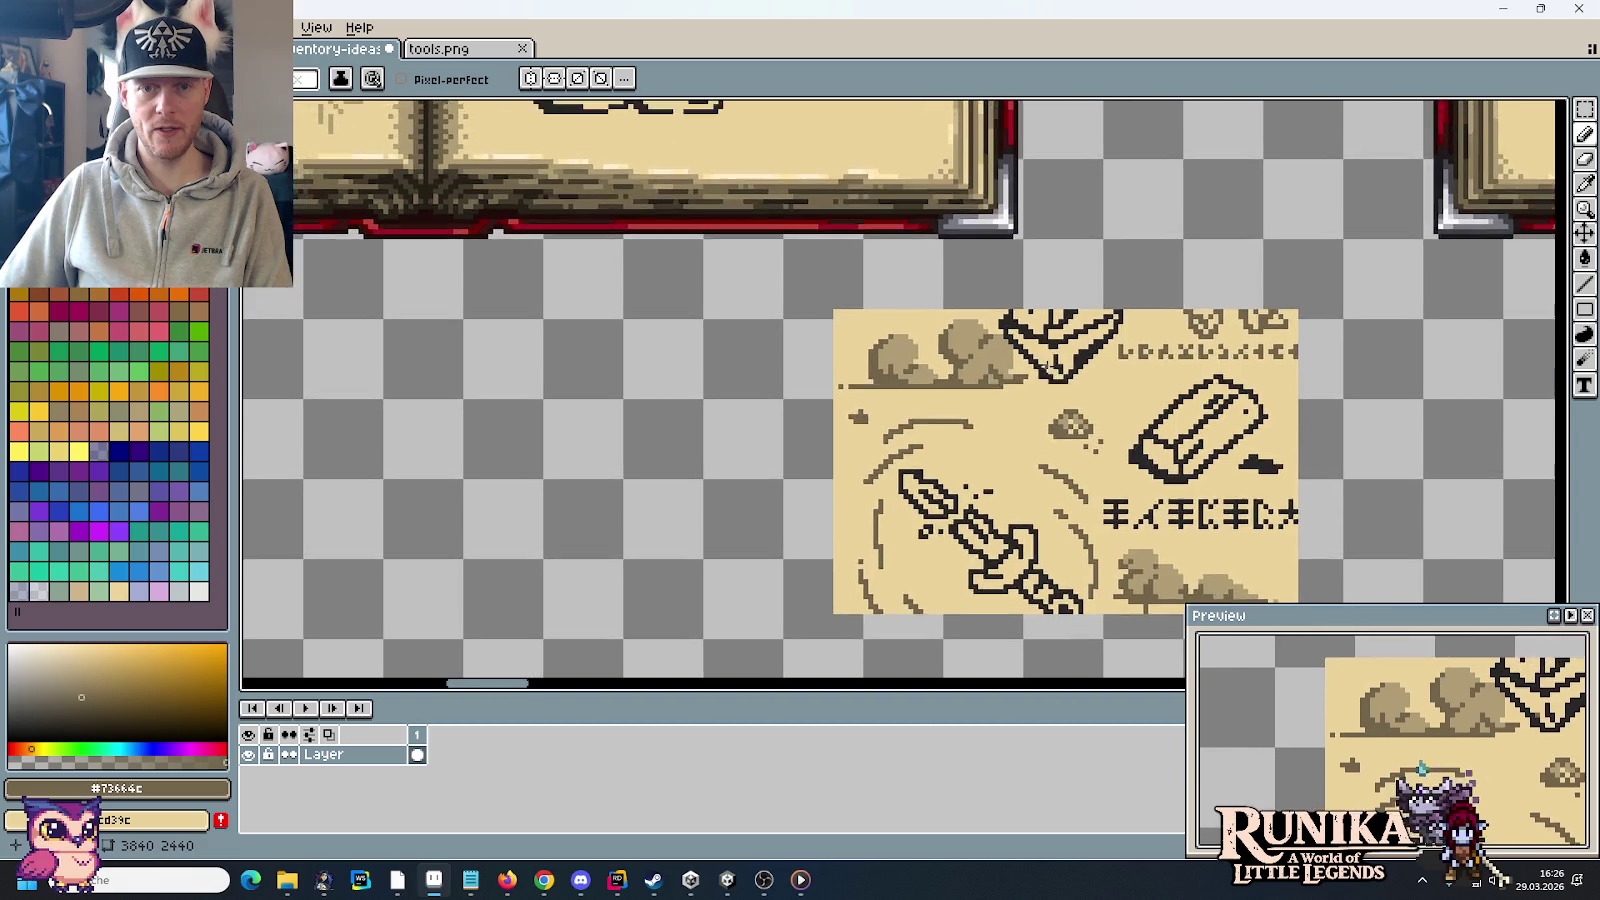
Step: Marquee the brown bushes in the reference and move them onto empty canvas
{"action": "scroll", "coordinate": [1036, 360], "scroll_direction": "up", "scroll_amount": 2}
{"action": "key", "text": "m"}
{"action": "left_click_drag", "start_coordinate": [625, 257], "coordinate": [1036, 436]}
{"action": "mouse_move", "coordinate": [936, 314]}
{"action": "left_mouse_down"}
{"action": "mouse_move", "coordinate": [820, 400]}
{"action": "mouse_move", "coordinate": [595, 450]}
{"action": "left_mouse_up"}
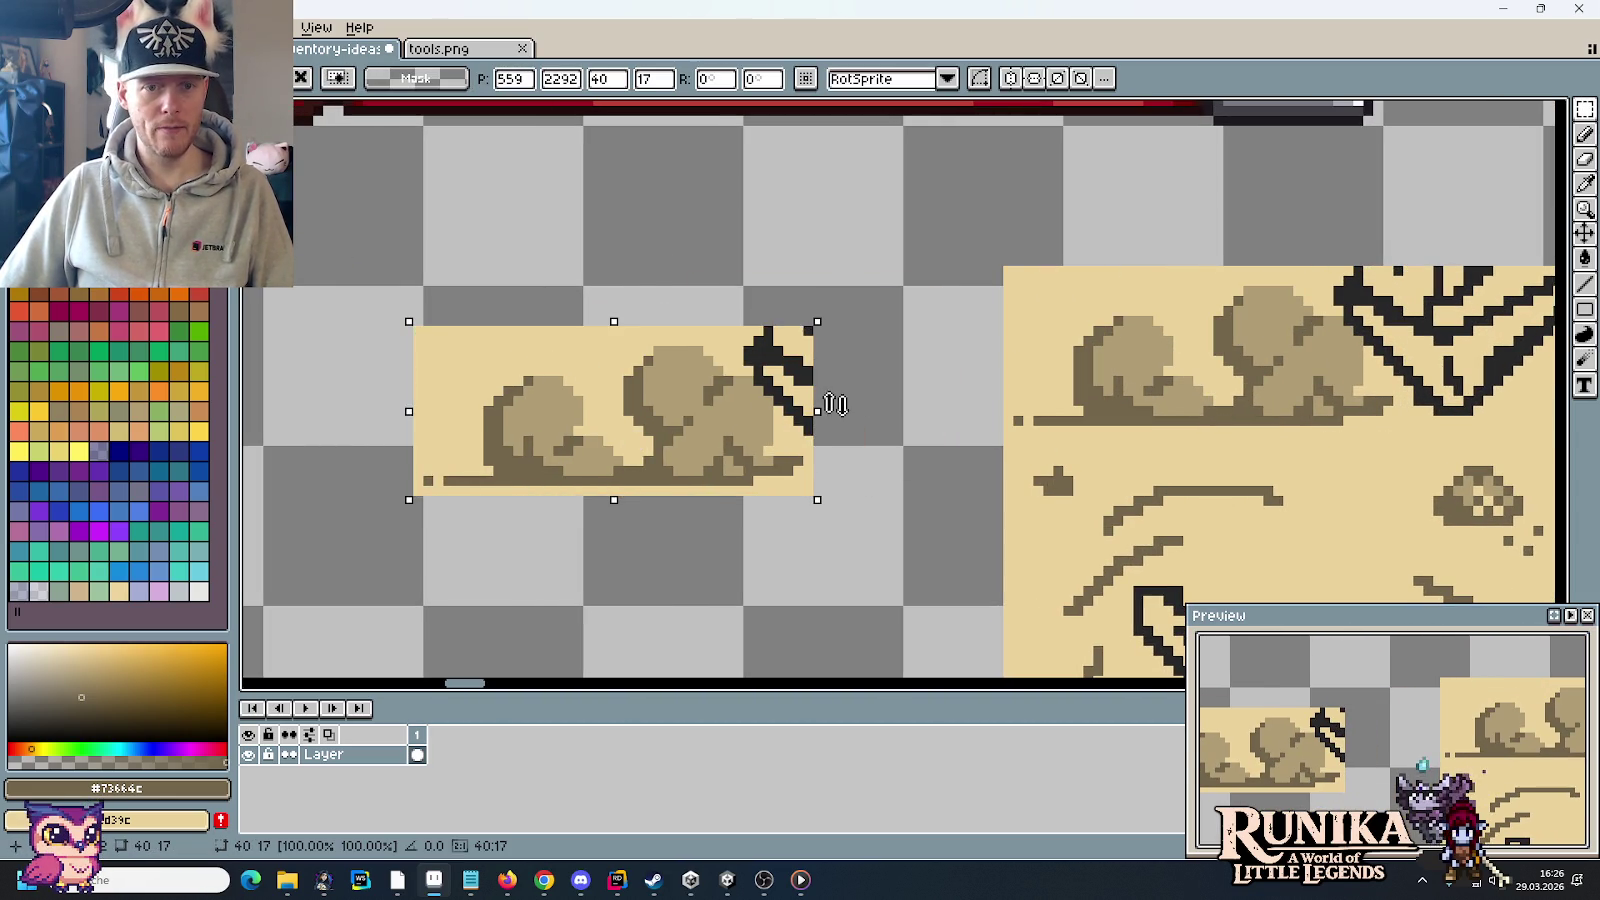
{"action": "key", "text": "Return"}
{"action": "key", "text": "ctrl+d"}
Step: Bucket-fill the beige background and black strokes around the bushes with transparency
{"action": "key", "text": "g"}
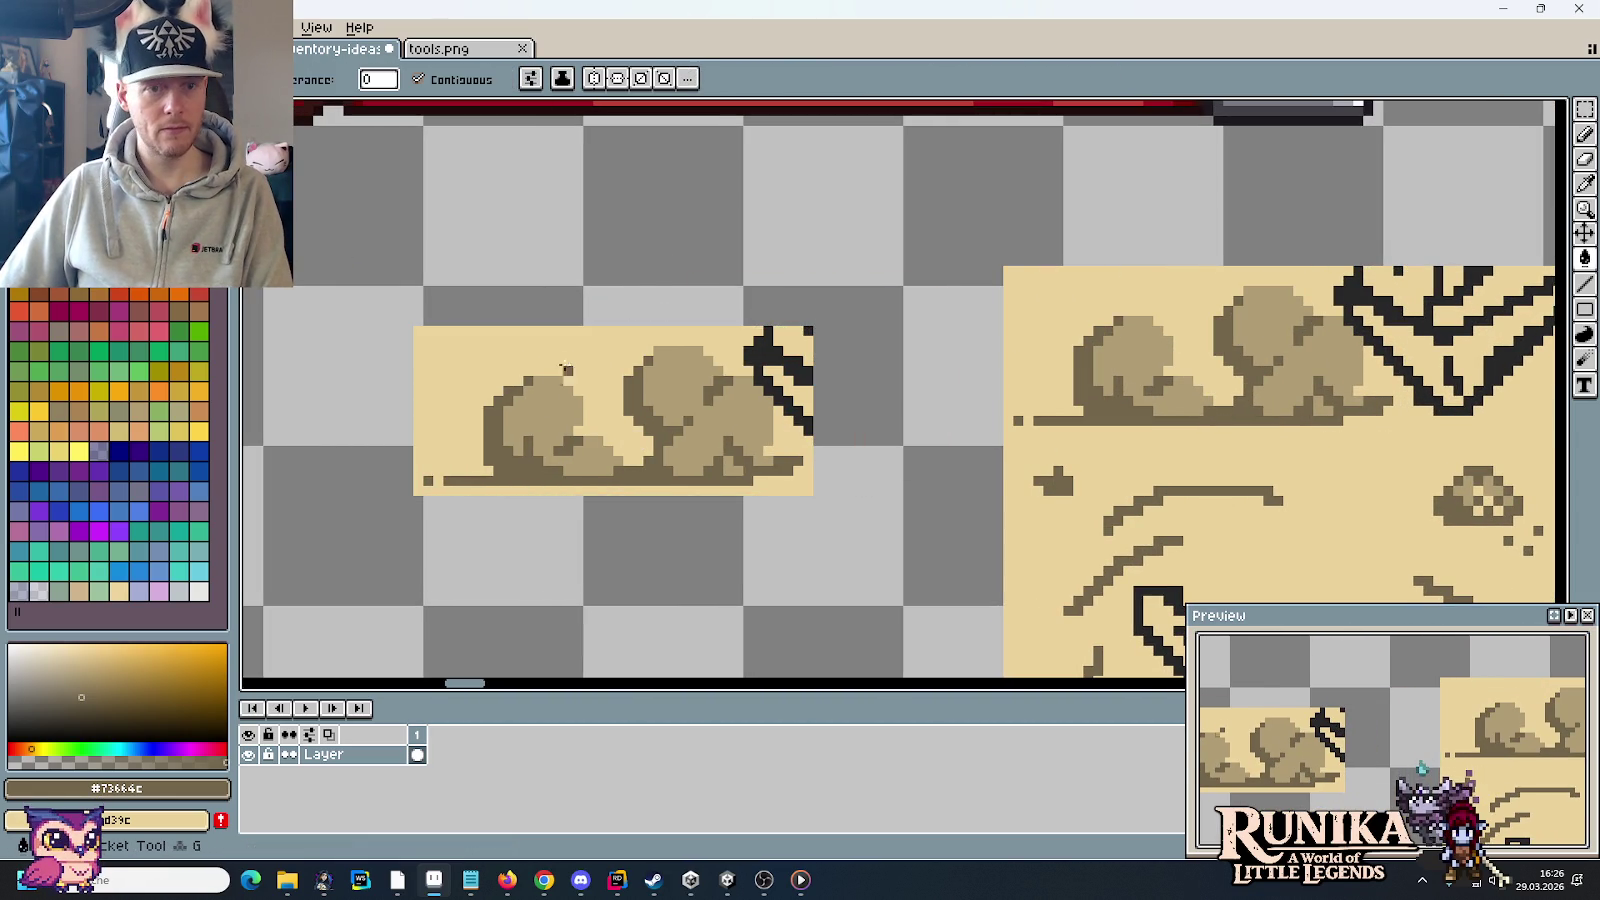
{"action": "key", "text": "i"}
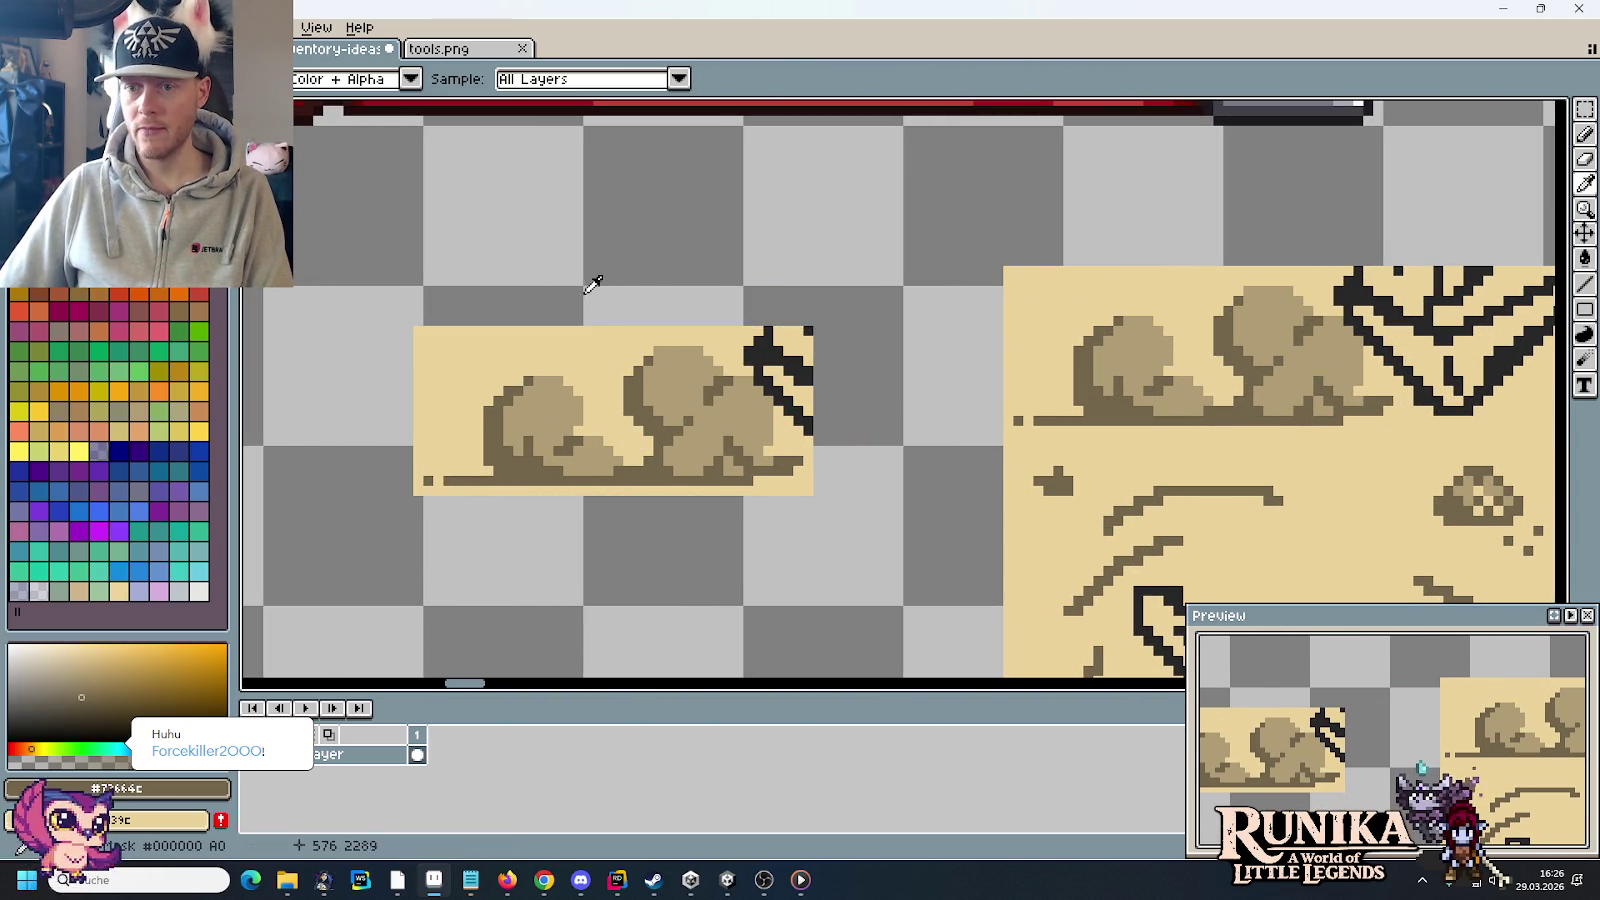
{"action": "right_click", "coordinate": [595, 285]}
{"action": "key", "text": "g"}
{"action": "right_click", "coordinate": [600, 340]}
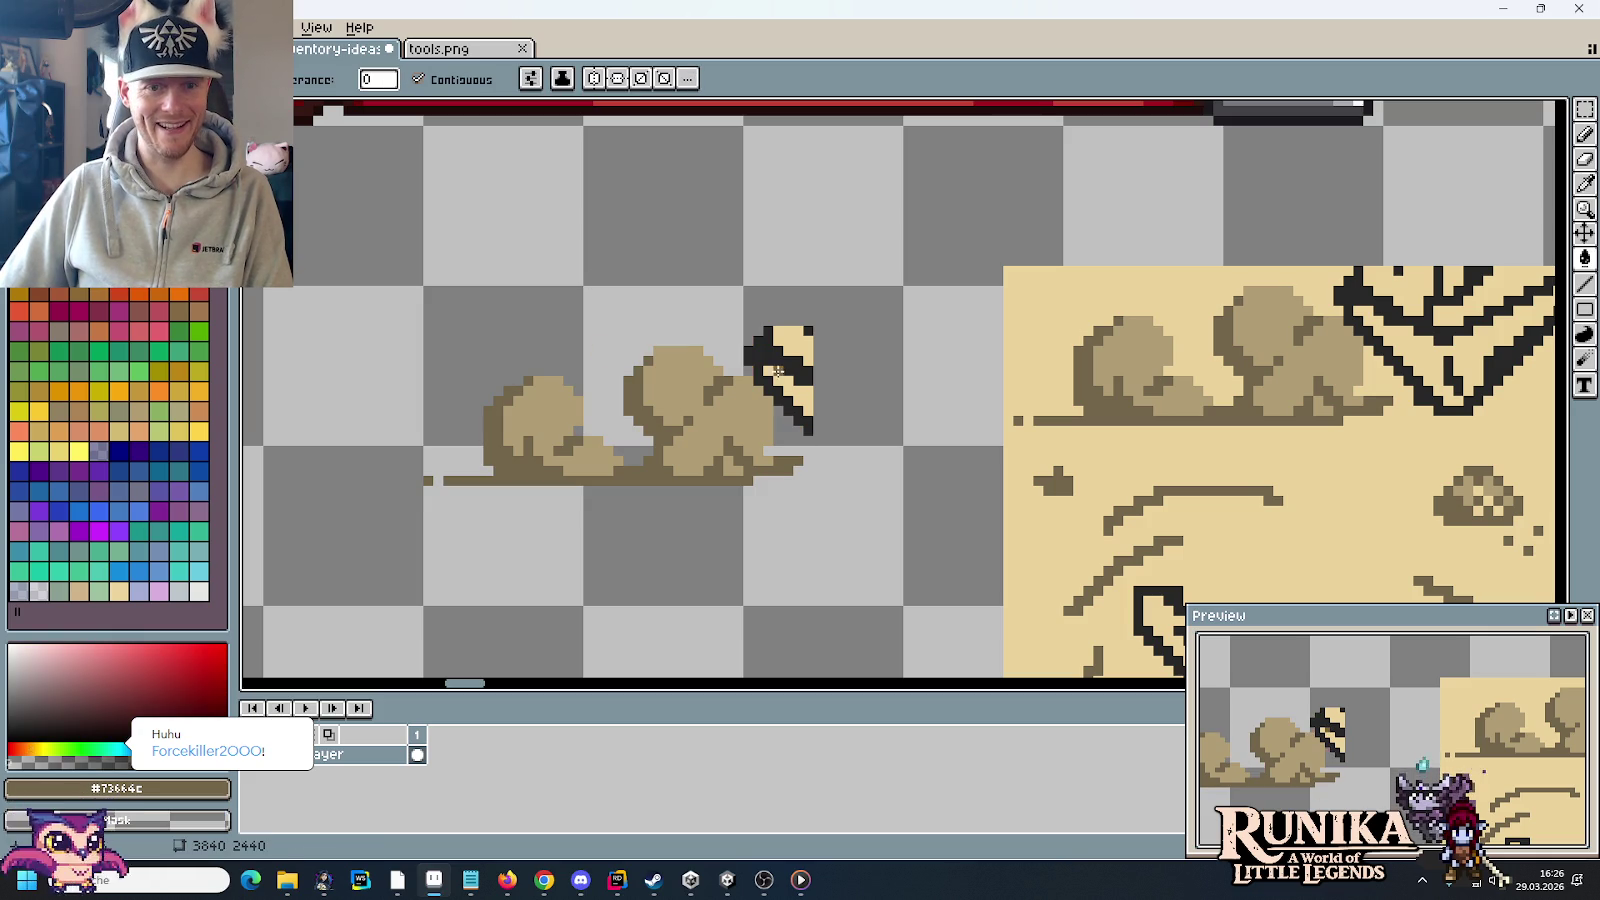
{"action": "right_click", "coordinate": [775, 358]}
{"action": "right_click", "coordinate": [775, 358]}
{"action": "right_click", "coordinate": [780, 385]}
{"action": "right_click", "coordinate": [795, 345]}
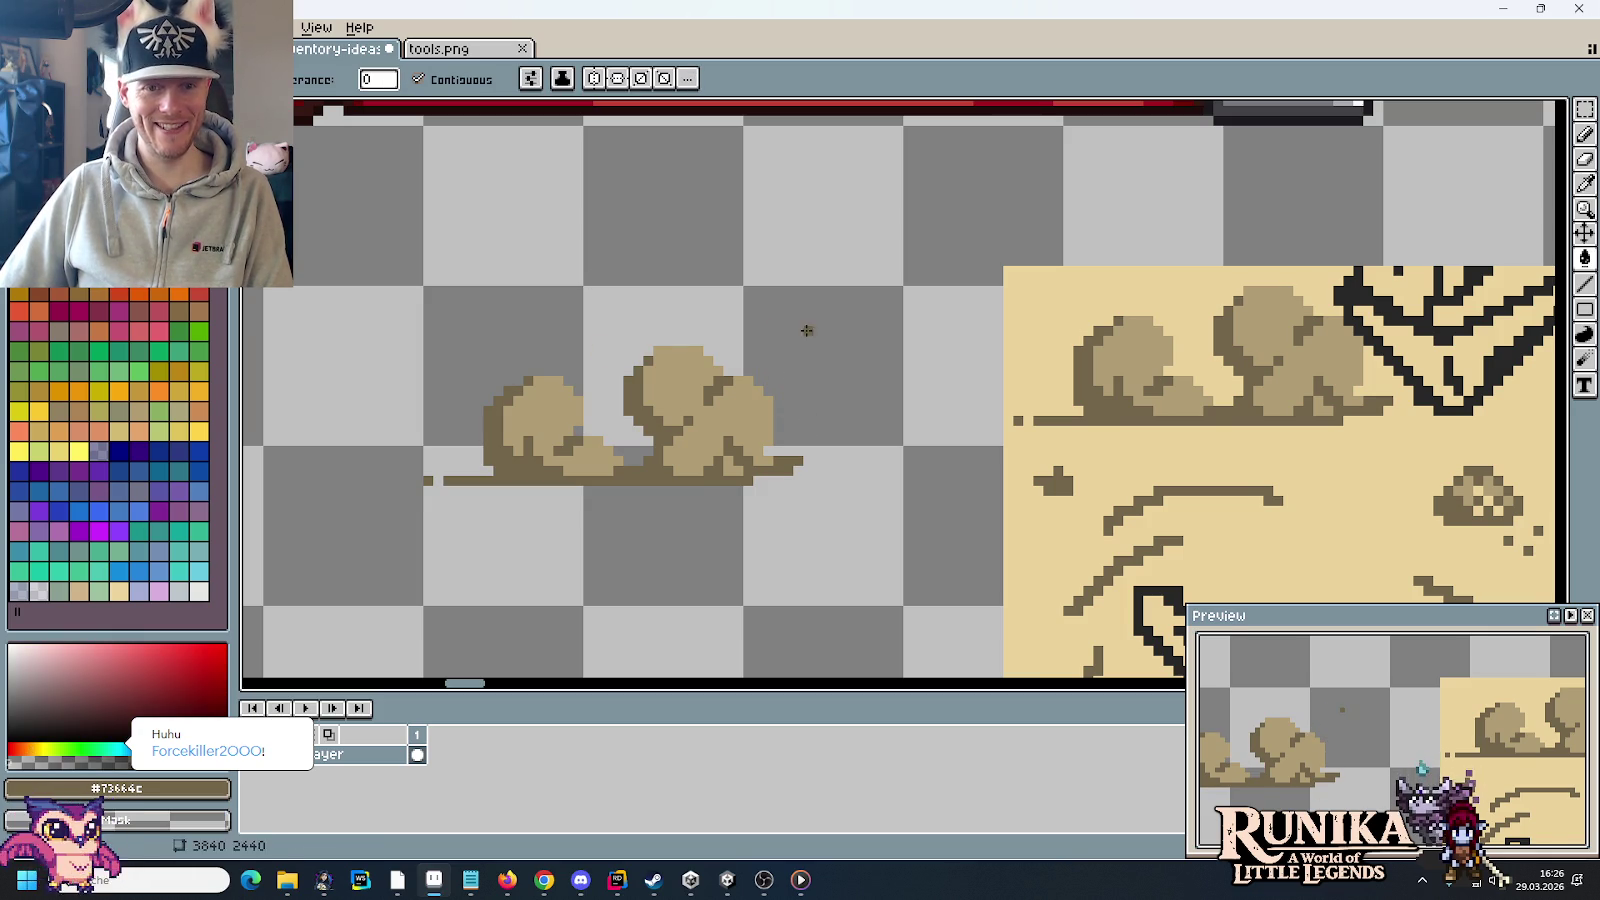
Step: Select the isolated bushes and drag them beside the stump, behind the trunk
{"action": "scroll", "coordinate": [823, 347], "scroll_direction": "down", "scroll_amount": 1}
{"action": "scroll", "coordinate": [823, 347], "scroll_direction": "down", "scroll_amount": 1}
{"action": "key", "text": "m"}
{"action": "left_click_drag", "start_coordinate": [573, 311], "coordinate": [868, 470]}
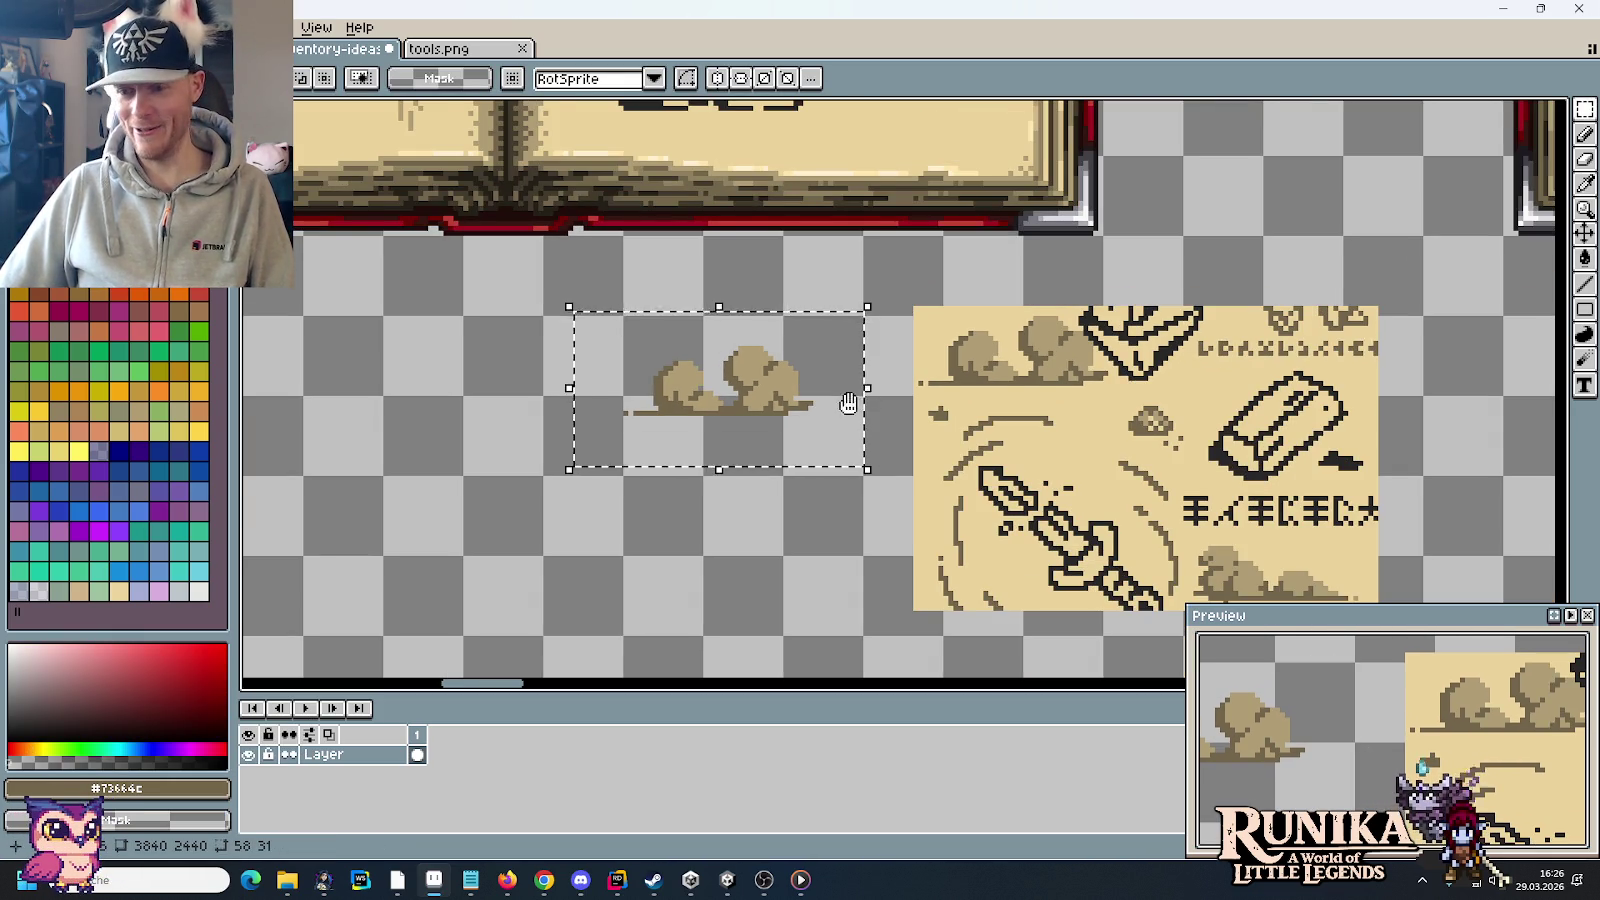
{"action": "scroll", "coordinate": [910, 622], "scroll_direction": "up", "scroll_amount": 3}
{"action": "left_click_drag", "start_coordinate": [912, 622], "coordinate": [785, 454]}
{"action": "scroll", "coordinate": [850, 614], "scroll_direction": "up", "scroll_amount": 3}
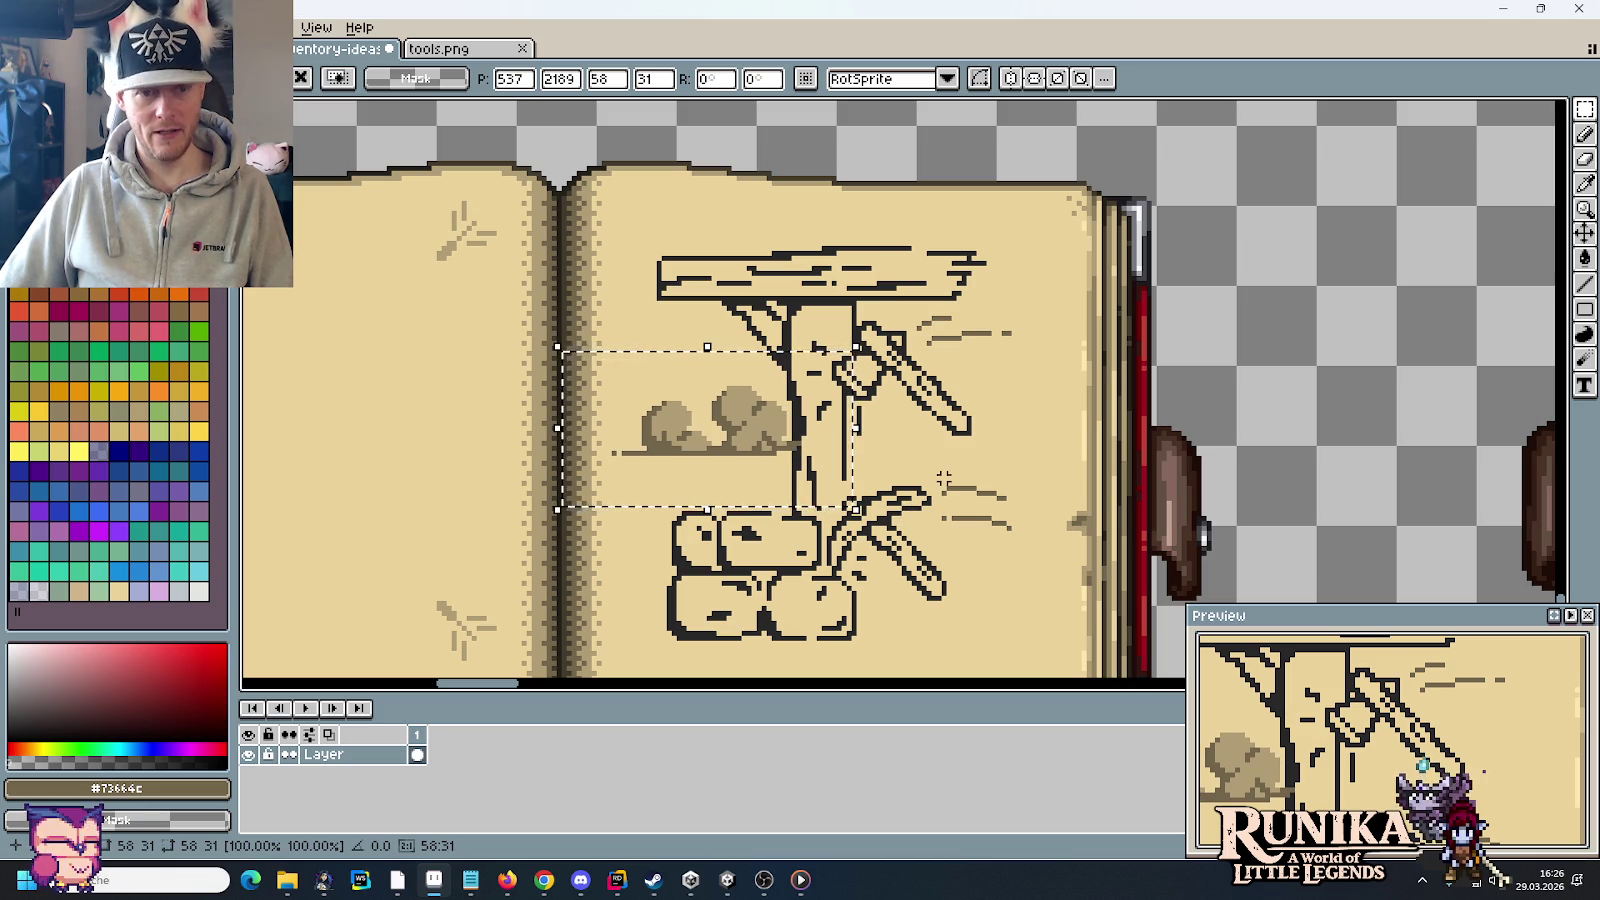
Step: Drop the first bushes in place and return to the pencil with the dark outline colour
{"action": "key", "text": "ctrl+d"}
{"action": "scroll", "coordinate": [775, 462], "scroll_direction": "up", "scroll_amount": 1}
{"action": "scroll", "coordinate": [850, 452], "scroll_direction": "up", "scroll_amount": 1}
{"action": "key", "text": "b"}
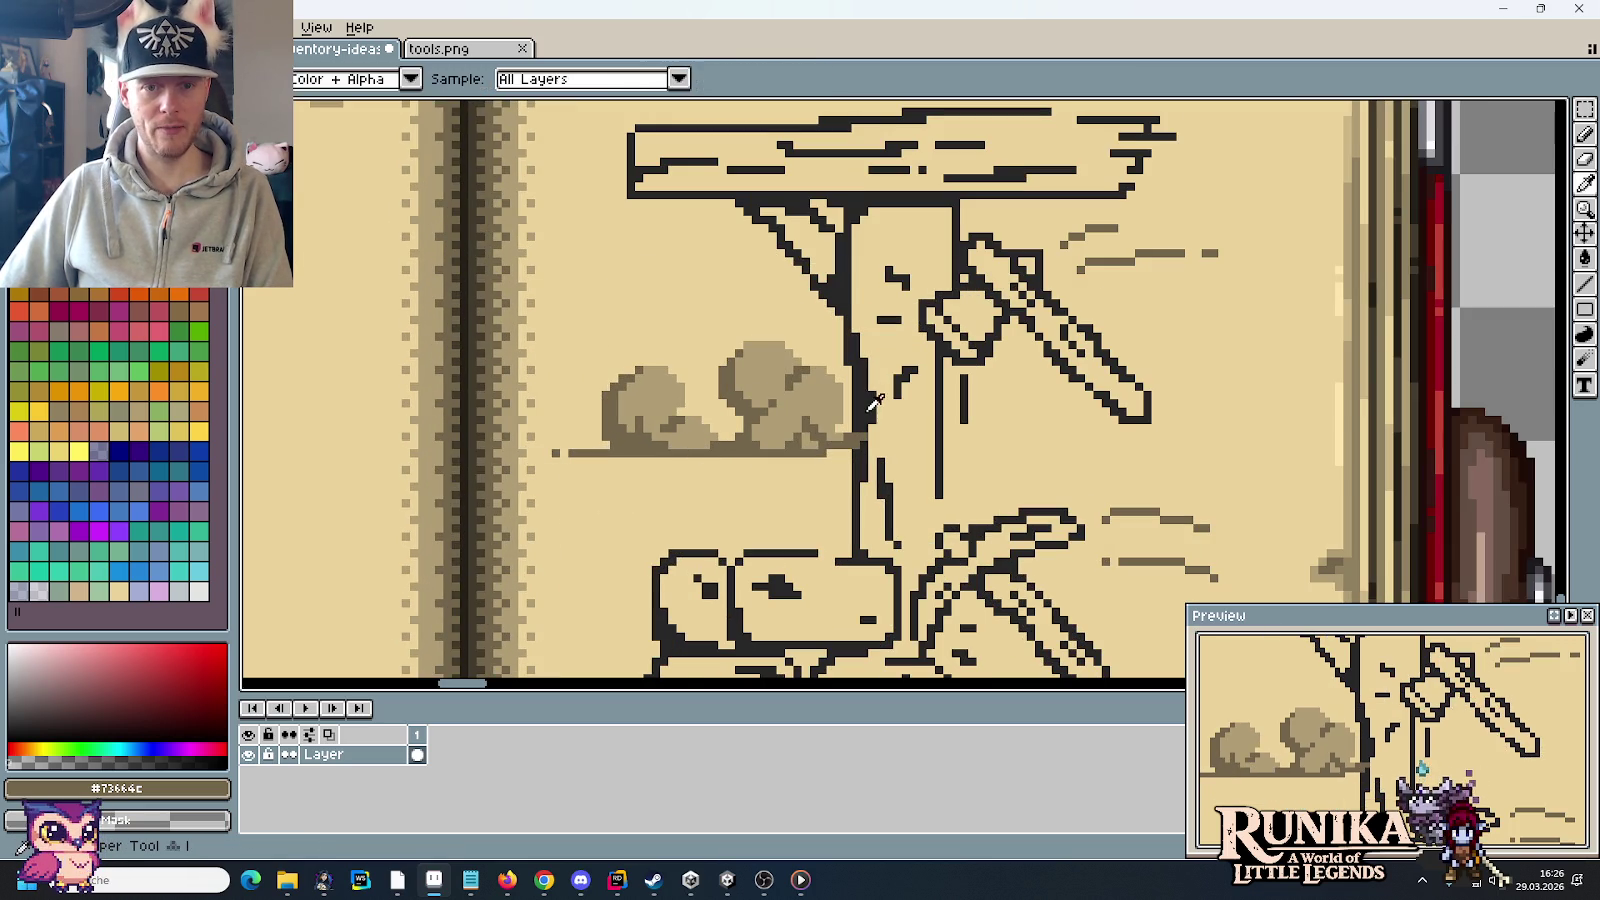
{"action": "left_click", "coordinate": [860, 449], "text": "alt"}
{"action": "scroll", "coordinate": [873, 445], "scroll_direction": "down", "scroll_amount": 2}
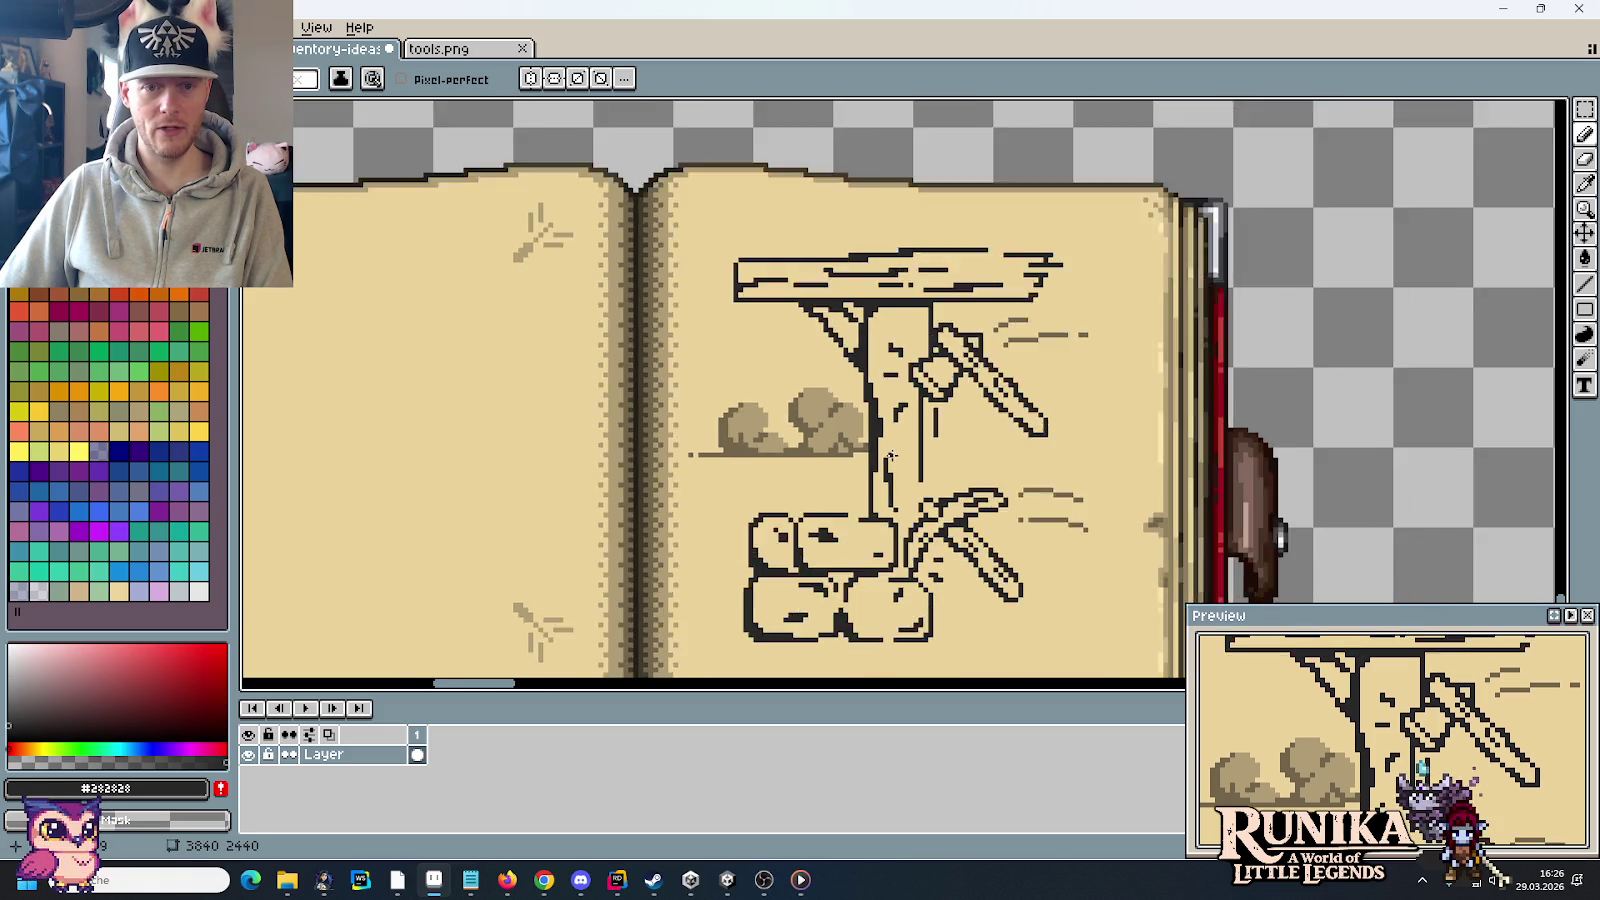
{"action": "scroll", "coordinate": [873, 445], "scroll_direction": "down", "scroll_amount": 1}
{"action": "left_click_drag", "start_coordinate": [870, 680], "coordinate": [847, 388]}
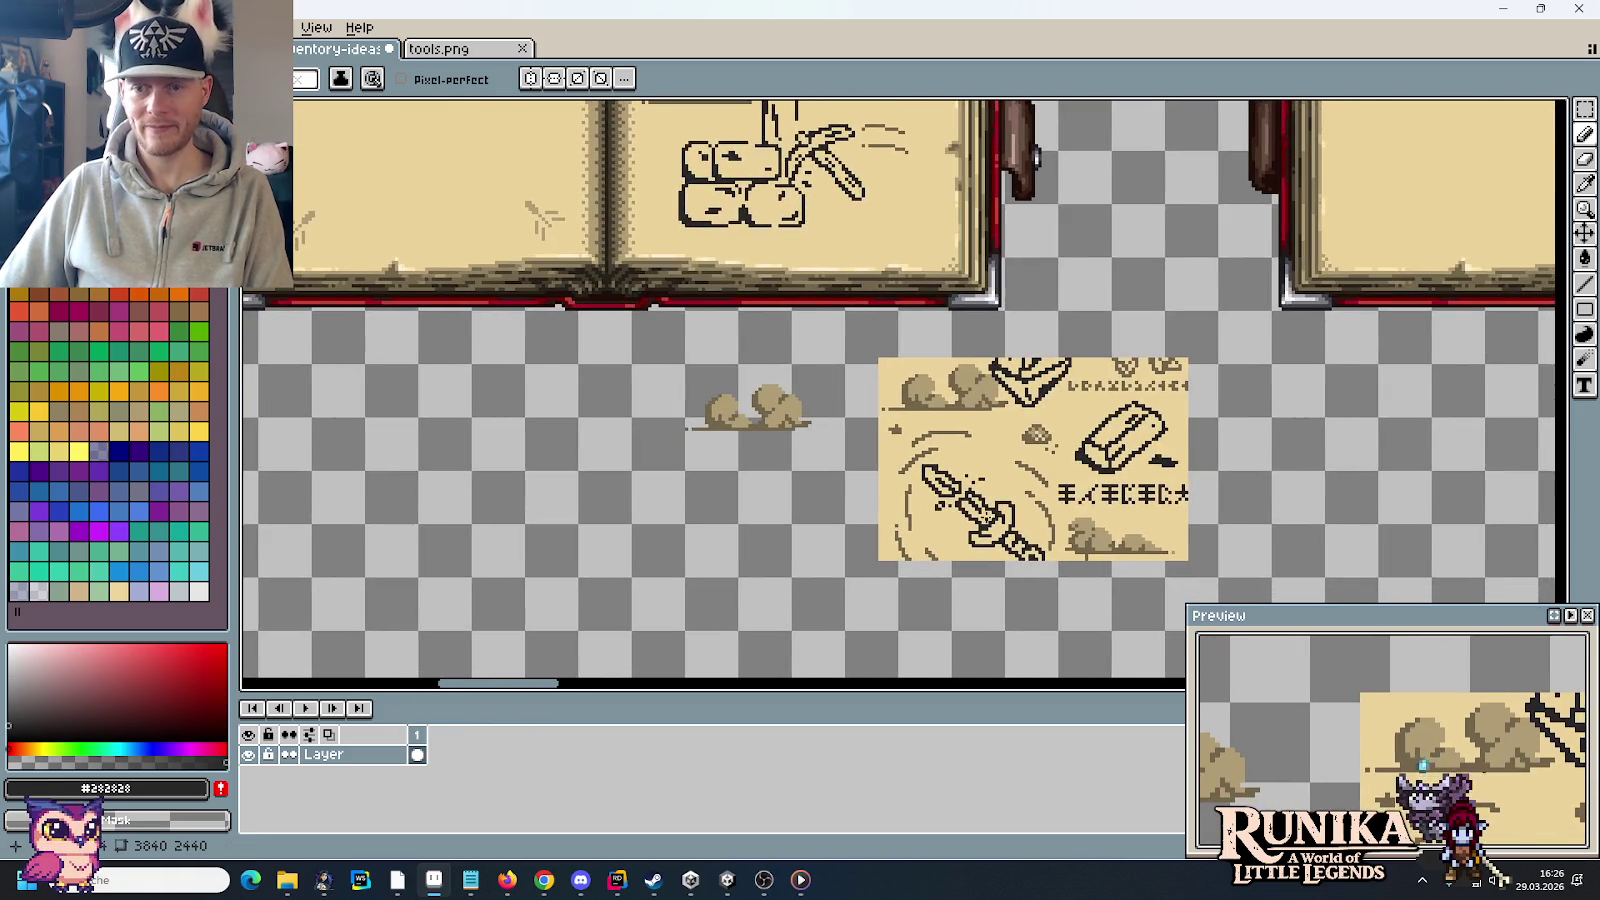
{"action": "scroll", "coordinate": [992, 539], "scroll_direction": "up", "scroll_amount": 1}
{"action": "left_click_drag", "start_coordinate": [992, 539], "coordinate": [853, 396]}
Step: Select a bush clump on the reference sheet and clear its beige background
{"action": "key", "text": "m"}
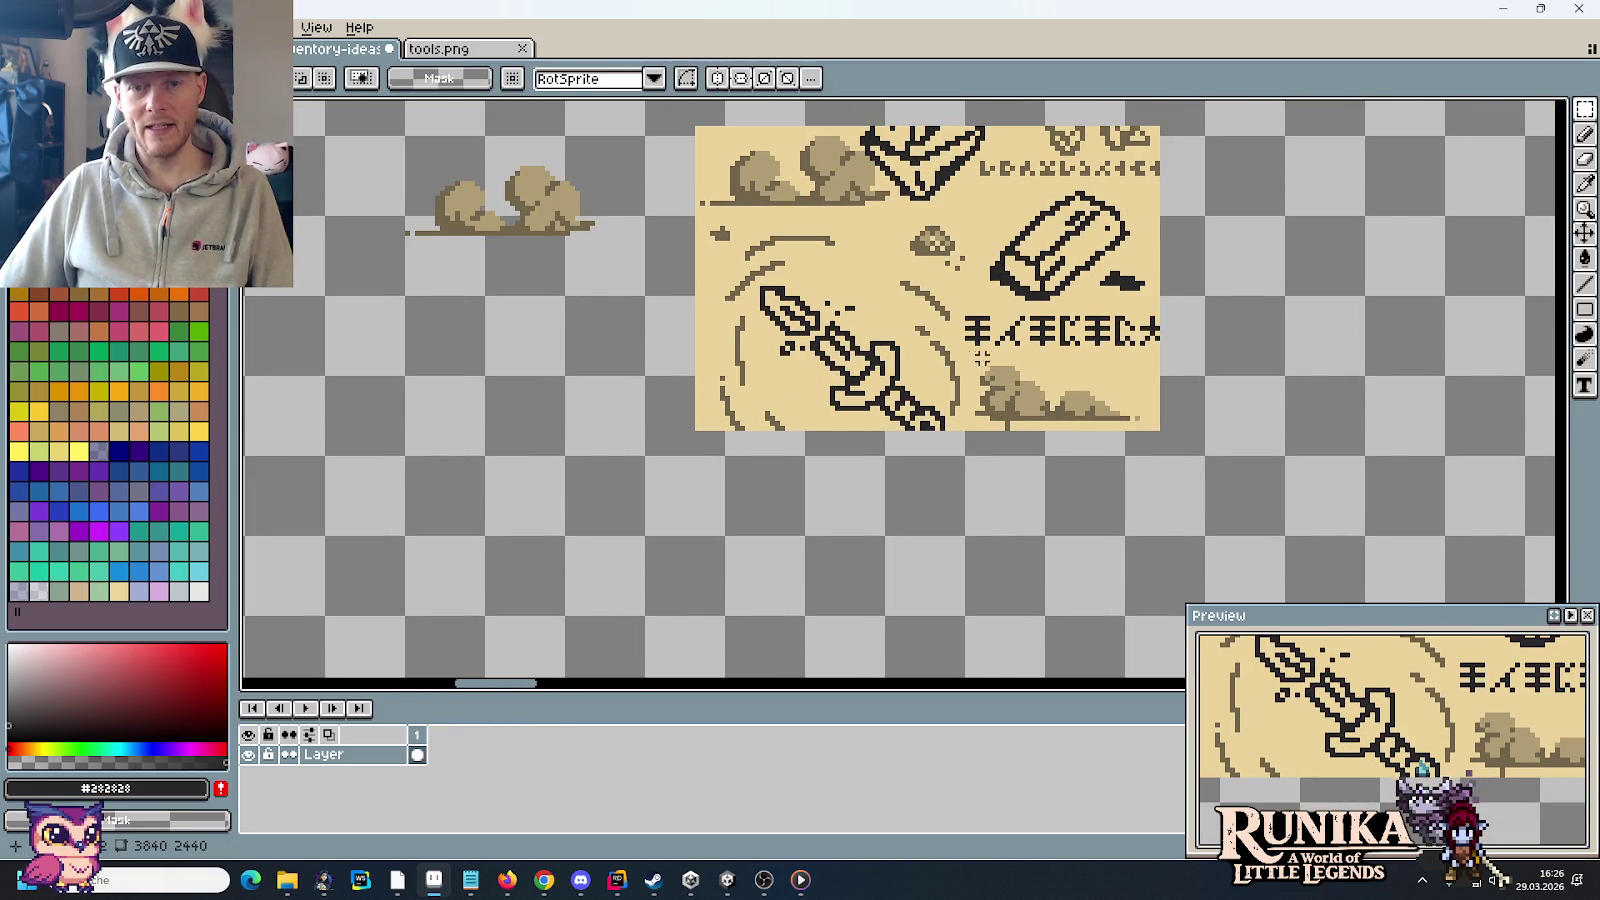
{"action": "left_click_drag", "start_coordinate": [965, 352], "coordinate": [1045, 448]}
{"action": "left_click", "coordinate": [1077, 418]}
{"action": "mouse_move", "coordinate": [966, 355]}
{"action": "left_mouse_down"}
{"action": "mouse_move", "coordinate": [1068, 422]}
{"action": "mouse_move", "coordinate": [1149, 426]}
{"action": "mouse_move", "coordinate": [545, 333]}
{"action": "left_mouse_up"}
{"action": "key", "text": "g"}
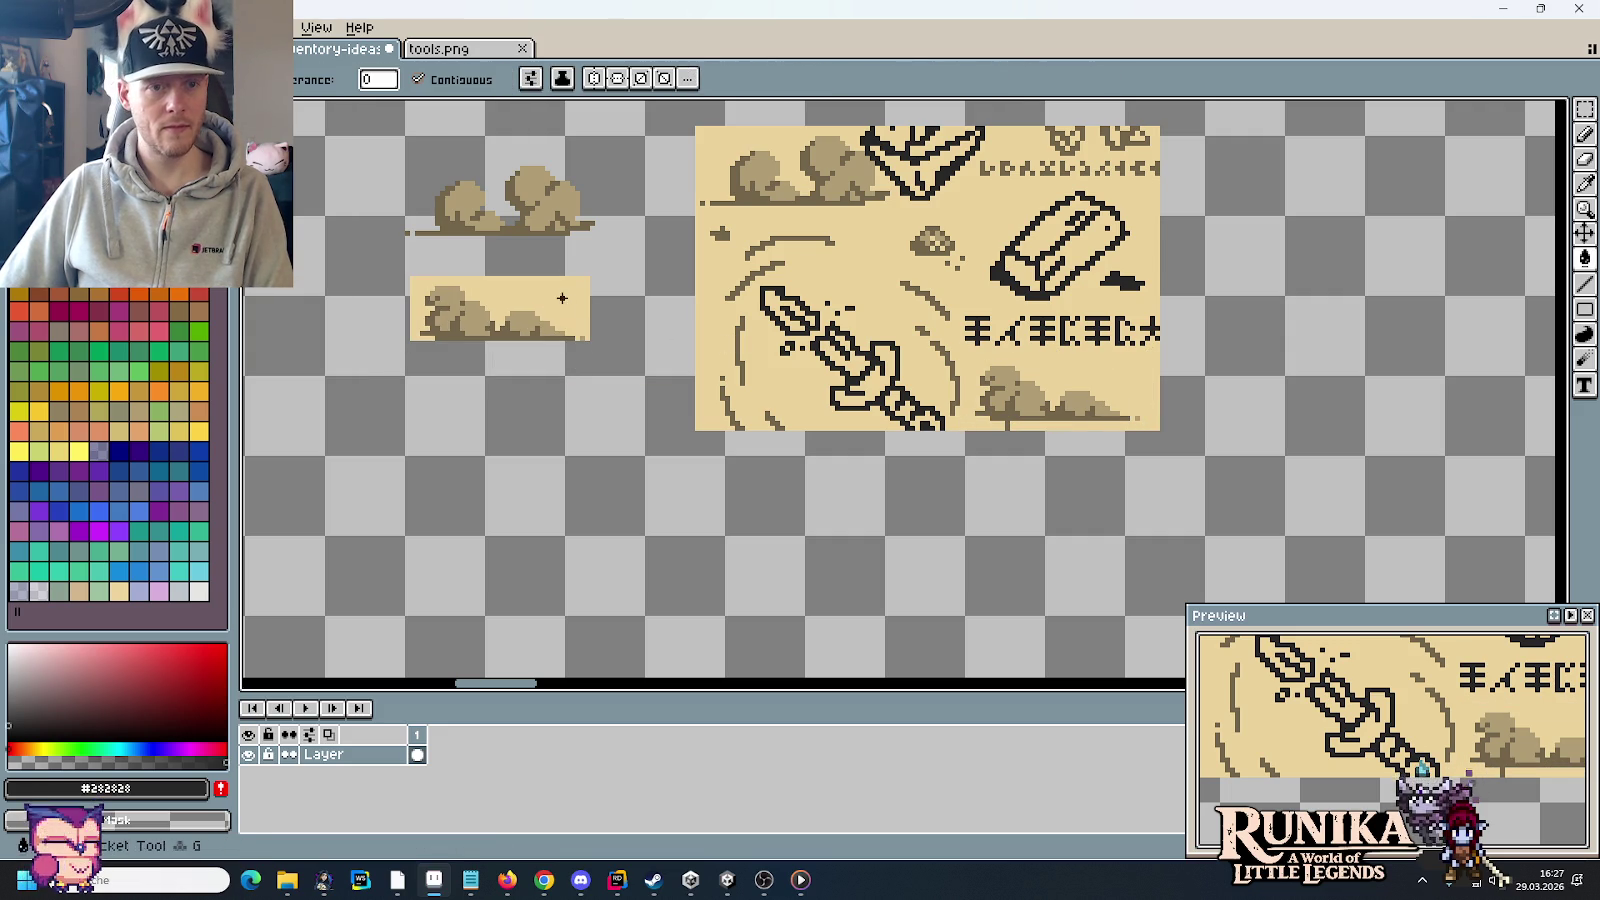
{"action": "right_click", "coordinate": [562, 298]}
Step: Pick up the copied bush clump to carry it onto the page
{"action": "key", "text": "m"}
{"action": "scroll", "coordinate": [600, 380], "scroll_direction": "up", "scroll_amount": 3}
{"action": "scroll", "coordinate": [600, 380], "scroll_direction": "left", "scroll_amount": 3}
{"action": "mouse_move", "coordinate": [512, 410]}
{"action": "left_mouse_down"}
{"action": "mouse_move", "coordinate": [690, 502]}
{"action": "mouse_move", "coordinate": [897, 445]}
{"action": "mouse_move", "coordinate": [932, 507]}
{"action": "left_mouse_up"}
{"action": "scroll", "coordinate": [946, 553], "scroll_direction": "down", "scroll_amount": 2}
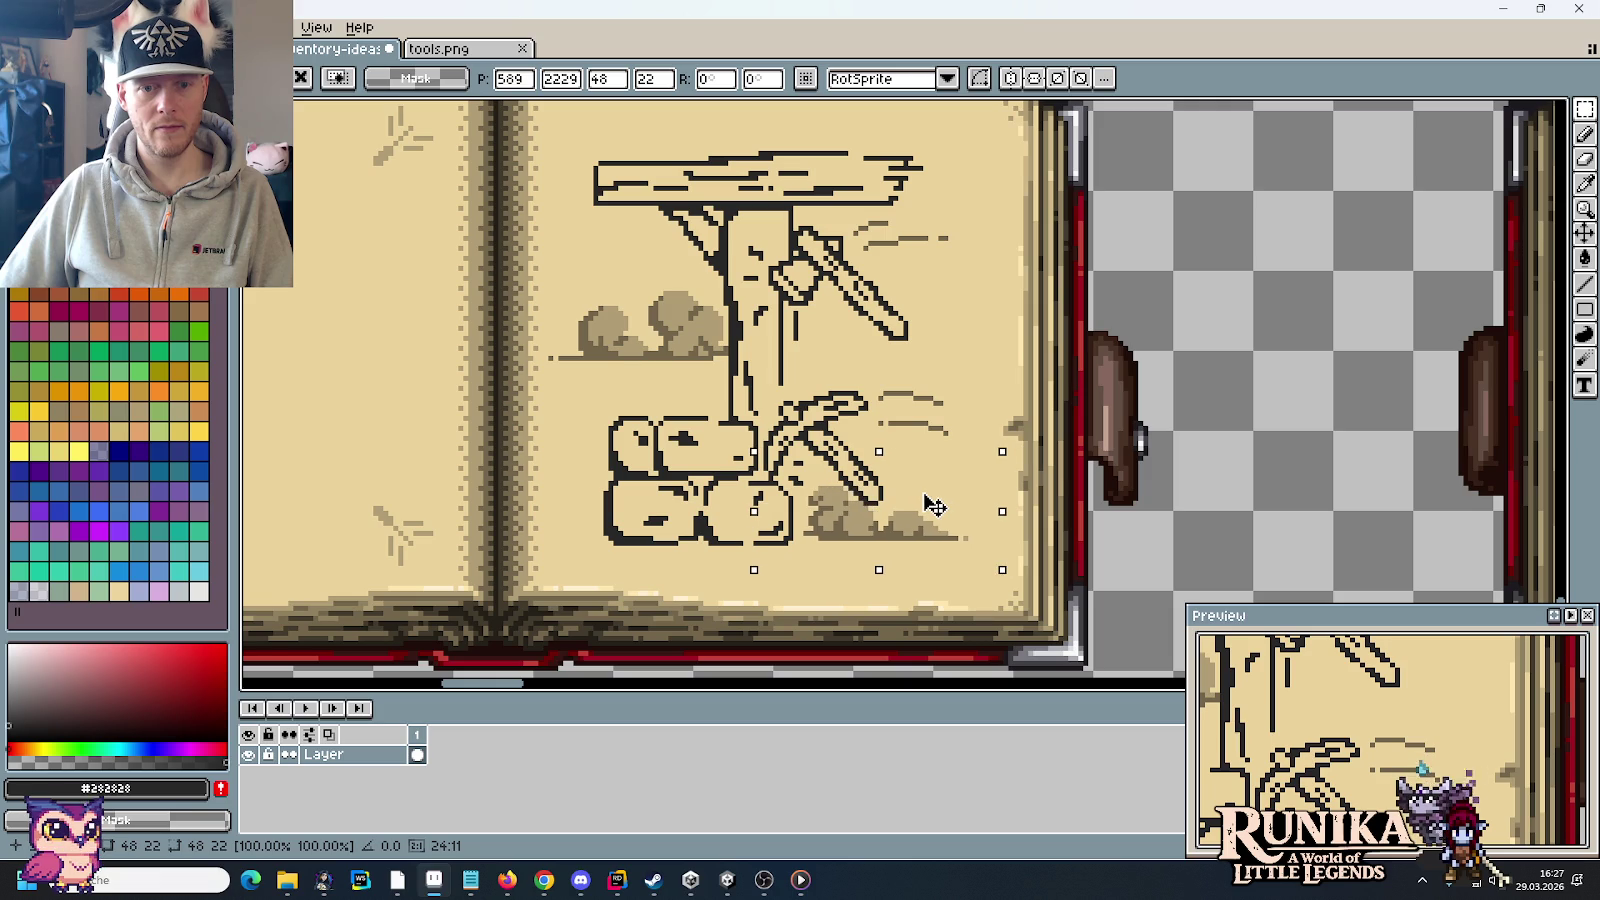
Step: Drop the second bush right of the trunk, below the axe
{"action": "scroll", "coordinate": [932, 507], "scroll_direction": "down", "scroll_amount": 2}
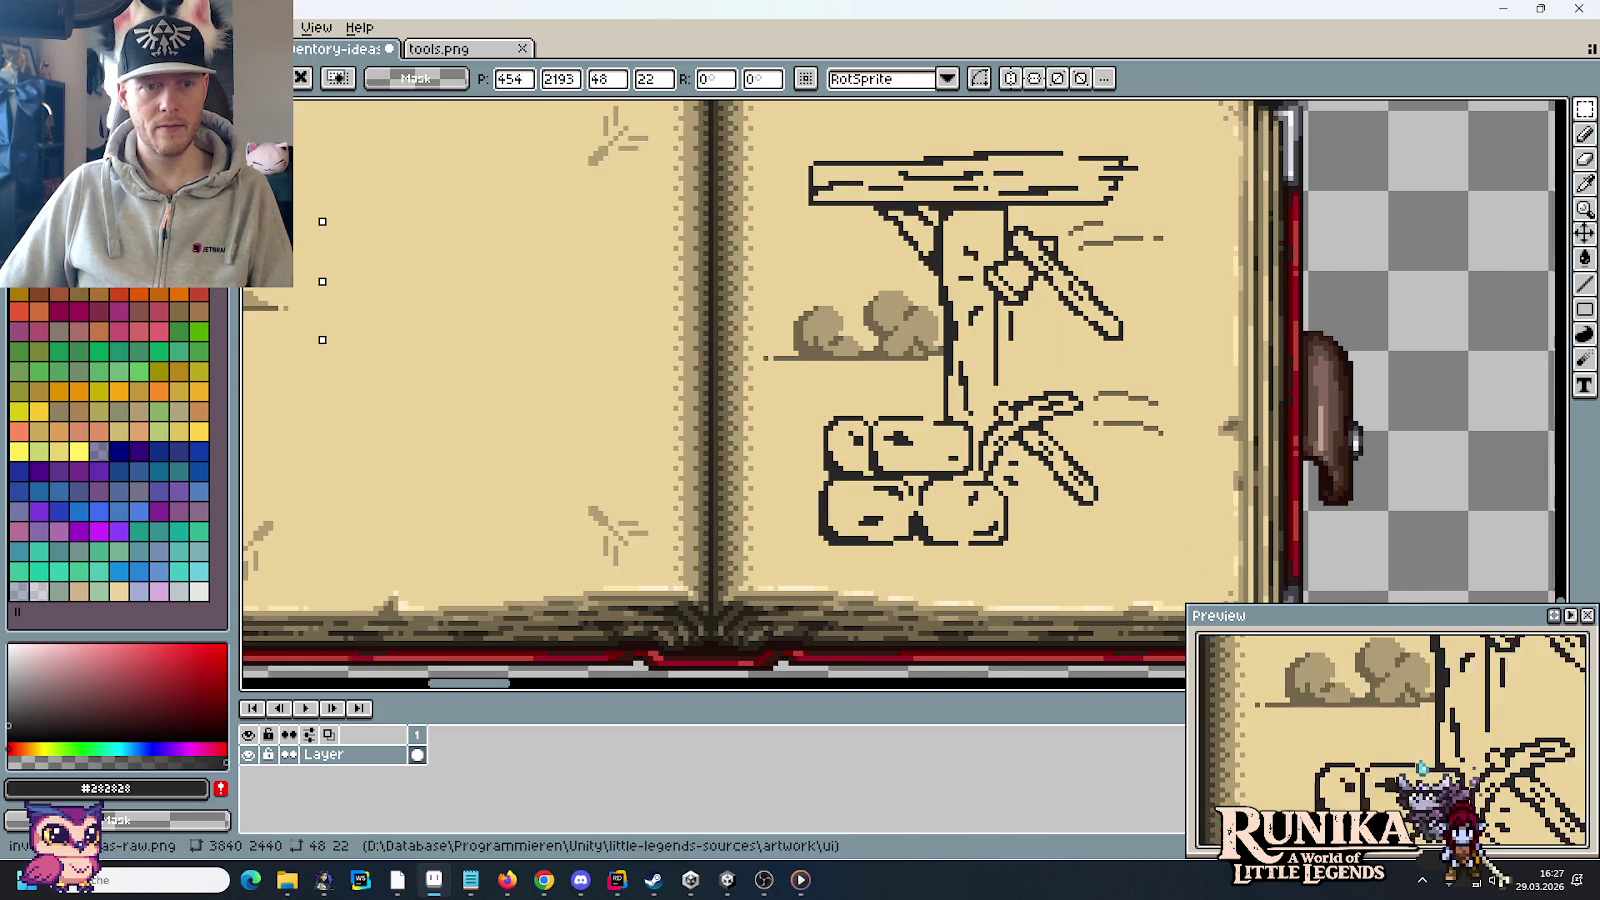
{"action": "mouse_move", "coordinate": [932, 507]}
{"action": "left_mouse_down"}
{"action": "mouse_move", "coordinate": [1133, 388]}
{"action": "mouse_move", "coordinate": [1180, 552]}
{"action": "left_mouse_up"}
{"action": "scroll", "coordinate": [1133, 388], "scroll_direction": "up", "scroll_amount": 2}
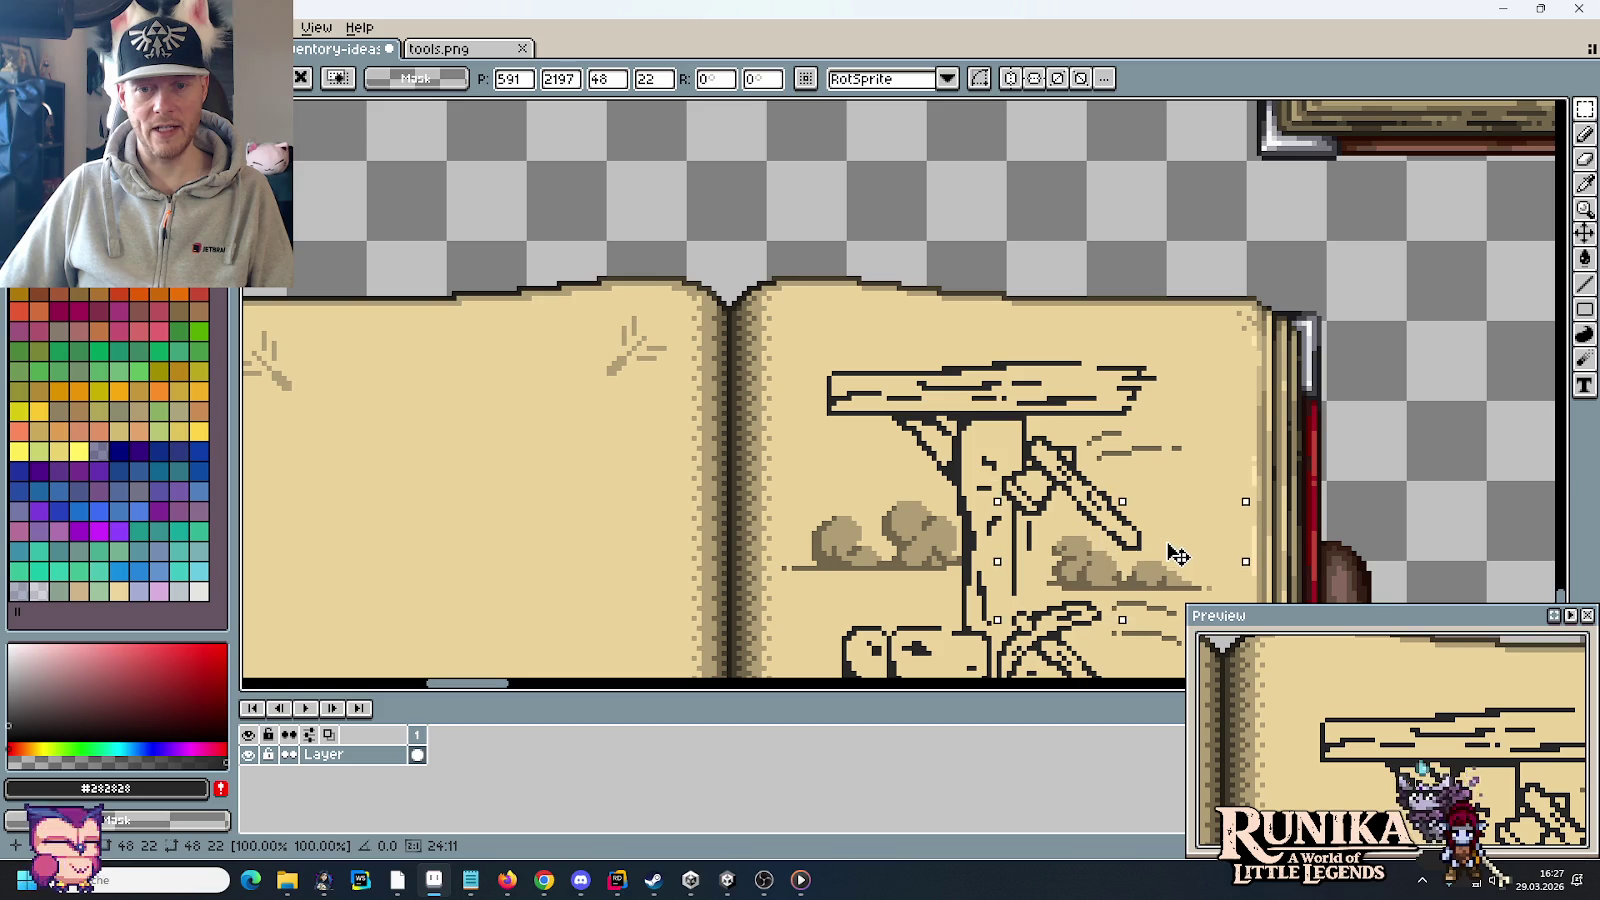
{"action": "key", "text": "Return"}
Step: Nudge a small speck into its final spot on the page and deselect it
{"action": "scroll", "coordinate": [1100, 450], "scroll_direction": "down", "scroll_amount": 5}
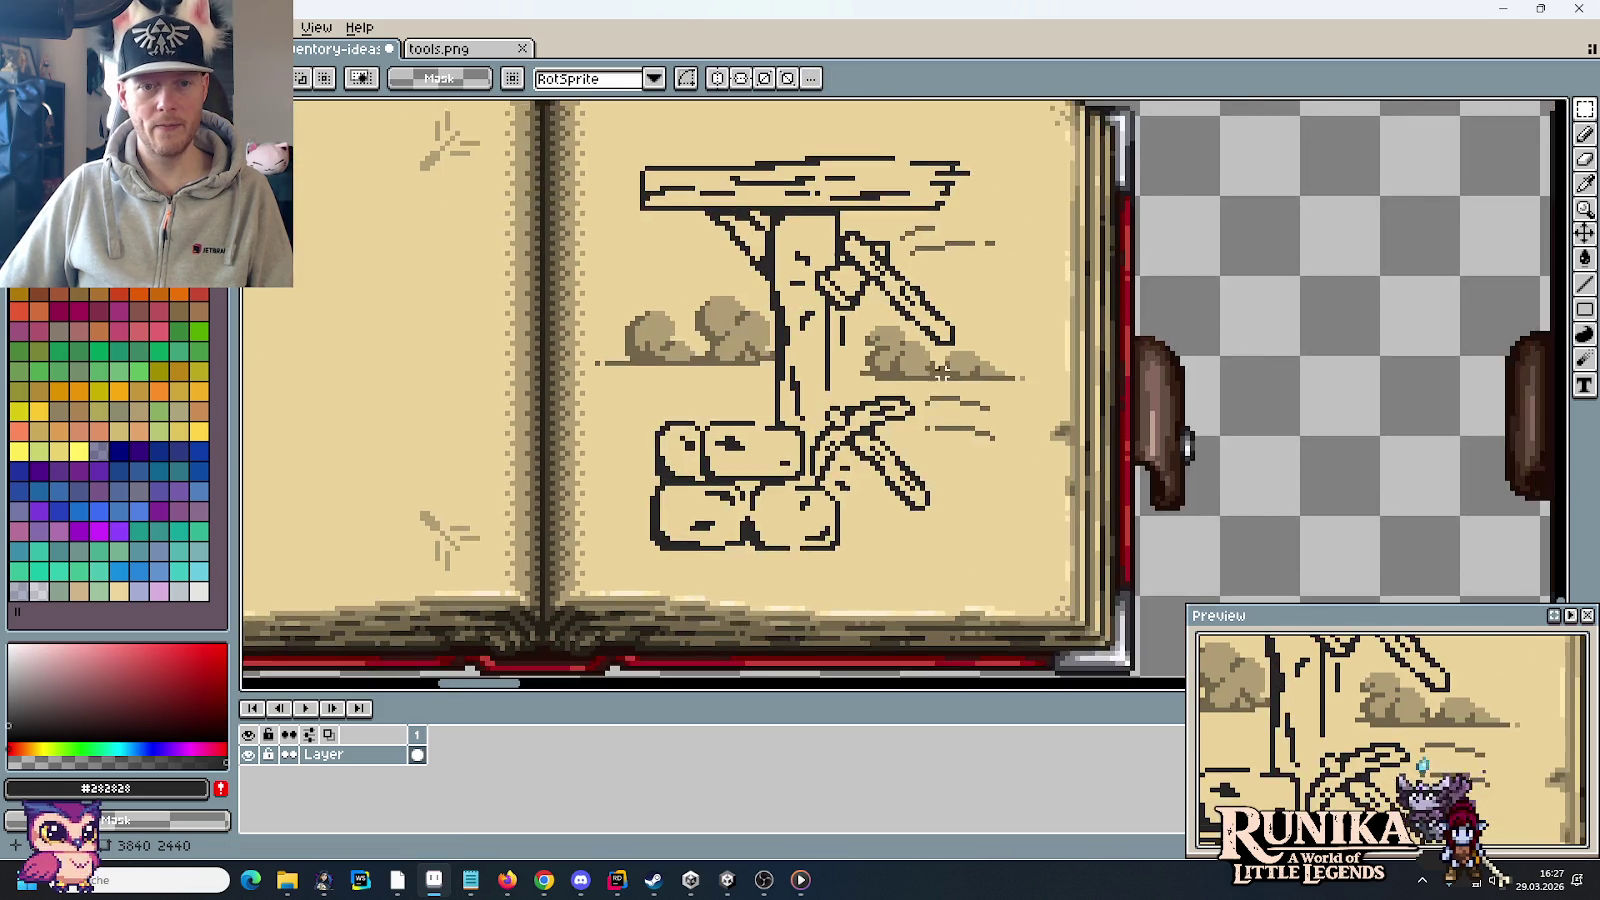
{"action": "scroll", "coordinate": [1095, 425], "scroll_direction": "up", "scroll_amount": 2}
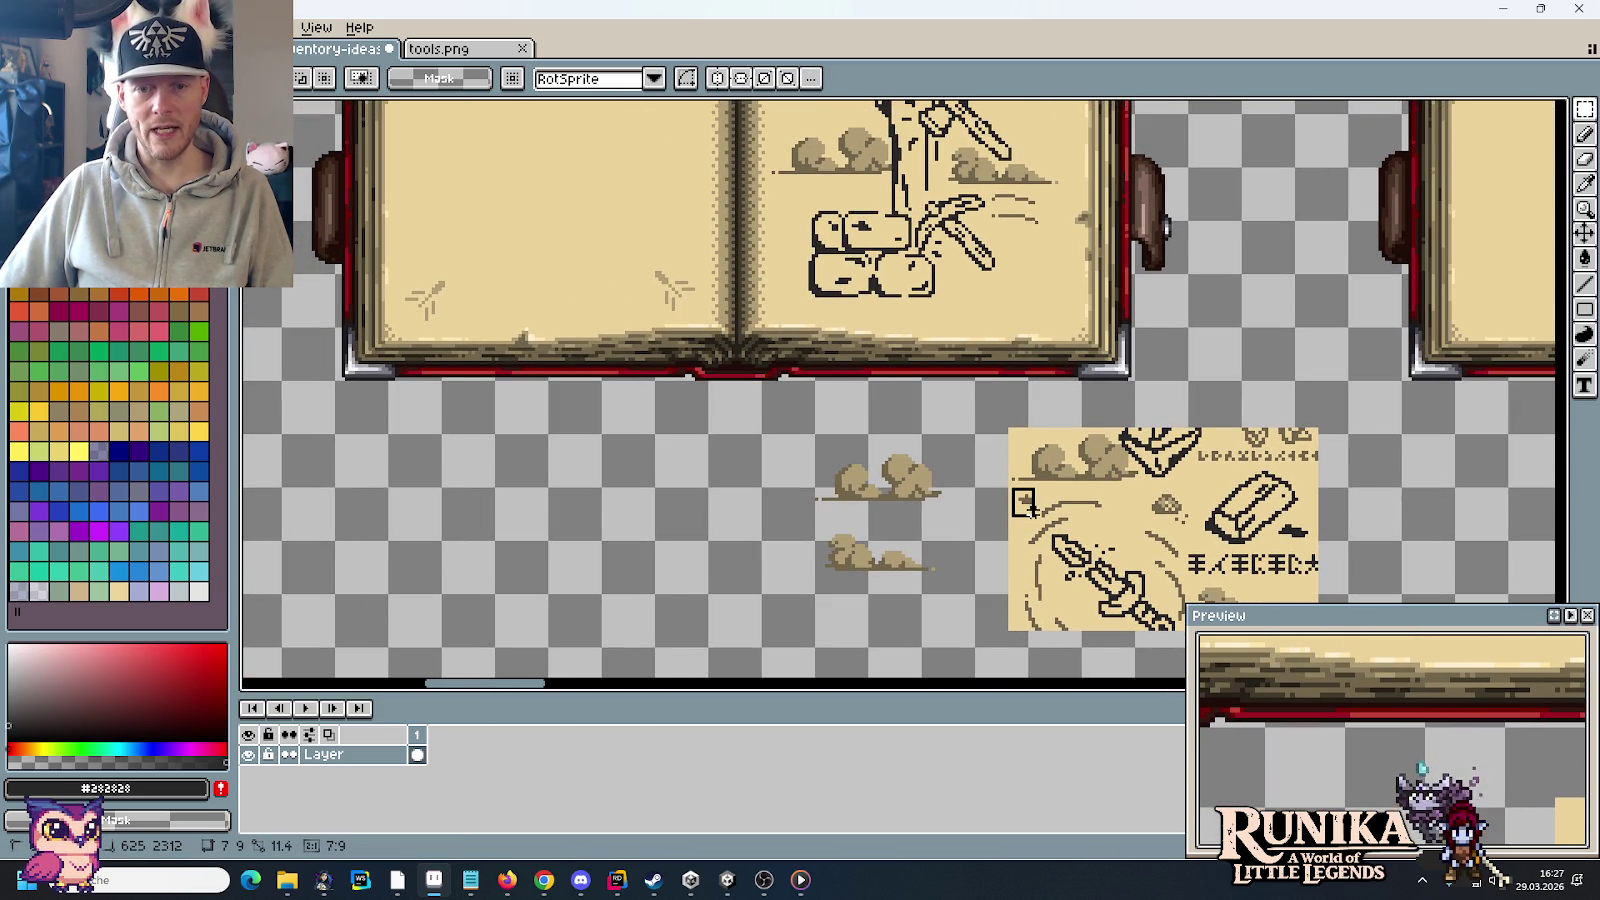
{"action": "mouse_move", "coordinate": [1025, 500]}
{"action": "left_mouse_down"}
{"action": "mouse_move", "coordinate": [815, 447]}
{"action": "mouse_move", "coordinate": [1050, 493]}
{"action": "left_mouse_up"}
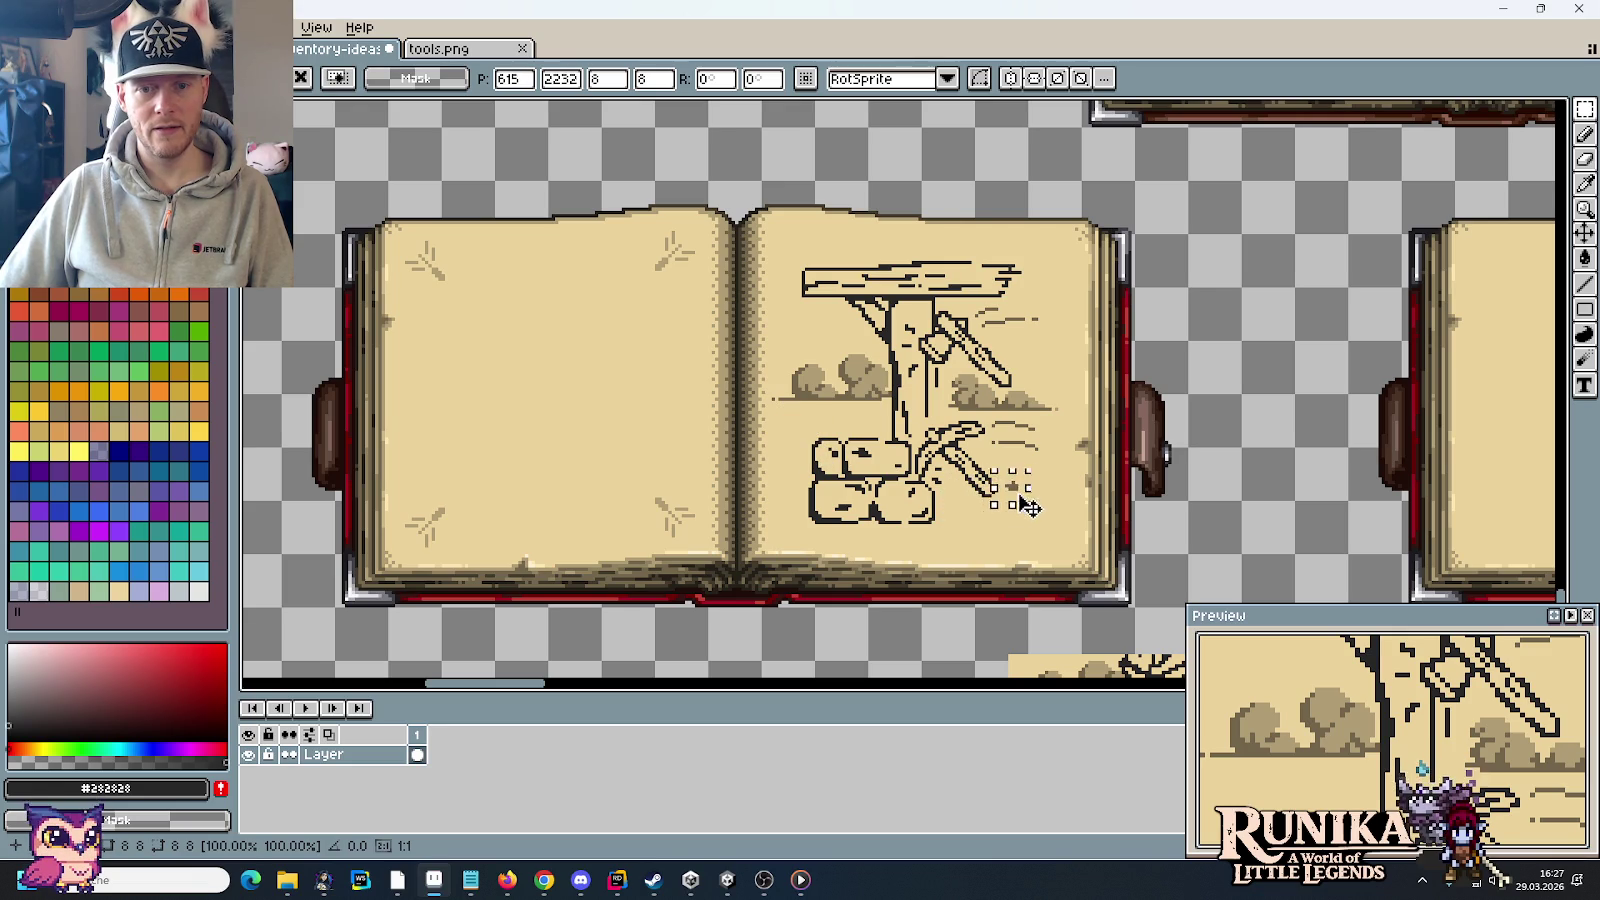
{"action": "left_click_drag", "start_coordinate": [1050, 493], "coordinate": [1055, 525]}
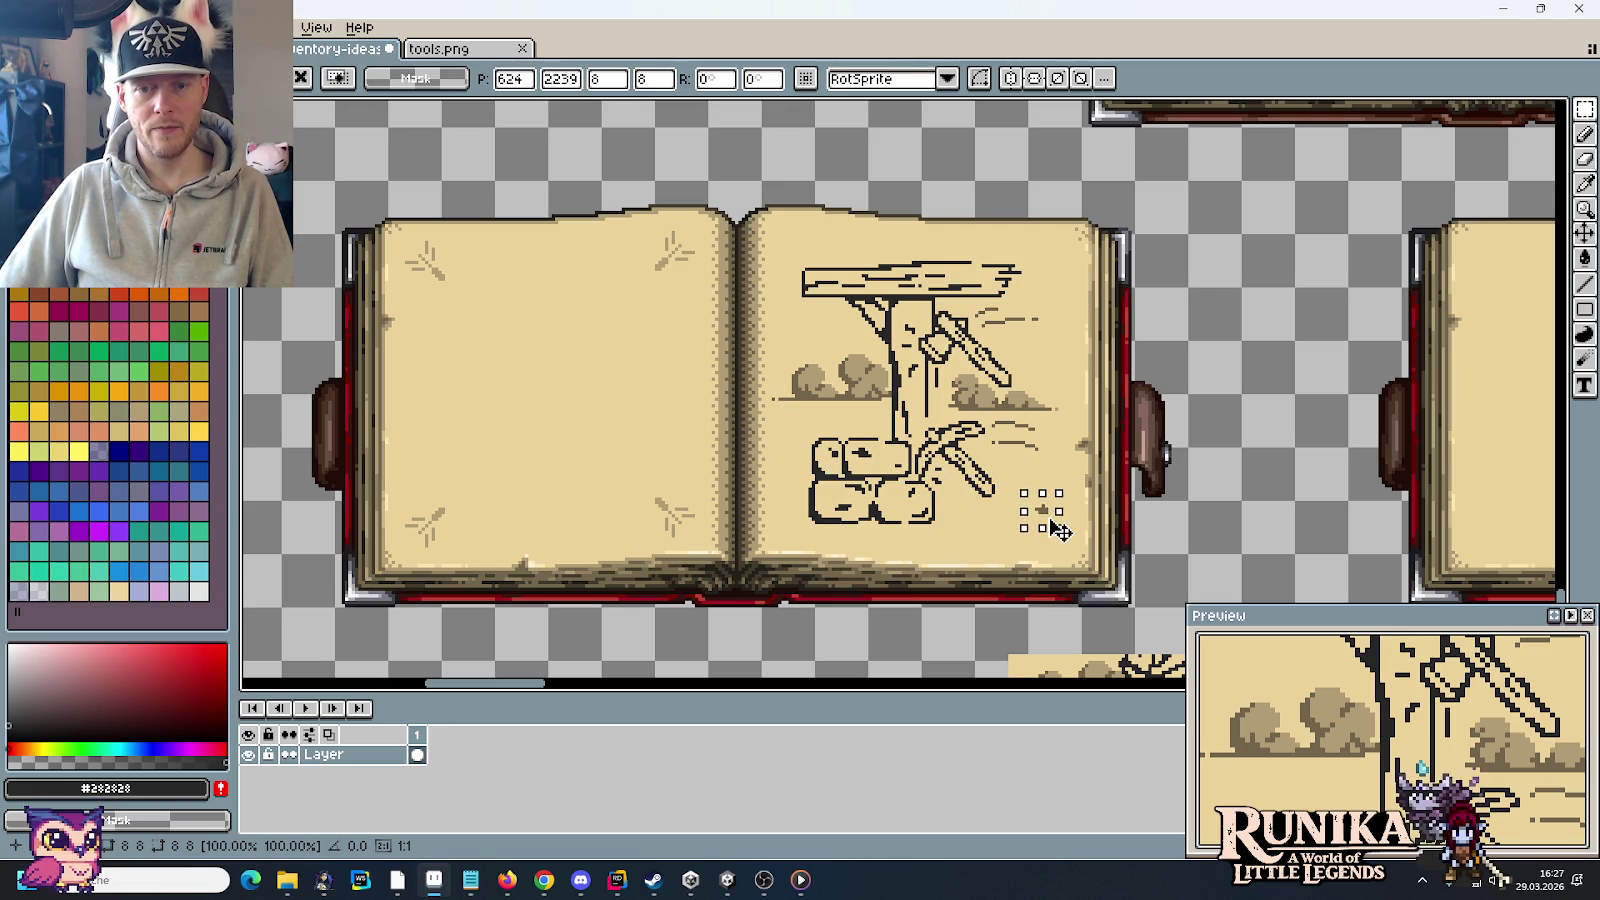
{"action": "left_click", "coordinate": [969, 588]}
Step: Place a small dark bird-like mark in the sky left of the trunk, above the bushes
{"action": "scroll", "coordinate": [969, 588], "scroll_direction": "down", "scroll_amount": 5}
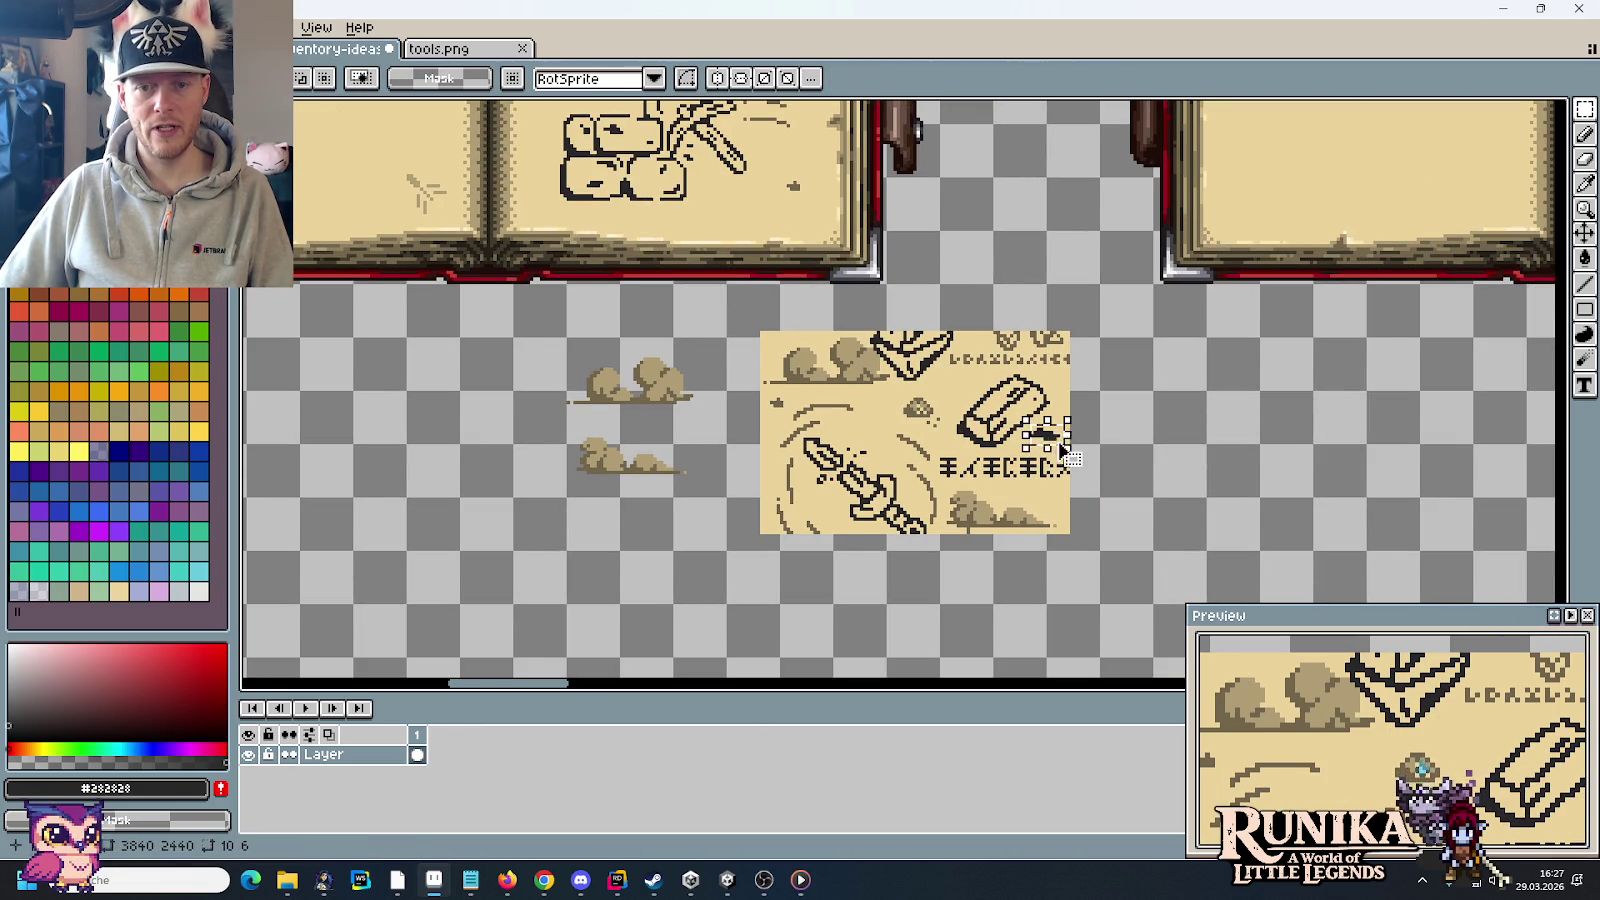
{"action": "scroll", "coordinate": [1040, 440], "scroll_direction": "up", "scroll_amount": 3}
{"action": "key", "text": "ctrl+v"}
{"action": "scroll", "coordinate": [545, 112], "scroll_direction": "up", "scroll_amount": 1}
{"action": "mouse_move", "coordinate": [623, 235]}
{"action": "left_mouse_down"}
{"action": "mouse_move", "coordinate": [536, 346]}
{"action": "mouse_move", "coordinate": [536, 464]}
{"action": "mouse_move", "coordinate": [725, 475]}
{"action": "mouse_move", "coordinate": [724, 272]}
{"action": "mouse_move", "coordinate": [582, 283]}
{"action": "mouse_move", "coordinate": [588, 208]}
{"action": "mouse_move", "coordinate": [578, 281]}
{"action": "left_mouse_up"}
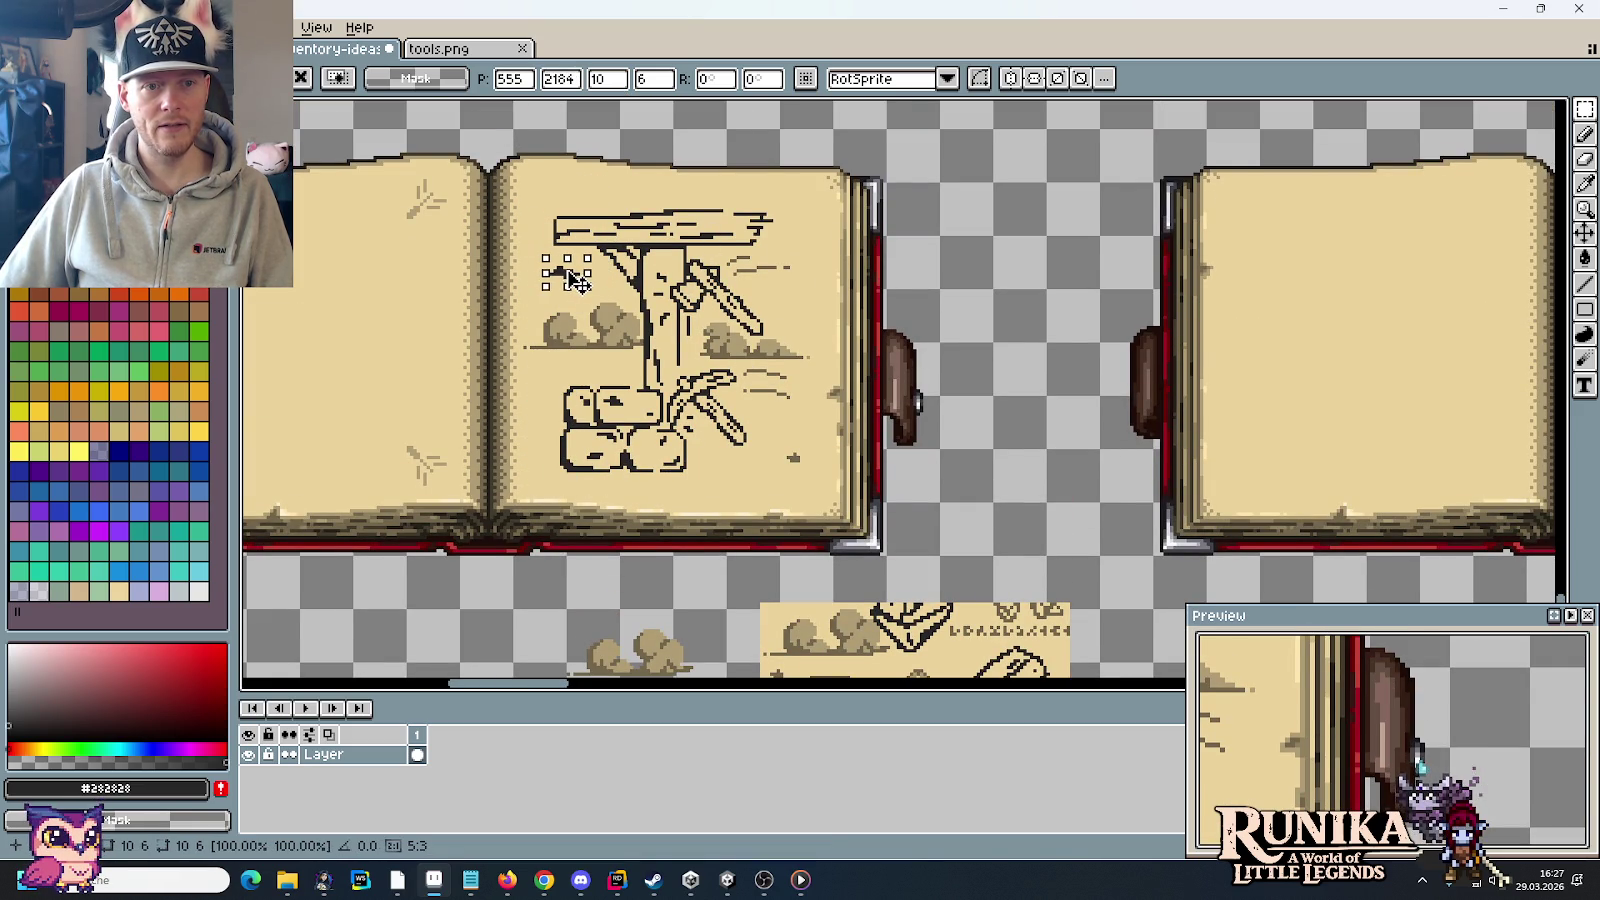
{"action": "key", "text": "ctrl+d"}
{"action": "scroll", "coordinate": [714, 433], "scroll_direction": "down", "scroll_amount": 2}
{"action": "scroll", "coordinate": [714, 433], "scroll_direction": "up", "scroll_amount": 2}
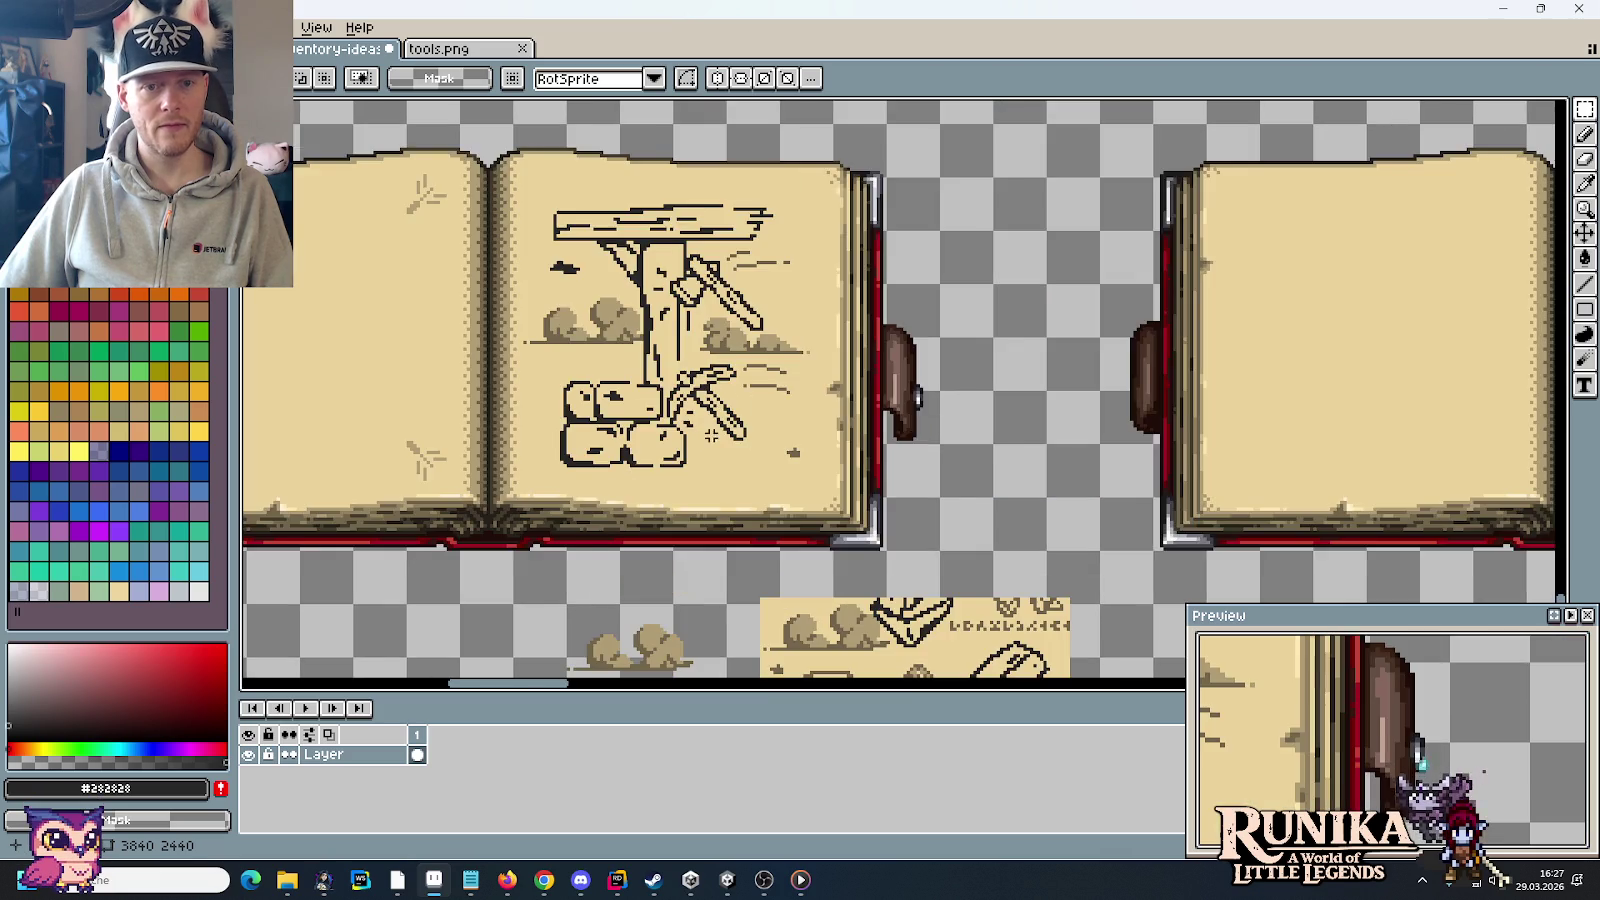
{"action": "left_click_drag", "start_coordinate": [714, 433], "coordinate": [945, 512]}
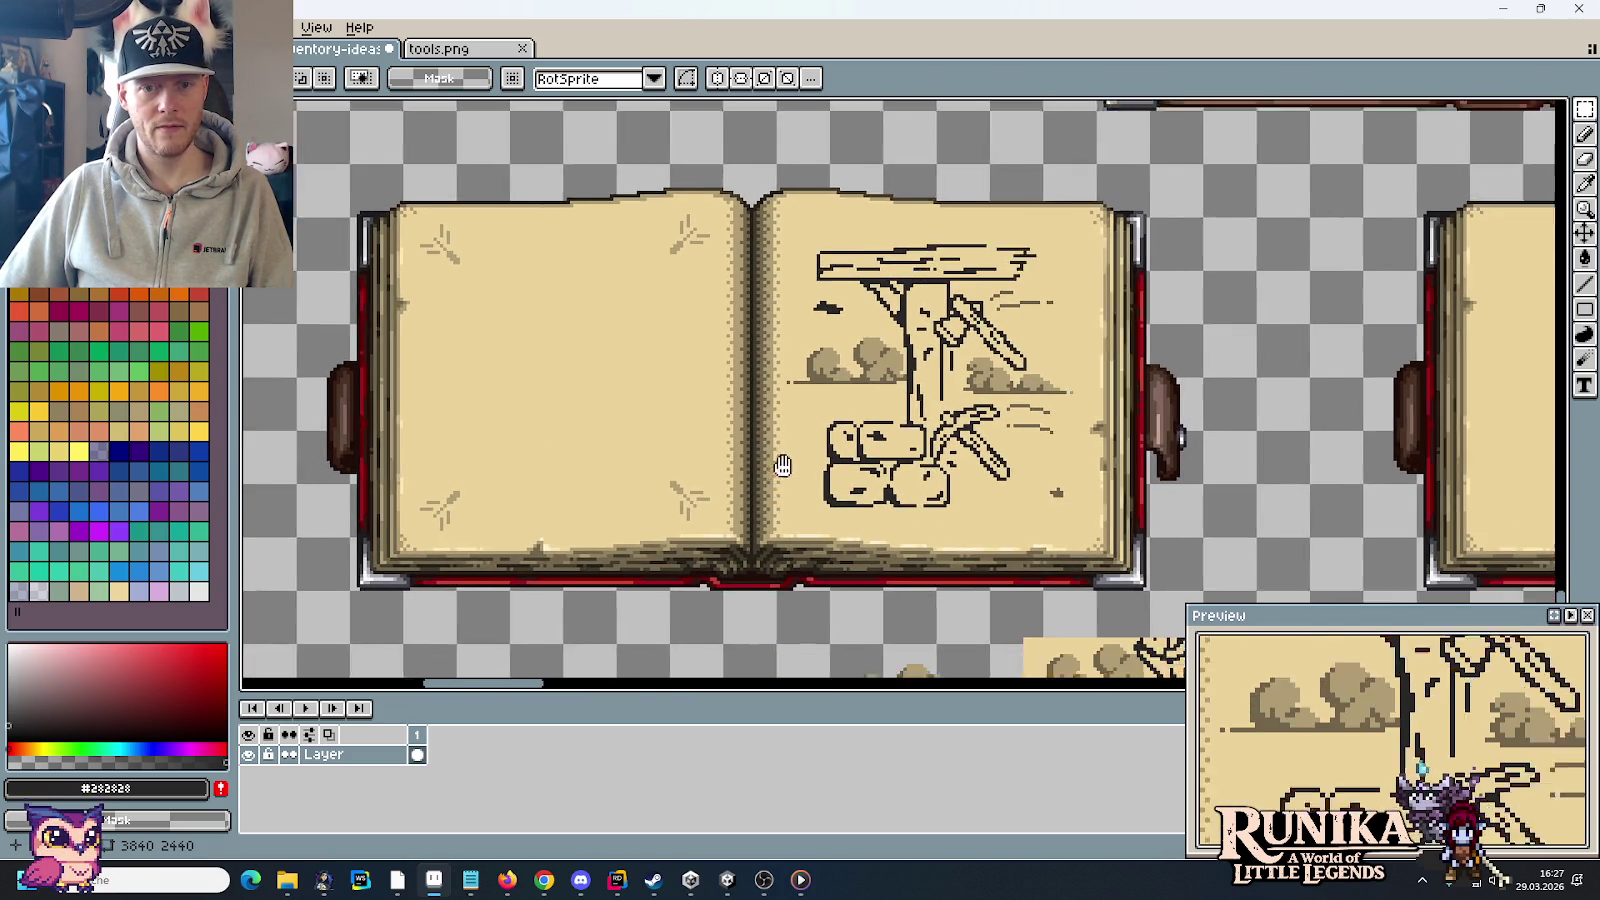
{"action": "left_click_drag", "start_coordinate": [759, 510], "coordinate": [804, 437]}
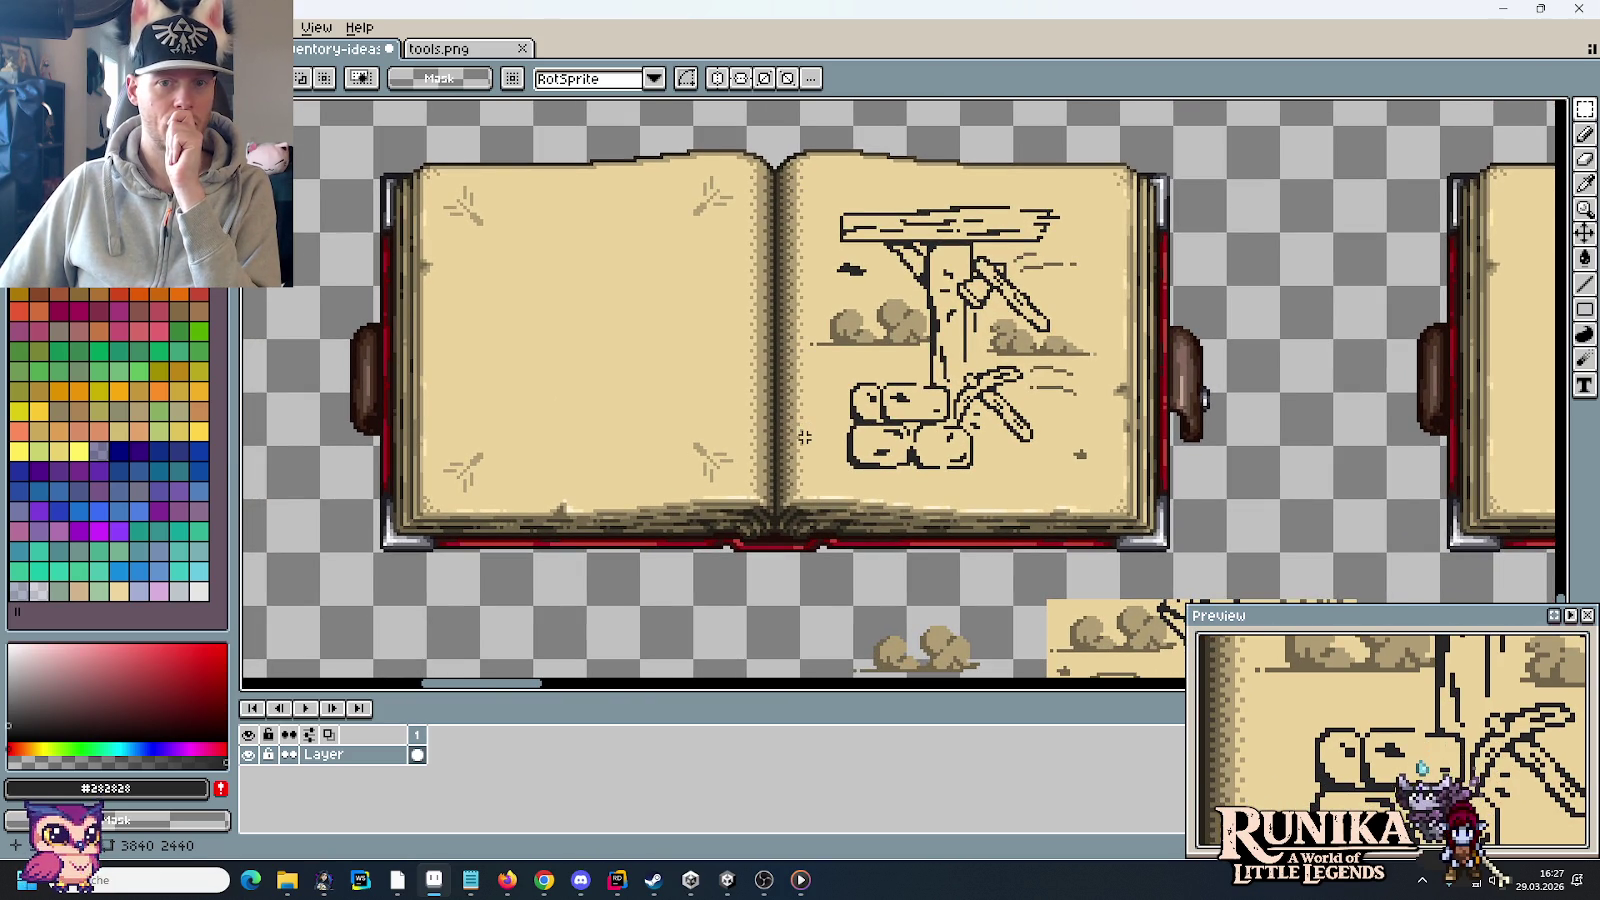
{"action": "scroll", "coordinate": [1068, 302], "scroll_direction": "up", "scroll_amount": 1}
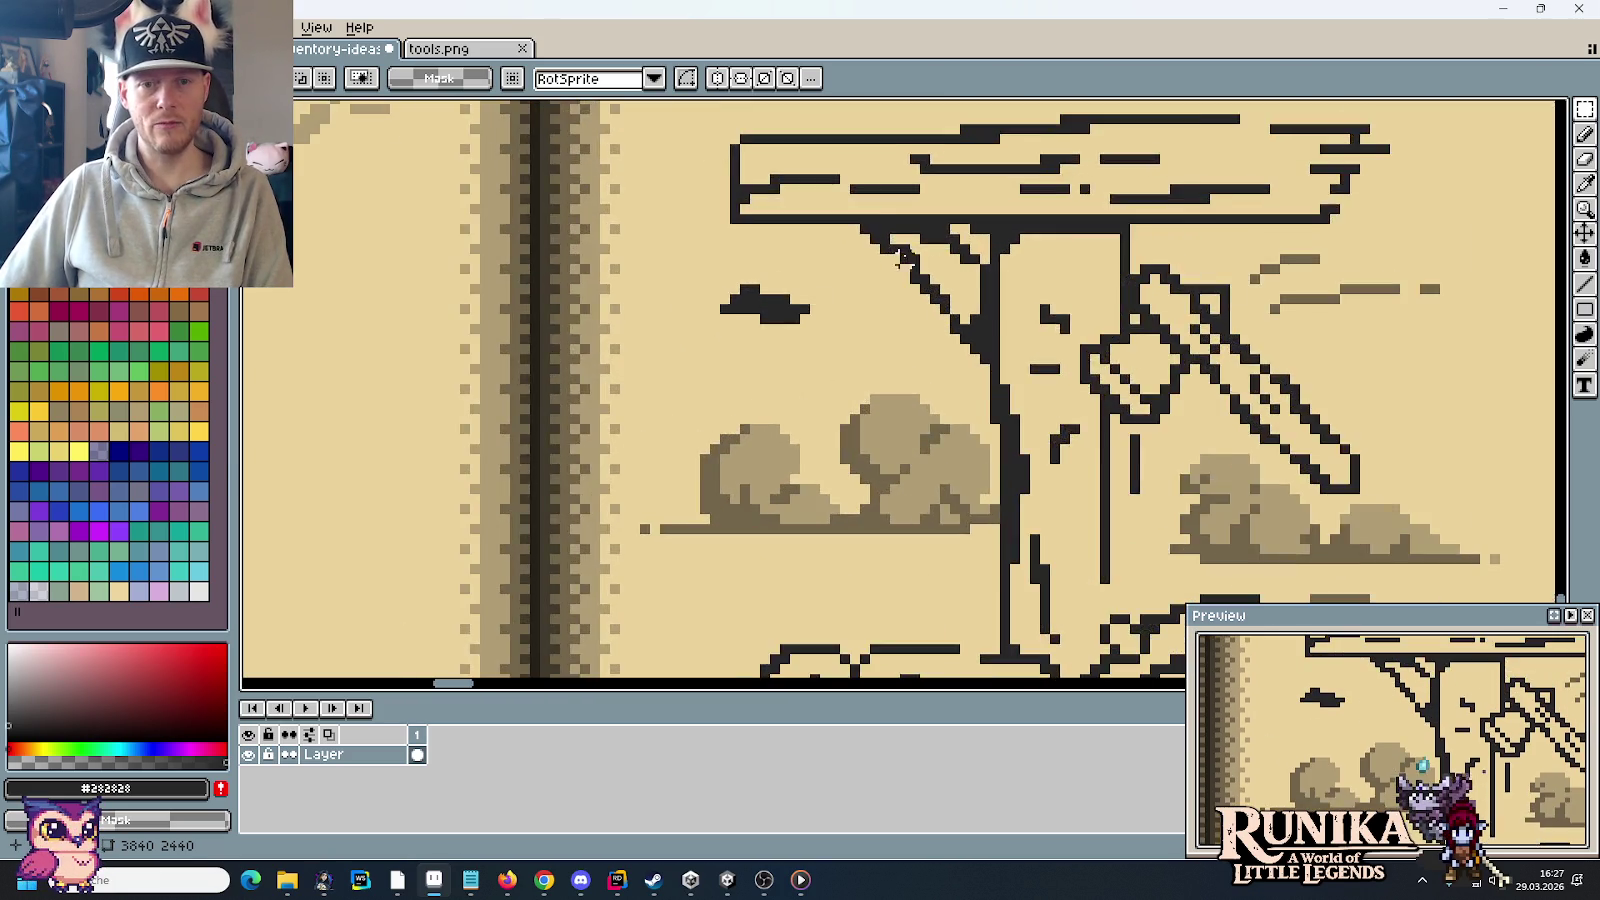
Step: Paint stray dark pixels on the trunk and upper log beige, then restore the dark line colour
{"action": "scroll", "coordinate": [1068, 302], "scroll_direction": "up", "scroll_amount": 1}
{"action": "key", "text": "b"}
{"action": "left_click", "coordinate": [1080, 305], "text": "alt"}
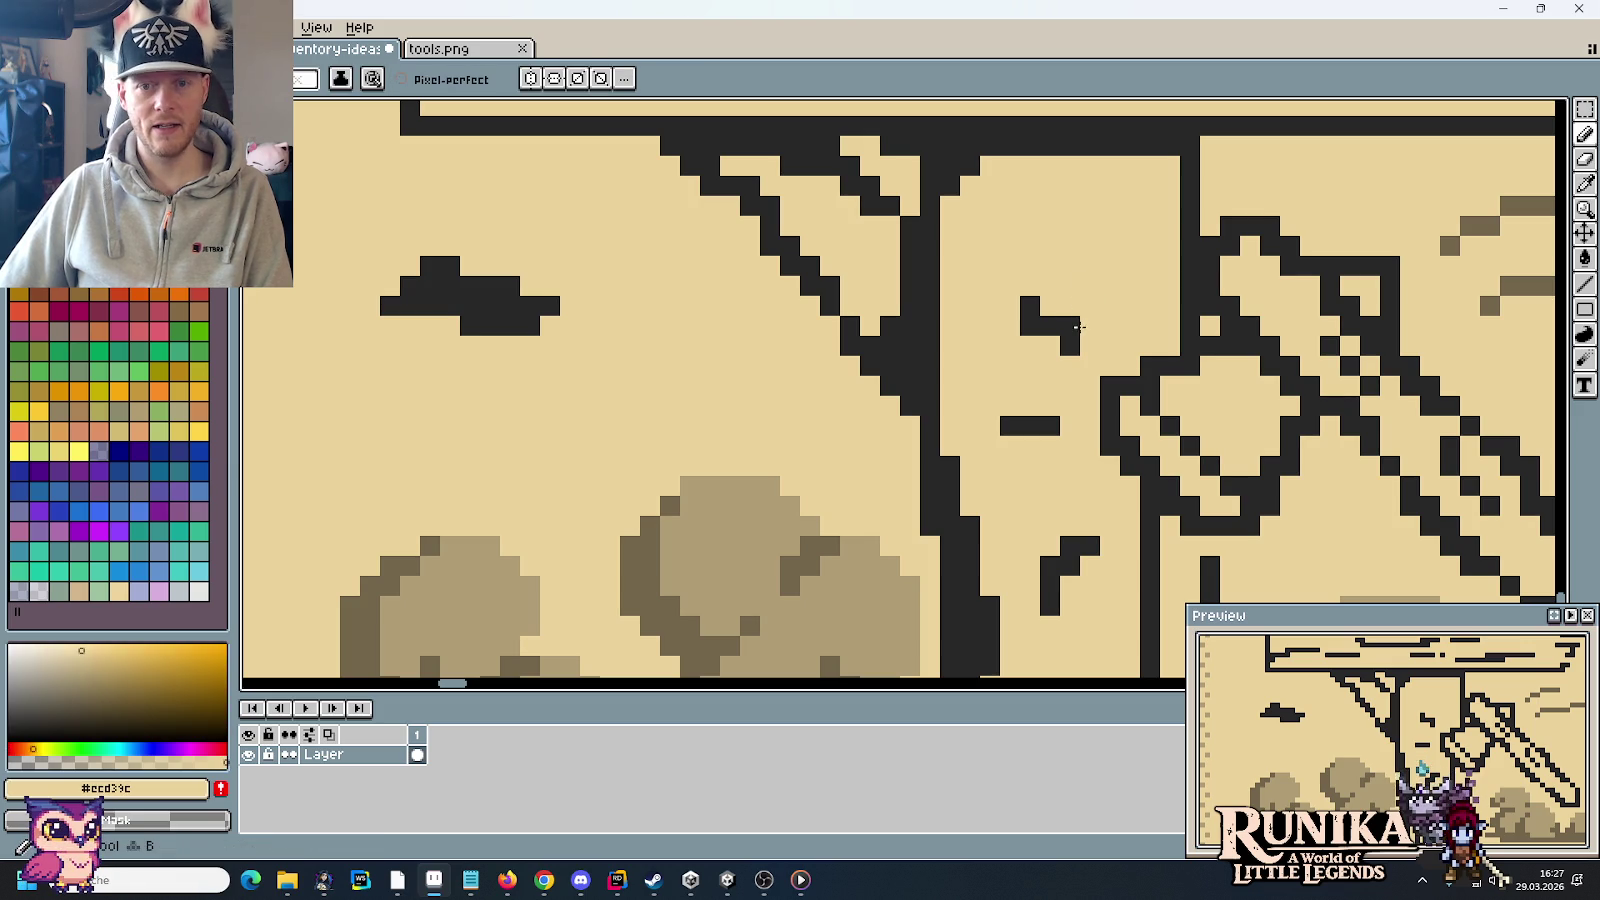
{"action": "scroll", "coordinate": [1037, 382], "scroll_direction": "down", "scroll_amount": 1}
{"action": "scroll", "coordinate": [1073, 493], "scroll_direction": "down", "scroll_amount": 1}
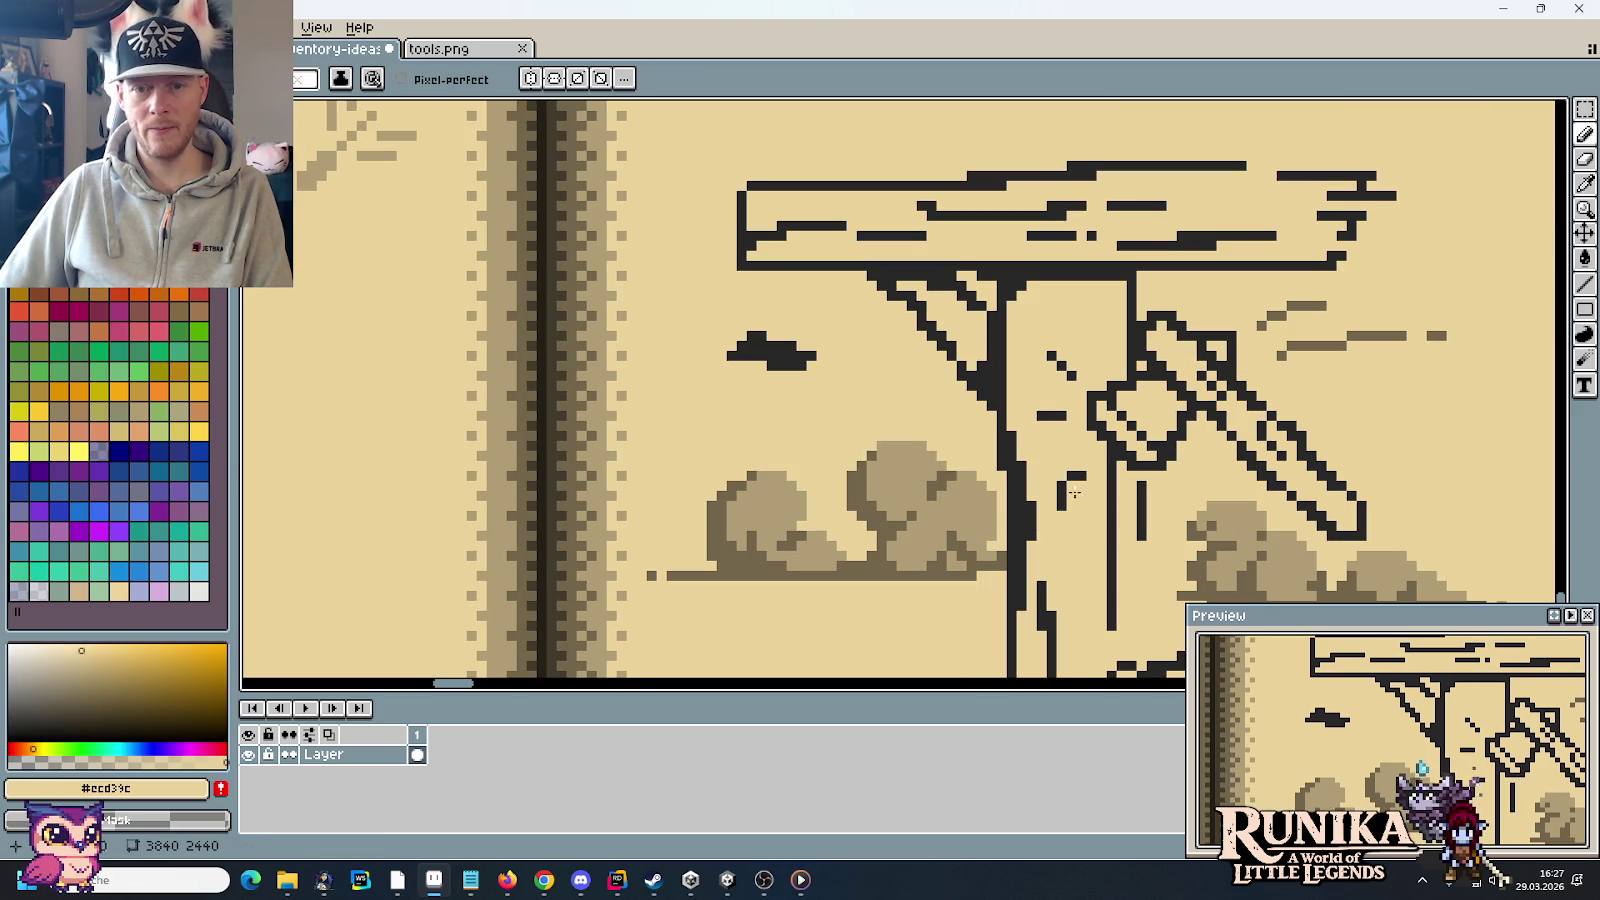
{"action": "left_click_drag", "start_coordinate": [1085, 524], "coordinate": [903, 352]}
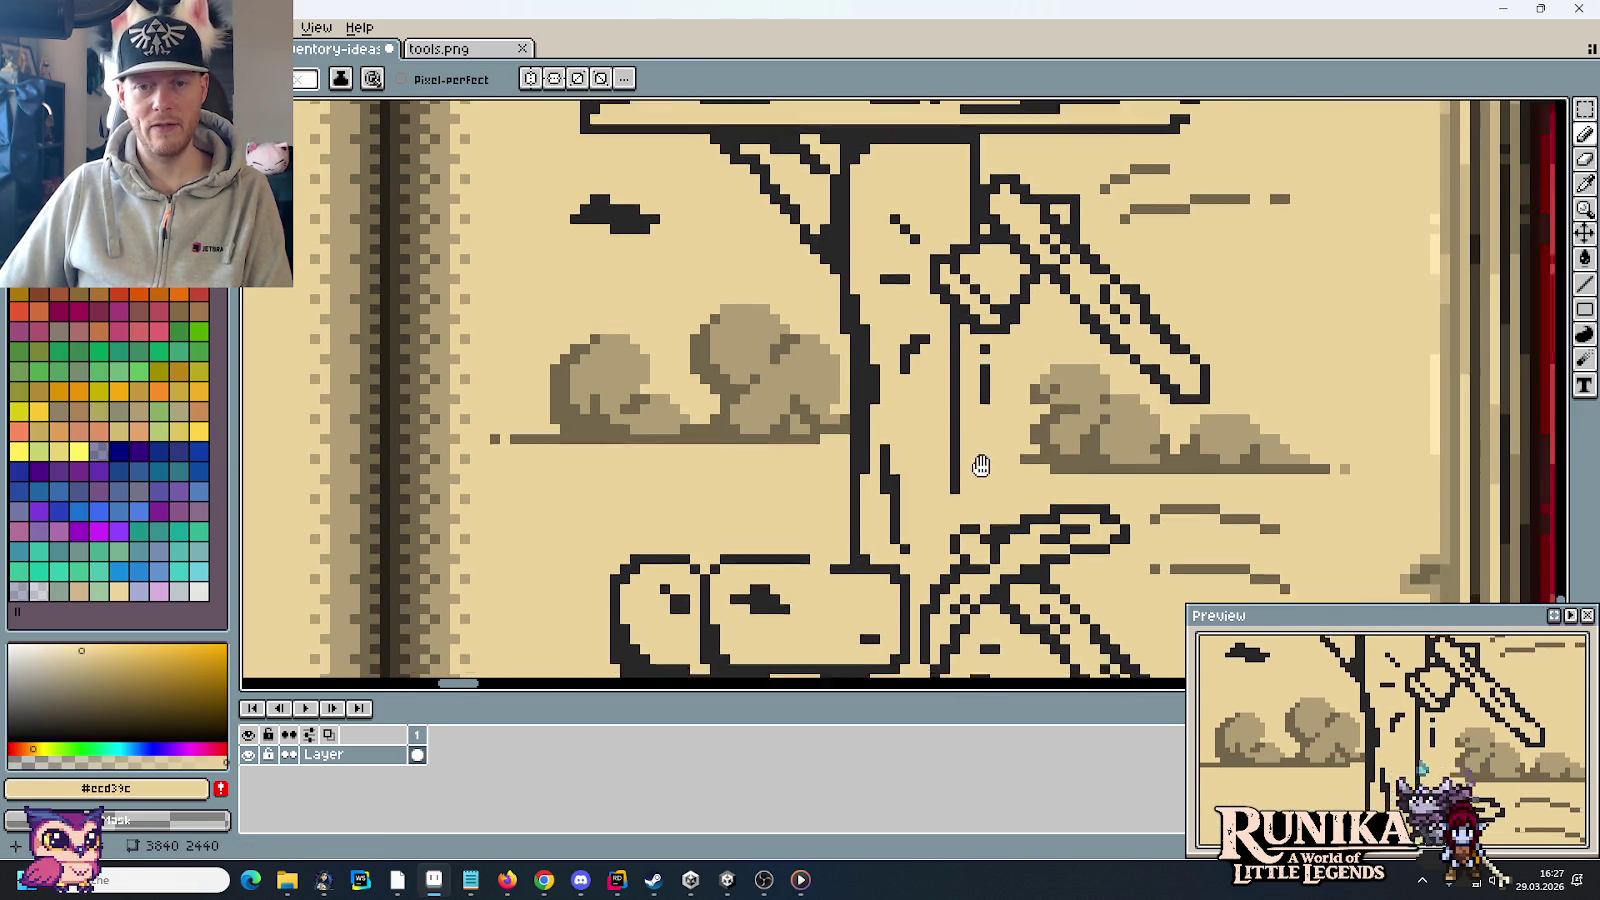
{"action": "scroll", "coordinate": [982, 464], "scroll_direction": "down", "scroll_amount": 3}
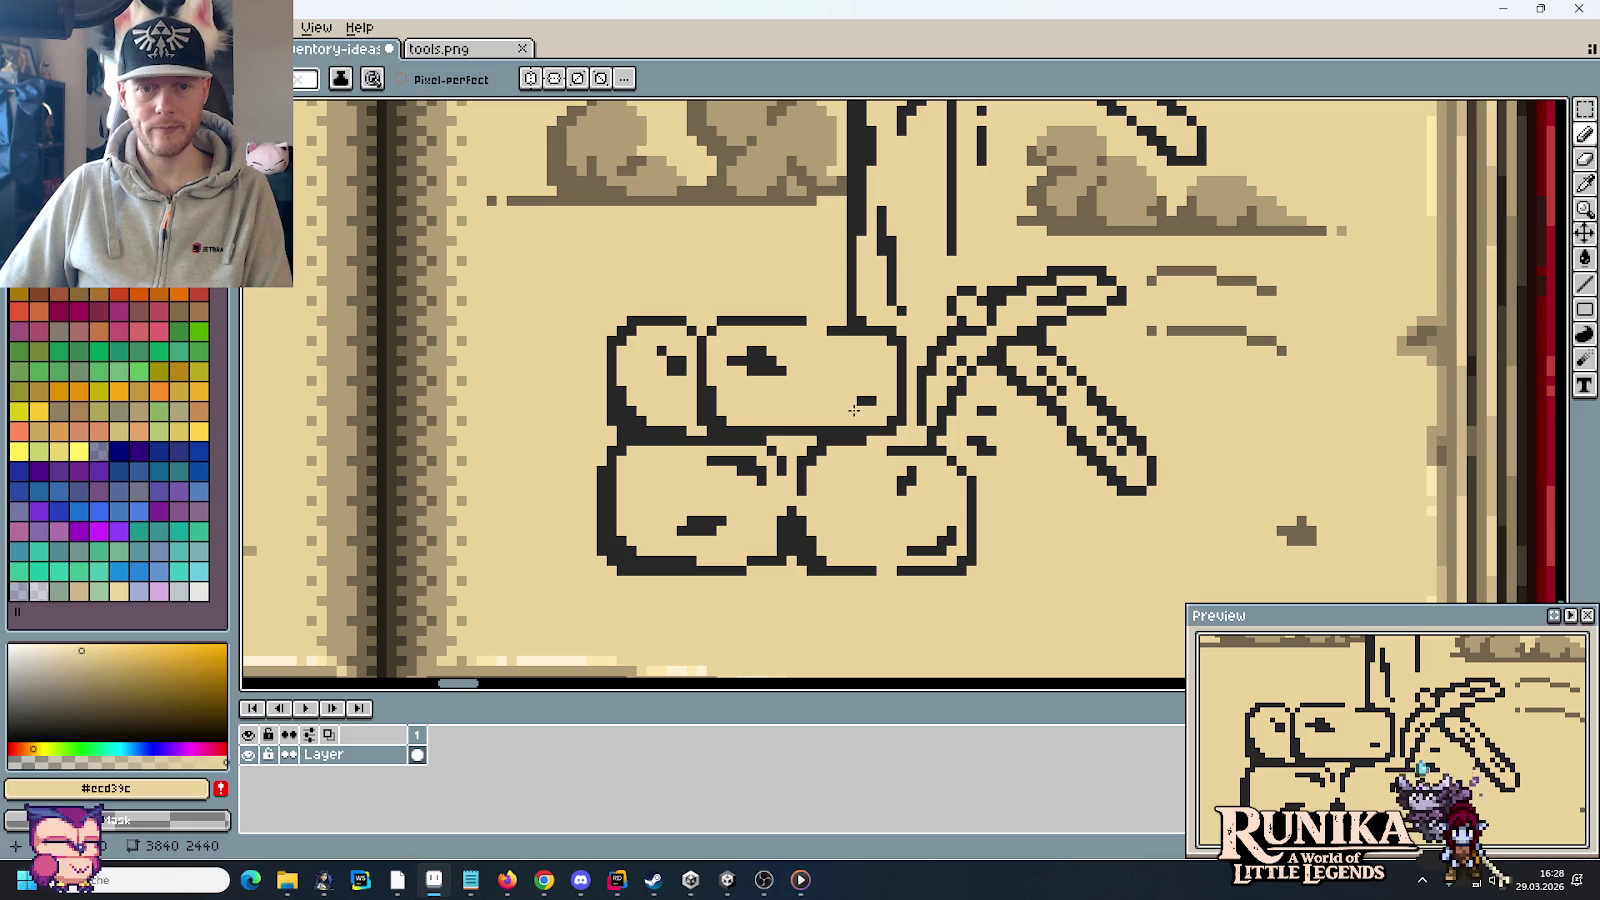
{"action": "left_click", "coordinate": [858, 402], "text": "alt"}
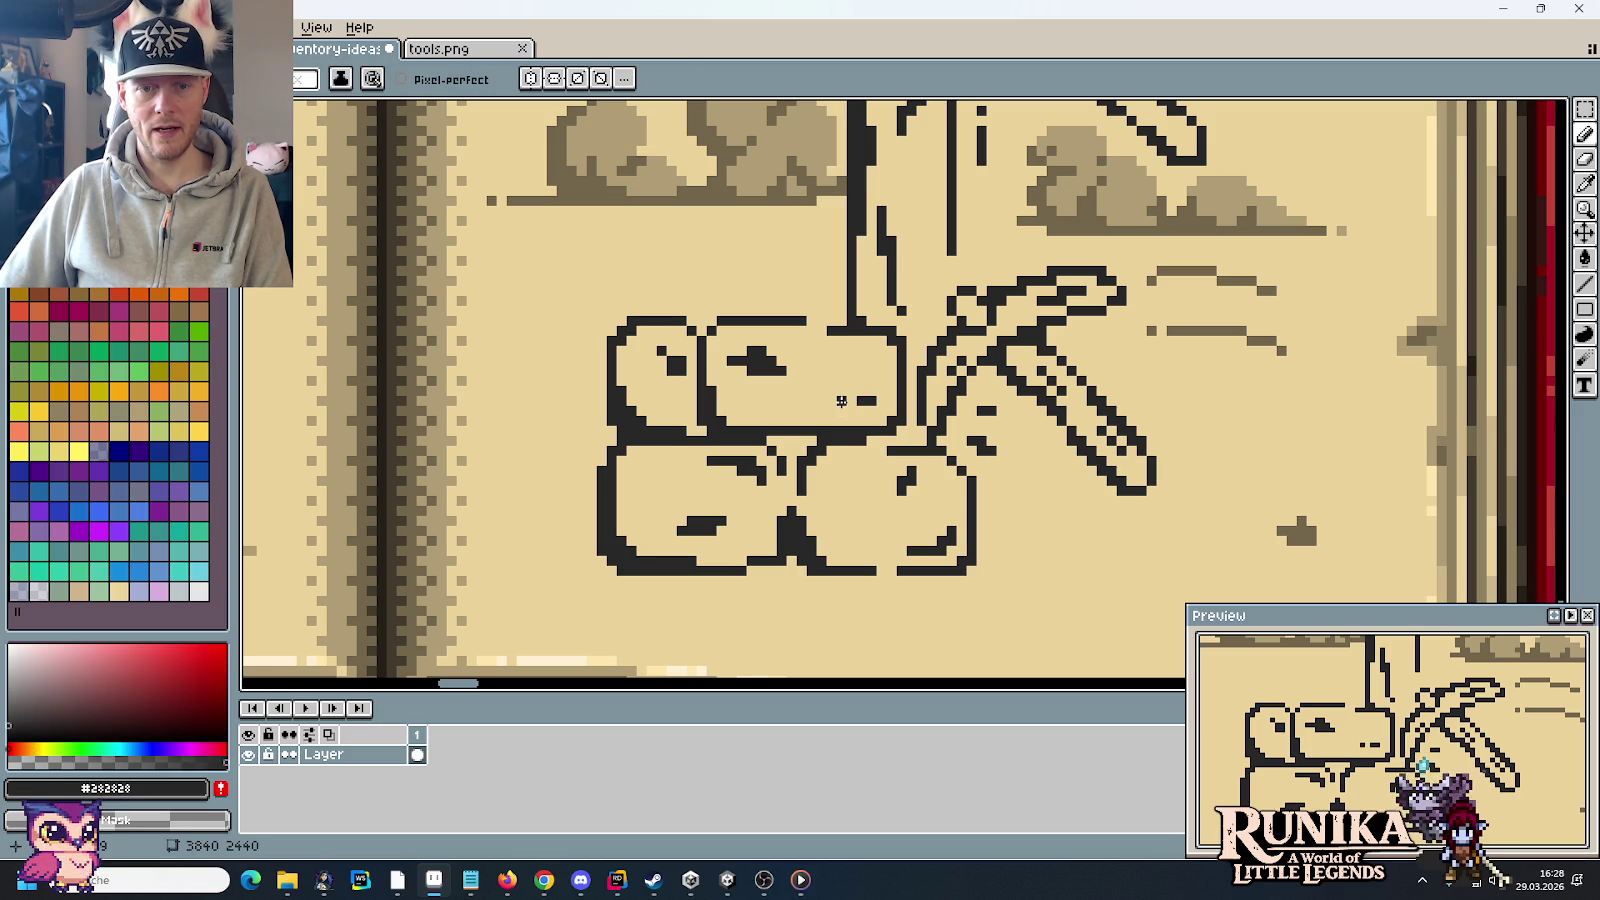
{"action": "left_click", "coordinate": [856, 412], "text": "alt"}
{"action": "left_click", "coordinate": [860, 401]}
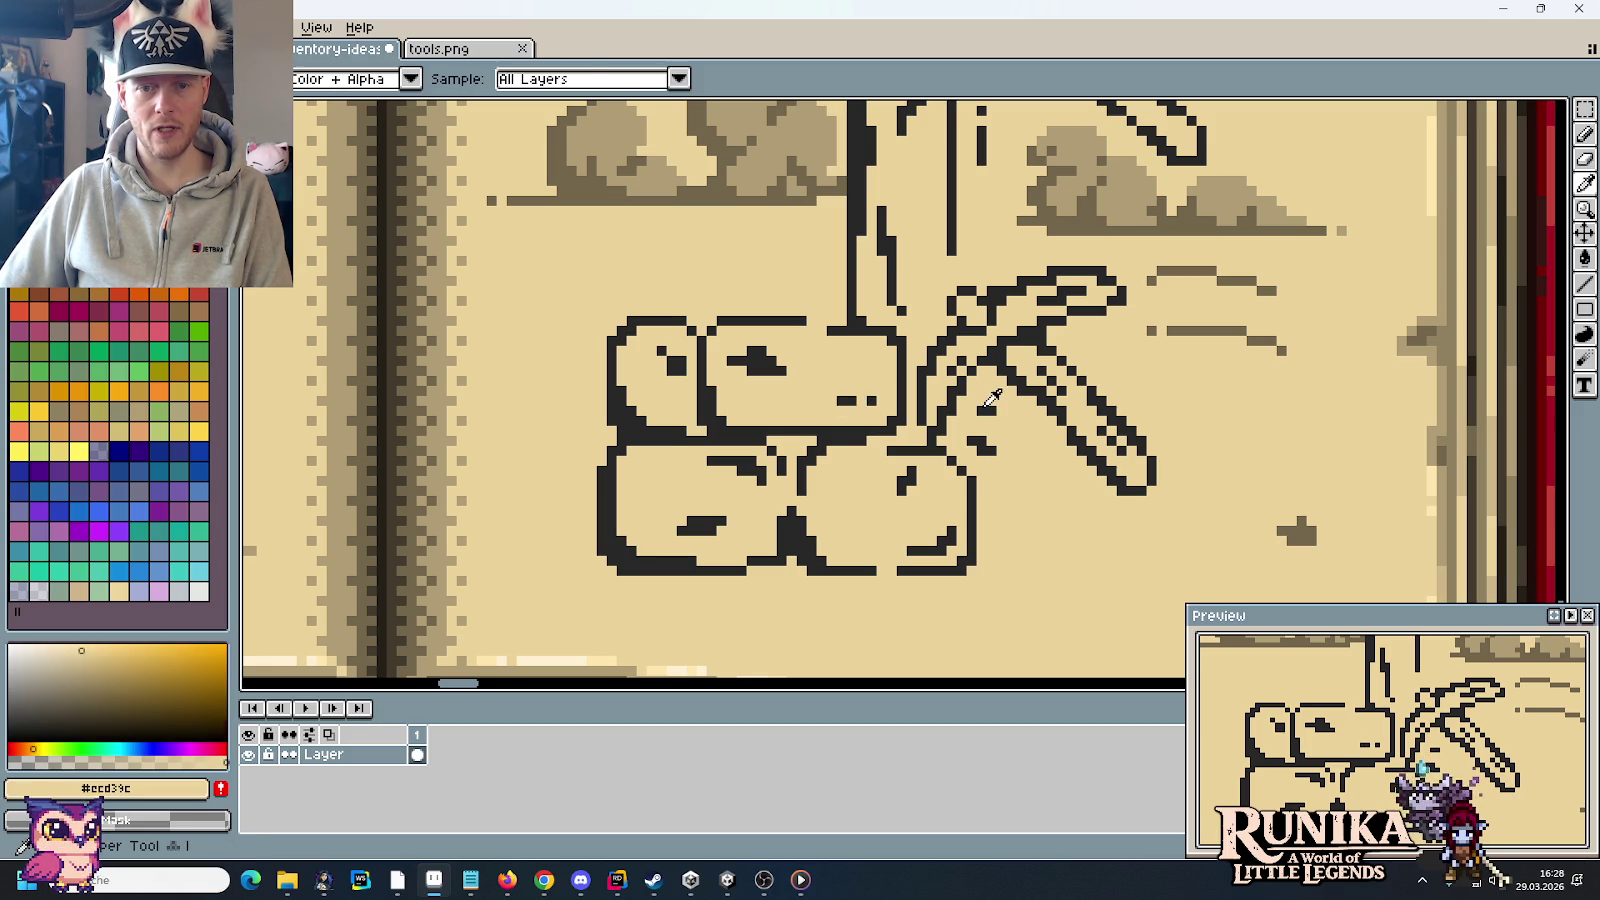
{"action": "left_click", "coordinate": [988, 412], "text": "alt"}
{"action": "scroll", "coordinate": [1068, 483], "scroll_direction": "down", "scroll_amount": 2}
{"action": "scroll", "coordinate": [1068, 483], "scroll_direction": "down", "scroll_amount": 2}
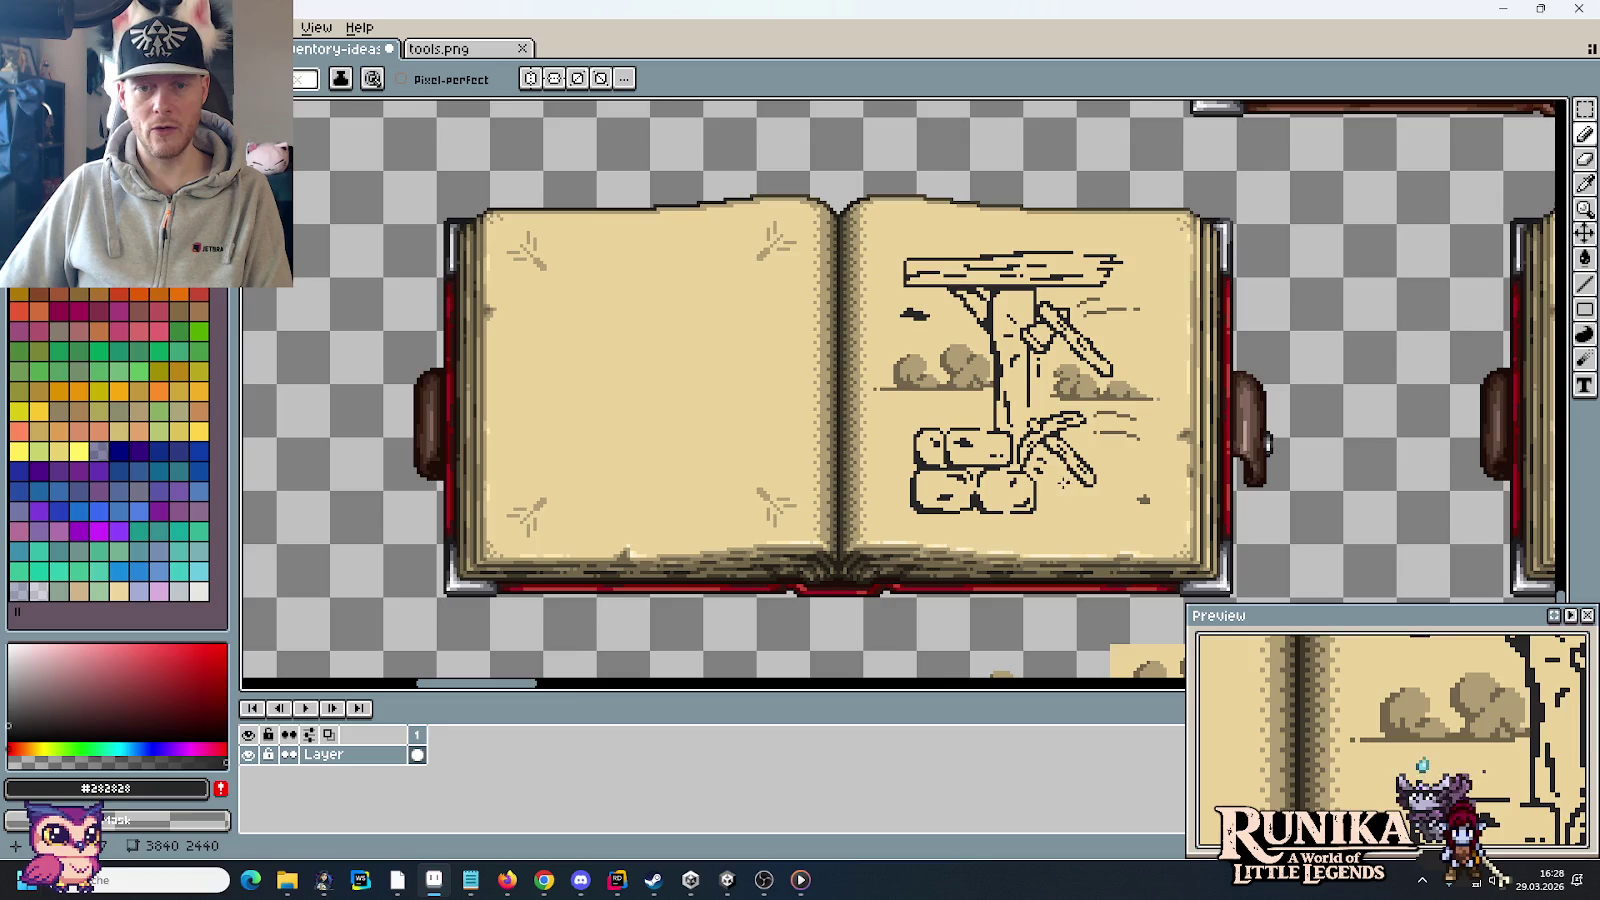
Step: Save the sketch as inventory-ideas-raw.png and bring the Steam library forward
{"action": "scroll", "coordinate": [966, 362], "scroll_direction": "up", "scroll_amount": 1}
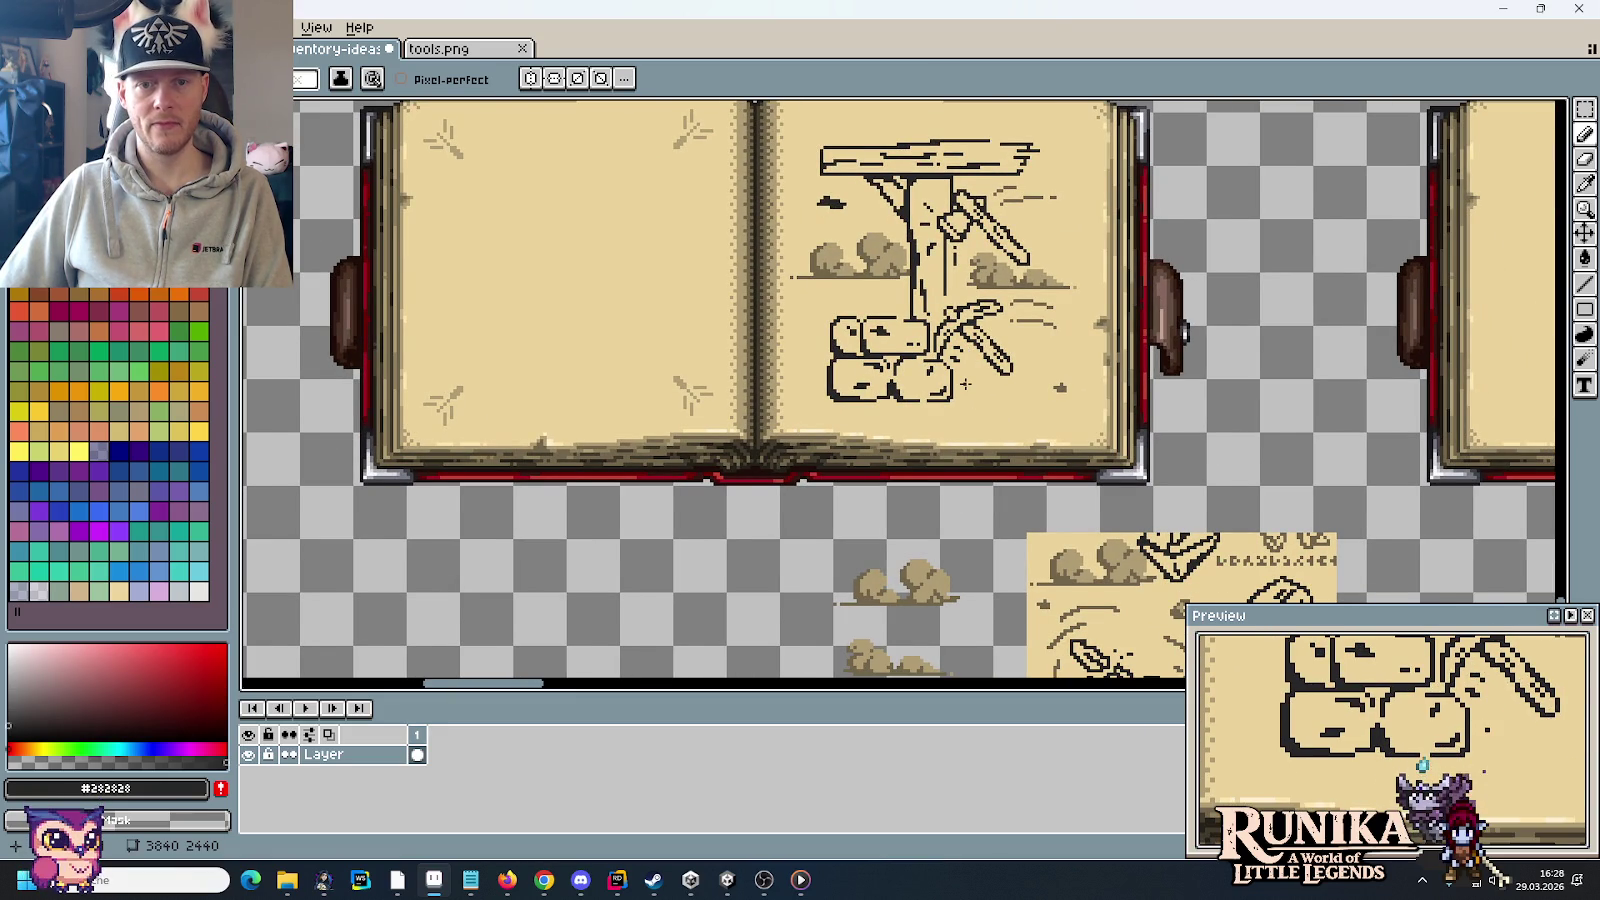
{"action": "scroll", "coordinate": [966, 383], "scroll_direction": "down", "scroll_amount": 1}
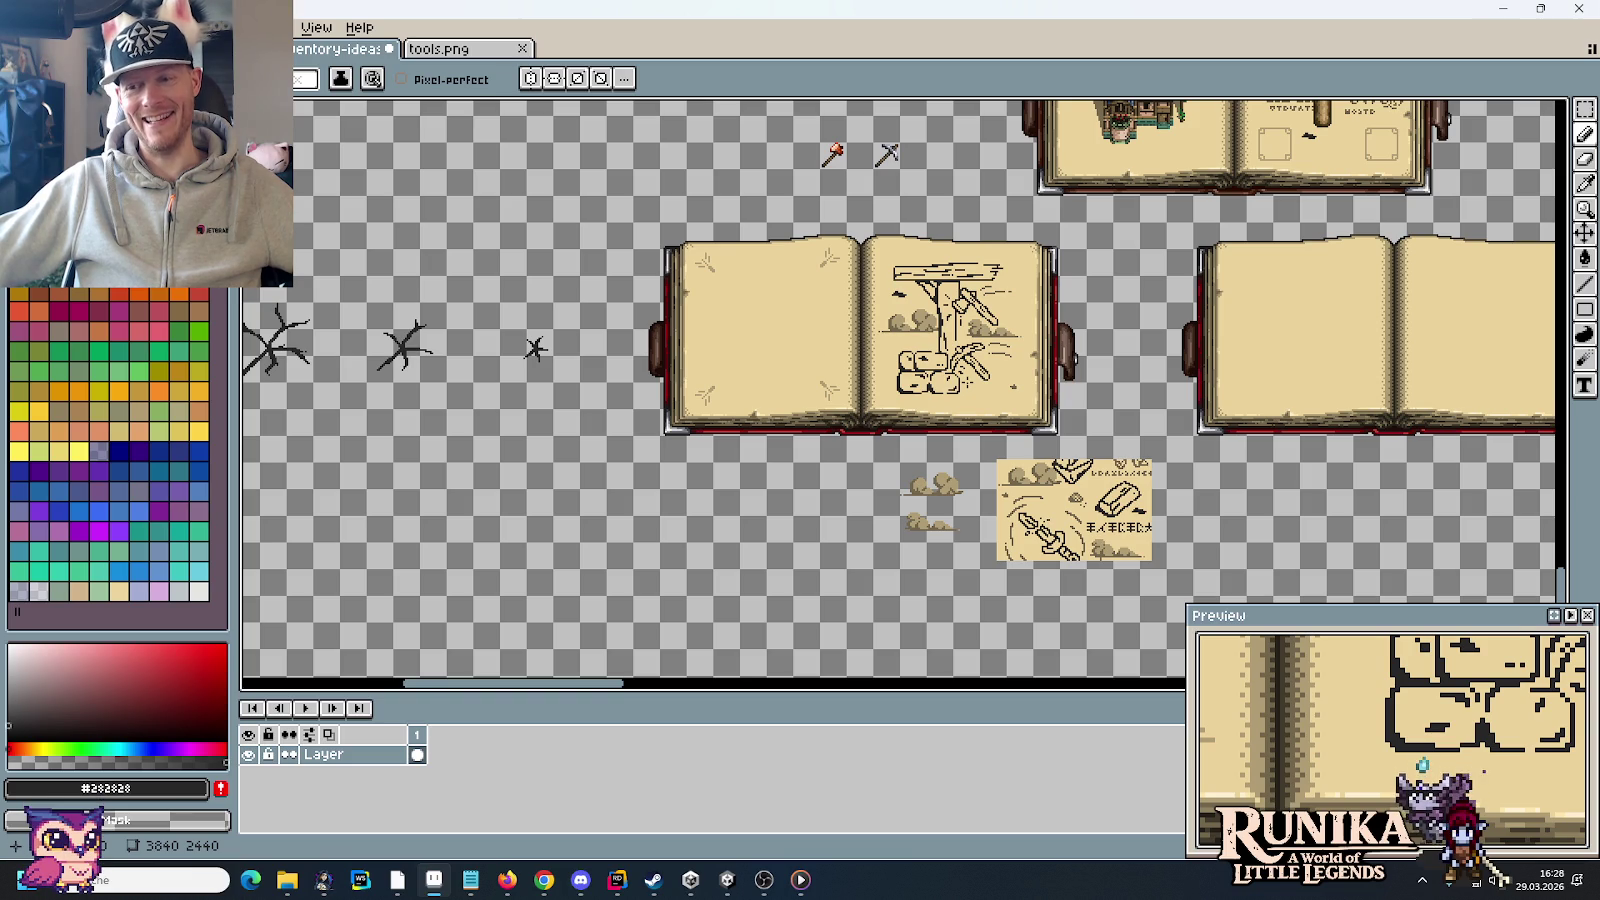
{"action": "key", "text": "m"}
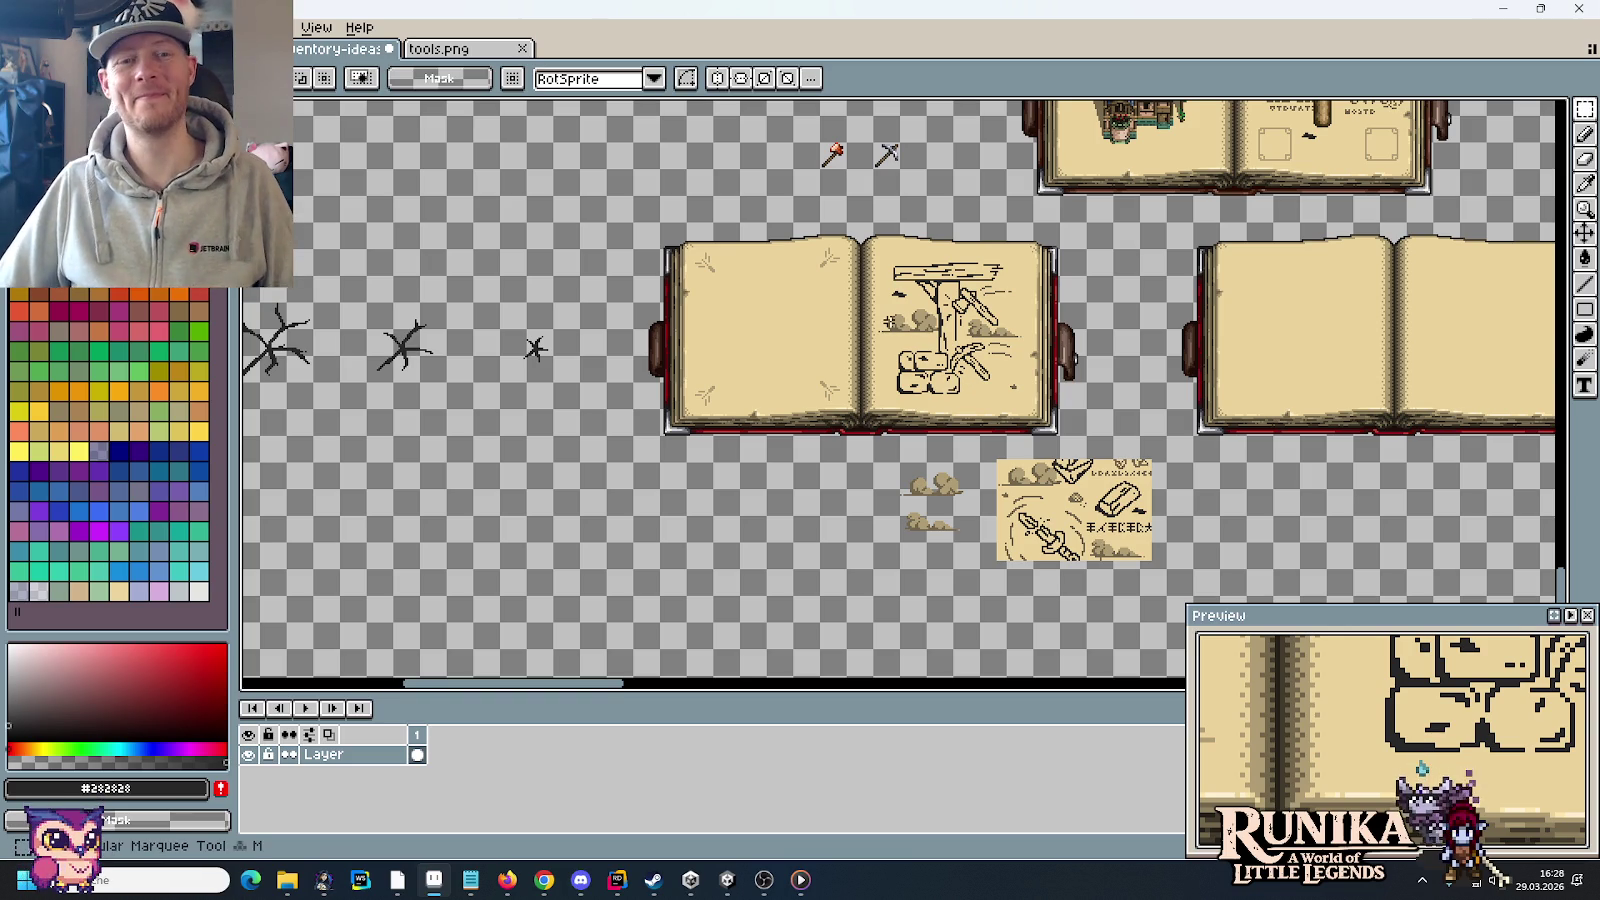
{"action": "left_click_drag", "start_coordinate": [888, 322], "coordinate": [850, 310]}
{"action": "key", "text": "ctrl+s"}
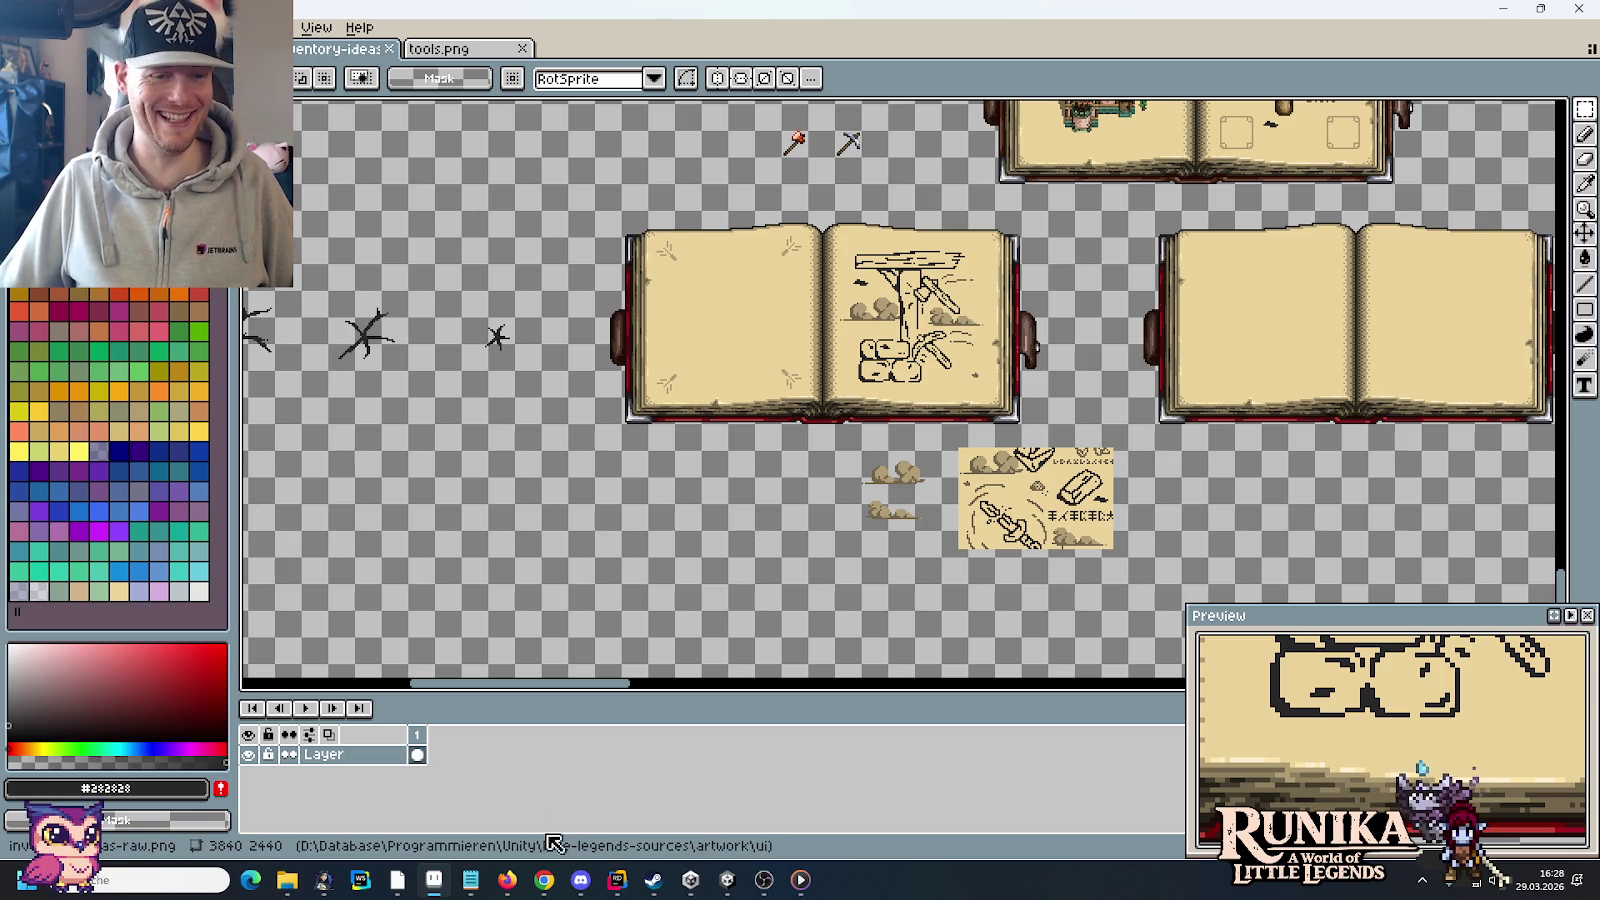
{"action": "left_click", "coordinate": [655, 880]}
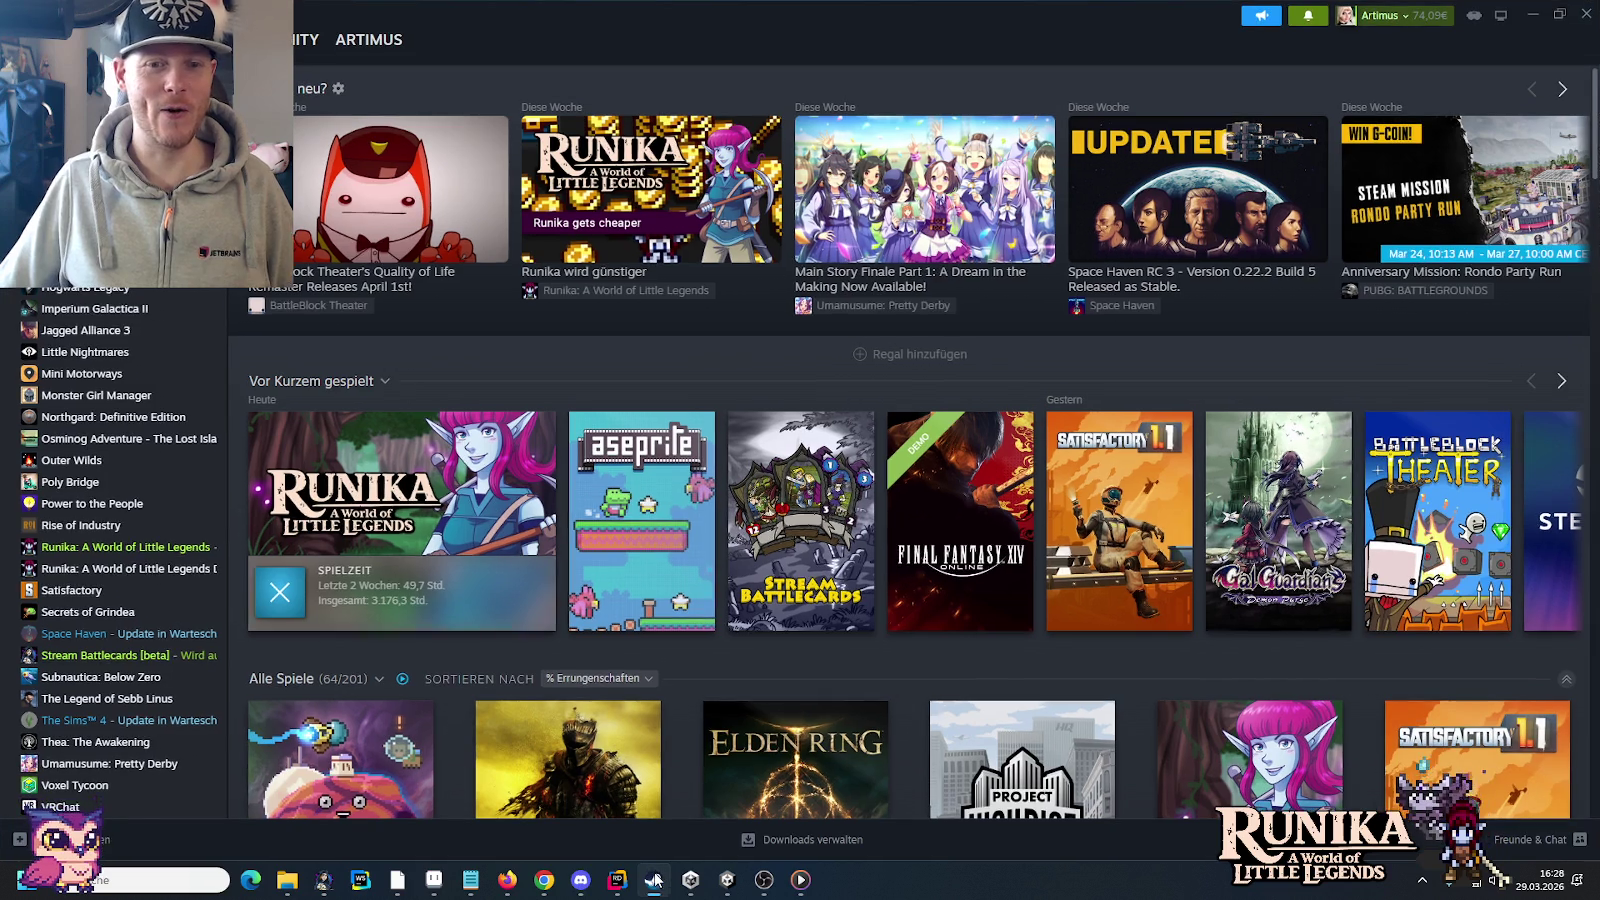
Step: Enlarge Satisfactory's 18 March 2026 train-station screenshot from its library page
{"action": "left_click", "coordinate": [1126, 483]}
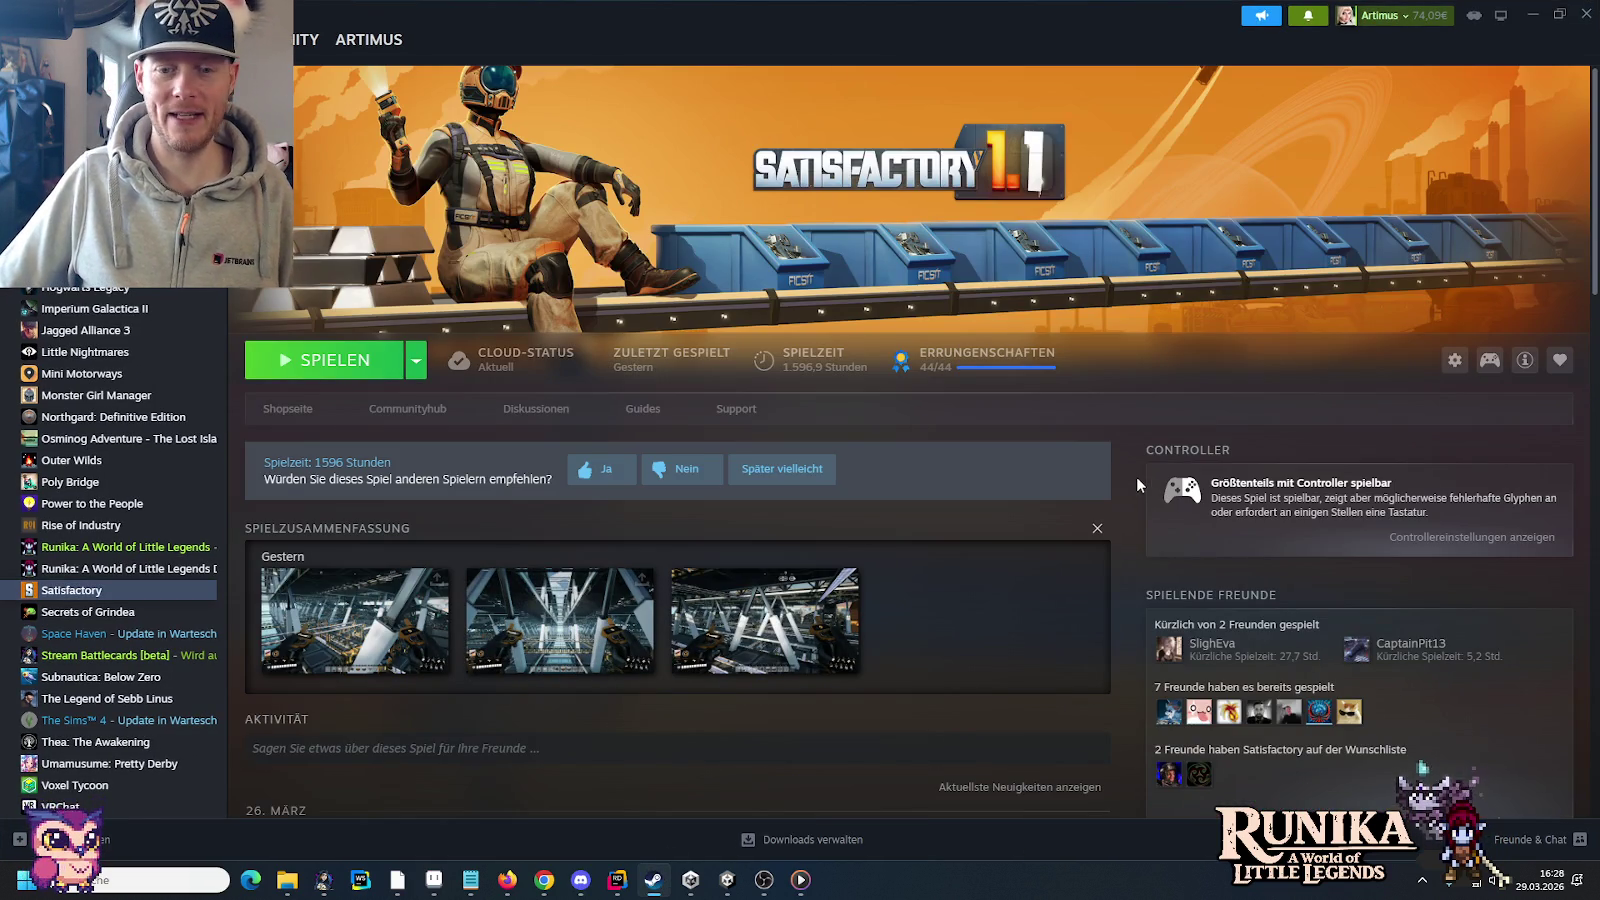
{"action": "scroll", "coordinate": [1136, 476], "scroll_direction": "down", "scroll_amount": 3}
{"action": "scroll", "coordinate": [1134, 479], "scroll_direction": "down", "scroll_amount": 3}
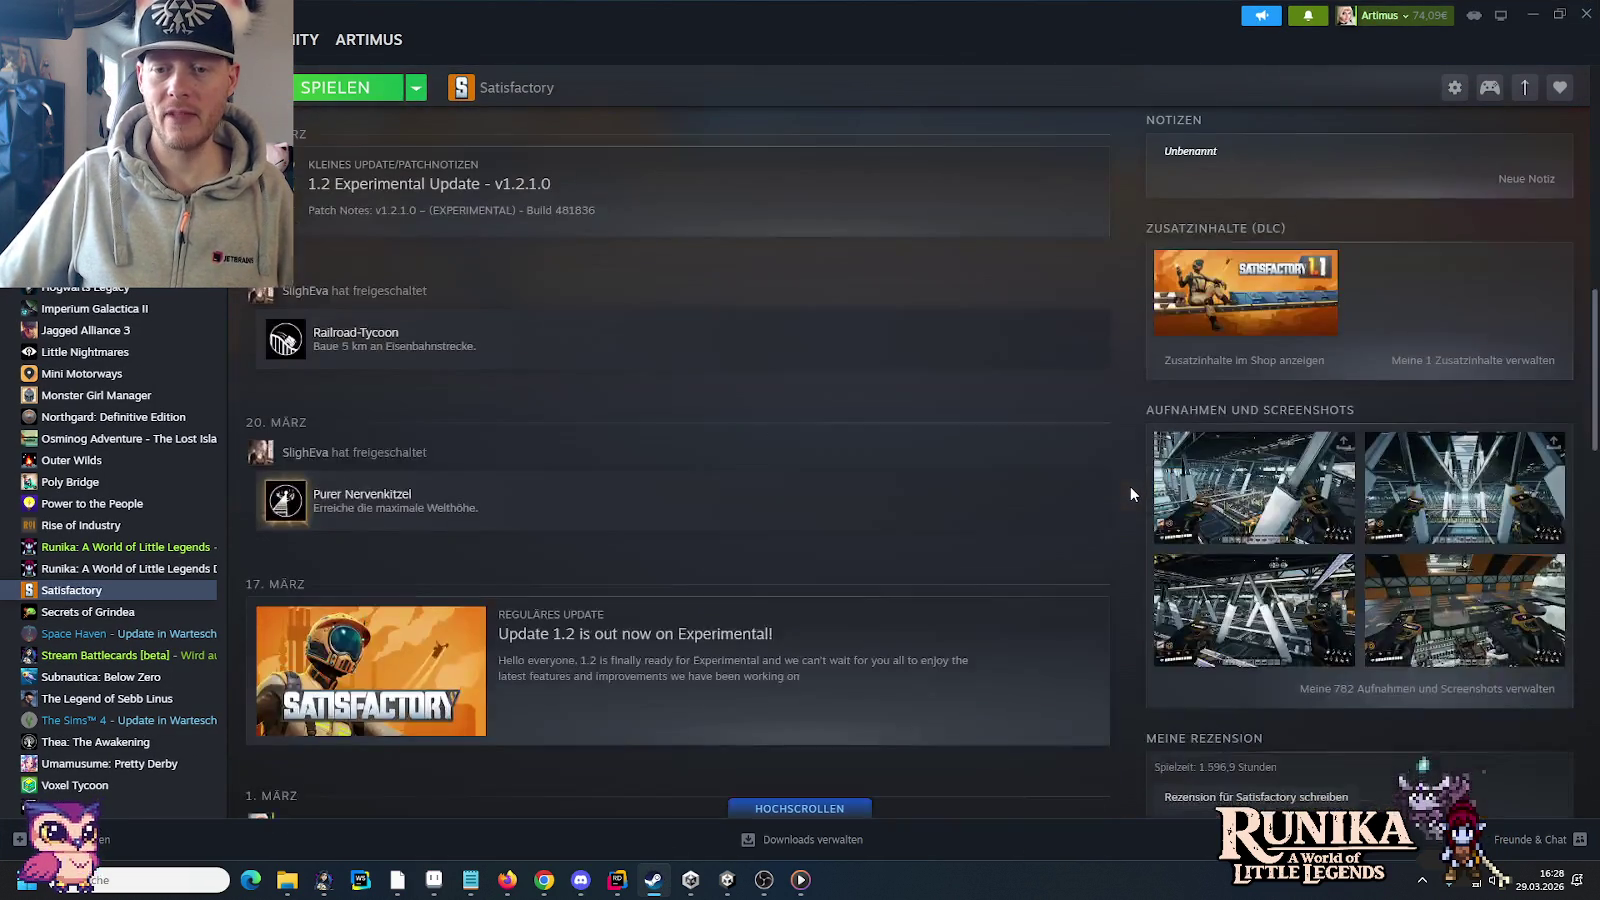
{"action": "left_click", "coordinate": [1457, 585]}
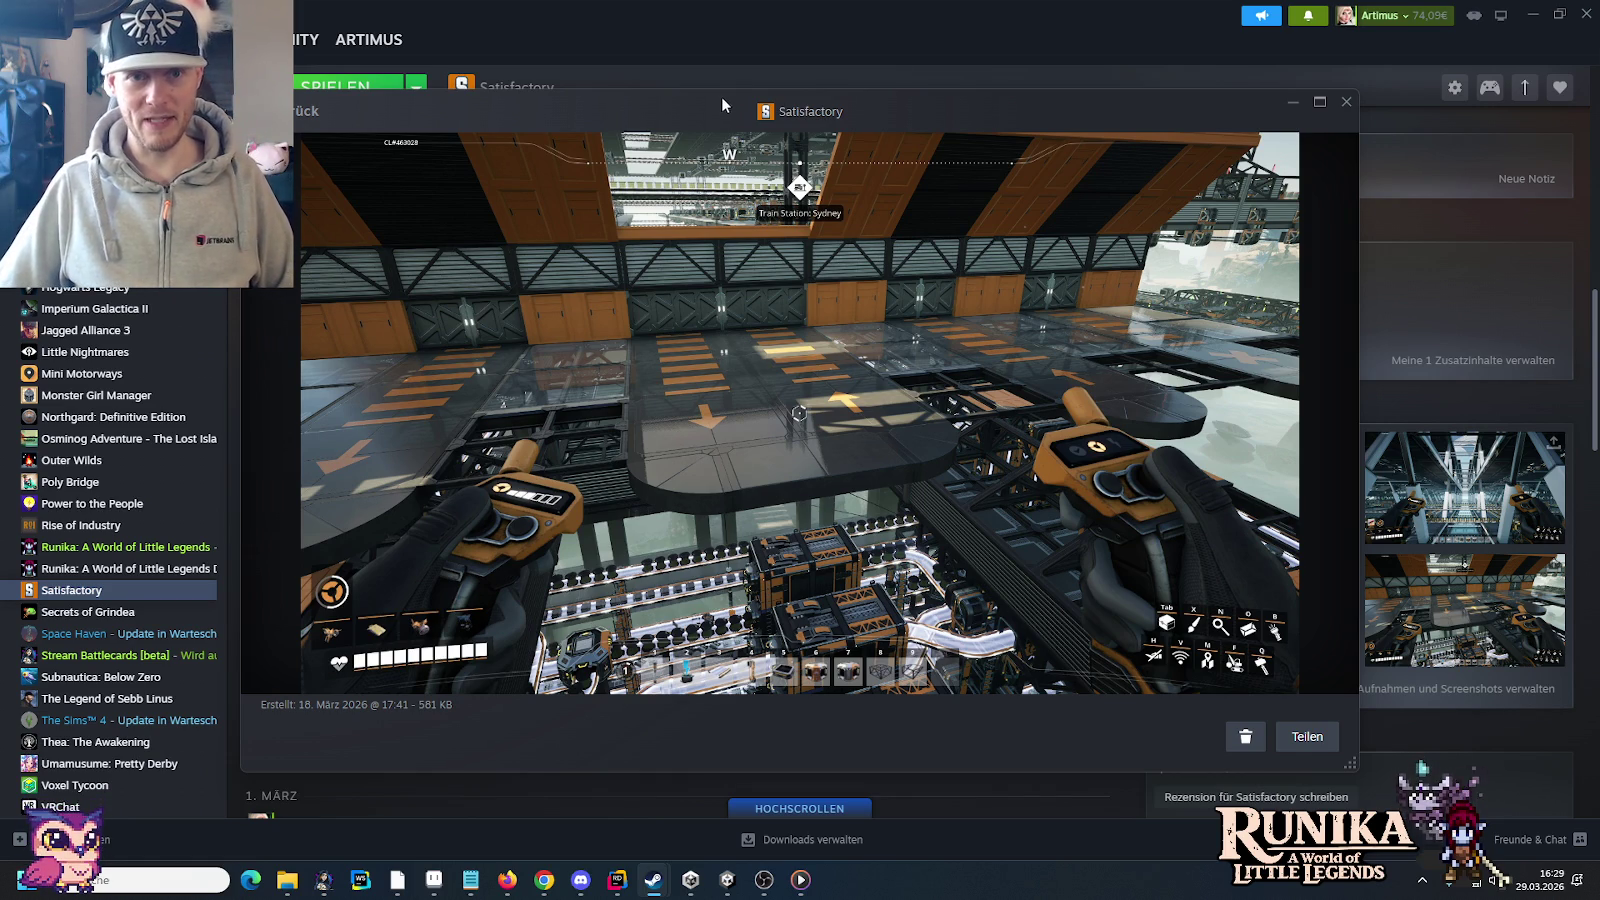
{"action": "left_click_drag", "start_coordinate": [721, 96], "coordinate": [832, 95]}
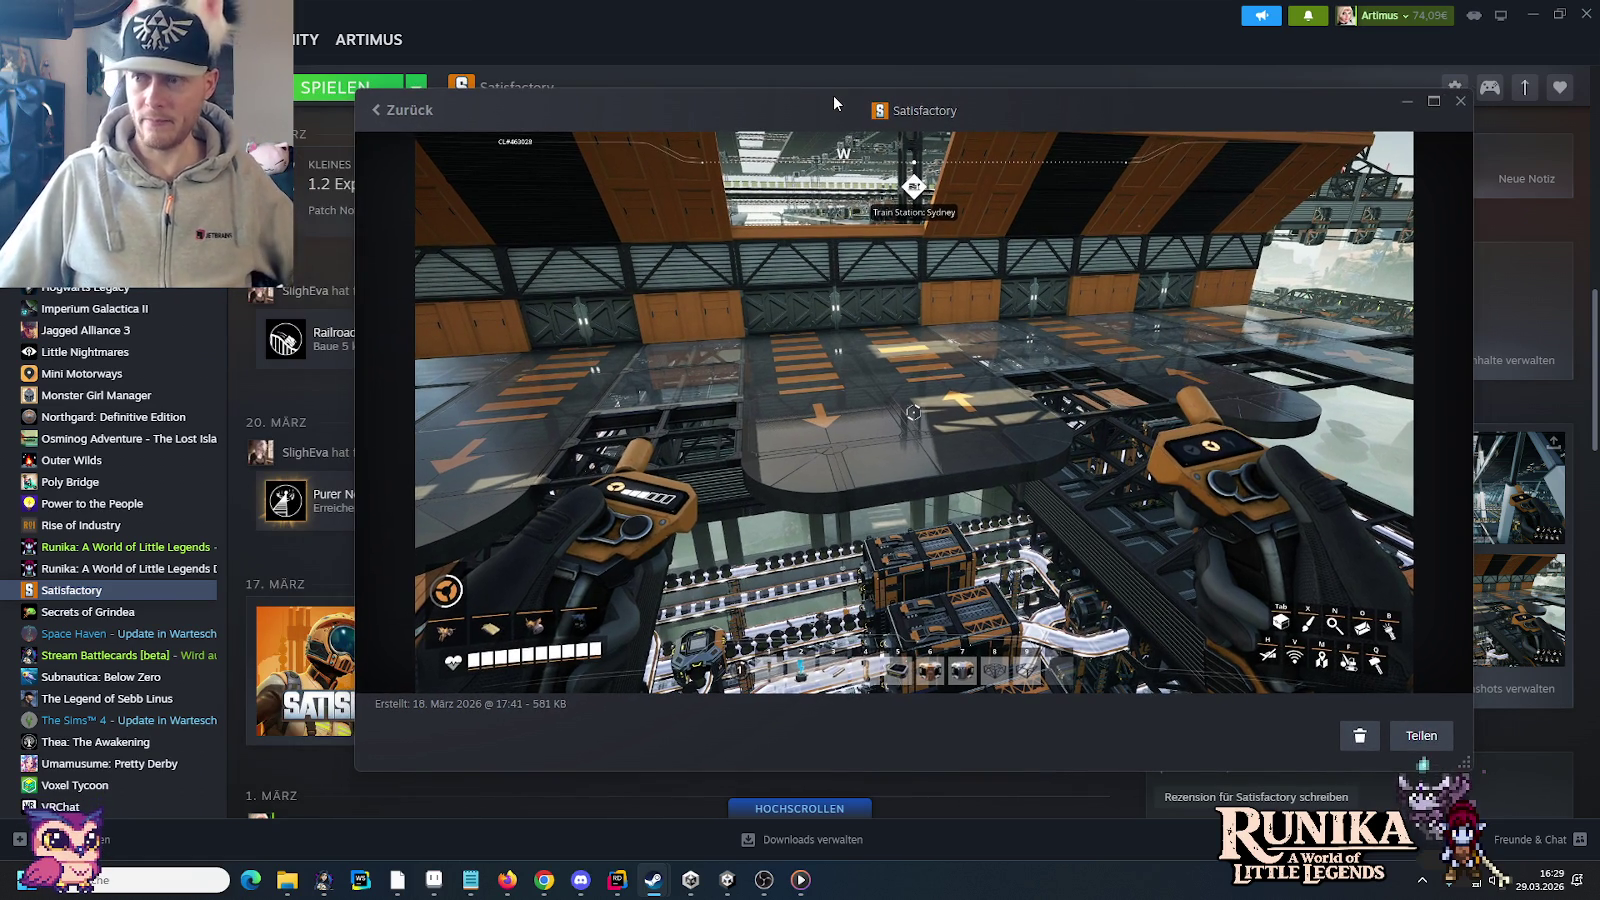